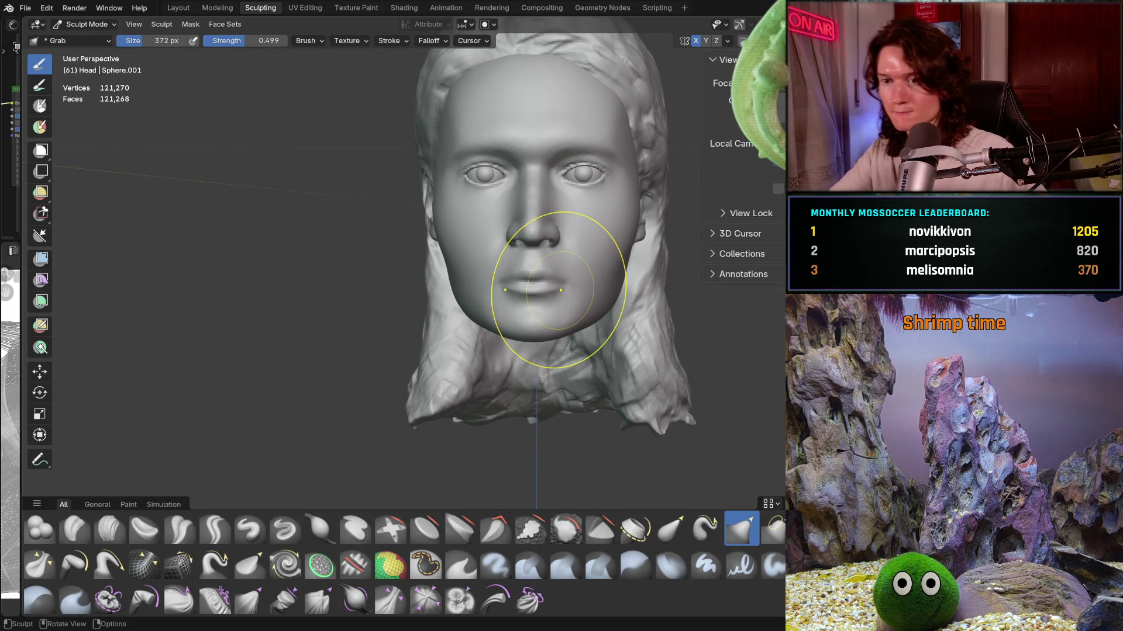
# Step: Zoom in on the lower face and drag the side of the face into shape with Grab
pyautogui.moveTo(401, 325)
pyautogui.keyDown('ctrl'); pyautogui.mouseDown(button='middle')
pyautogui.moveTo(456, 298)
pyautogui.moveTo(444, 266)
pyautogui.mouseUp(button='middle'); pyautogui.keyUp('ctrl')
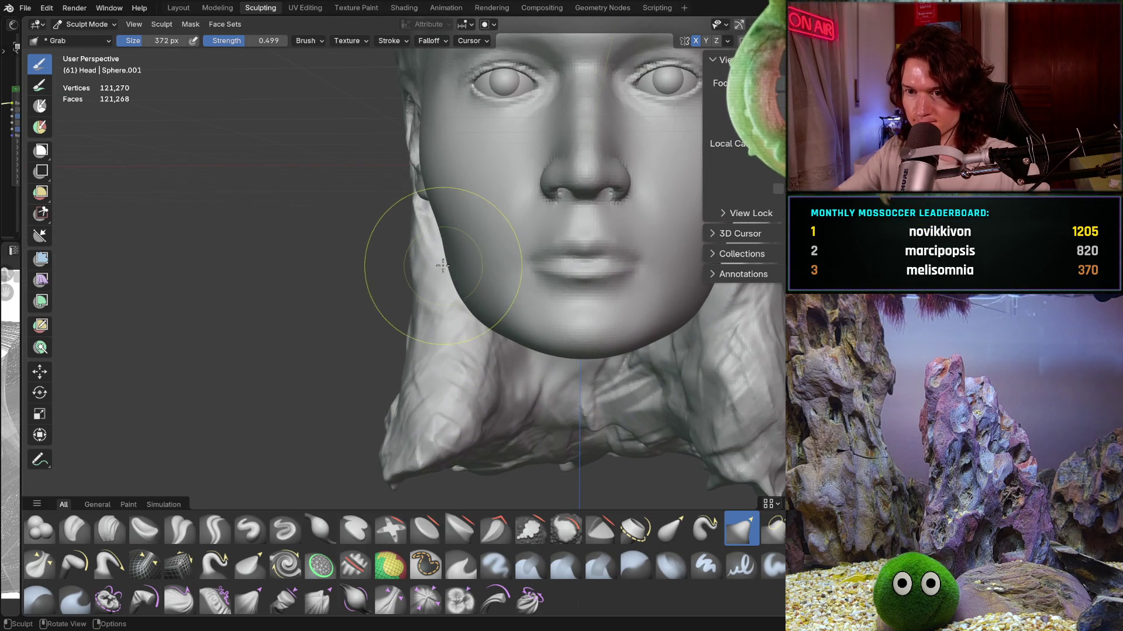
pyautogui.moveTo(448, 264); pyautogui.dragTo(447, 263)
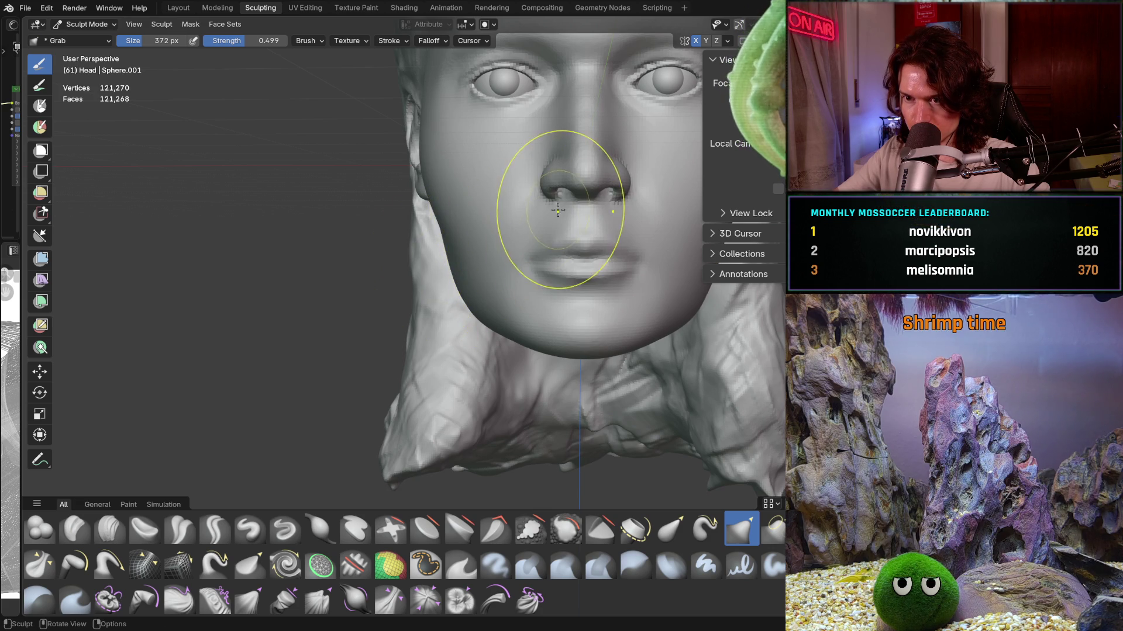
pyautogui.scroll(-5, 556, 208)
pyautogui.moveTo(556, 209)
pyautogui.mouseDown(button='middle')
pyautogui.moveTo(500, 354)
pyautogui.moveTo(496, 342)
pyautogui.mouseUp(button='middle')
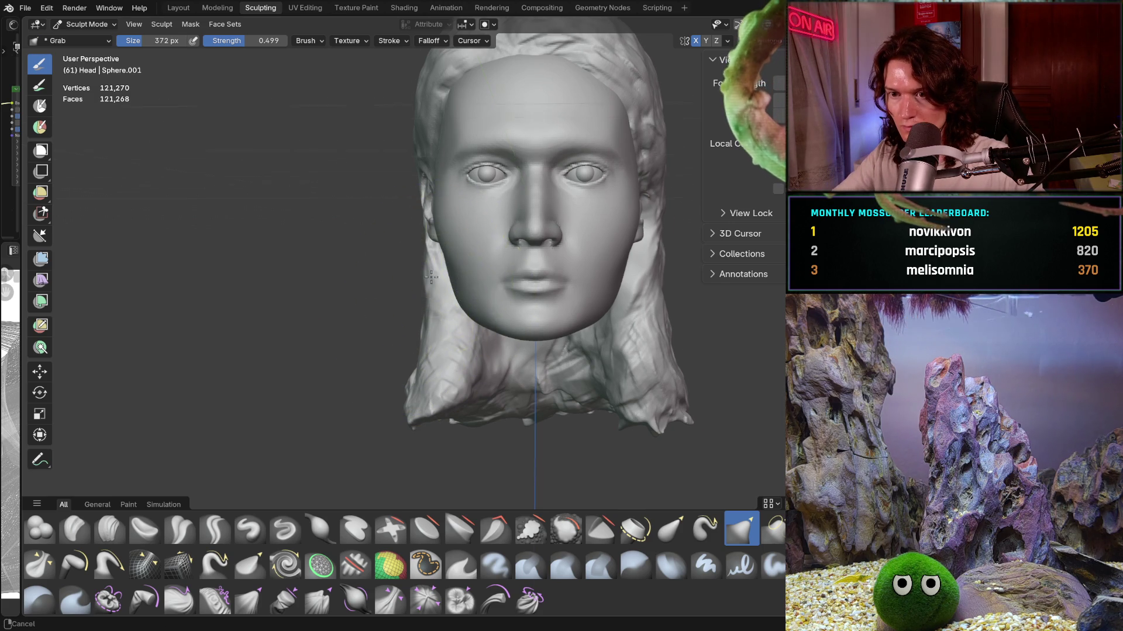
# Step: Inspect the jaw and neck from profile, underneath and a straight-on orthographic view
pyautogui.moveTo(432, 279); pyautogui.dragTo(567, 301, button='middle')
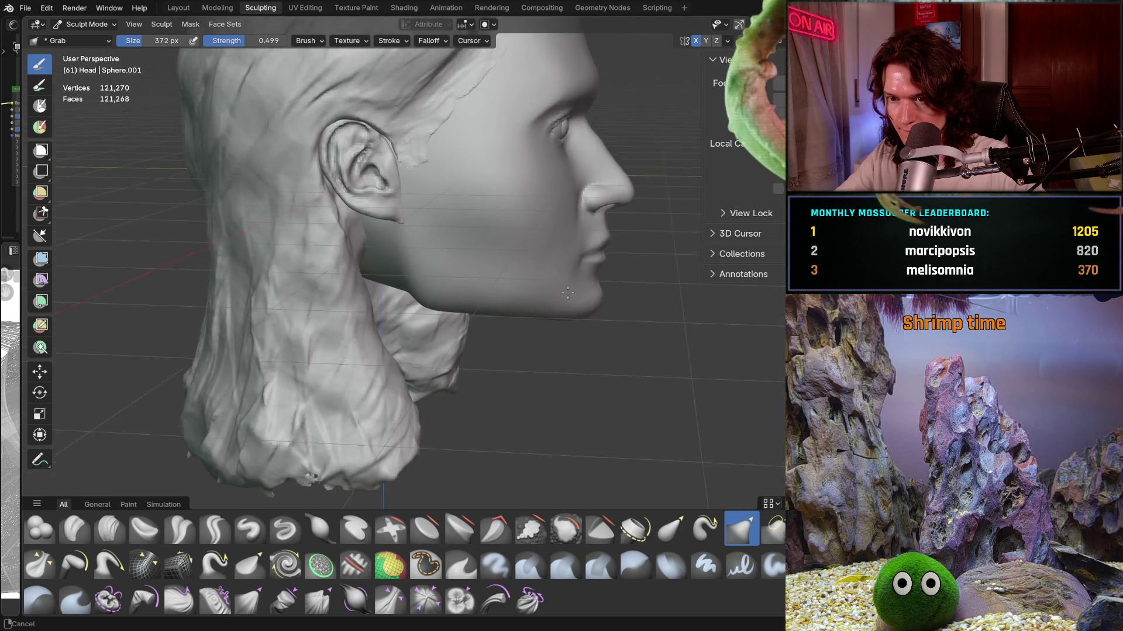
pyautogui.moveTo(568, 301)
pyautogui.mouseDown(button='middle')
pyautogui.moveTo(575, 283)
pyautogui.moveTo(586, 303)
pyautogui.mouseUp(button='middle')
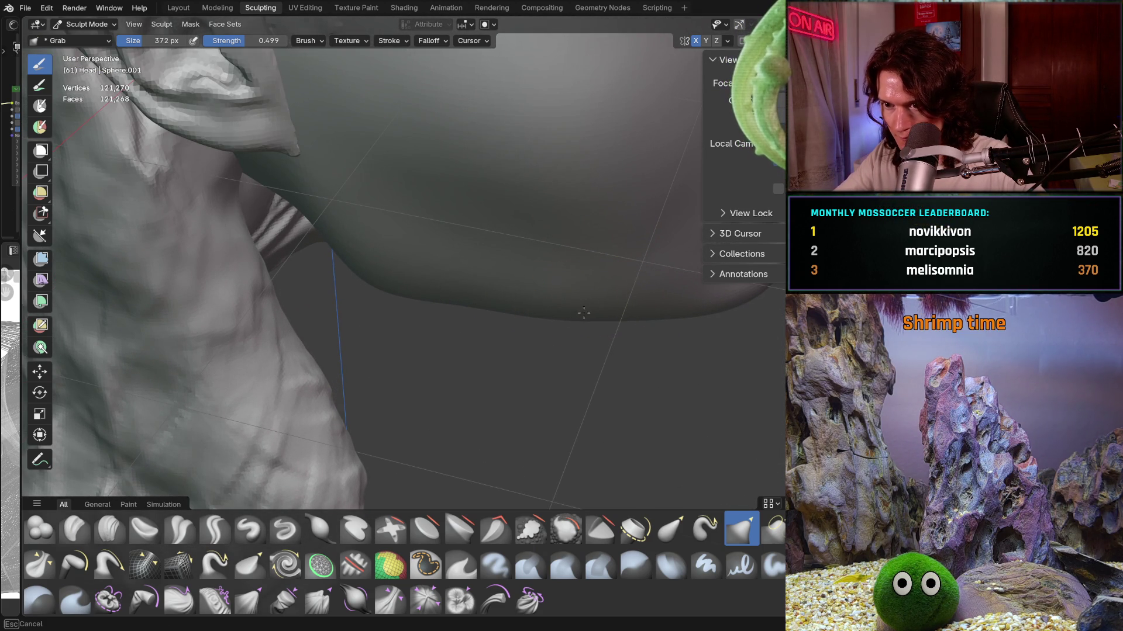
pyautogui.moveTo(553, 309); pyautogui.dragTo(602, 262, button='middle')
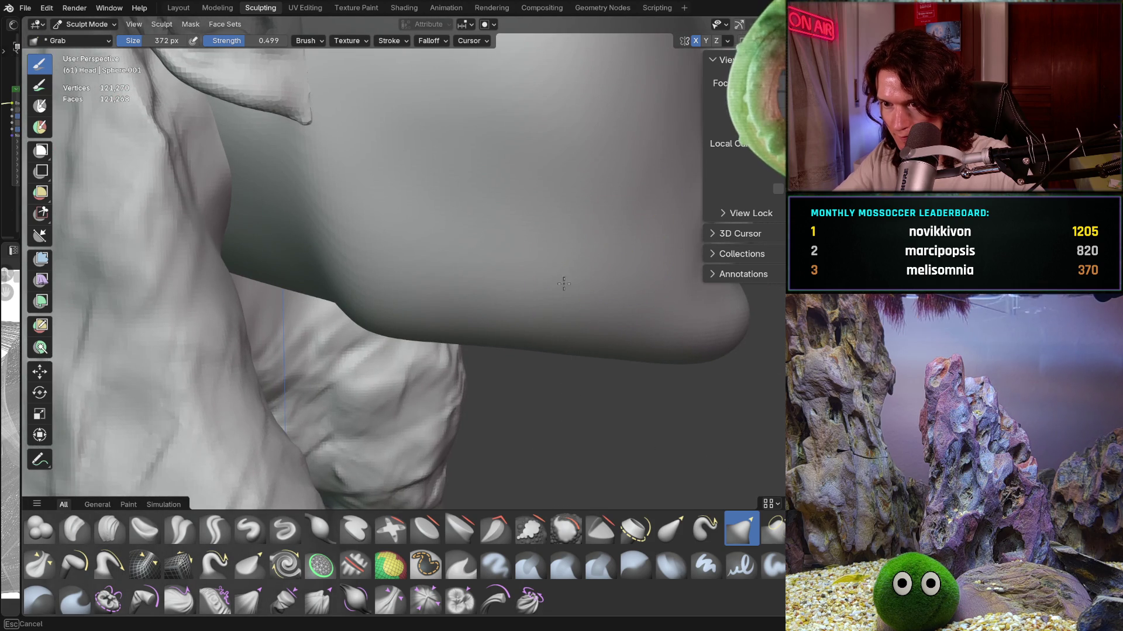
pyautogui.moveTo(531, 292)
pyautogui.mouseDown(button='middle')
pyautogui.moveTo(531, 303)
pyautogui.moveTo(546, 265)
pyautogui.mouseUp(button='middle')
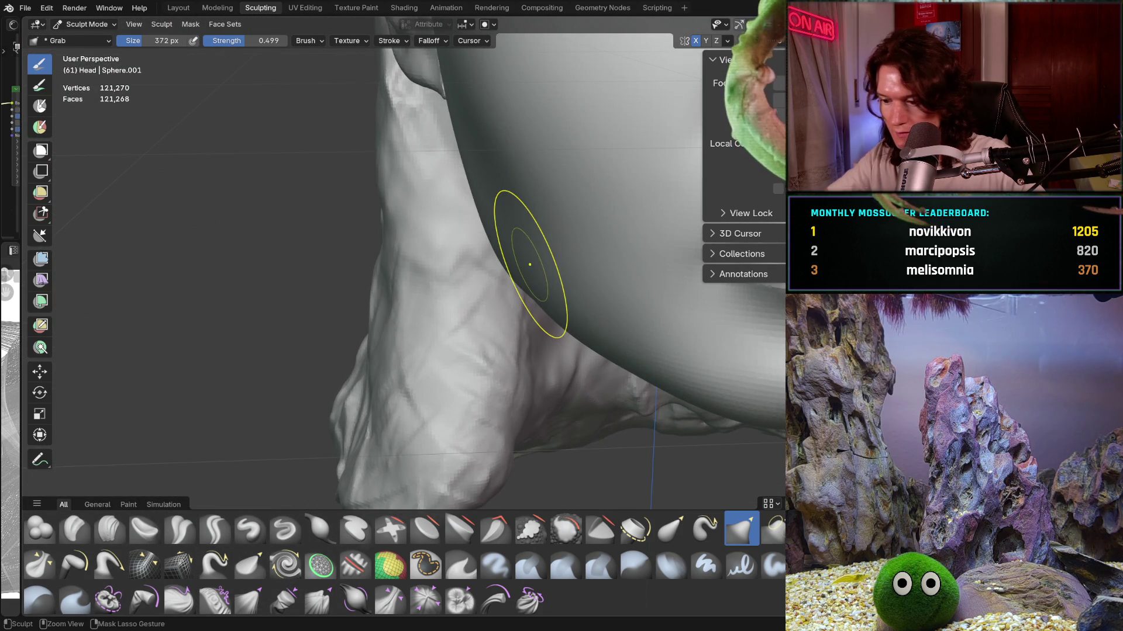
pyautogui.press('ctrl+KP_1')
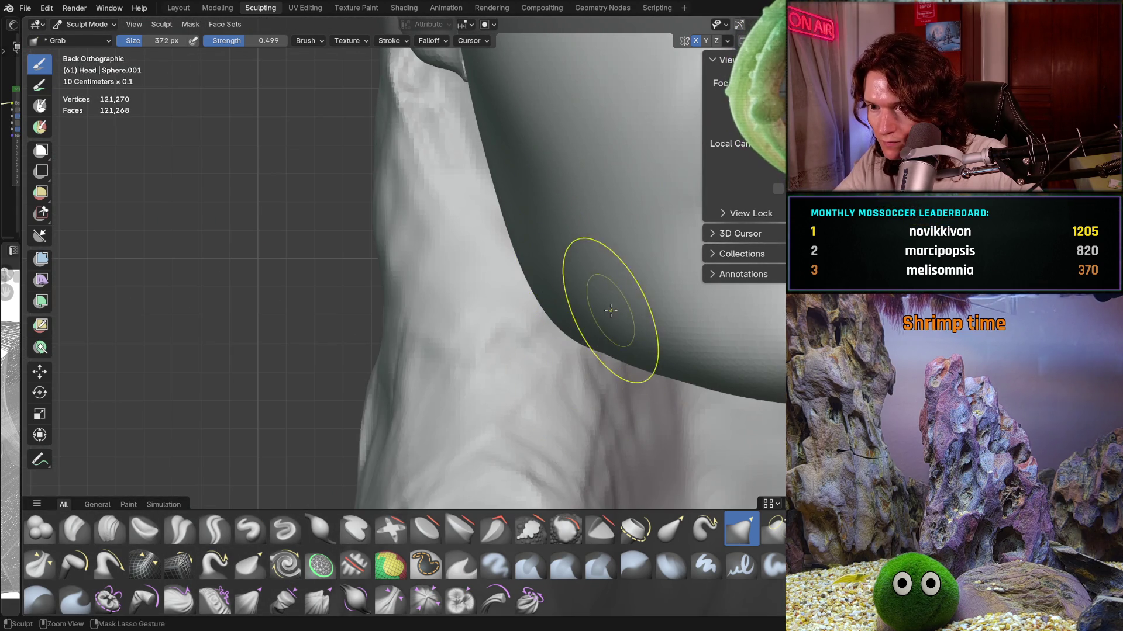
pyautogui.moveTo(611, 311); pyautogui.dragTo(533, 312, button='middle')
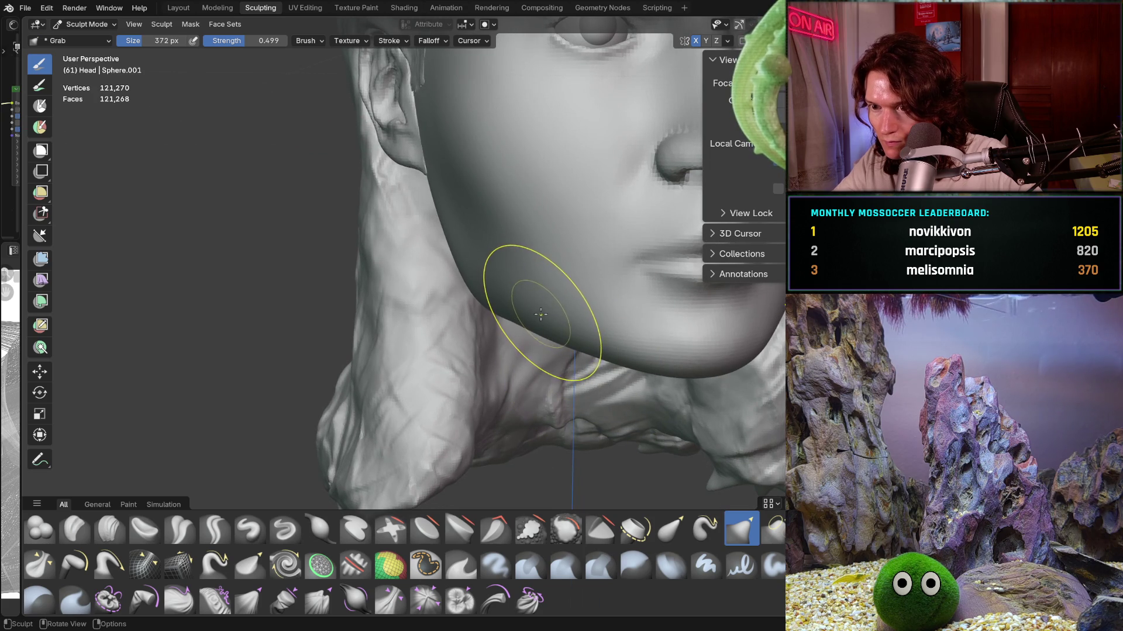
# Step: Enlarge the Grab brush to 514 px and orbit to a lower side view of the face
pyautogui.press('f')
pyautogui.click(543, 309)
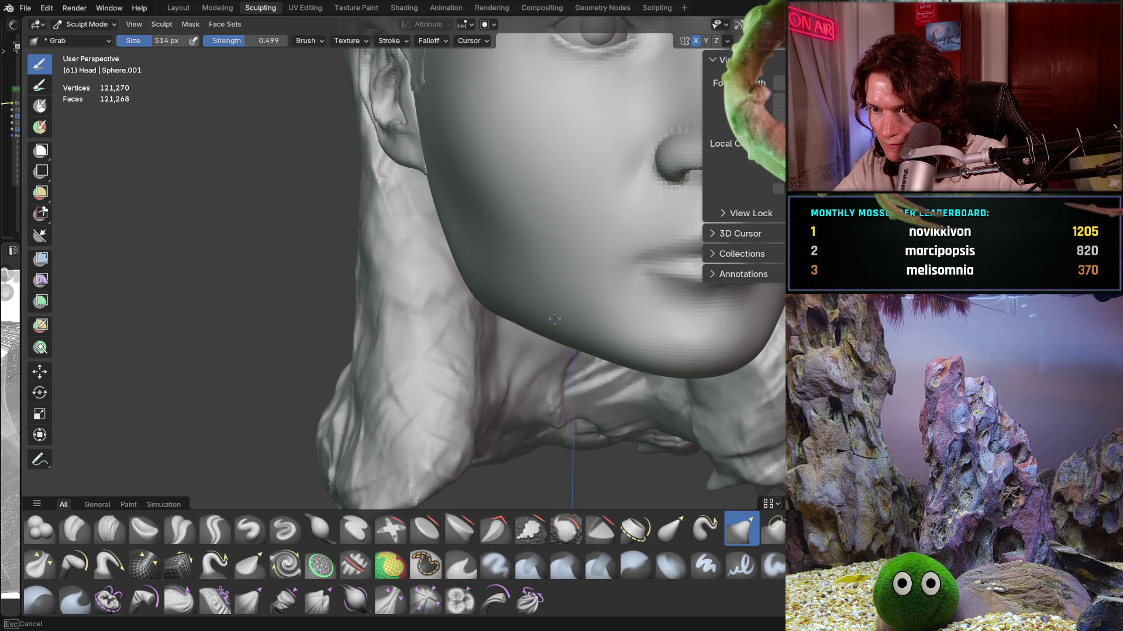
pyautogui.moveTo(557, 319); pyautogui.dragTo(563, 323, button='middle')
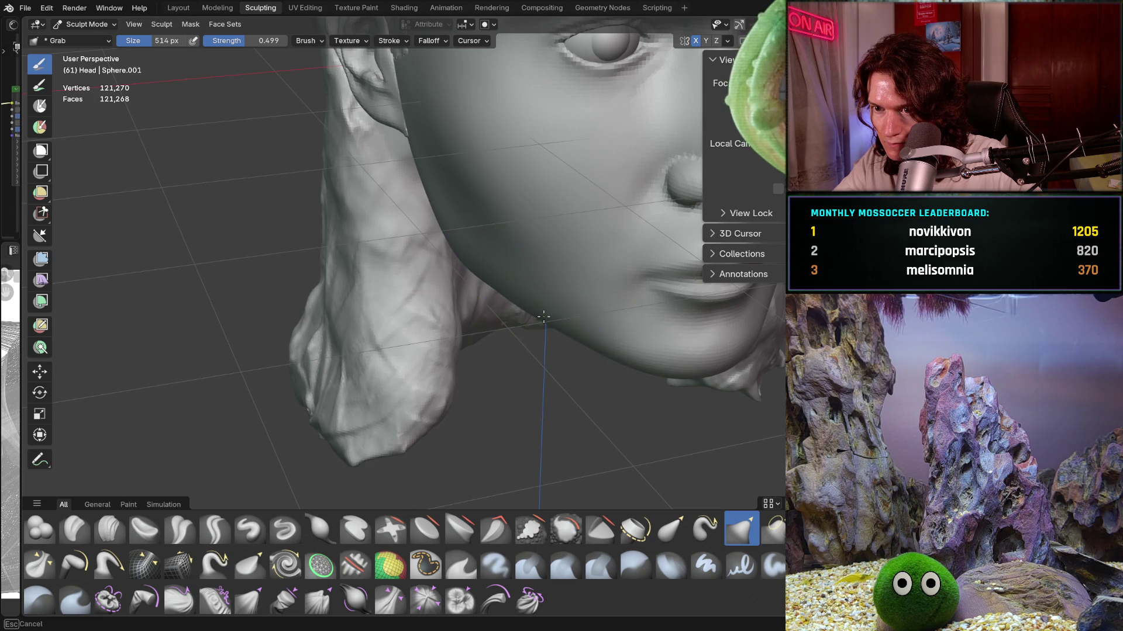
pyautogui.moveTo(571, 313)
pyautogui.mouseDown(button='middle')
pyautogui.moveTo(668, 297)
pyautogui.moveTo(569, 327)
pyautogui.moveTo(532, 354)
pyautogui.moveTo(614, 375)
pyautogui.moveTo(504, 491)
pyautogui.moveTo(500, 454)
pyautogui.moveTo(759, 426)
pyautogui.moveTo(606, 401)
pyautogui.moveTo(519, 332)
pyautogui.moveTo(498, 348)
pyautogui.mouseUp(button='middle')
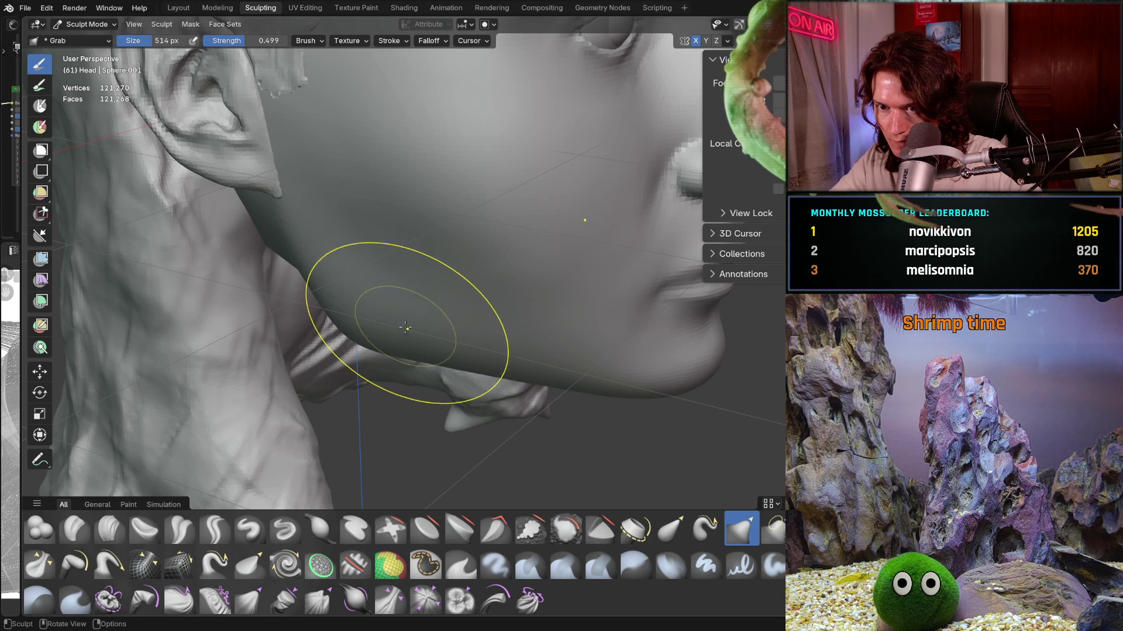
# Step: Enlarge the Grab brush to 598 px after checking the head in orthographic and frontal views
pyautogui.moveTo(406, 328); pyautogui.dragTo(373, 261, button='middle')
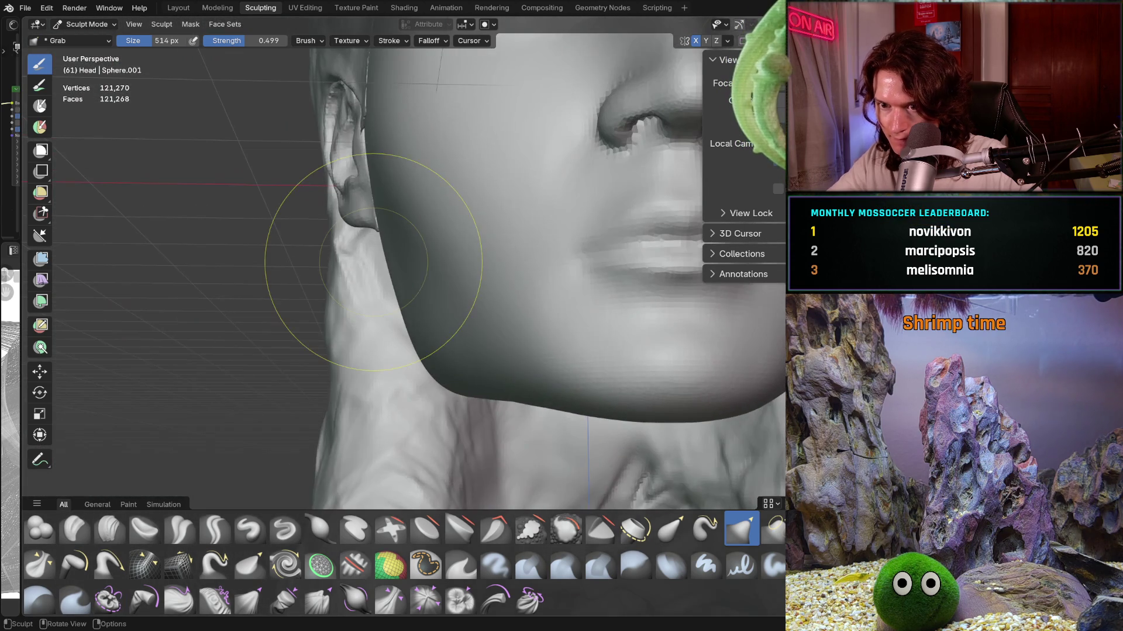
pyautogui.press('ctrl+KP_1')
pyautogui.moveTo(373, 261)
pyautogui.mouseDown(button='middle')
pyautogui.moveTo(603, 319)
pyautogui.moveTo(567, 377)
pyautogui.moveTo(552, 351)
pyautogui.mouseUp(button='middle')
pyautogui.scroll(-5, 567, 376)
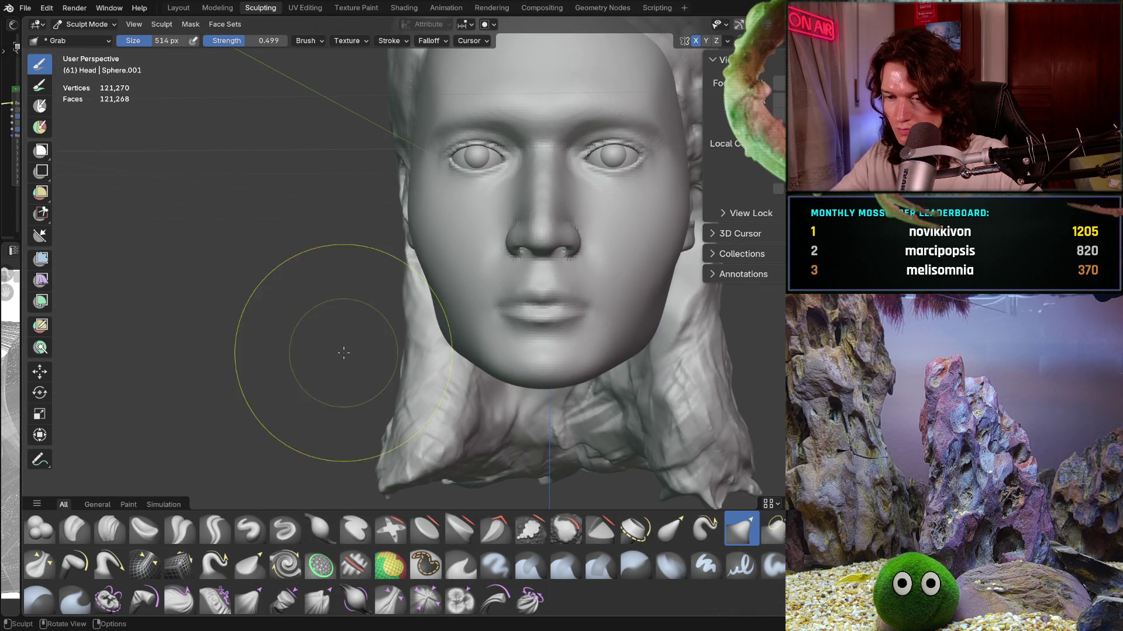
pyautogui.scroll(2, 349, 361)
pyautogui.press('f')
pyautogui.click(436, 334)
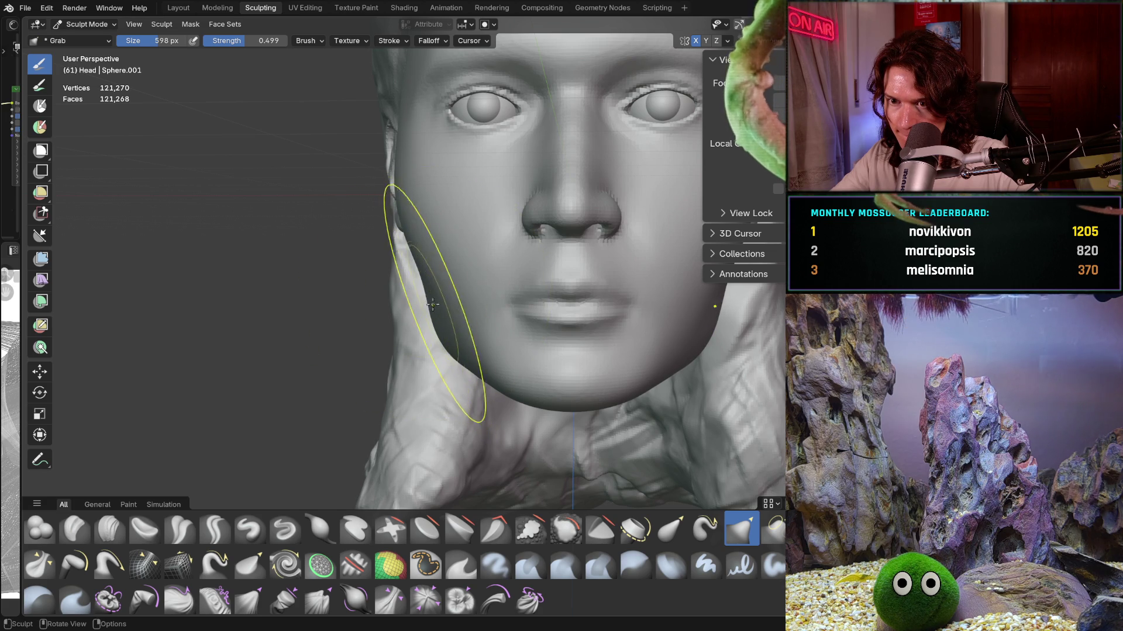
# Step: From the side profile, pull the jaw near the ear into shape and return to a full view of the head
pyautogui.moveTo(463, 362)
pyautogui.mouseDown(button='middle')
pyautogui.moveTo(561, 342)
pyautogui.moveTo(479, 377)
pyautogui.moveTo(426, 348)
pyautogui.moveTo(363, 270)
pyautogui.mouseUp(button='middle')
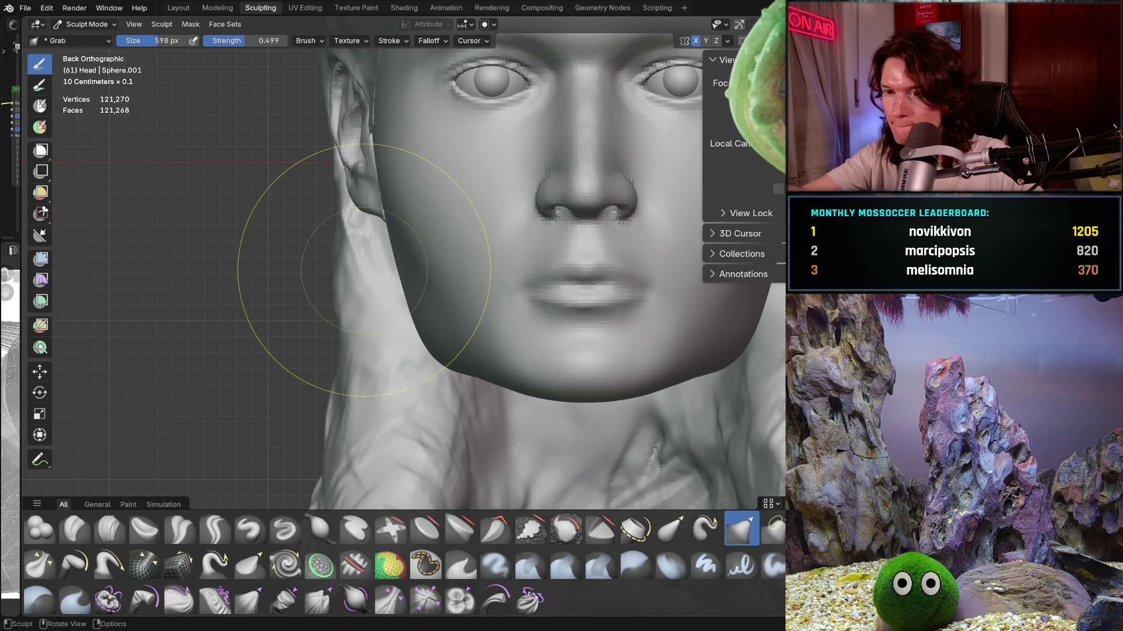
pyautogui.moveTo(380, 153); pyautogui.dragTo(383, 155)
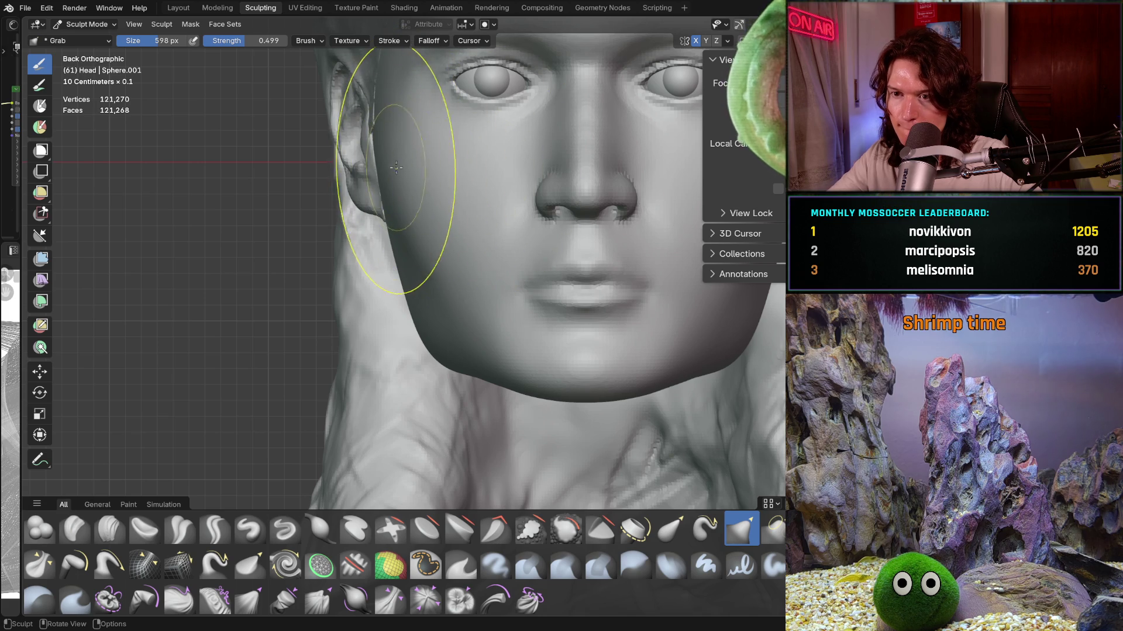
pyautogui.scroll(-2, 413, 202)
pyautogui.scroll(-3, 403, 307)
pyautogui.moveTo(400, 314)
pyautogui.mouseDown(button='middle')
pyautogui.moveTo(499, 299)
pyautogui.moveTo(441, 283)
pyautogui.moveTo(444, 303)
pyautogui.mouseUp(button='middle')
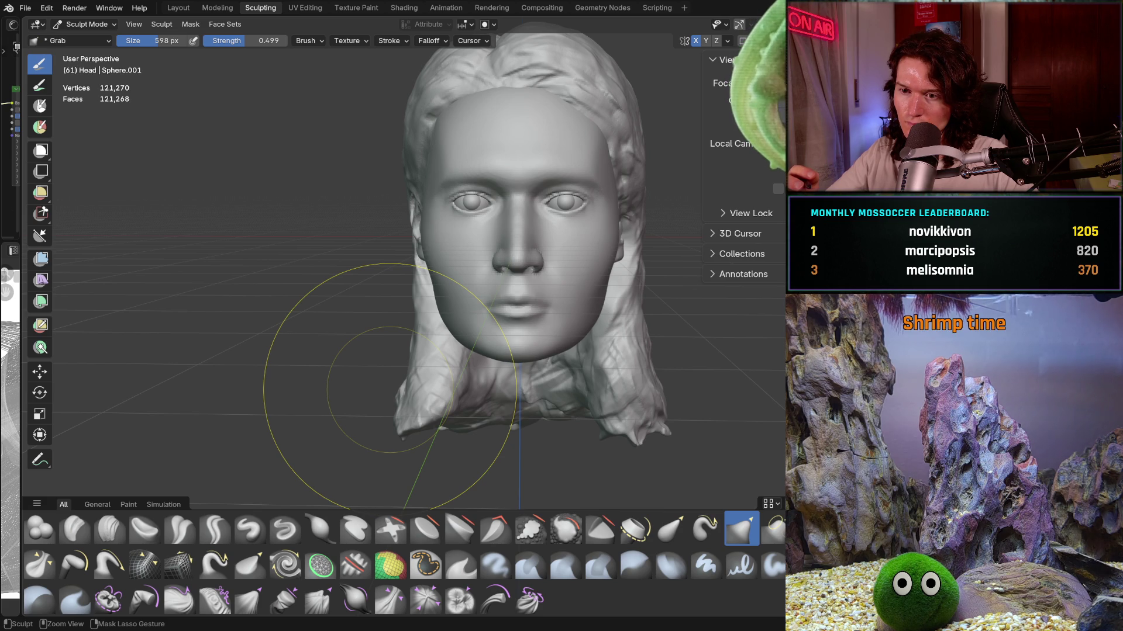
# Step: In a straight-on view, enlarge the Grab brush to 668 px and reshape the lower jaw on one side
pyautogui.press('ctrl')
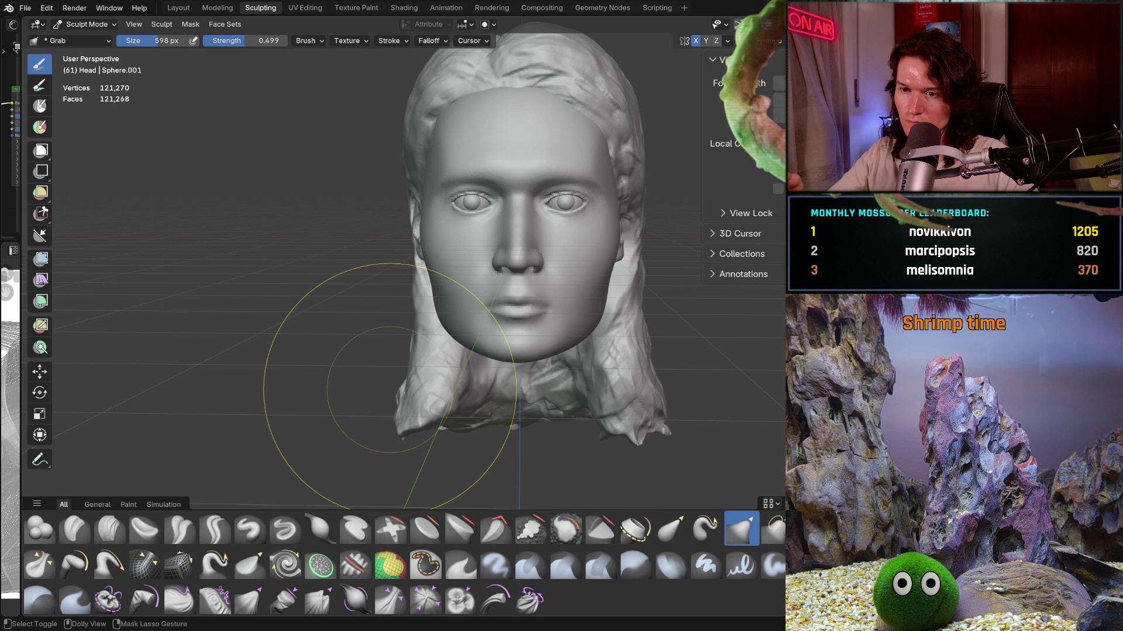
pyautogui.press('shift')
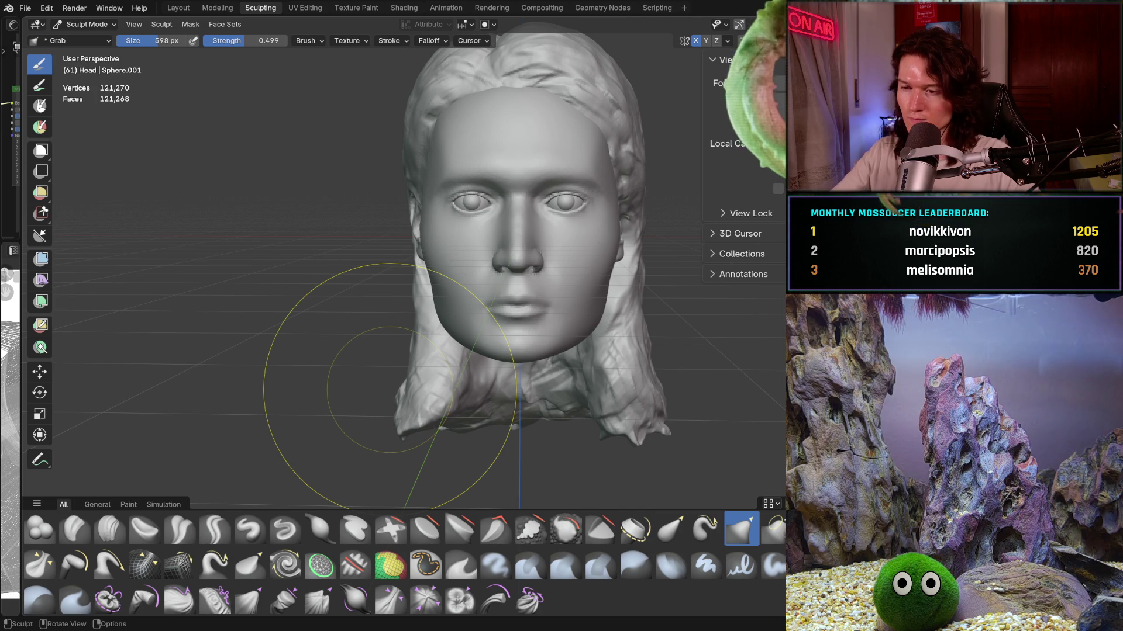
pyautogui.press('ctrl+KP_1')
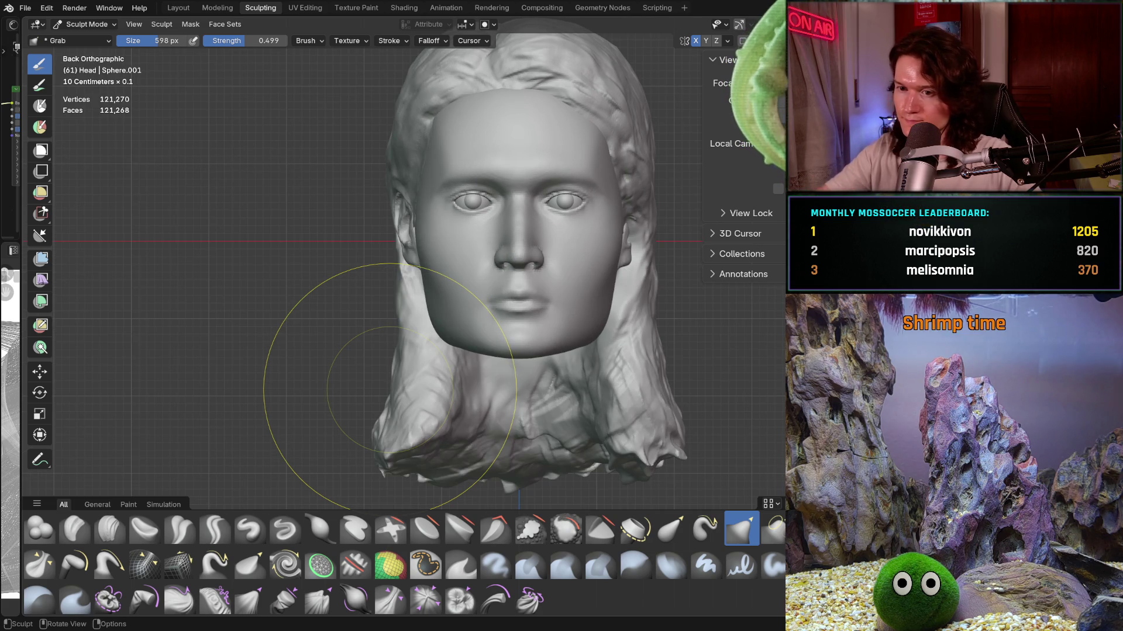
pyautogui.scroll(2, 514, 325)
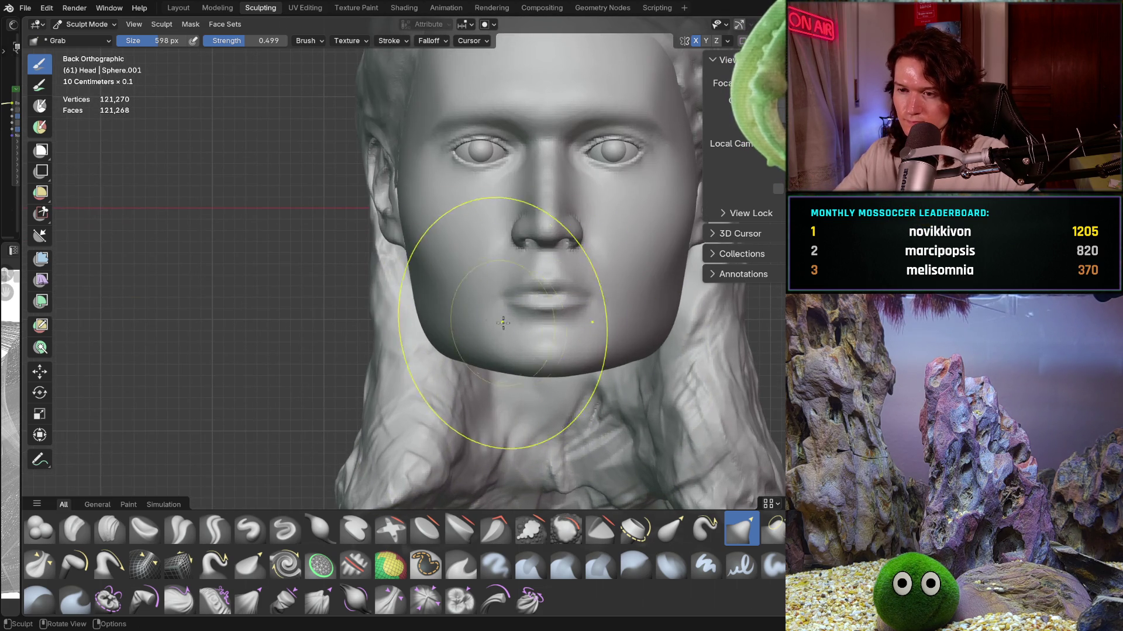
pyautogui.press('f')
pyautogui.click(437, 338)
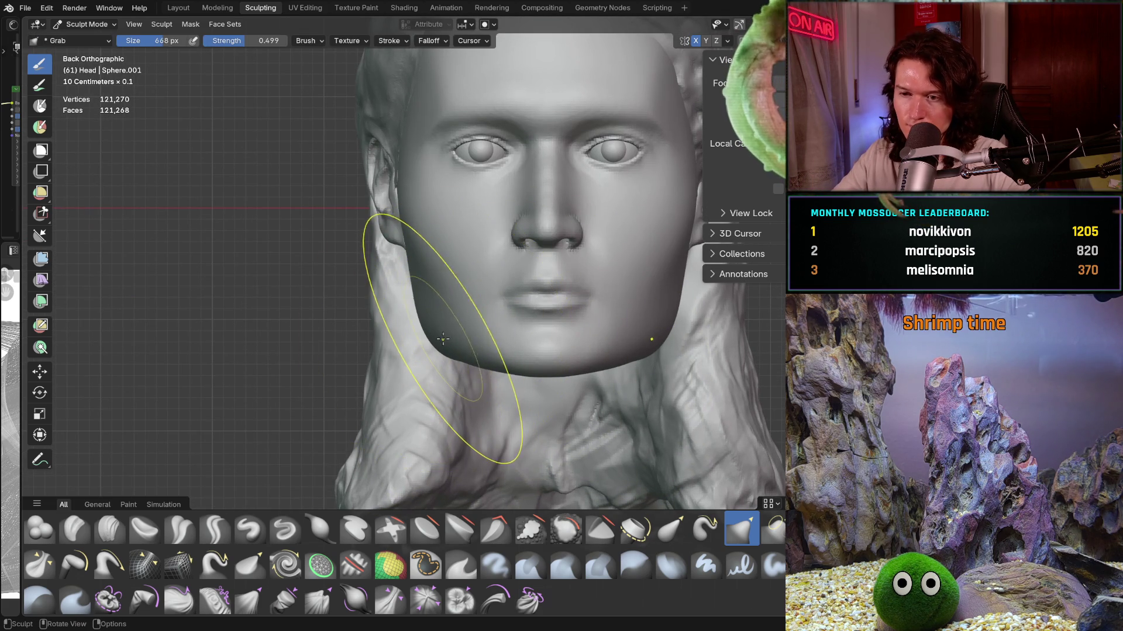
pyautogui.moveTo(436, 338); pyautogui.dragTo(436, 338)
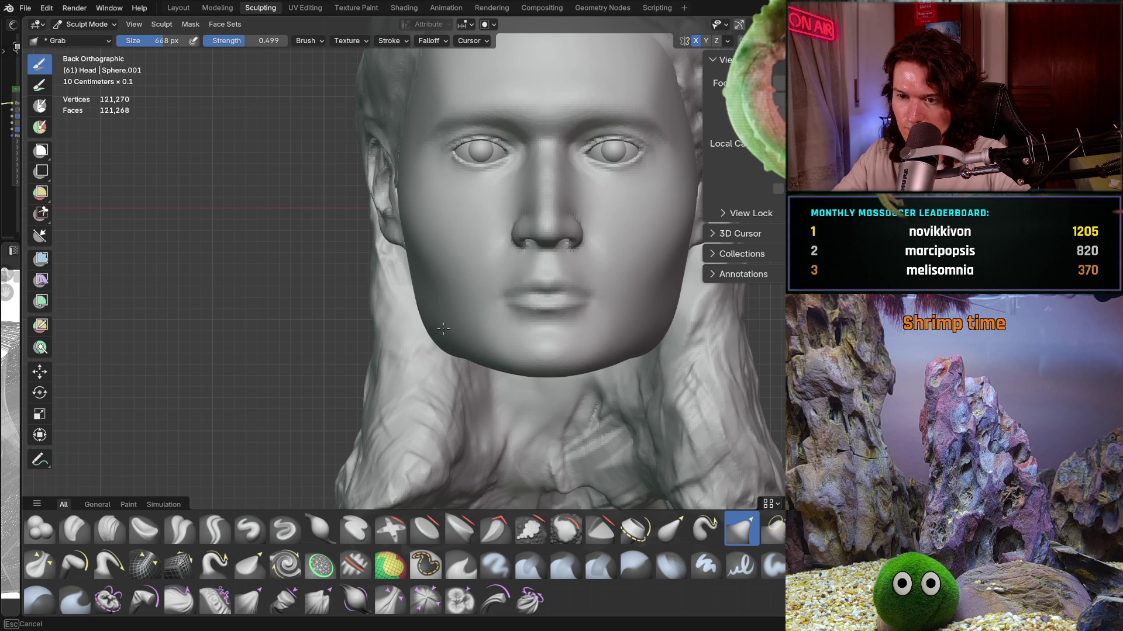
# Step: Review the slimmer jaw and chin from side, front, below and orthographic views
pyautogui.moveTo(445, 325); pyautogui.dragTo(444, 325)
pyautogui.moveTo(443, 325); pyautogui.dragTo(549, 320, button='middle')
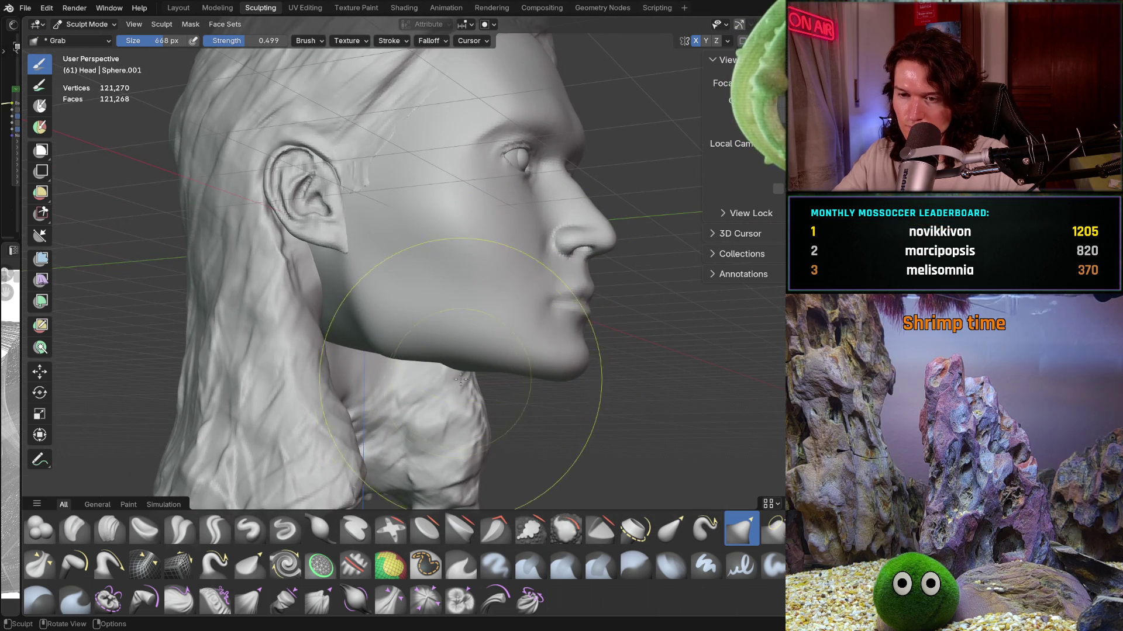
pyautogui.moveTo(441, 398); pyautogui.dragTo(452, 376, button='middle')
pyautogui.scroll(3, 451, 376)
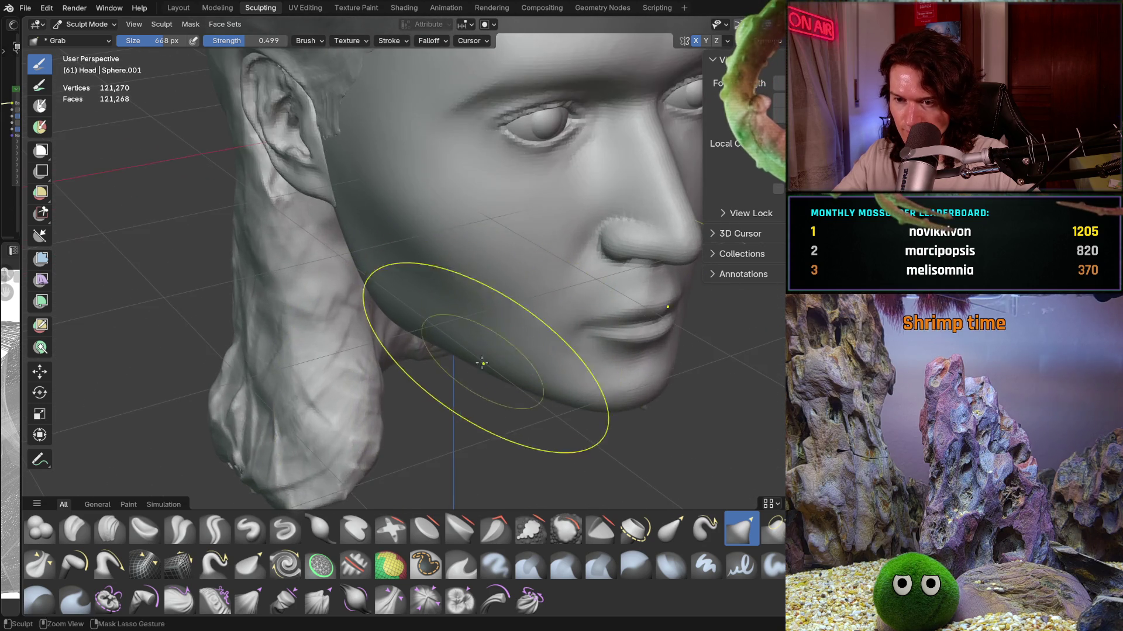
pyautogui.scroll(3, 493, 344)
pyautogui.moveTo(494, 343); pyautogui.dragTo(448, 392, button='middle')
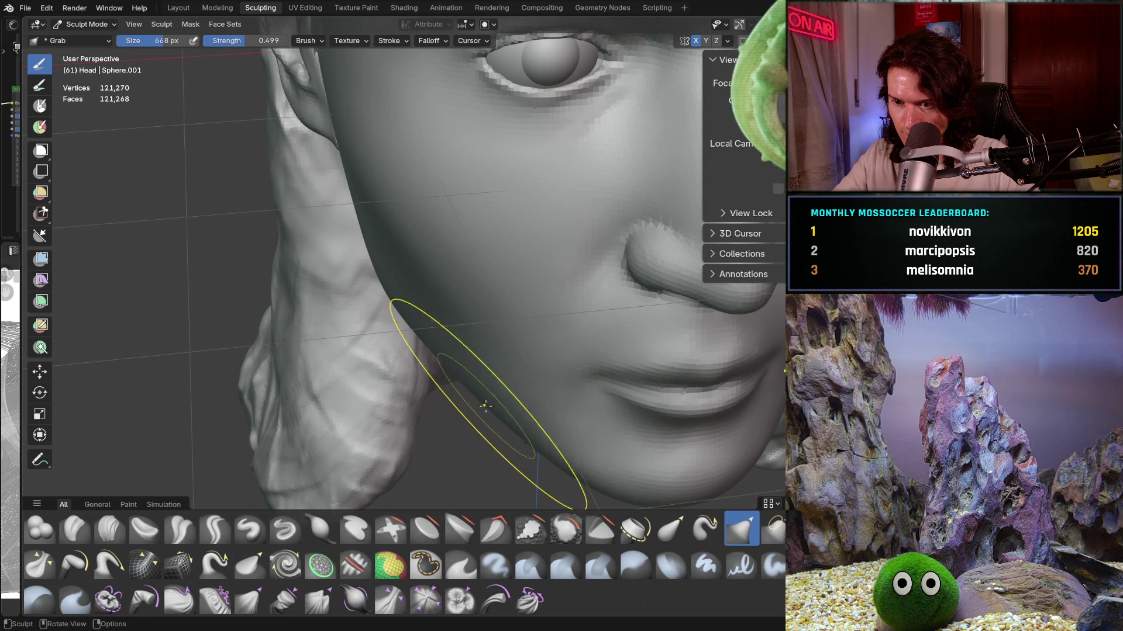
pyautogui.moveTo(501, 416); pyautogui.dragTo(473, 345, button='middle')
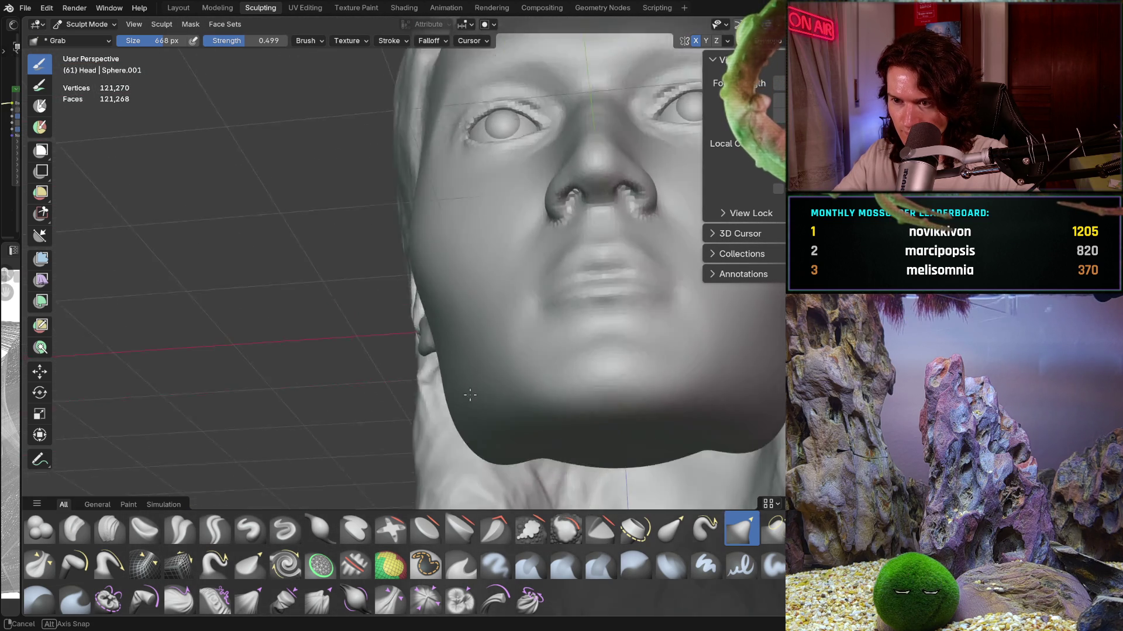
pyautogui.moveTo(473, 345)
pyautogui.mouseDown(button='middle')
pyautogui.moveTo(473, 428)
pyautogui.moveTo(378, 404)
pyautogui.mouseUp(button='middle')
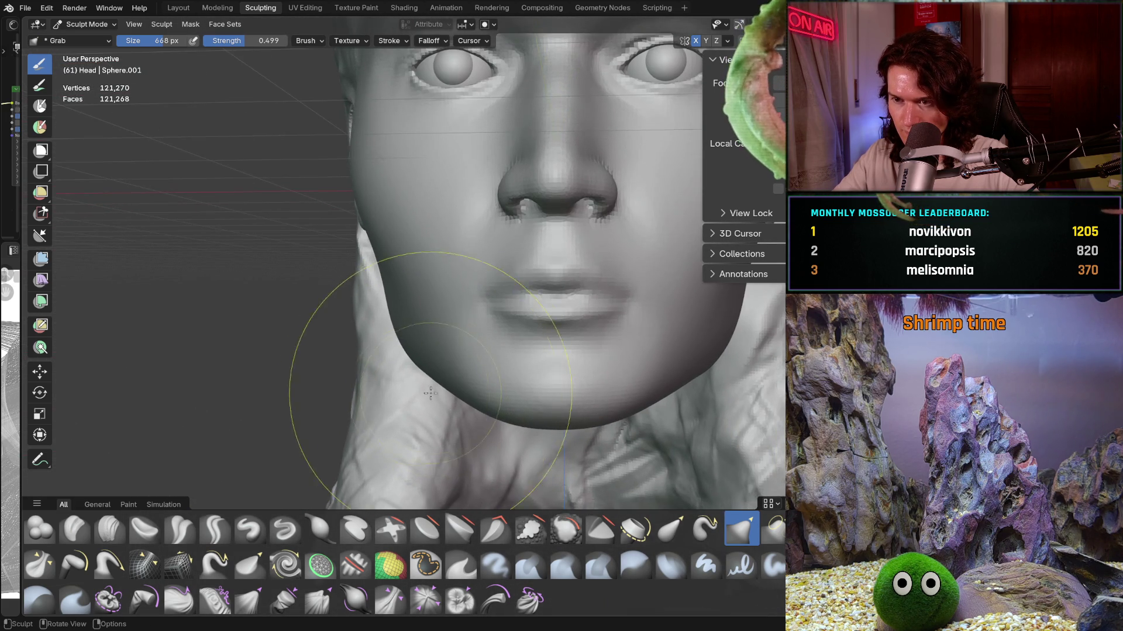
pyautogui.scroll(-2, 378, 403)
pyautogui.press('ctrl+KP_1')
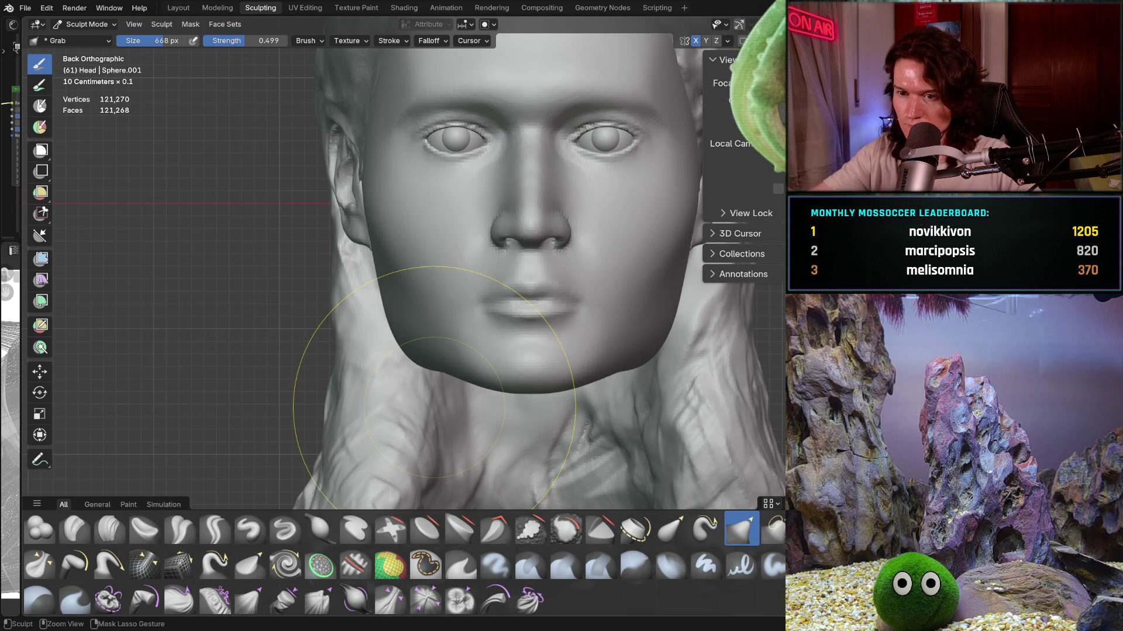
pyautogui.moveTo(602, 350); pyautogui.dragTo(579, 336, button='middle')
pyautogui.scroll(-2, 575, 354)
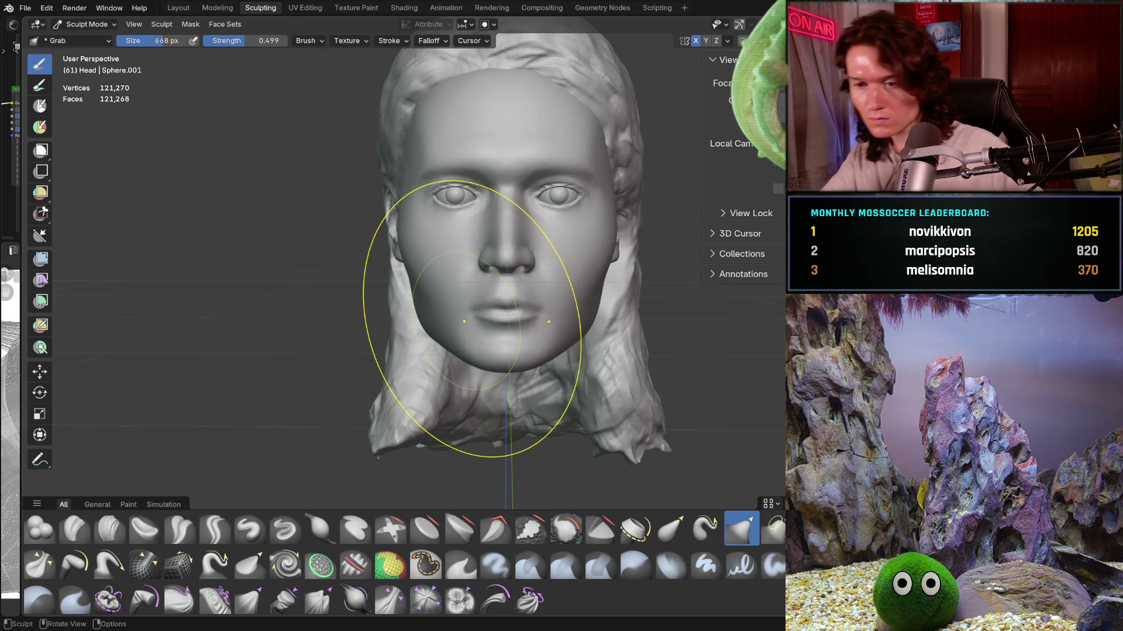
# Step: Move in on the face and, in a straight-on view, pull the lower face and nose slightly downward
pyautogui.moveTo(432, 251)
pyautogui.keyDown('ctrl'); pyautogui.mouseDown(button='middle')
pyautogui.moveTo(386, 252)
pyautogui.moveTo(384, 231)
pyautogui.mouseUp(button='middle'); pyautogui.keyUp('ctrl')
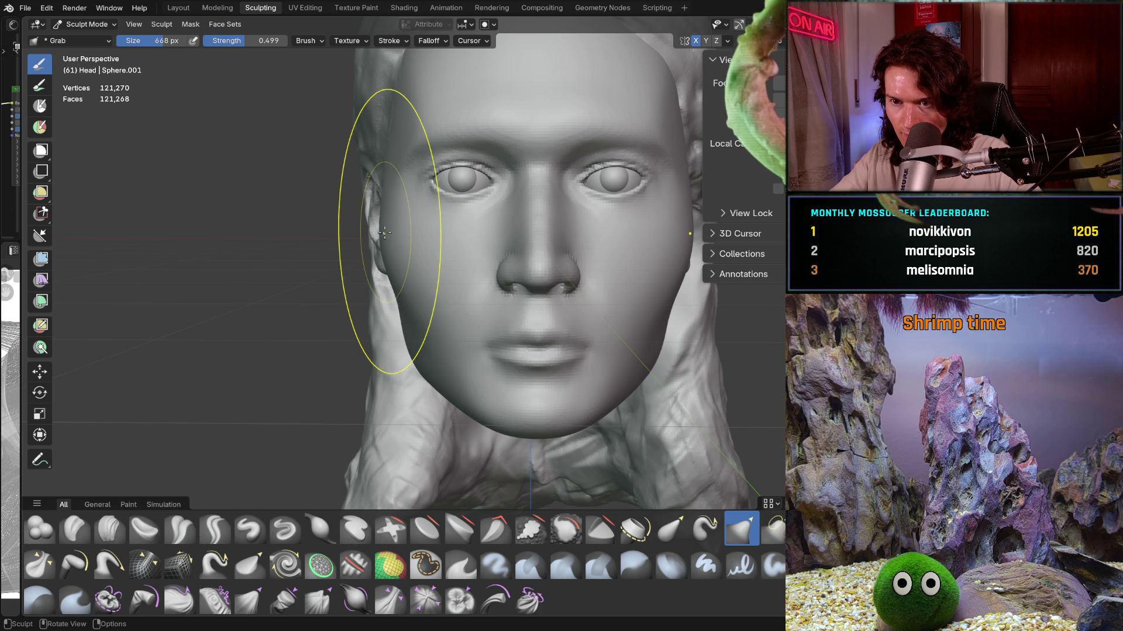
pyautogui.press('ctrl')
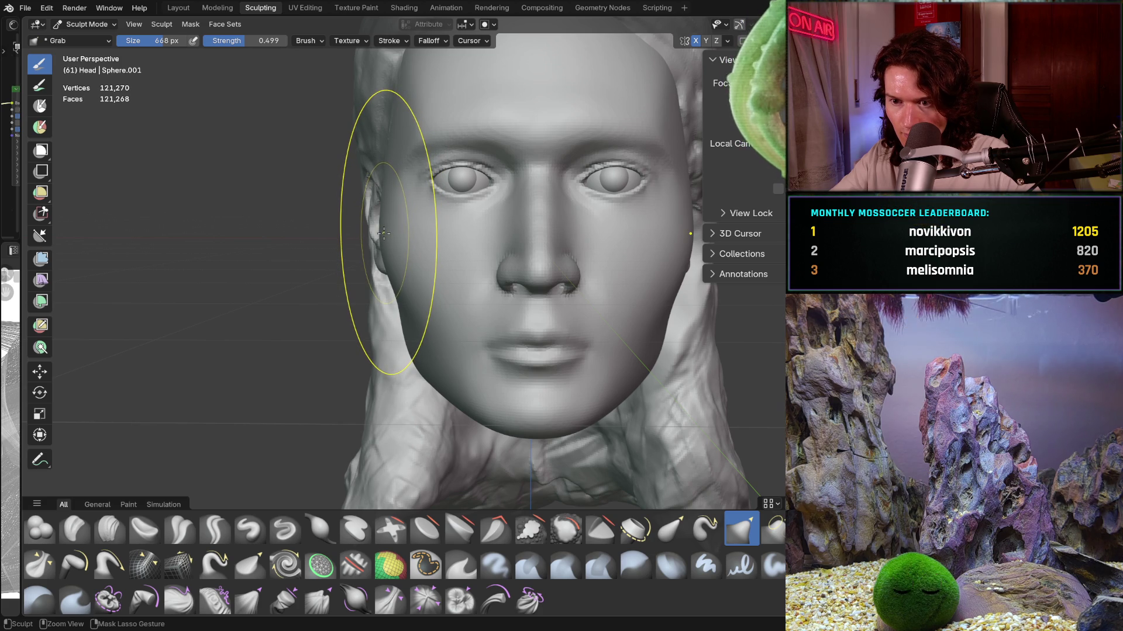
pyautogui.press('shift')
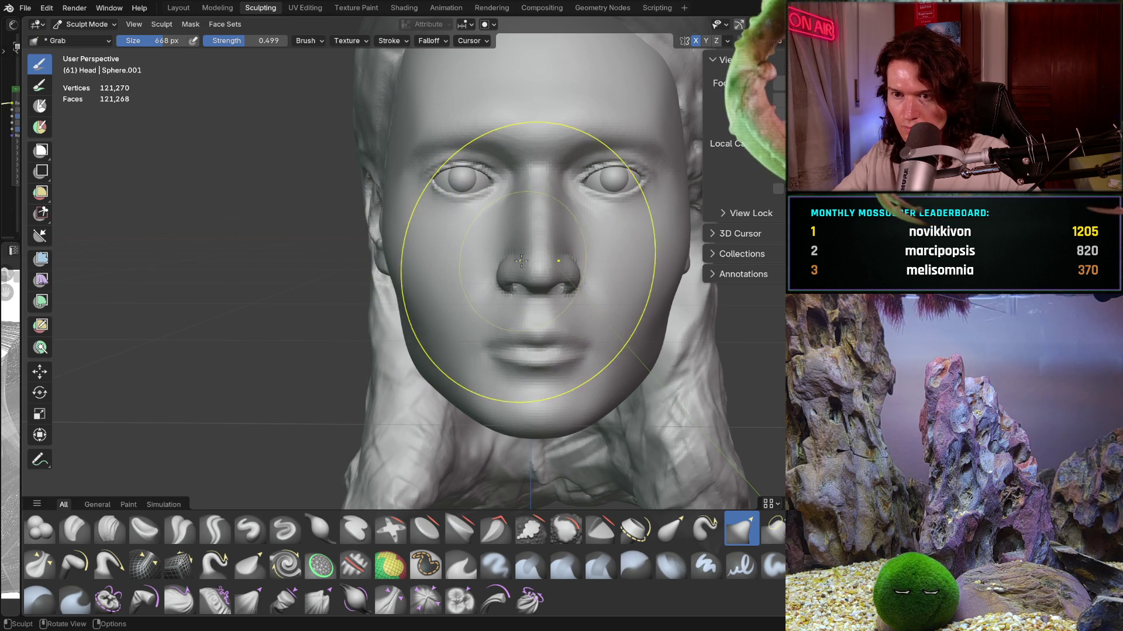
pyautogui.press('ctrl+KP_1')
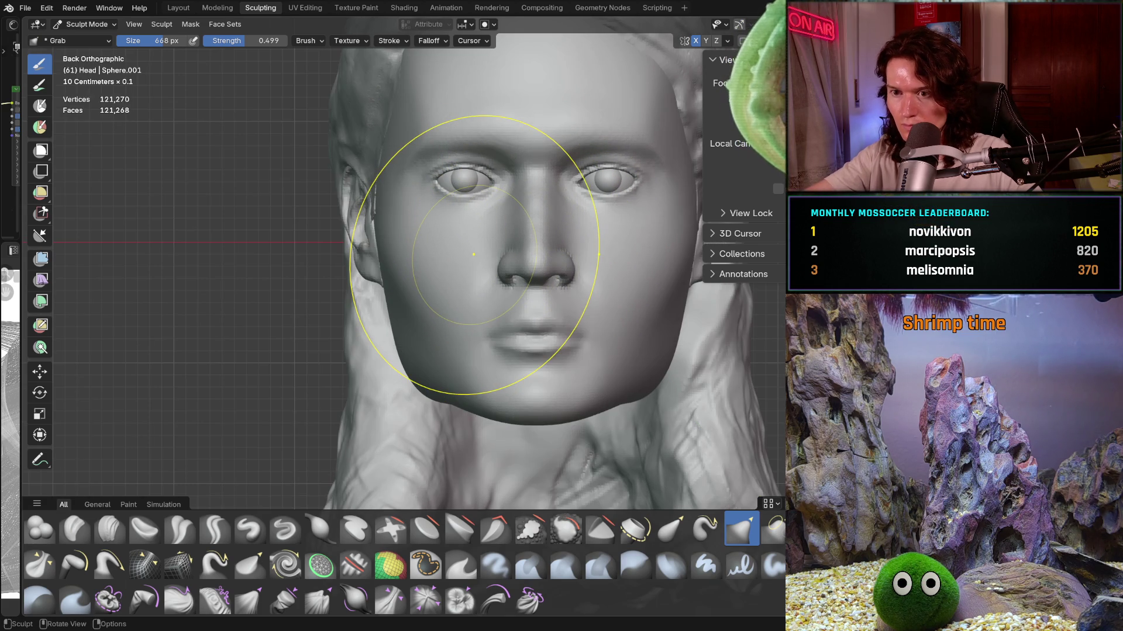
pyautogui.moveTo(508, 295); pyautogui.dragTo(507, 310)
# Step: Check the sharper jawline from front, right profile and three-quarter views, then switch to Smooth
pyautogui.moveTo(571, 297)
pyautogui.mouseDown(button='middle')
pyautogui.moveTo(582, 294)
pyautogui.moveTo(500, 376)
pyautogui.mouseUp(button='middle')
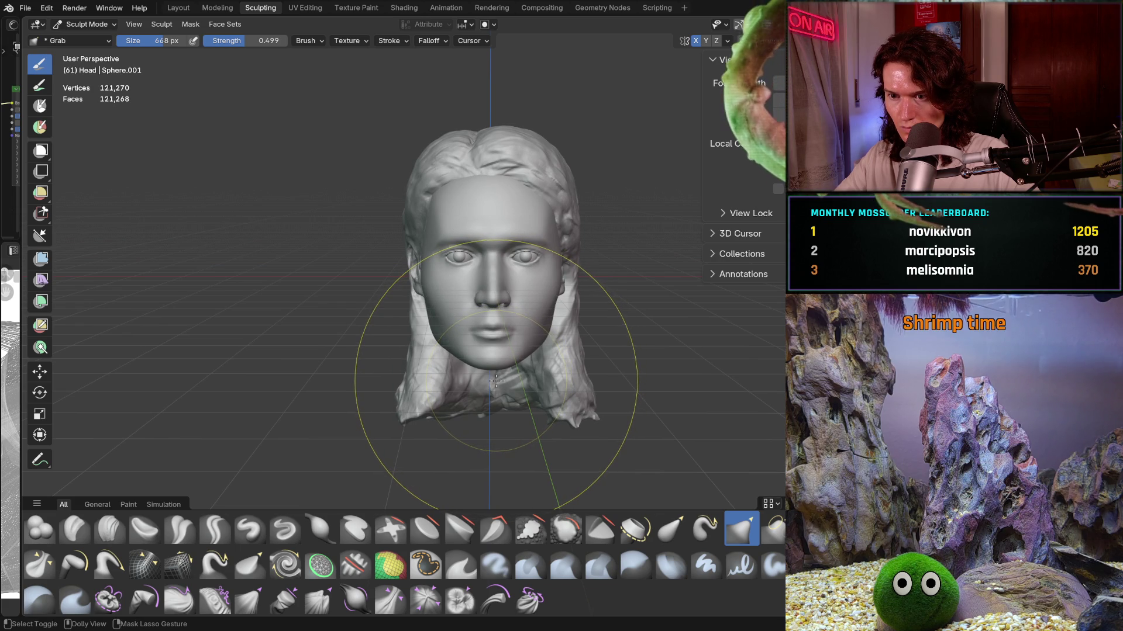
pyautogui.moveTo(500, 378)
pyautogui.mouseDown(button='middle')
pyautogui.moveTo(503, 339)
pyautogui.moveTo(452, 336)
pyautogui.moveTo(644, 383)
pyautogui.moveTo(602, 373)
pyautogui.moveTo(603, 388)
pyautogui.moveTo(378, 322)
pyautogui.moveTo(499, 405)
pyautogui.moveTo(456, 398)
pyautogui.mouseUp(button='middle')
pyautogui.scroll(3, 602, 373)
pyautogui.scroll(-4, 378, 321)
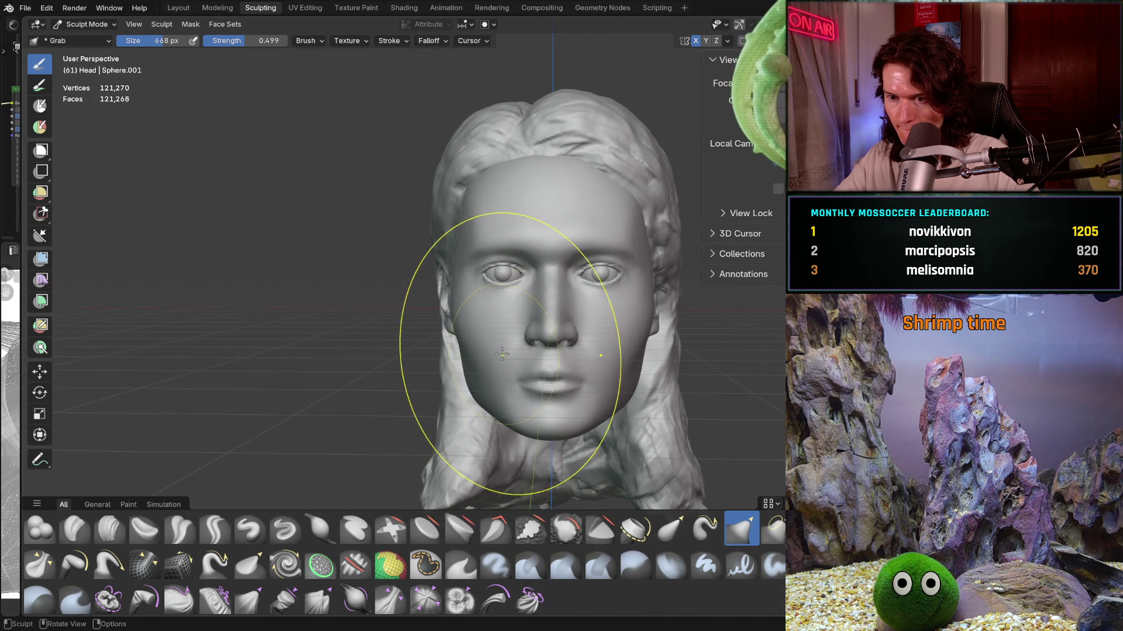
pyautogui.keyDown('shift'); pyautogui.moveTo(473, 424); pyautogui.dragTo(458, 350, button='middle'); pyautogui.keyUp('shift')
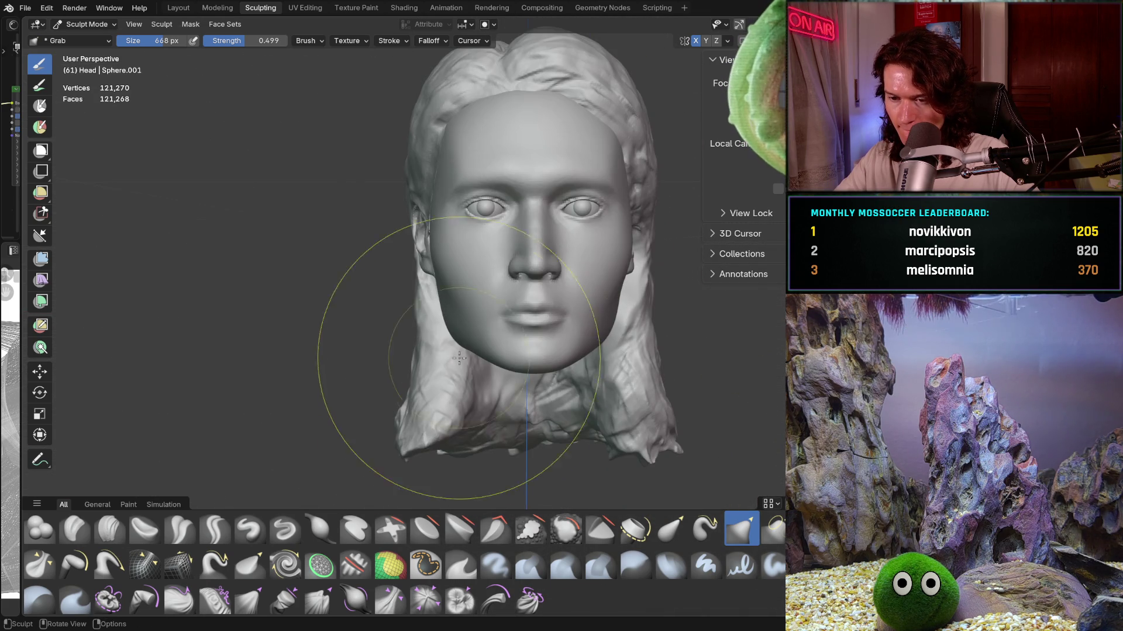
pyautogui.press('ctrl+KP_1')
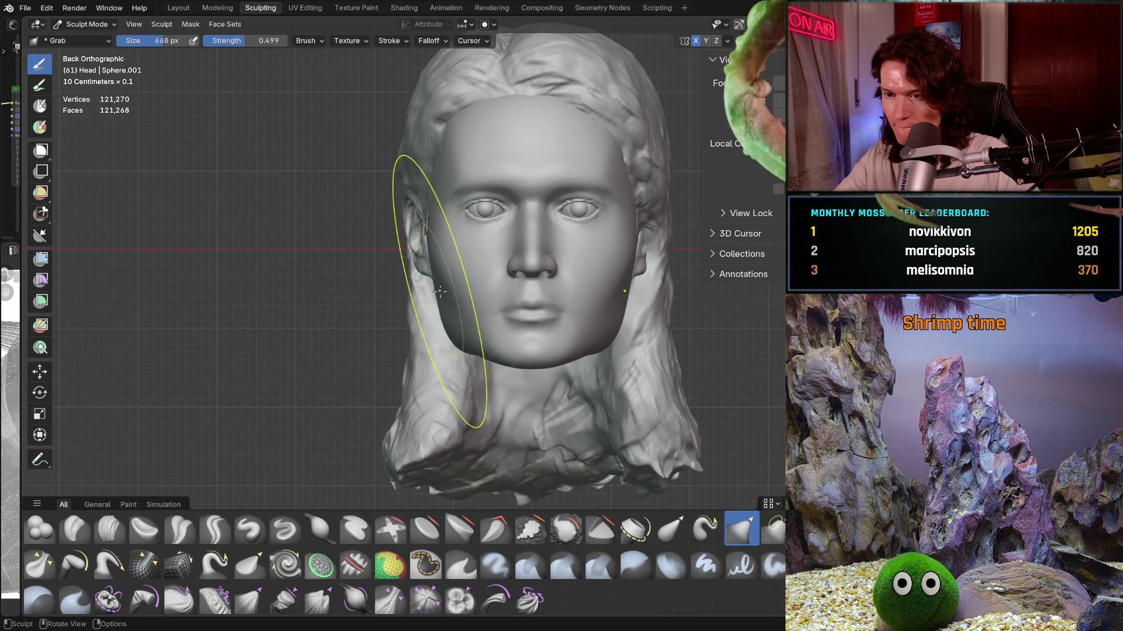
pyautogui.moveTo(553, 342); pyautogui.dragTo(445, 337, button='middle')
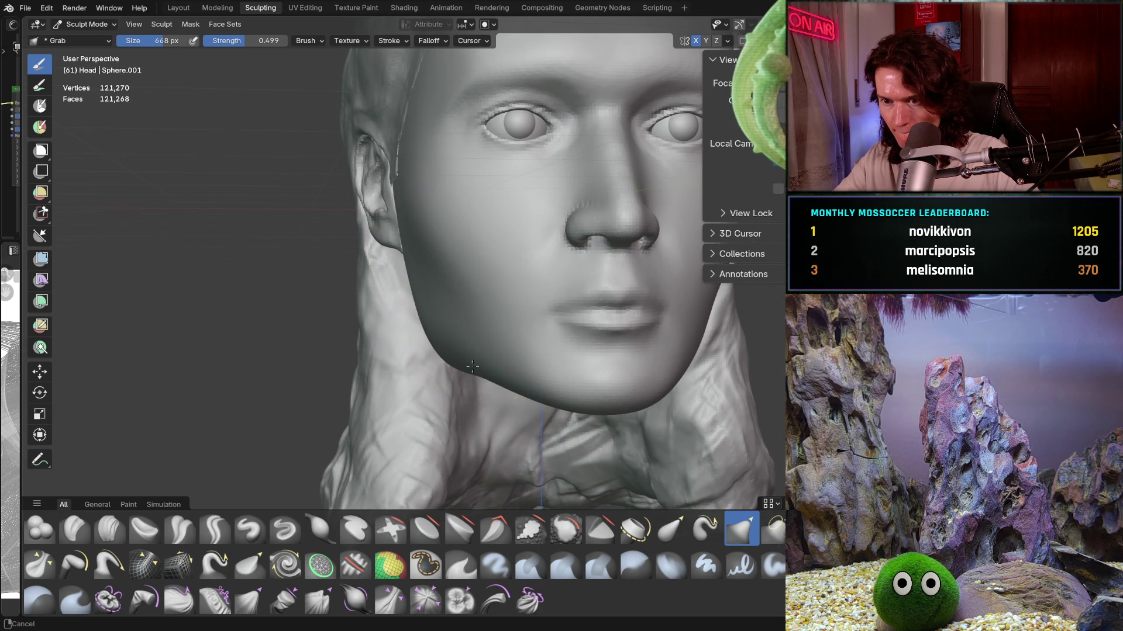
pyautogui.moveTo(473, 358); pyautogui.dragTo(459, 376, button='middle')
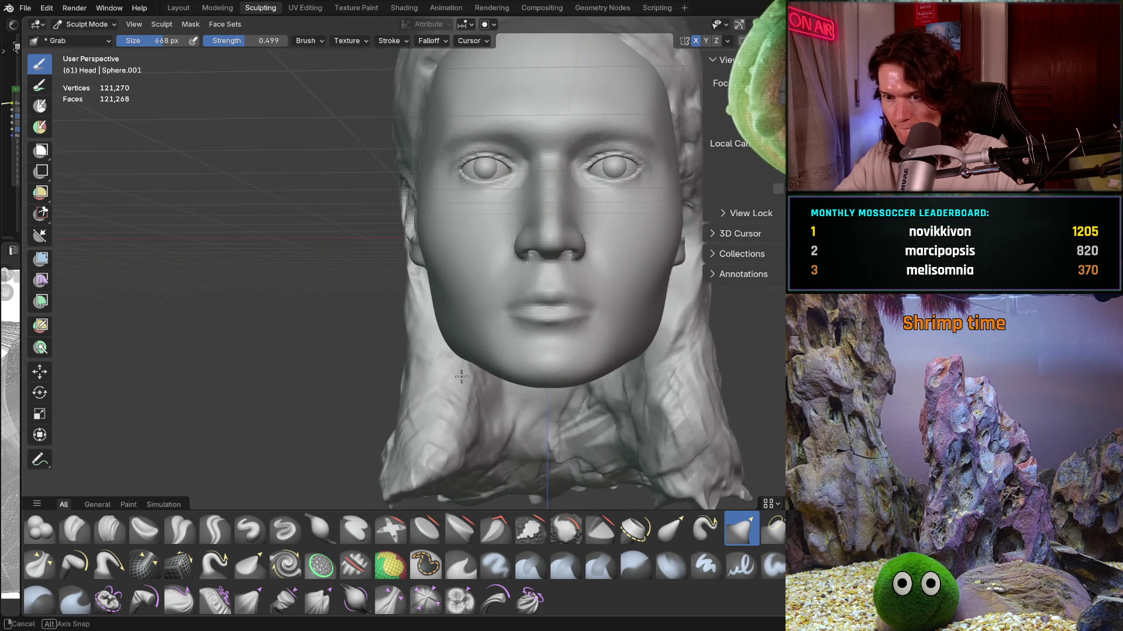
pyautogui.moveTo(518, 372)
pyautogui.mouseDown(button='middle')
pyautogui.moveTo(573, 366)
pyautogui.moveTo(589, 376)
pyautogui.mouseUp(button='middle')
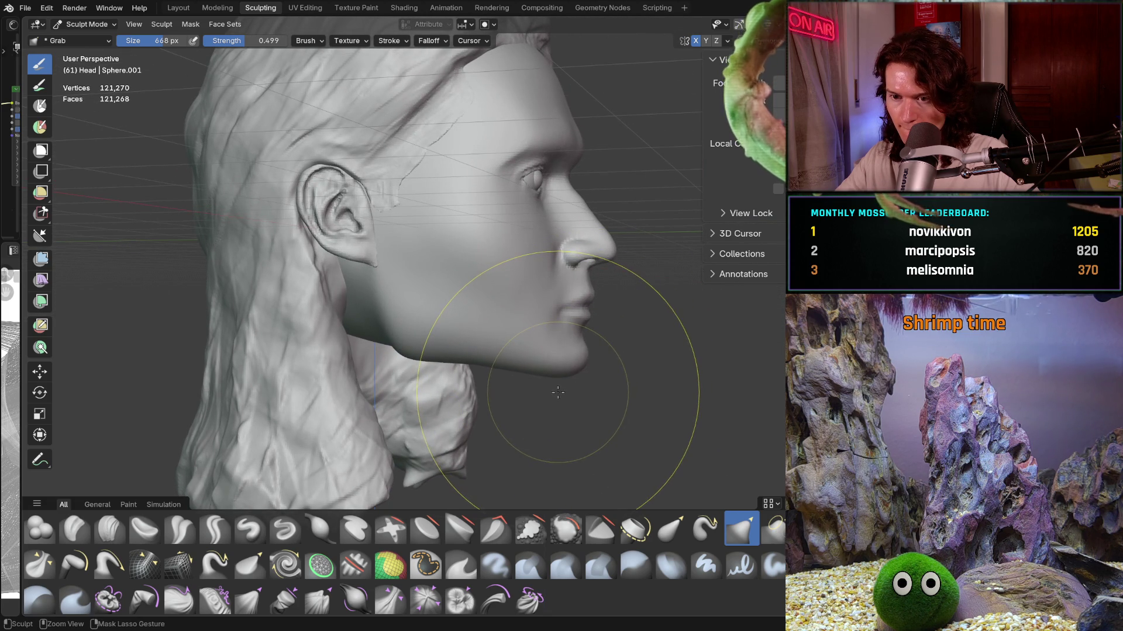
pyautogui.moveTo(554, 383)
pyautogui.mouseDown(button='middle')
pyautogui.moveTo(426, 477)
pyautogui.moveTo(557, 326)
pyautogui.moveTo(527, 491)
pyautogui.mouseUp(button='middle')
pyautogui.scroll(3, 427, 477)
pyautogui.scroll(2, 526, 492)
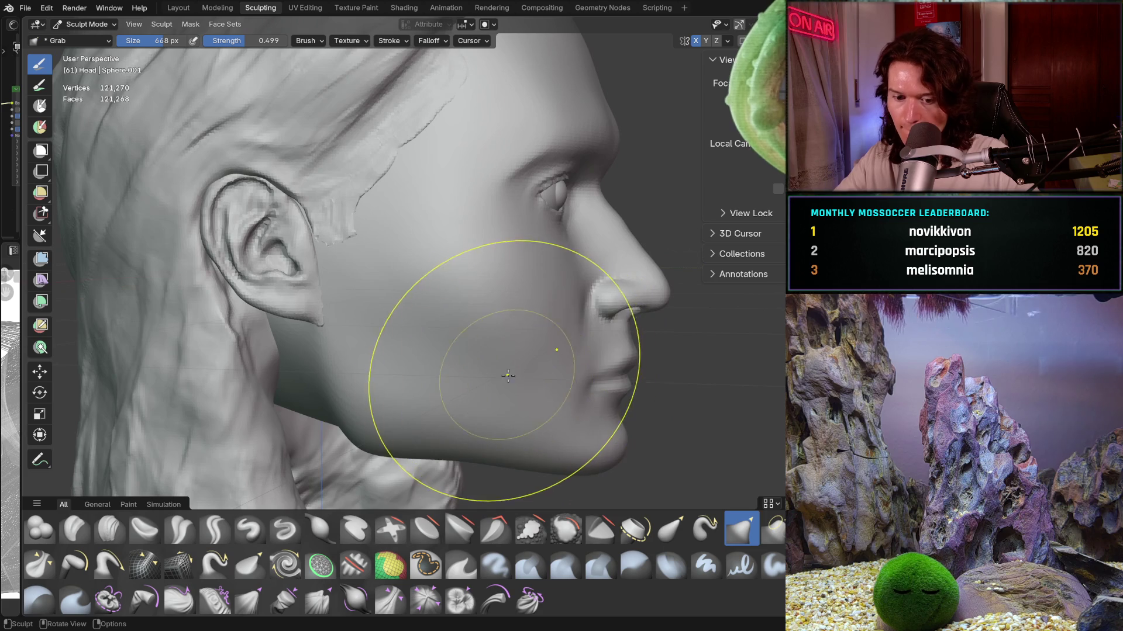
pyautogui.hotkey('shift', 's')
# Step: Shrink the Smooth brush to 388 px and smooth the cheek and jaw, viewed from below and the side
pyautogui.press('f')
pyautogui.click(351, 308)
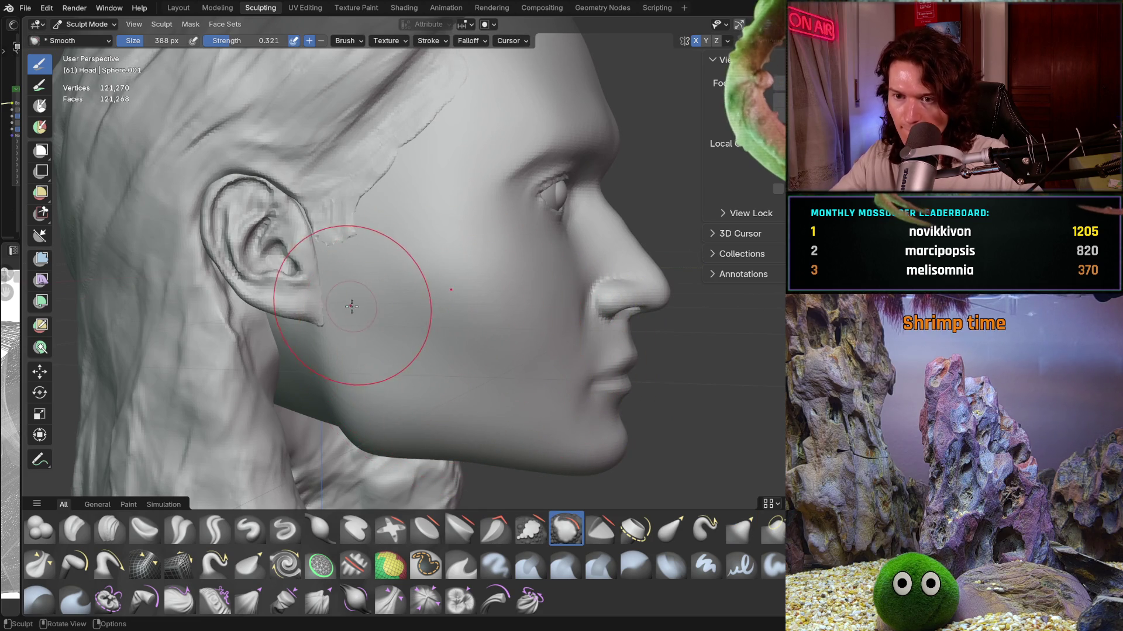
pyautogui.scroll(2, 351, 308)
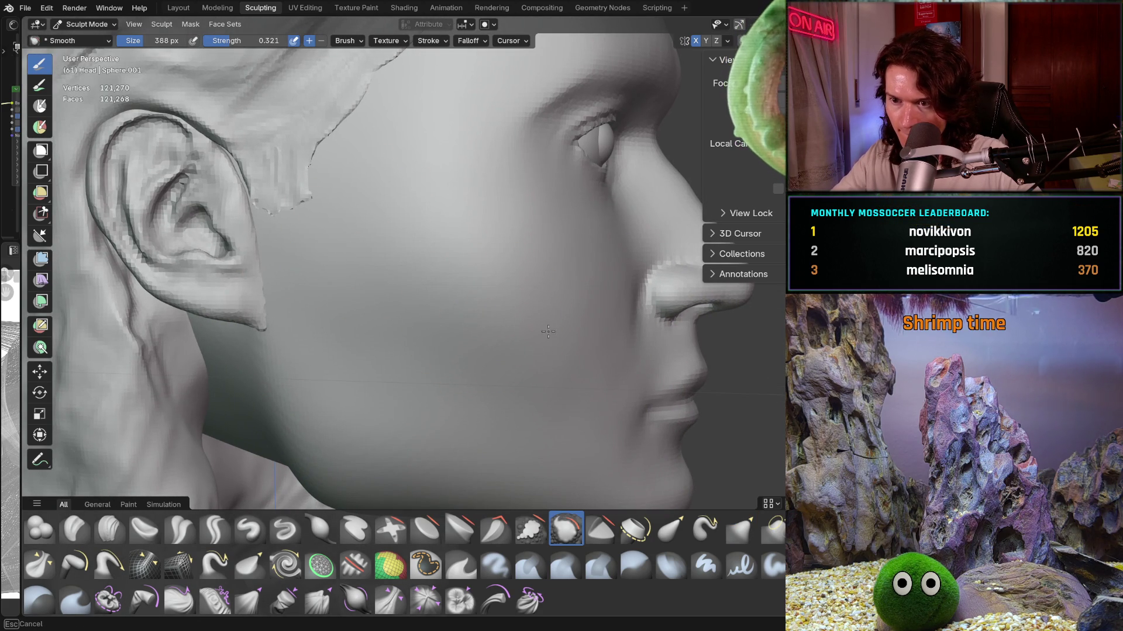
pyautogui.moveTo(510, 386); pyautogui.dragTo(481, 400, button='middle')
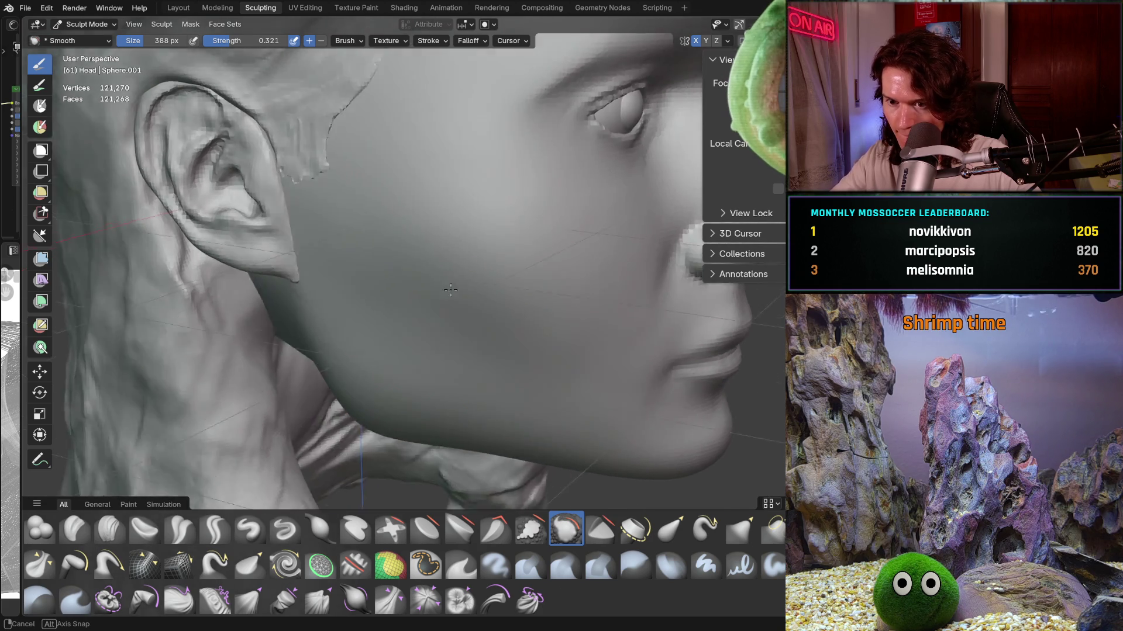
pyautogui.moveTo(363, 383); pyautogui.dragTo(332, 332, button='middle')
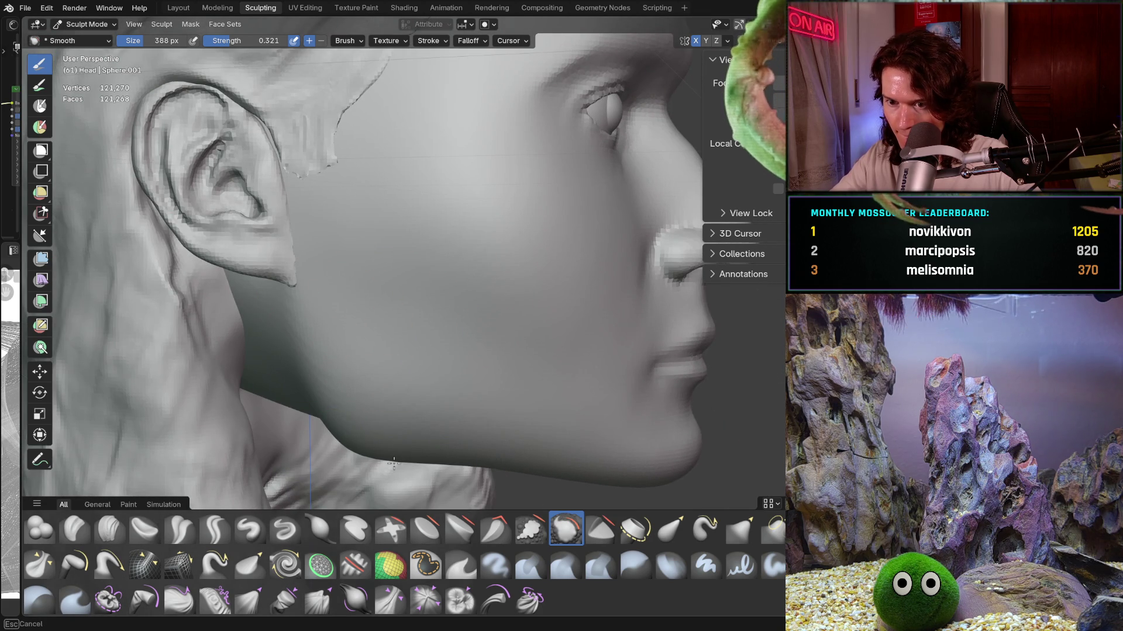
pyautogui.moveTo(379, 461); pyautogui.dragTo(348, 315, button='middle')
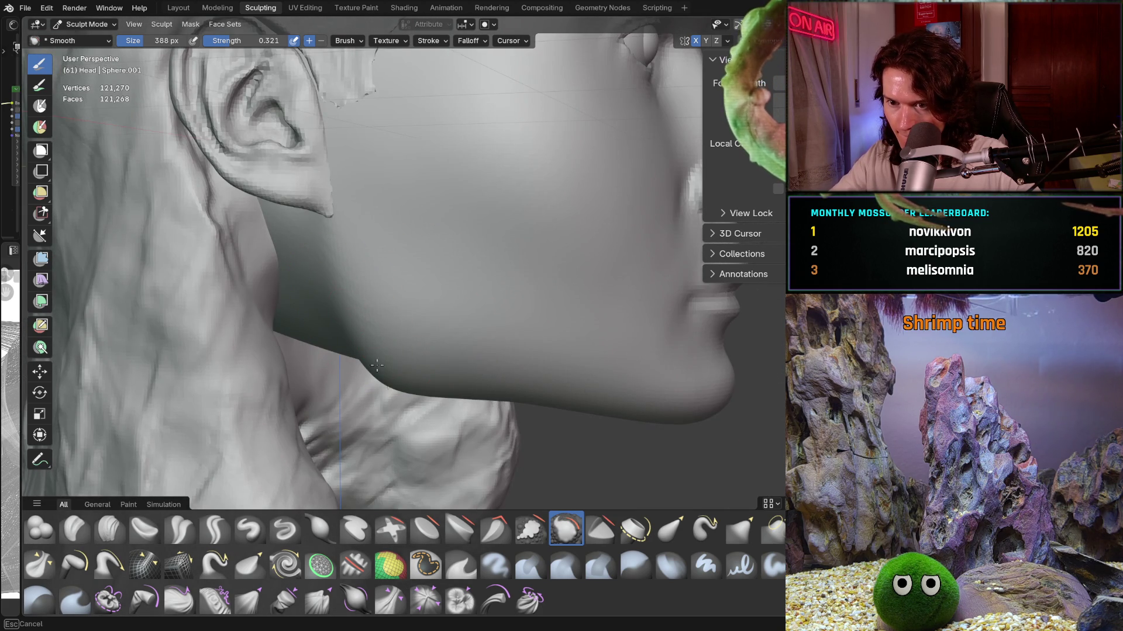
pyautogui.scroll(-5, 389, 401)
pyautogui.scroll(-3, 439, 326)
# Step: Review the softened jaw from three-quarter, profile and straight-on front views
pyautogui.moveTo(439, 326)
pyautogui.mouseDown(button='middle')
pyautogui.moveTo(527, 373)
pyautogui.moveTo(391, 377)
pyautogui.moveTo(339, 402)
pyautogui.mouseUp(button='middle')
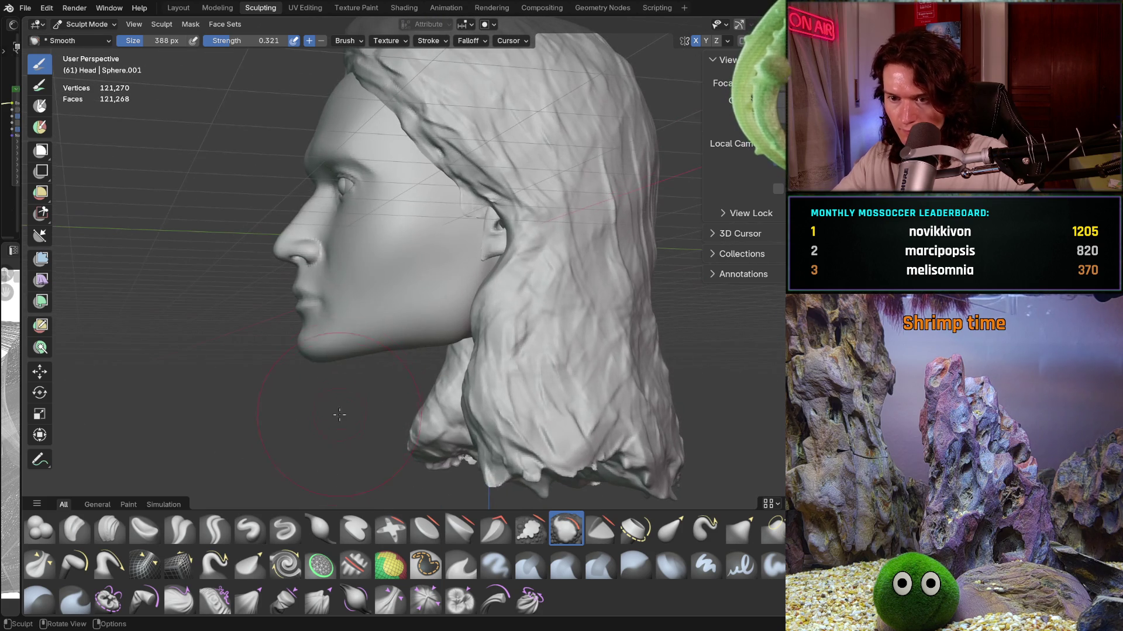
pyautogui.scroll(2, 414, 369)
pyautogui.scroll(4, 406, 300)
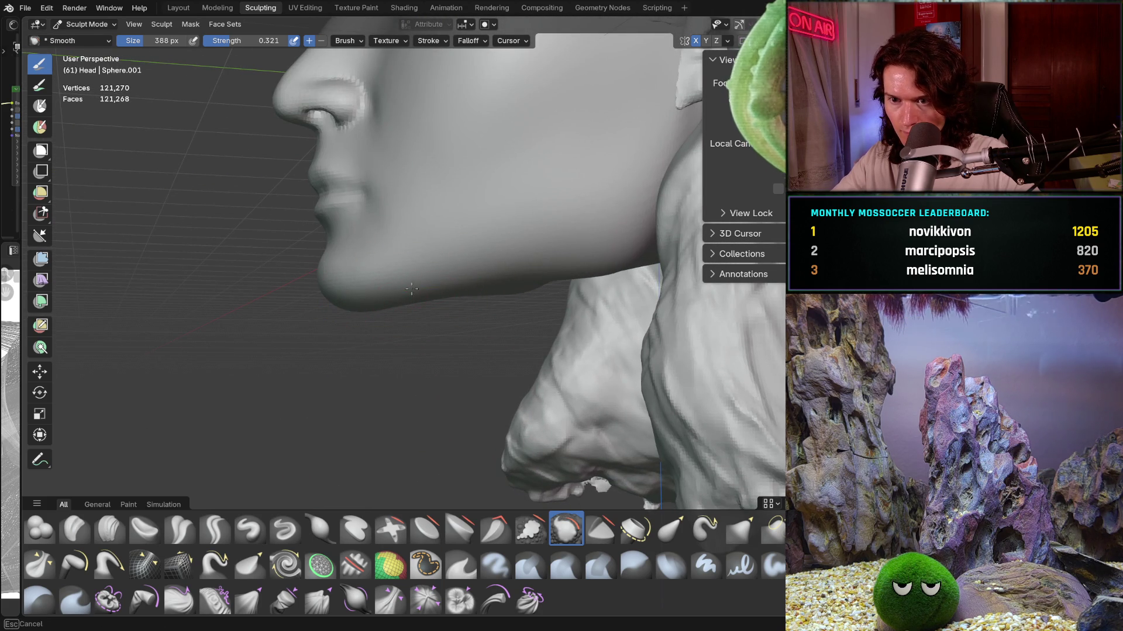
pyautogui.scroll(-4, 421, 297)
pyautogui.moveTo(421, 359)
pyautogui.mouseDown(button='middle')
pyautogui.moveTo(376, 389)
pyautogui.moveTo(429, 304)
pyautogui.moveTo(355, 301)
pyautogui.mouseUp(button='middle')
pyautogui.scroll(4, 377, 389)
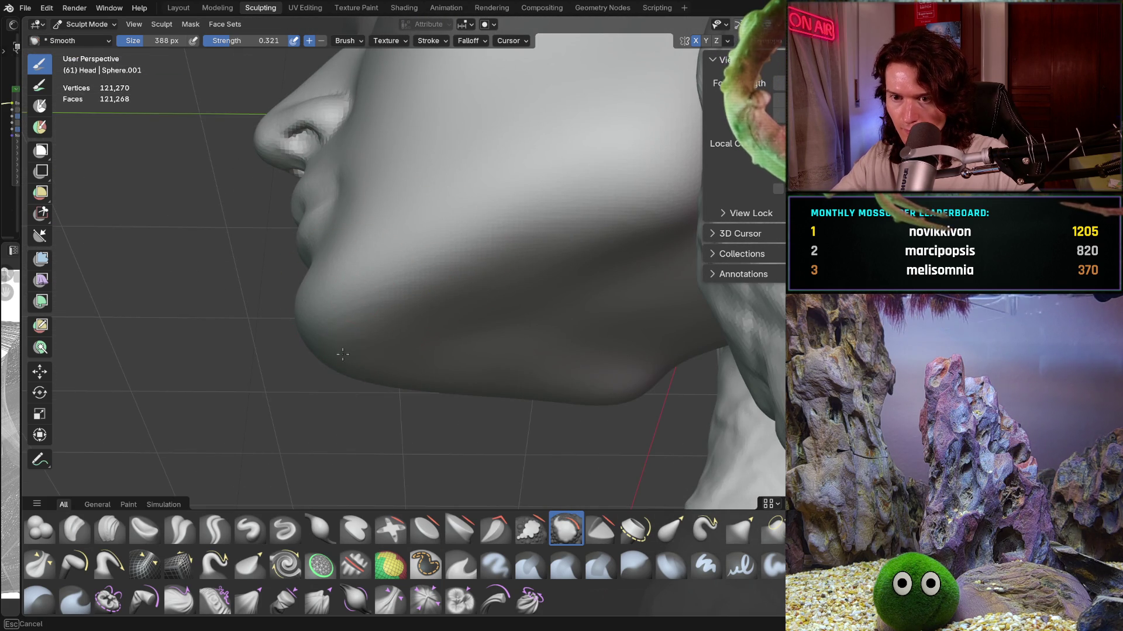
pyautogui.moveTo(349, 380)
pyautogui.mouseDown(button='middle')
pyautogui.moveTo(434, 370)
pyautogui.moveTo(427, 351)
pyautogui.mouseUp(button='middle')
pyautogui.press('ctrl+KP_1')
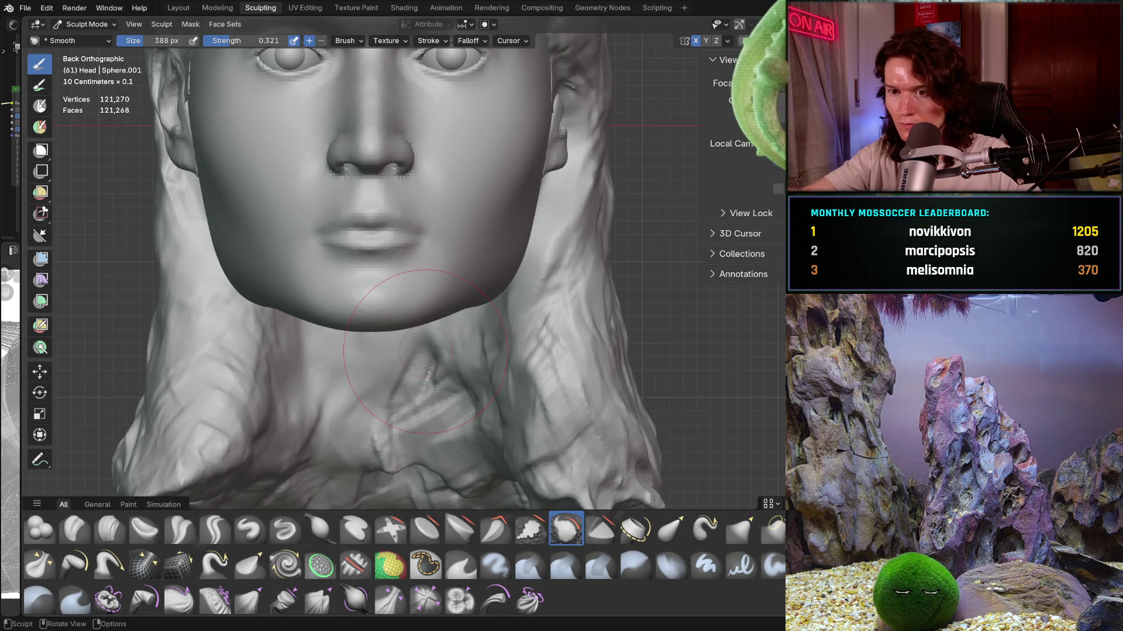
# Step: With the Grab brush, work the chin and jaw into a cleaner curve, checked from front, three-quarter and below
pyautogui.press('g')
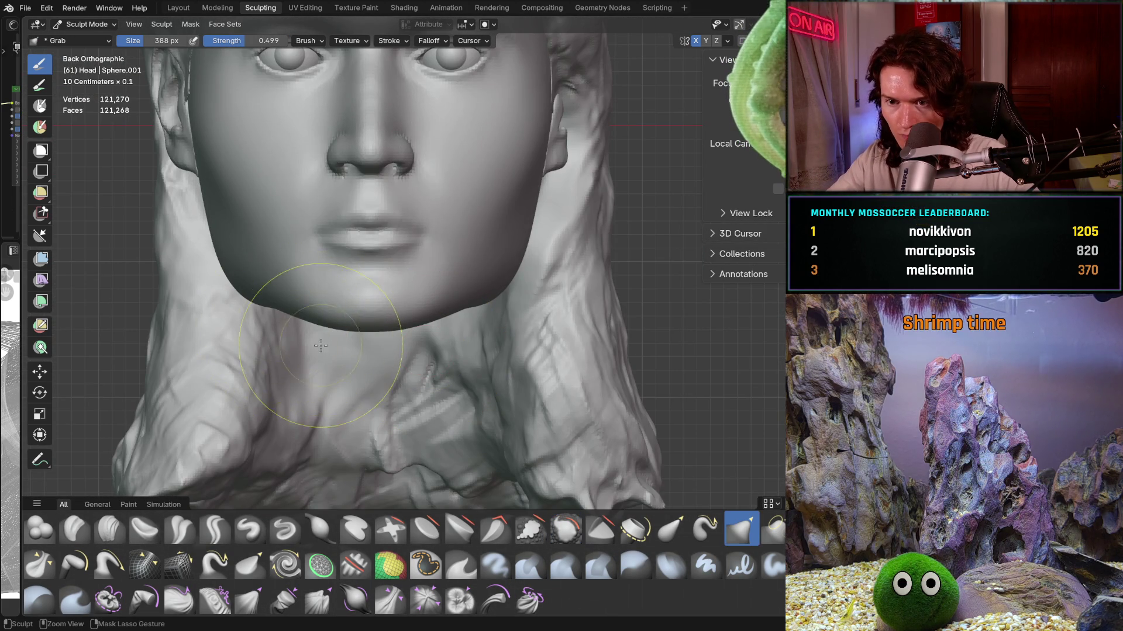
pyautogui.scroll(2, 355, 361)
pyautogui.scroll(2, 351, 298)
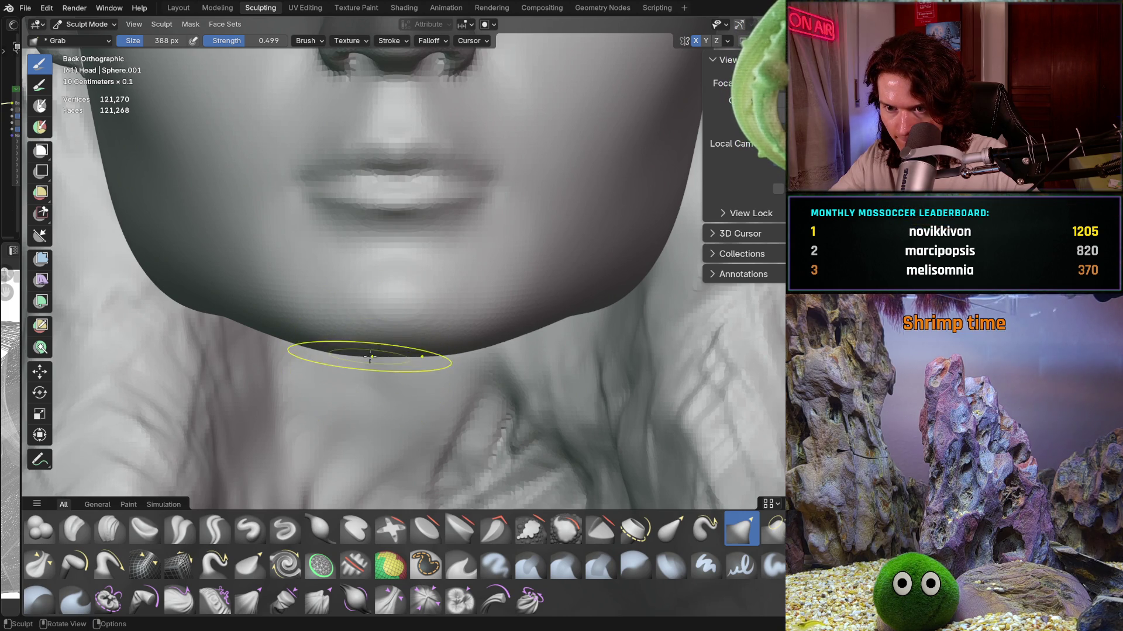
pyautogui.scroll(-3, 382, 351)
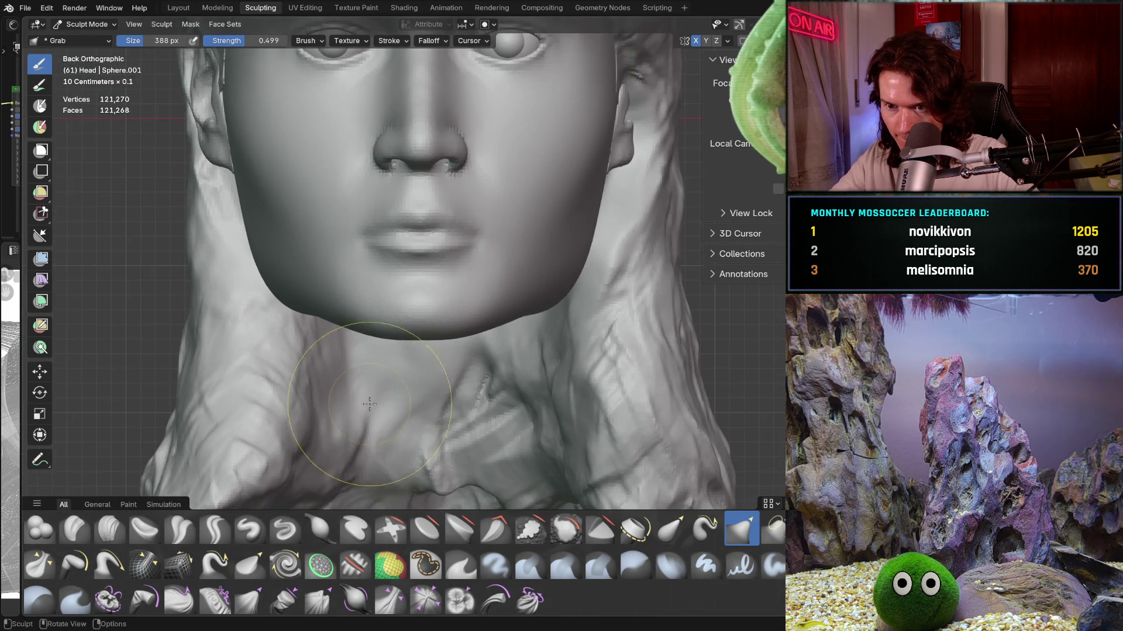
pyautogui.scroll(-2, 382, 351)
pyautogui.moveTo(382, 351)
pyautogui.mouseDown(button='middle')
pyautogui.moveTo(536, 374)
pyautogui.moveTo(513, 390)
pyautogui.moveTo(464, 349)
pyautogui.mouseUp(button='middle')
pyautogui.scroll(1, 520, 367)
pyautogui.scroll(1, 521, 367)
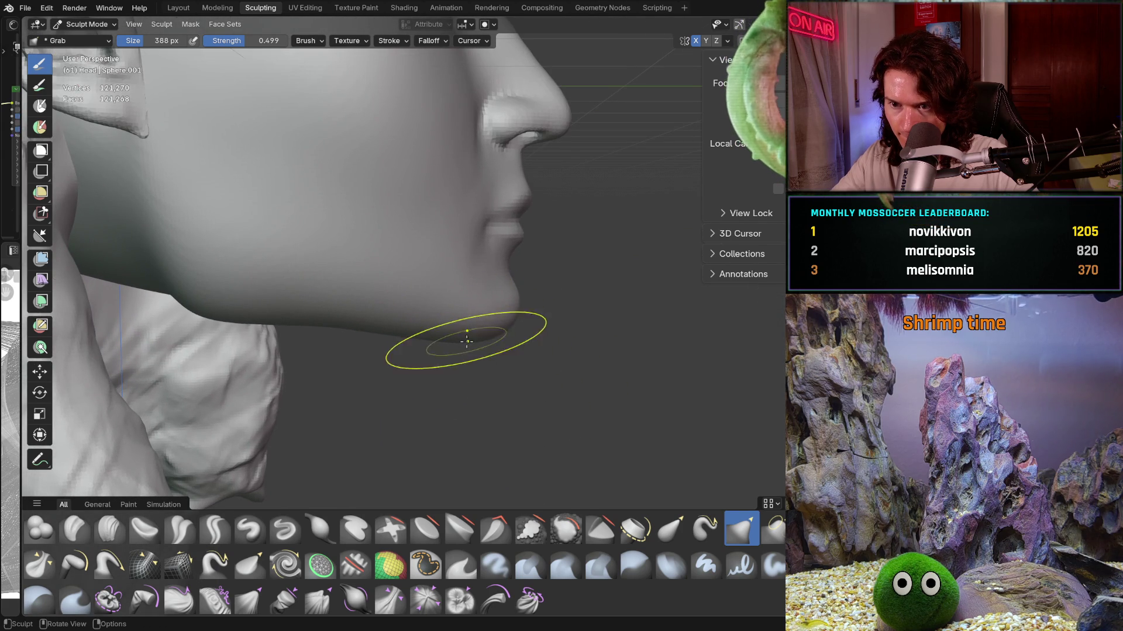
pyautogui.scroll(-3, 604, 273)
pyautogui.moveTo(605, 273)
pyautogui.mouseDown(button='middle')
pyautogui.moveTo(452, 354)
pyautogui.moveTo(461, 399)
pyautogui.moveTo(502, 368)
pyautogui.moveTo(518, 290)
pyautogui.moveTo(480, 326)
pyautogui.mouseUp(button='middle')
pyautogui.scroll(-1, 461, 399)
pyautogui.scroll(-1, 457, 393)
pyautogui.scroll(3, 520, 268)
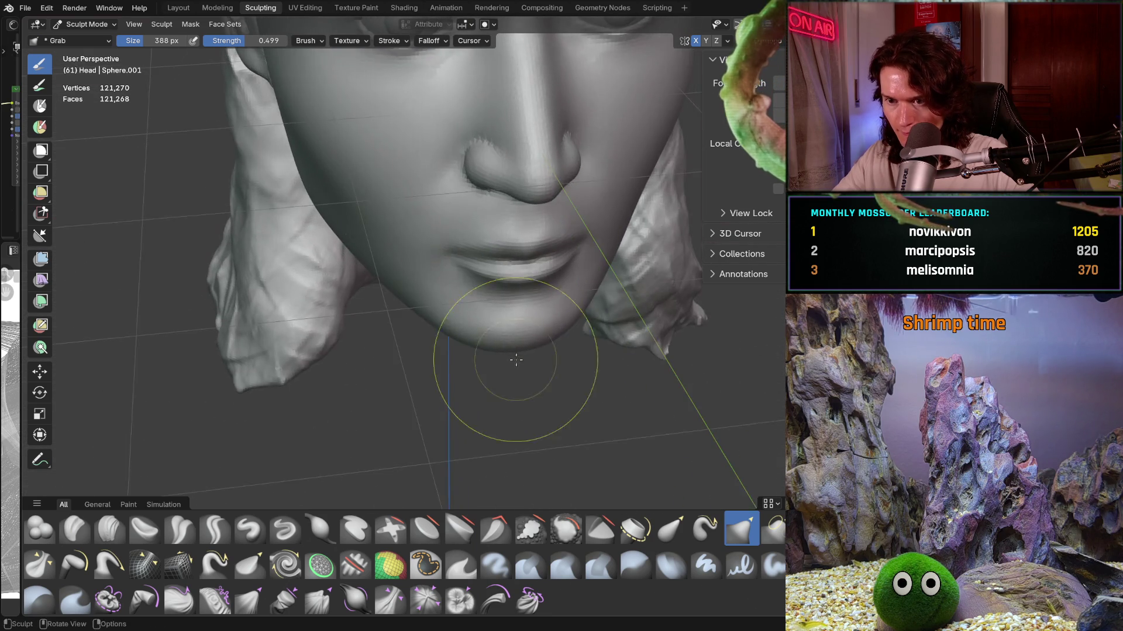
pyautogui.scroll(1, 480, 326)
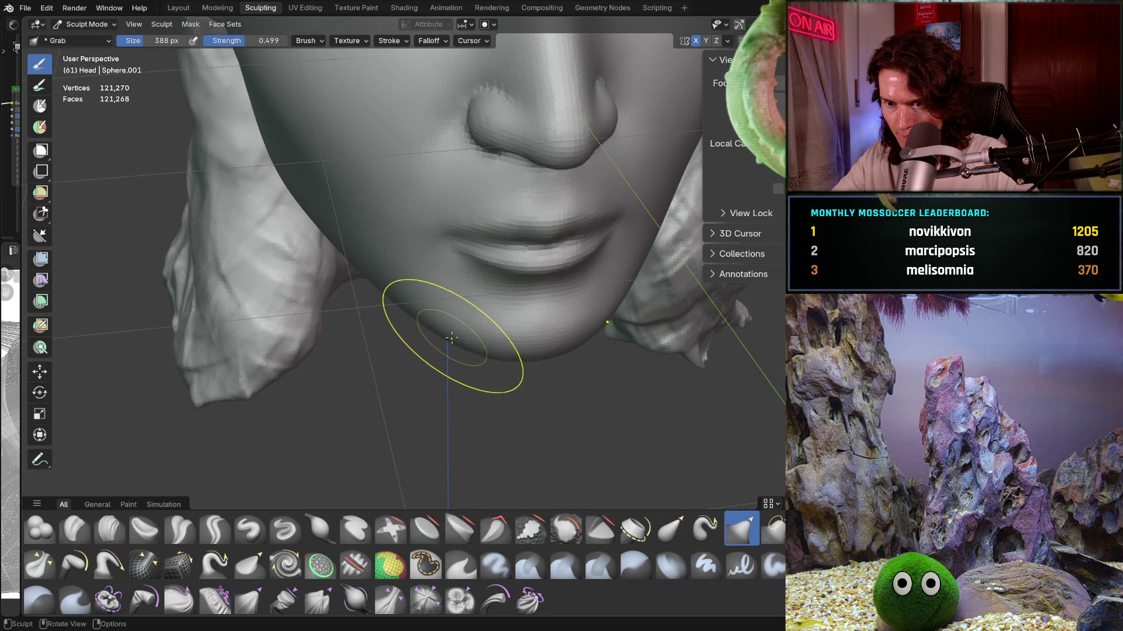
pyautogui.moveTo(534, 262); pyautogui.dragTo(478, 275, button='middle')
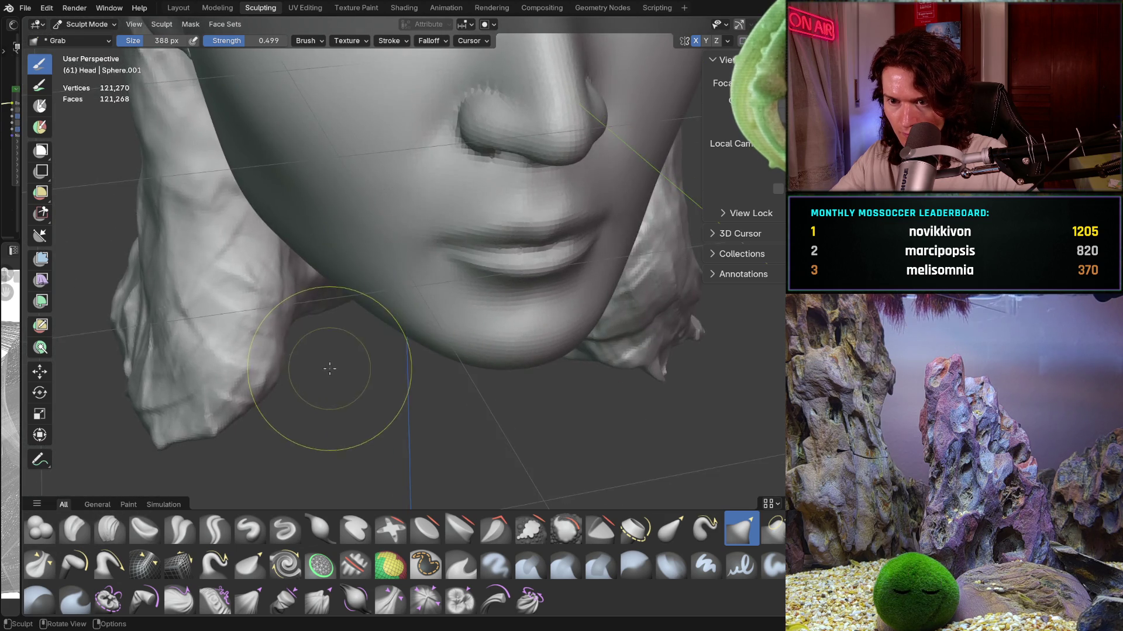
pyautogui.moveTo(396, 323)
pyautogui.mouseDown(button='middle')
pyautogui.moveTo(354, 304)
pyautogui.moveTo(375, 200)
pyautogui.moveTo(360, 301)
pyautogui.mouseUp(button='middle')
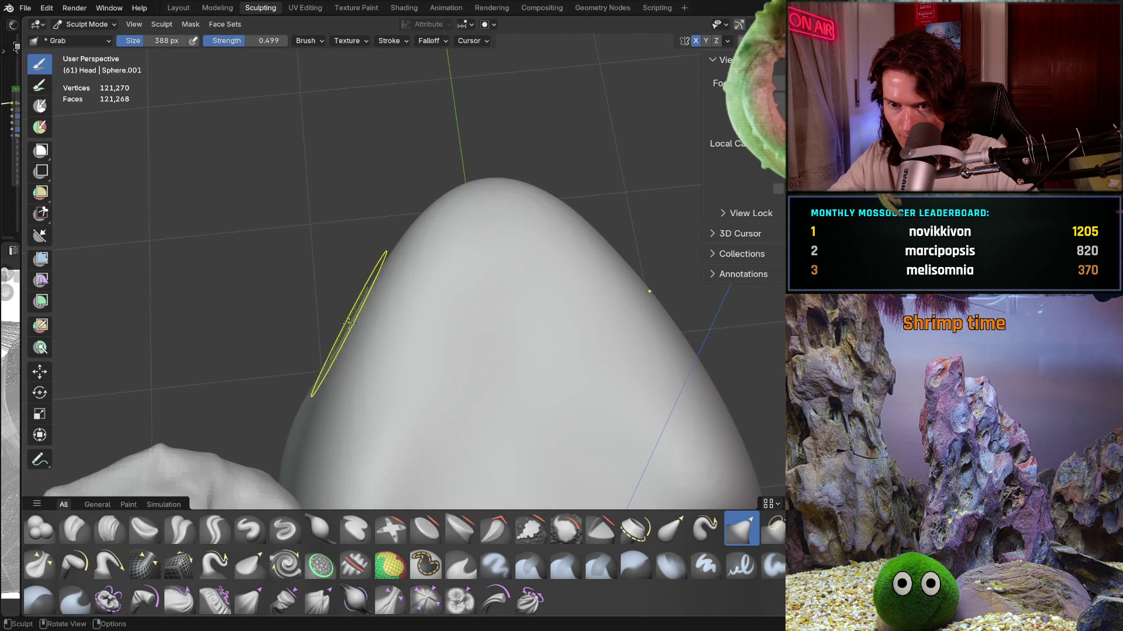
pyautogui.moveTo(398, 292)
pyautogui.mouseDown(button='middle')
pyautogui.moveTo(472, 456)
pyautogui.moveTo(610, 447)
pyautogui.mouseUp(button='middle')
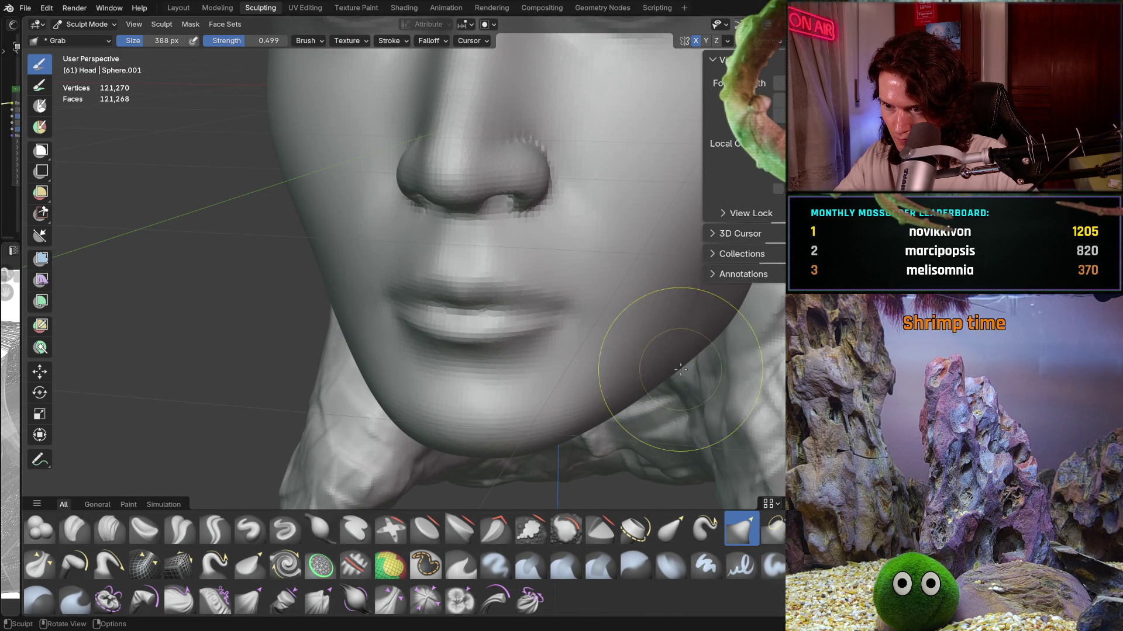
pyautogui.moveTo(729, 345)
pyautogui.mouseDown(button='middle')
pyautogui.moveTo(595, 409)
pyautogui.moveTo(594, 190)
pyautogui.moveTo(642, 383)
pyautogui.moveTo(399, 411)
pyautogui.moveTo(356, 397)
pyautogui.mouseUp(button='middle')
pyautogui.scroll(3, 390, 401)
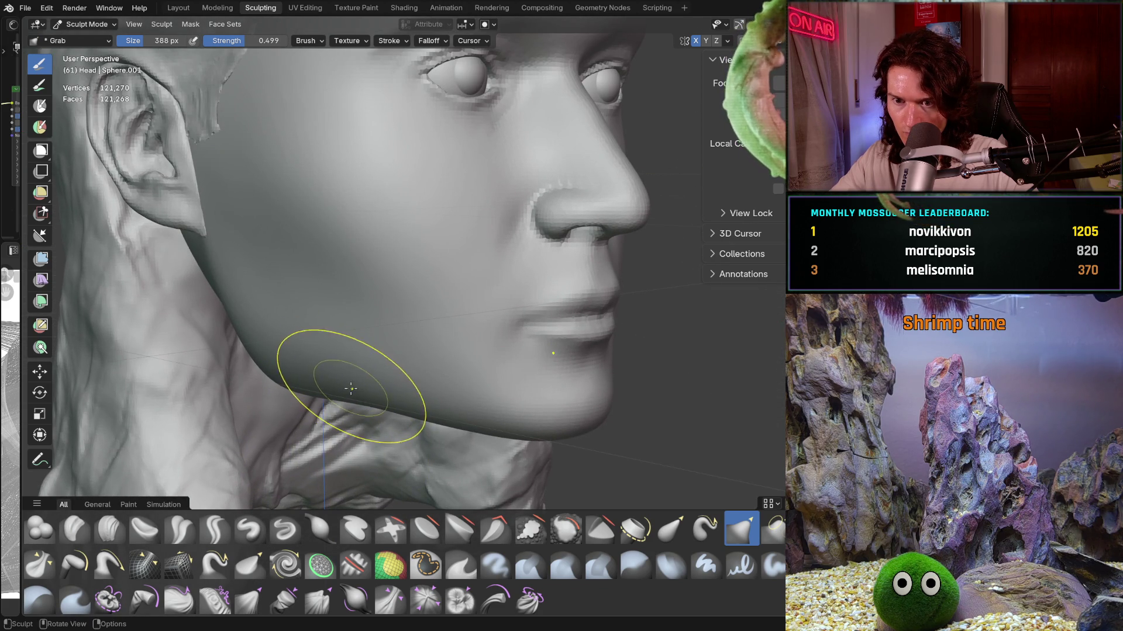
pyautogui.moveTo(348, 389)
pyautogui.mouseDown(button='middle')
pyautogui.moveTo(426, 325)
pyautogui.moveTo(572, 339)
pyautogui.mouseUp(button='middle')
pyautogui.scroll(-2, 426, 326)
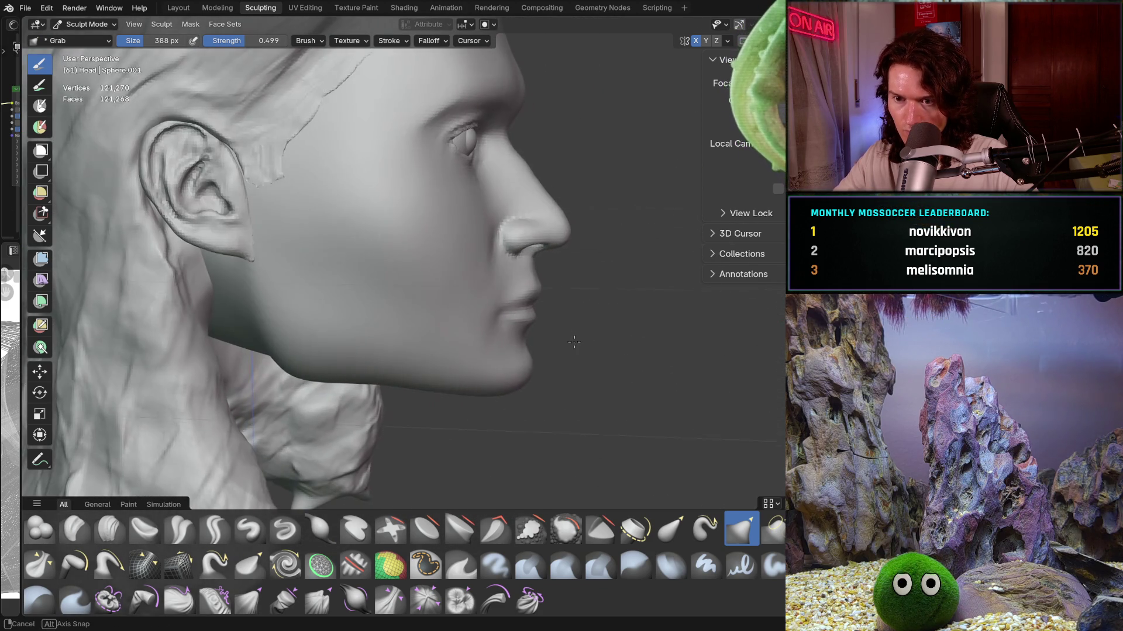
pyautogui.moveTo(394, 407)
pyautogui.mouseDown(button='middle')
pyautogui.moveTo(321, 436)
pyautogui.moveTo(382, 389)
pyautogui.moveTo(485, 365)
pyautogui.mouseUp(button='middle')
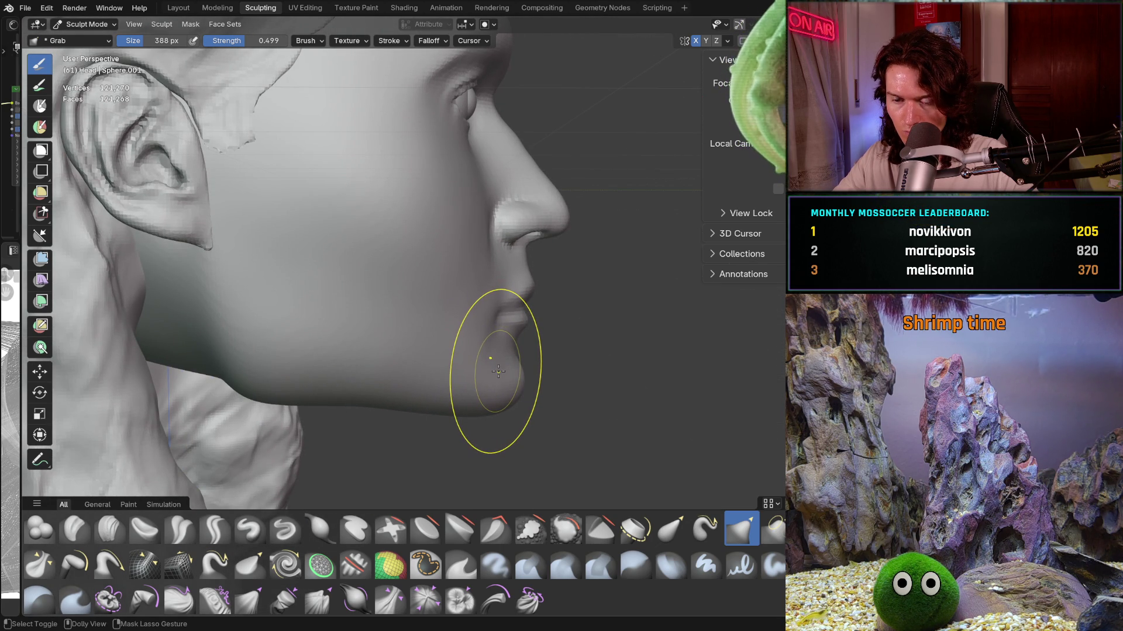
pyautogui.moveTo(501, 372)
pyautogui.mouseDown(button='middle')
pyautogui.moveTo(405, 387)
pyautogui.moveTo(413, 376)
pyautogui.mouseUp(button='middle')
pyautogui.scroll(1, 412, 375)
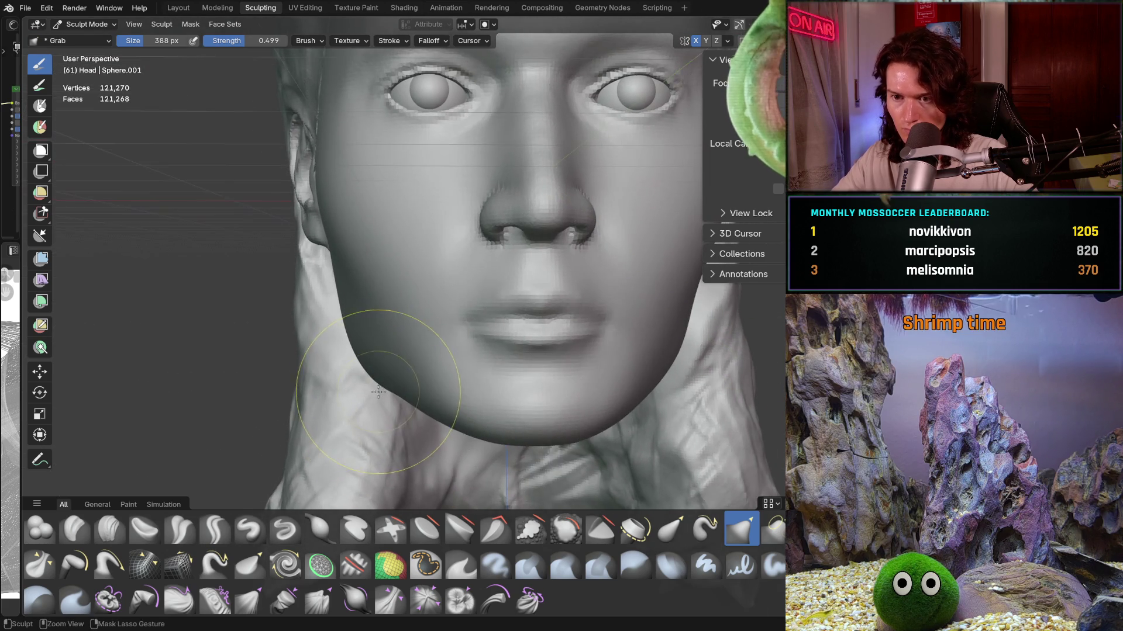
pyautogui.scroll(1, 380, 369)
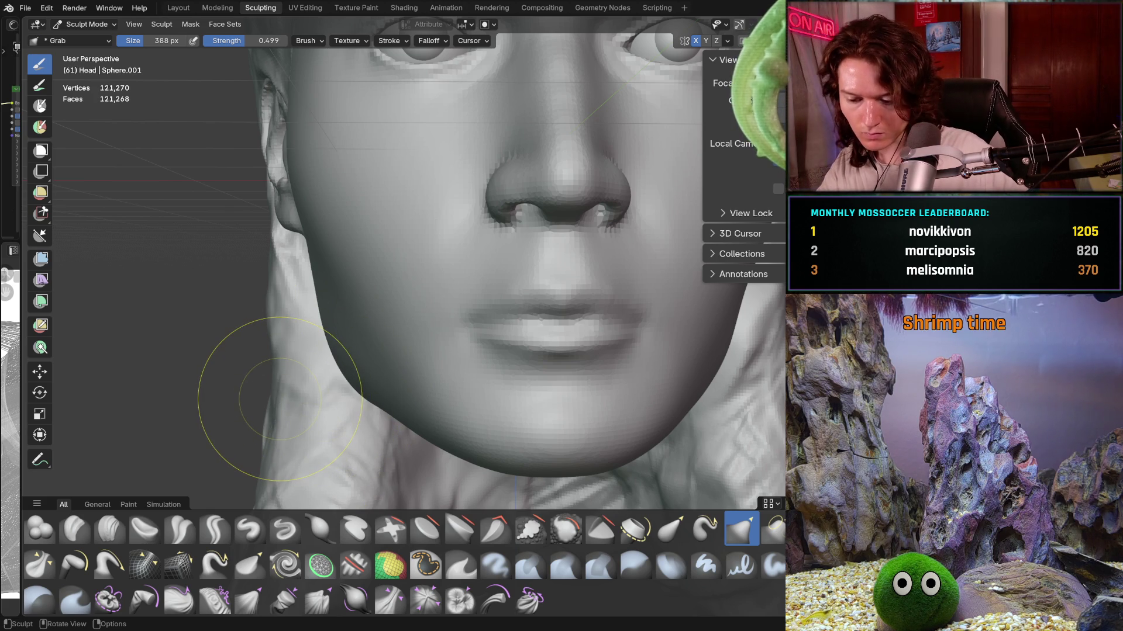
pyautogui.moveTo(279, 399)
pyautogui.keyDown('ctrl'); pyautogui.mouseDown(button='middle')
pyautogui.moveTo(446, 361)
pyautogui.moveTo(478, 395)
pyautogui.moveTo(572, 388)
pyautogui.moveTo(650, 365)
pyautogui.moveTo(602, 314)
pyautogui.mouseUp(button='middle'); pyautogui.keyUp('ctrl')
pyautogui.scroll(-2, 577, 363)
pyautogui.moveTo(576, 364)
pyautogui.mouseDown(button='middle')
pyautogui.moveTo(451, 413)
pyautogui.moveTo(492, 404)
pyautogui.moveTo(535, 329)
pyautogui.moveTo(524, 380)
pyautogui.mouseUp(button='middle')
pyautogui.scroll(2, 531, 338)
pyautogui.scroll(2, 526, 346)
pyautogui.scroll(-2, 524, 379)
pyautogui.scroll(-2, 517, 412)
pyautogui.moveTo(516, 423)
pyautogui.mouseDown(button='middle')
pyautogui.moveTo(527, 400)
pyautogui.moveTo(575, 384)
pyautogui.moveTo(685, 388)
pyautogui.moveTo(688, 379)
pyautogui.moveTo(587, 418)
pyautogui.moveTo(524, 423)
pyautogui.mouseUp(button='middle')
pyautogui.scroll(3, 524, 424)
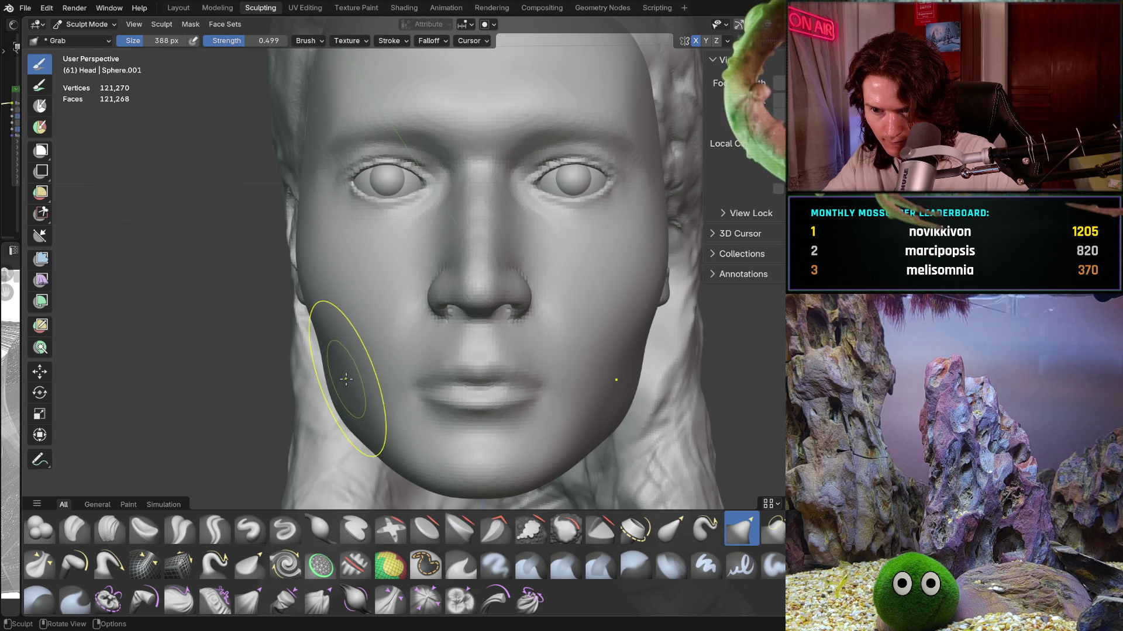
pyautogui.moveTo(369, 427); pyautogui.dragTo(373, 482, button='middle')
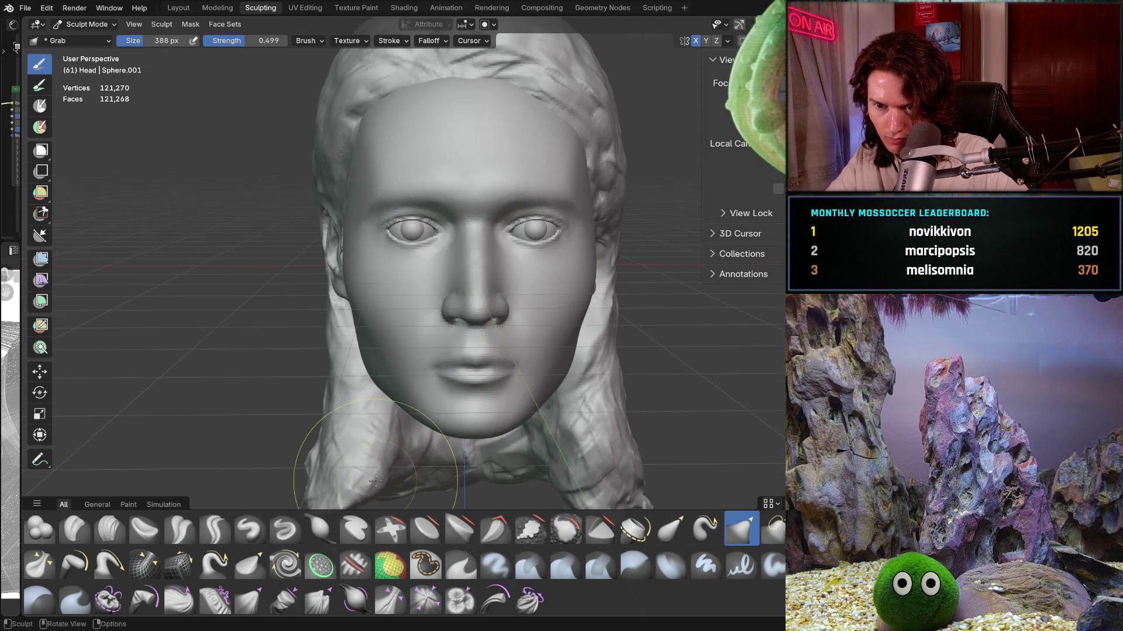
pyautogui.scroll(3, 376, 448)
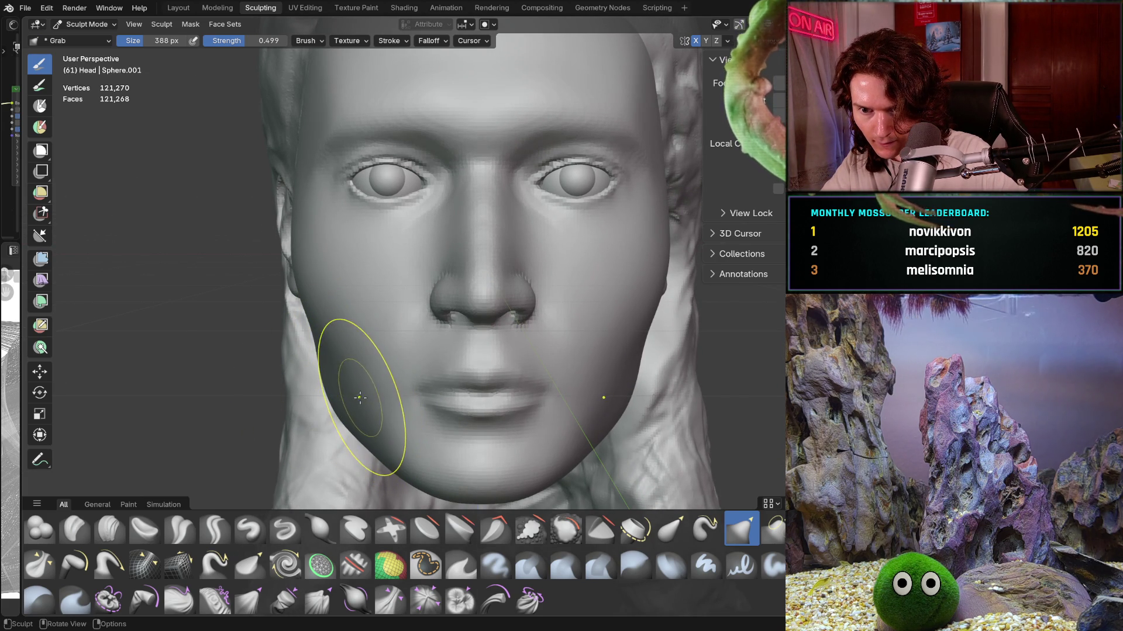
pyautogui.moveTo(501, 326); pyautogui.dragTo(488, 340, button='middle')
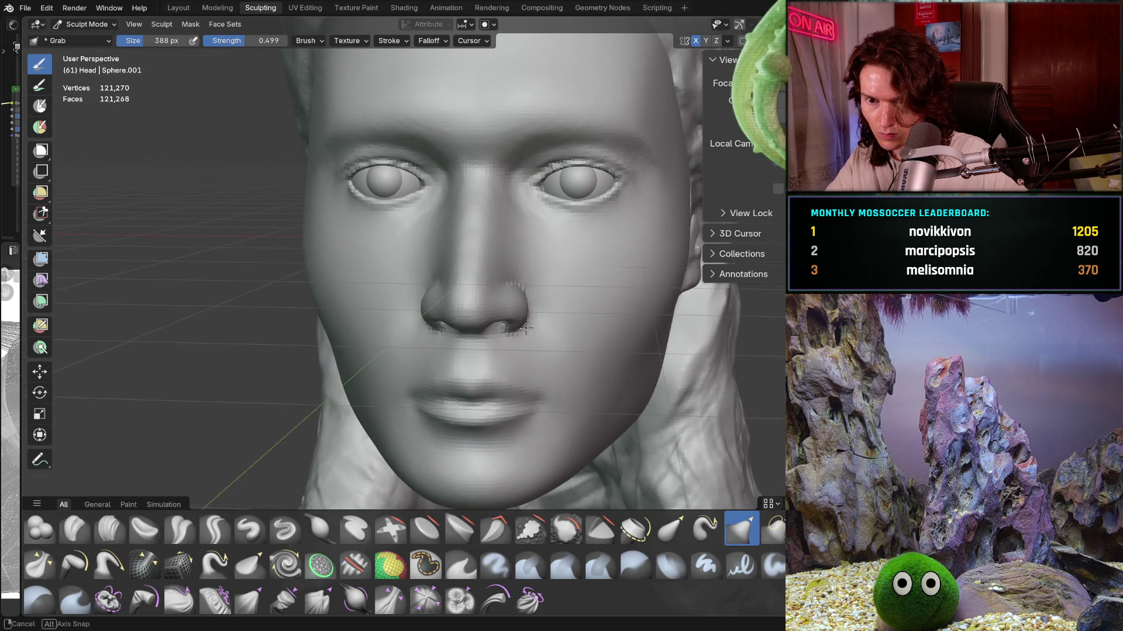
pyautogui.moveTo(488, 339)
pyautogui.mouseDown(button='middle')
pyautogui.moveTo(541, 316)
pyautogui.moveTo(445, 371)
pyautogui.mouseUp(button='middle')
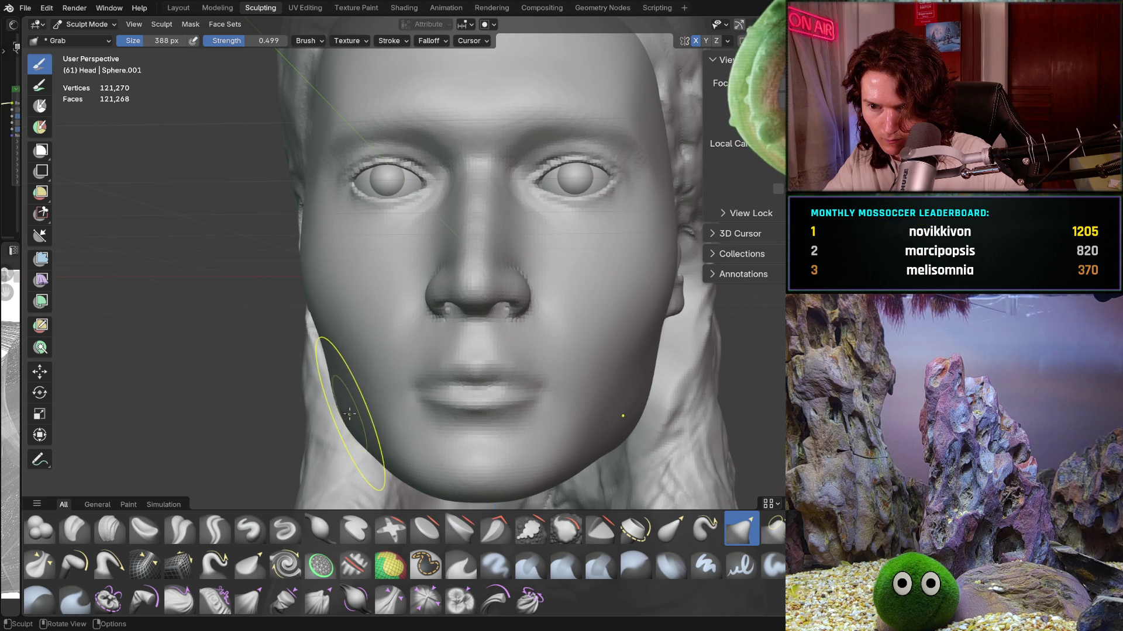
pyautogui.moveTo(345, 415)
pyautogui.mouseDown(button='middle')
pyautogui.moveTo(330, 428)
pyautogui.moveTo(473, 395)
pyautogui.mouseUp(button='middle')
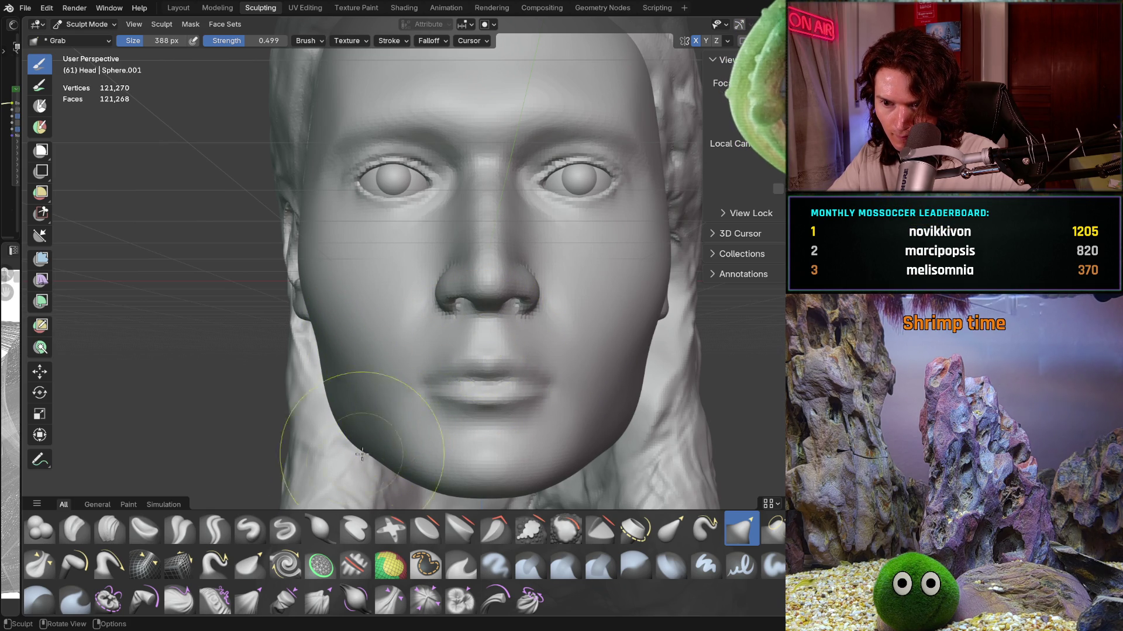
pyautogui.moveTo(326, 476)
pyautogui.mouseDown(button='middle')
pyautogui.moveTo(501, 445)
pyautogui.moveTo(487, 430)
pyautogui.mouseUp(button='middle')
pyautogui.scroll(5, 477, 411)
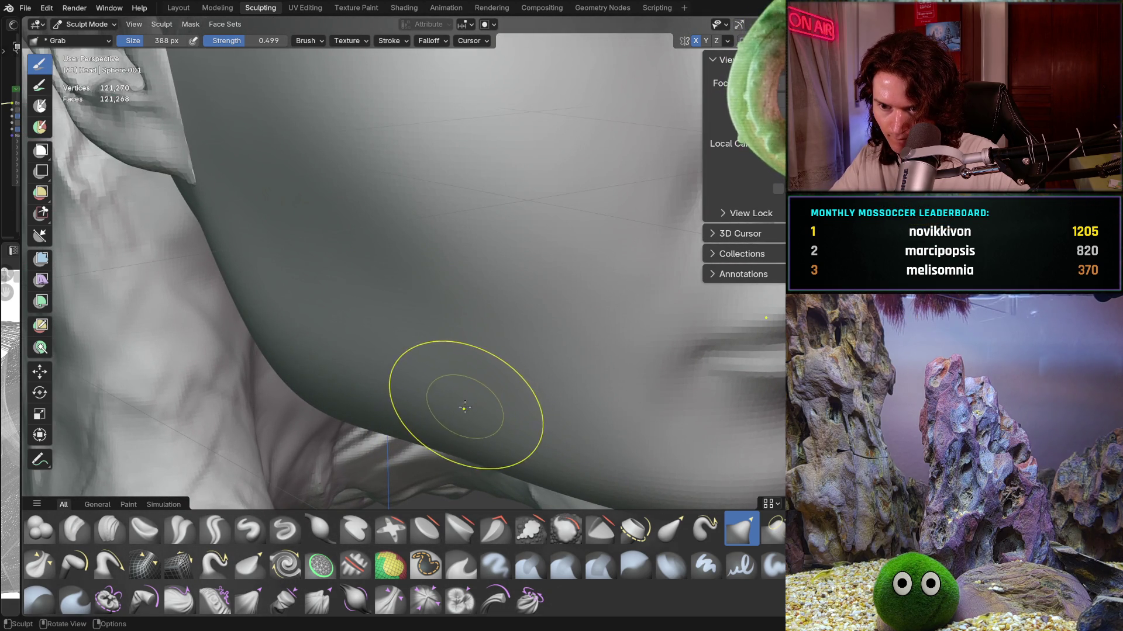
pyautogui.moveTo(468, 407)
pyautogui.mouseDown(button='middle')
pyautogui.moveTo(407, 418)
pyautogui.moveTo(422, 375)
pyautogui.mouseUp(button='middle')
pyautogui.hotkey('shift', 's')
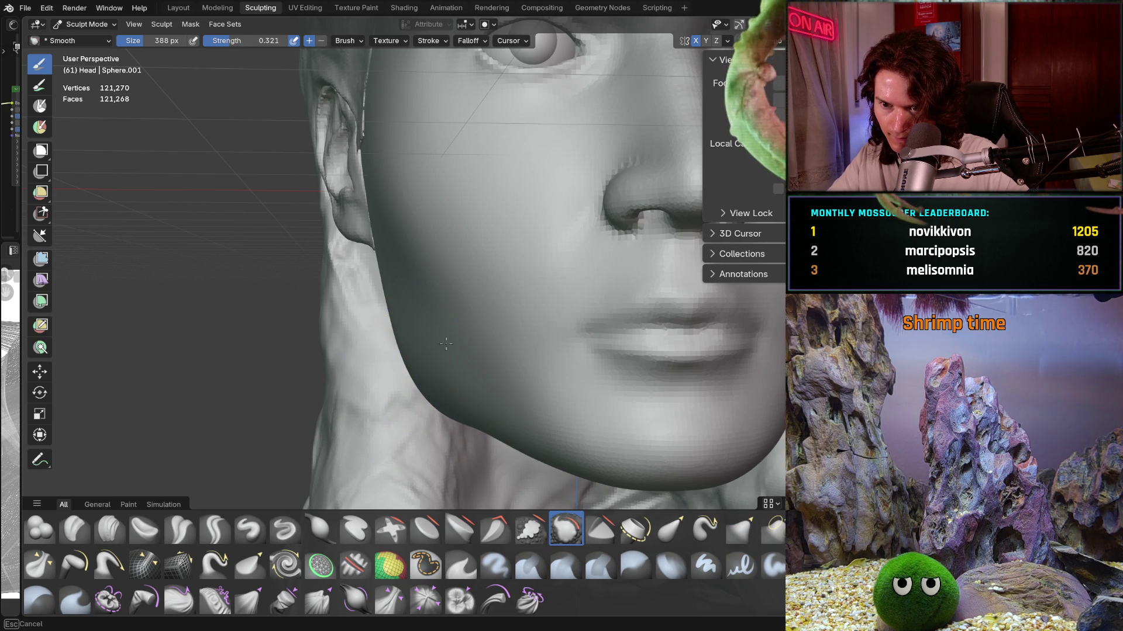
# Step: Orbit and zoom around the cheek, whole face and nose to inspect the surface for smoothing
pyautogui.moveTo(492, 397); pyautogui.dragTo(507, 394, button='middle')
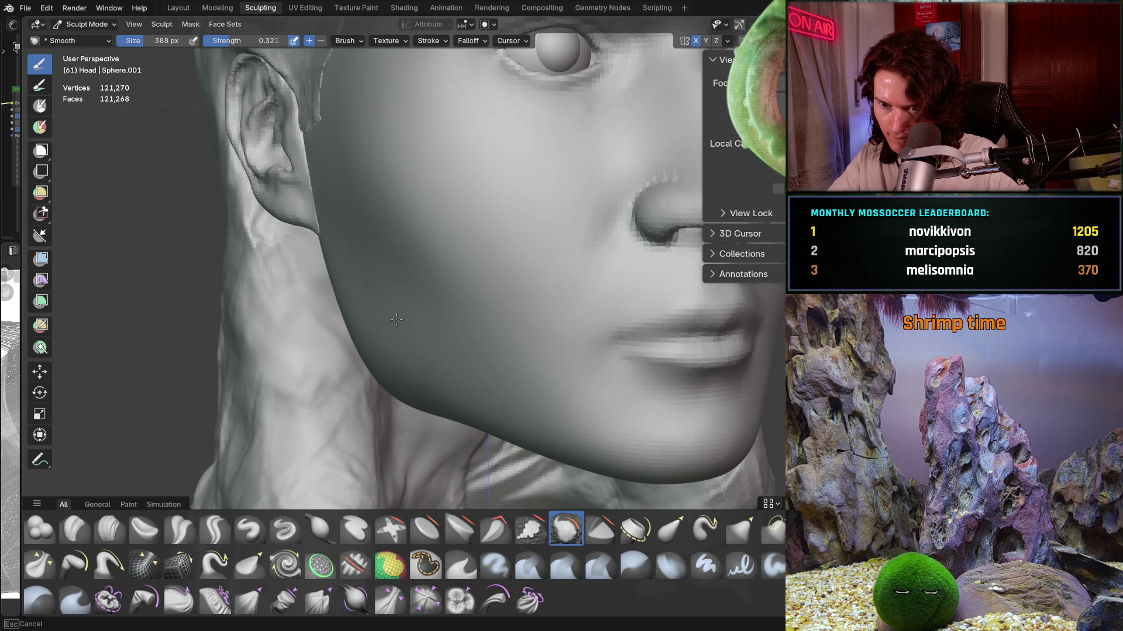
pyautogui.moveTo(497, 358)
pyautogui.mouseDown(button='middle')
pyautogui.moveTo(441, 350)
pyautogui.moveTo(417, 432)
pyautogui.mouseUp(button='middle')
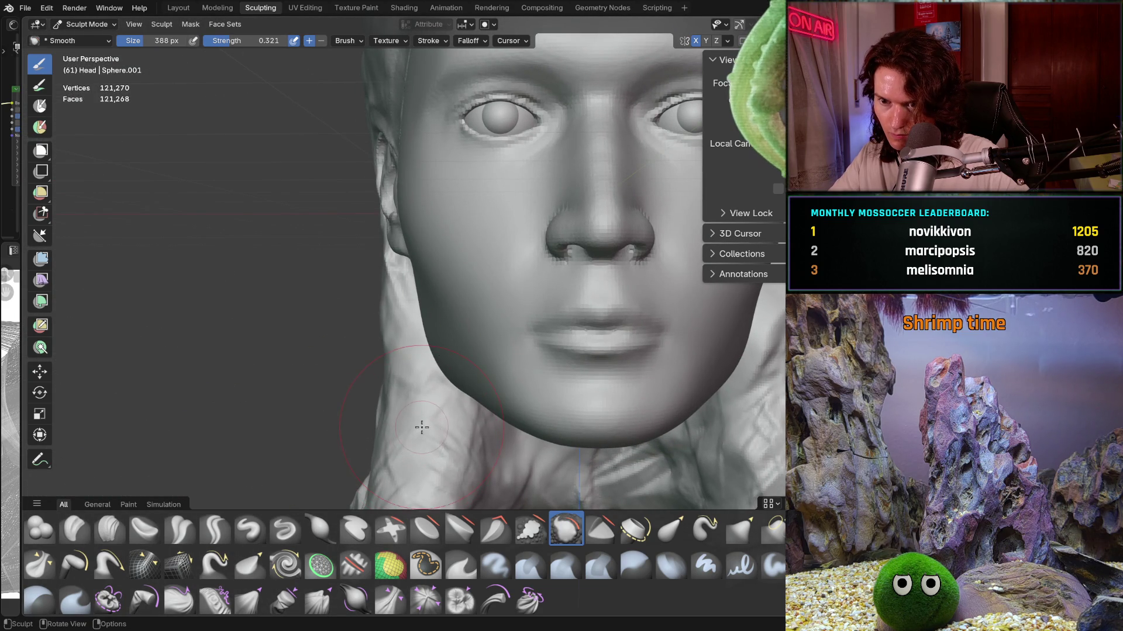
pyautogui.moveTo(444, 391); pyautogui.dragTo(456, 330, button='middle')
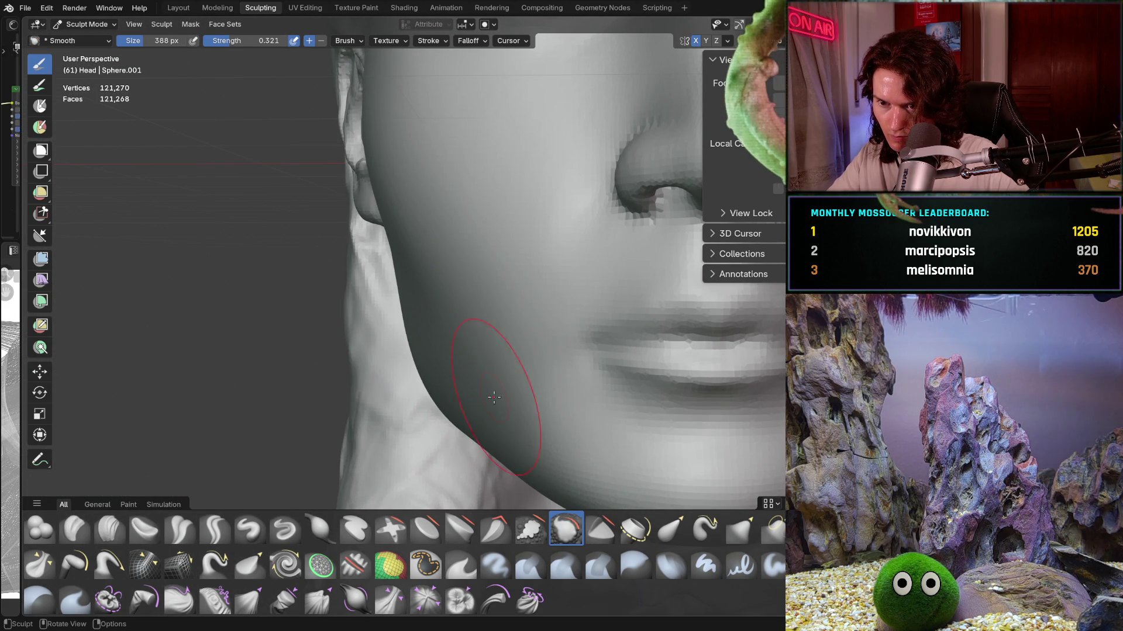
pyautogui.keyDown('ctrl'); pyautogui.moveTo(503, 279); pyautogui.dragTo(486, 410, button='middle'); pyautogui.keyUp('ctrl')
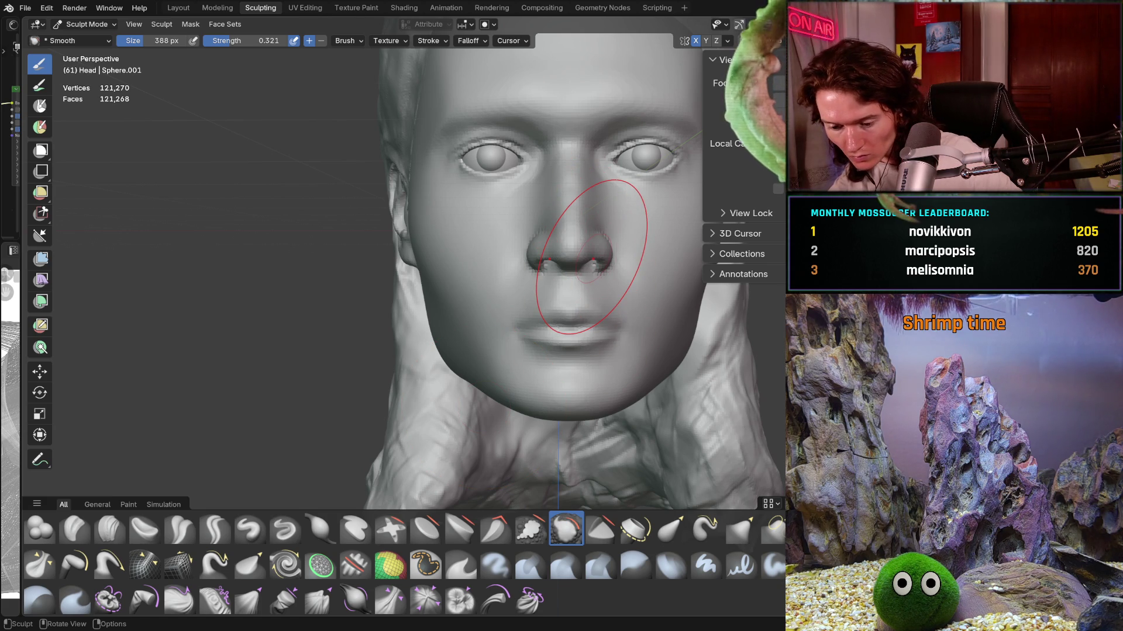
pyautogui.moveTo(622, 273)
pyautogui.keyDown('ctrl'); pyautogui.mouseDown(button='middle')
pyautogui.moveTo(583, 263)
pyautogui.moveTo(514, 351)
pyautogui.moveTo(519, 282)
pyautogui.mouseUp(button='middle'); pyautogui.keyUp('ctrl')
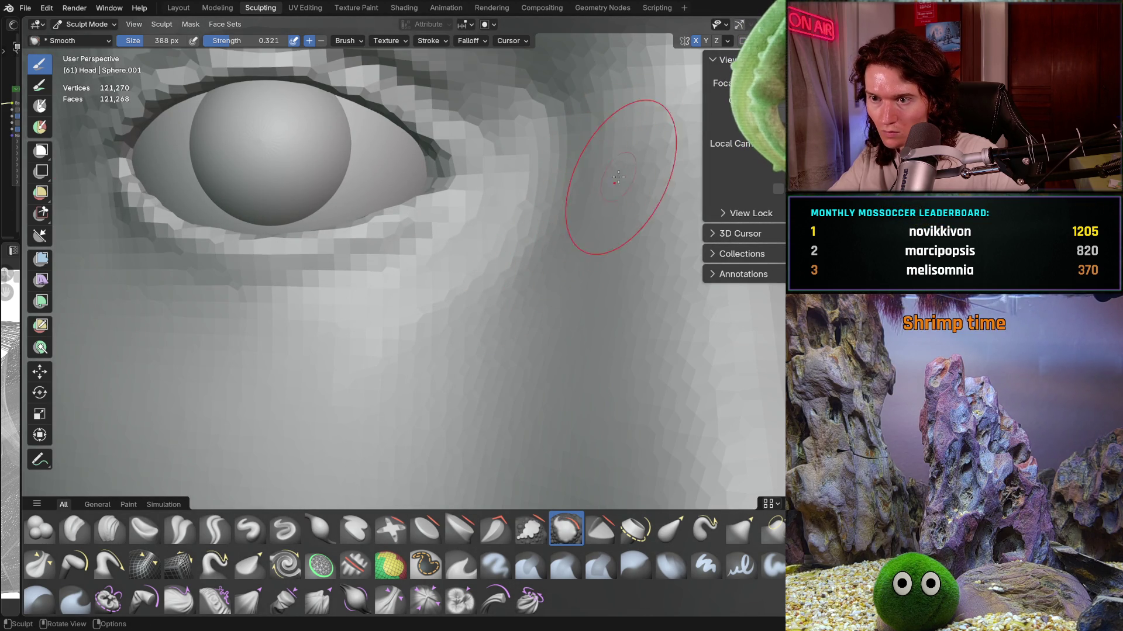
pyautogui.scroll(-5, 616, 185)
# Step: Inspect the left eye and whole face, then save the sculpt as V2_main_char_11.blend
pyautogui.moveTo(615, 185)
pyautogui.mouseDown(button='middle')
pyautogui.moveTo(541, 311)
pyautogui.moveTo(511, 332)
pyautogui.moveTo(546, 325)
pyautogui.mouseUp(button='middle')
pyautogui.scroll(4, 539, 316)
pyautogui.scroll(-2, 664, 301)
pyautogui.scroll(-4, 552, 414)
pyautogui.scroll(-1, 596, 376)
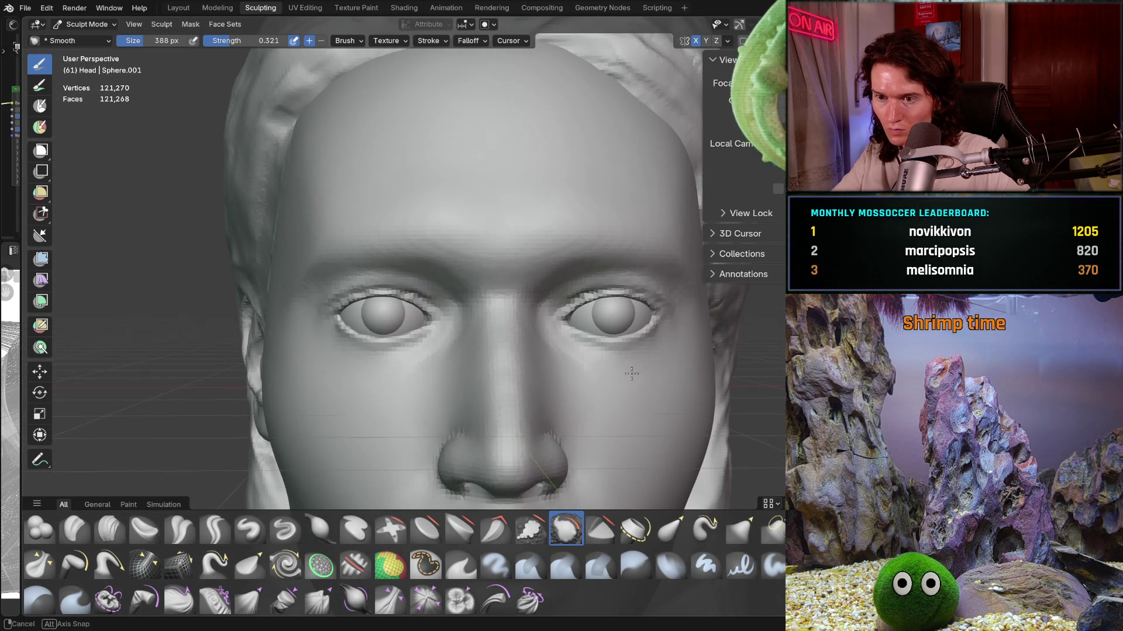
pyautogui.moveTo(602, 376)
pyautogui.keyDown('ctrl'); pyautogui.mouseDown(button='middle')
pyautogui.moveTo(607, 324)
pyautogui.moveTo(556, 310)
pyautogui.mouseUp(button='middle'); pyautogui.keyUp('ctrl')
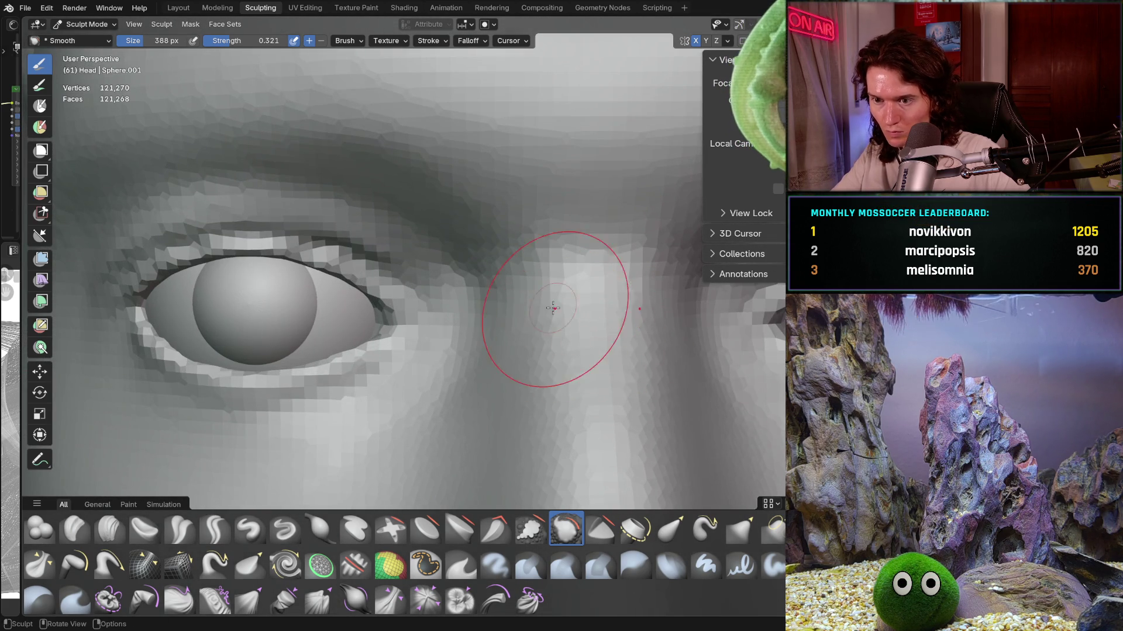
pyautogui.scroll(-5, 585, 306)
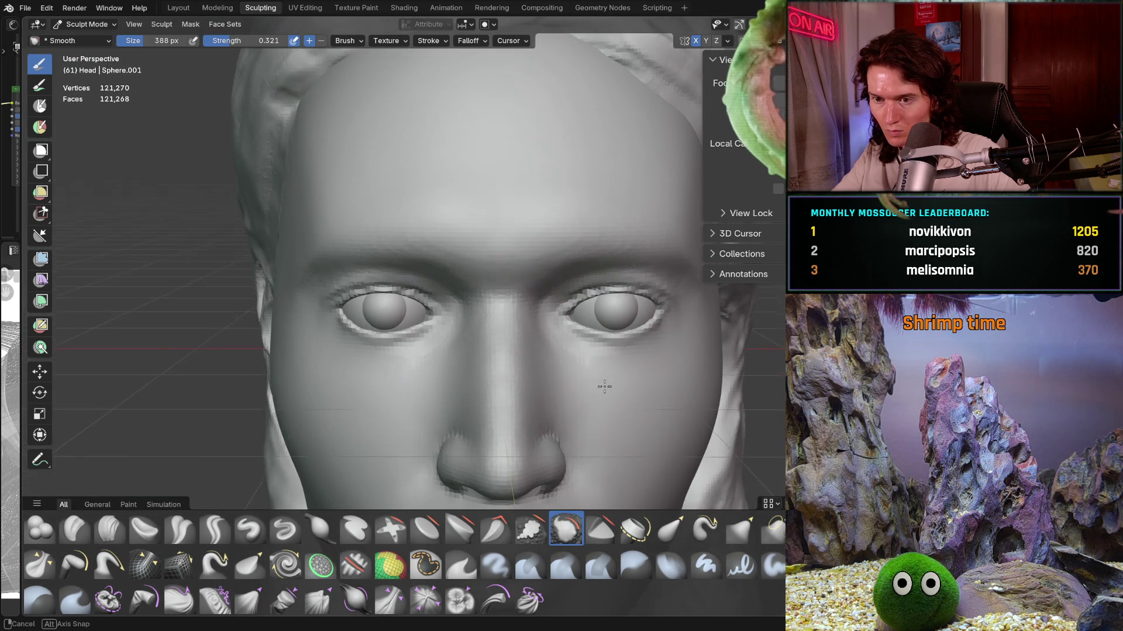
pyautogui.scroll(2, 579, 289)
pyautogui.scroll(2, 571, 313)
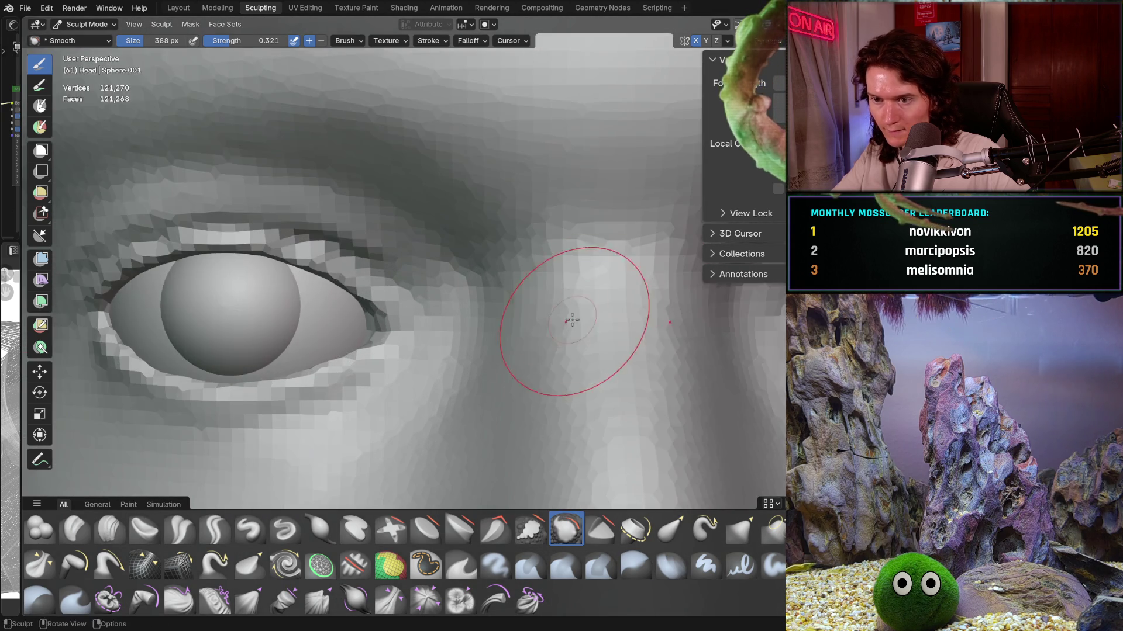
pyautogui.scroll(2, 578, 309)
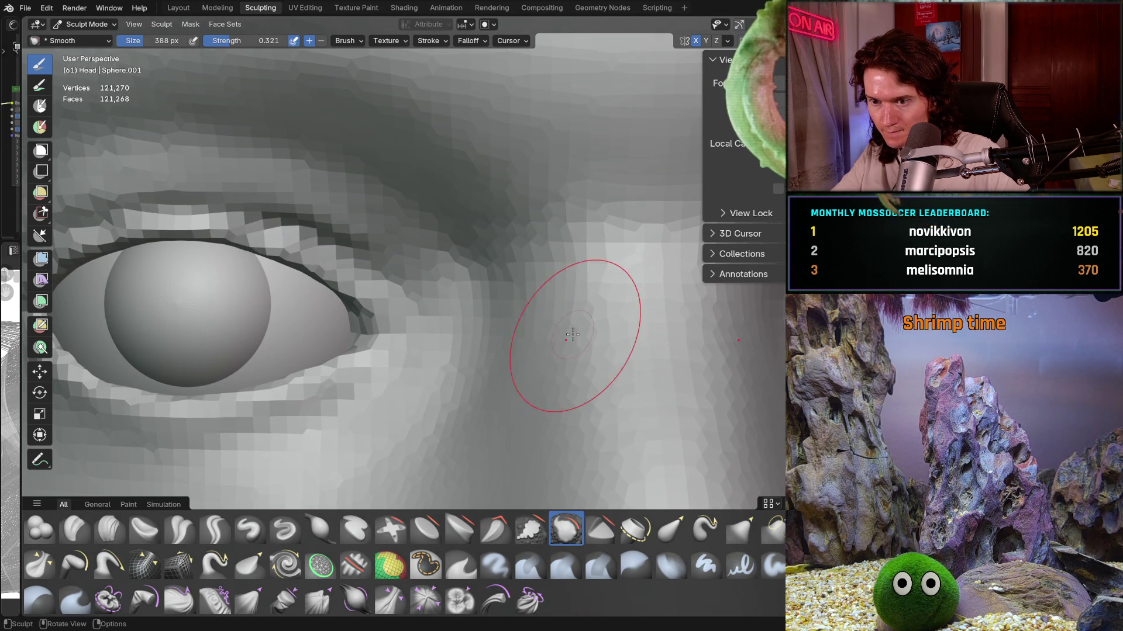
pyautogui.scroll(-5, 570, 363)
pyautogui.moveTo(580, 377)
pyautogui.mouseDown(button='middle')
pyautogui.moveTo(594, 398)
pyautogui.moveTo(691, 367)
pyautogui.mouseUp(button='middle')
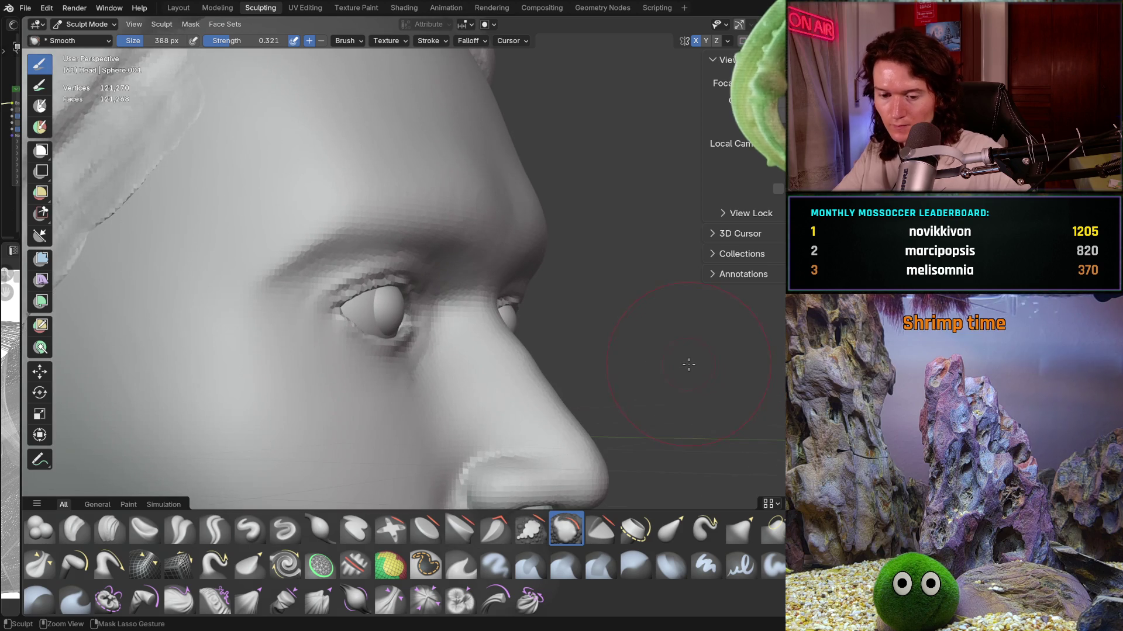
pyautogui.hotkey('ctrl', 's')
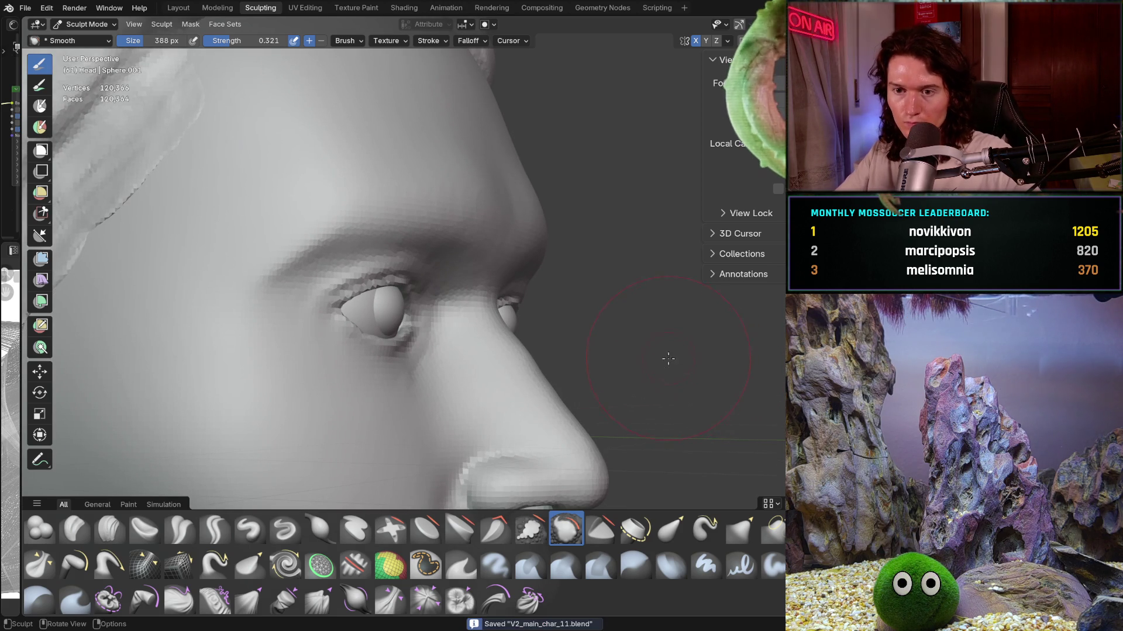
# Step: Orbit around the head back to a near-front view and return to the Grab brush
pyautogui.moveTo(684, 368); pyautogui.dragTo(544, 360, button='middle')
pyautogui.scroll(-3, 545, 360)
pyautogui.scroll(-3, 557, 363)
pyautogui.scroll(-2, 570, 369)
pyautogui.moveTo(579, 374)
pyautogui.mouseDown(button='middle')
pyautogui.moveTo(544, 377)
pyautogui.moveTo(591, 383)
pyautogui.moveTo(575, 376)
pyautogui.mouseUp(button='middle')
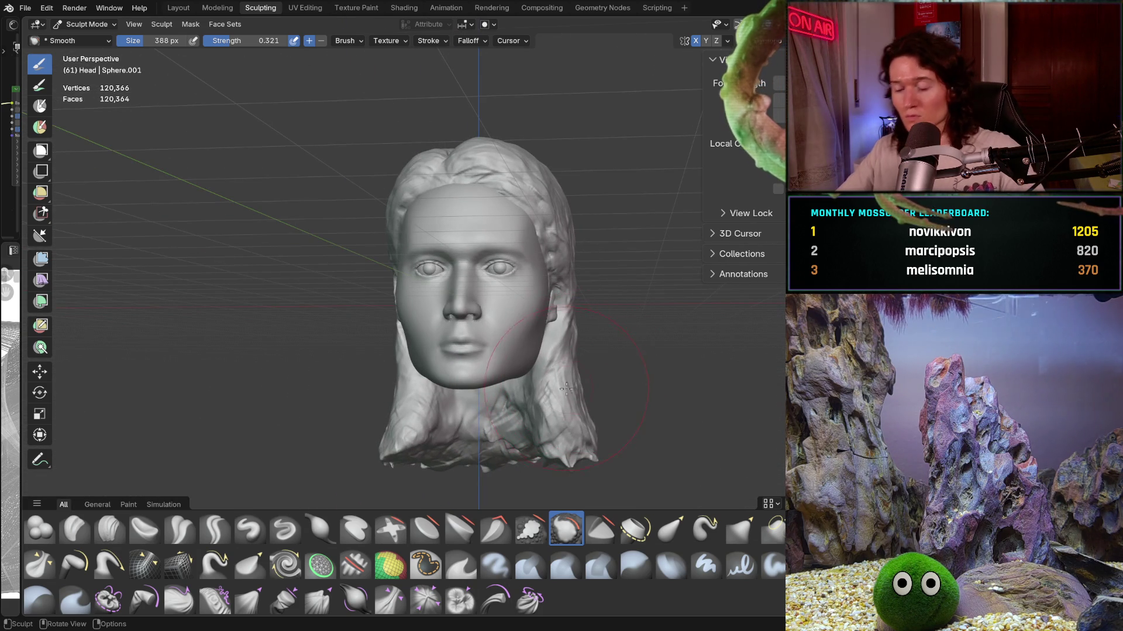
pyautogui.moveTo(568, 386); pyautogui.dragTo(480, 375, button='middle')
pyautogui.press('g')
# Step: Set the Grab brush to 1000 px and orbit to a three-quarter view of the head
pyautogui.press('f')
pyautogui.click(588, 360)
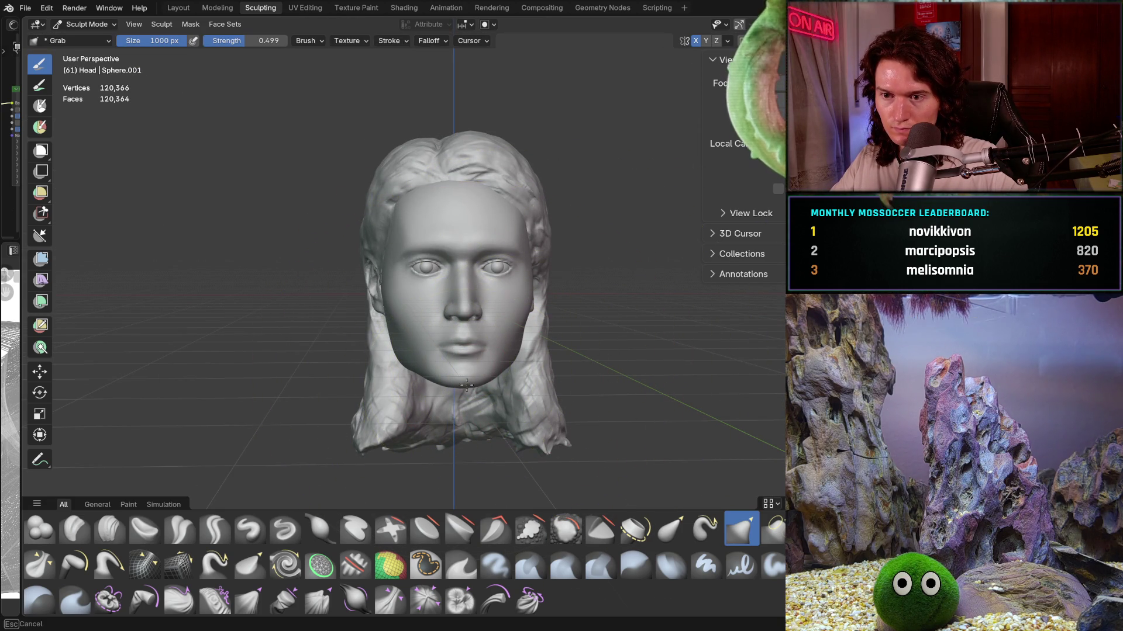
pyautogui.moveTo(470, 379); pyautogui.dragTo(487, 382, button='middle')
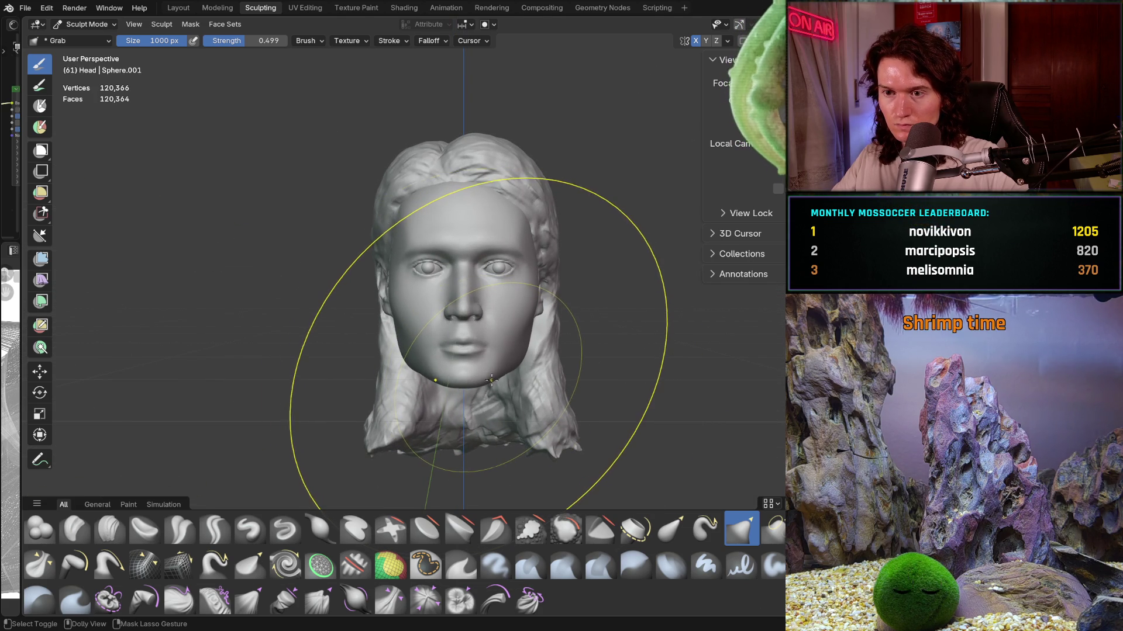
pyautogui.moveTo(492, 379)
pyautogui.mouseDown(button='middle')
pyautogui.moveTo(577, 394)
pyautogui.moveTo(485, 371)
pyautogui.moveTo(563, 349)
pyautogui.moveTo(500, 324)
pyautogui.moveTo(476, 360)
pyautogui.moveTo(439, 376)
pyautogui.moveTo(477, 401)
pyautogui.moveTo(490, 379)
pyautogui.moveTo(473, 385)
pyautogui.mouseUp(button='middle')
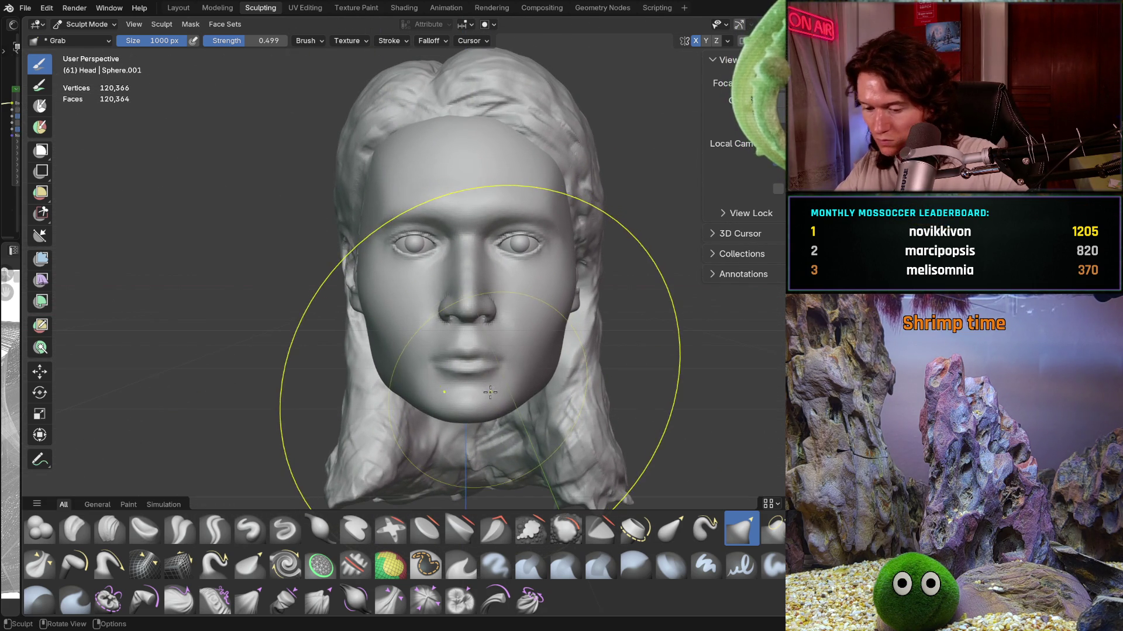
pyautogui.scroll(3, 469, 386)
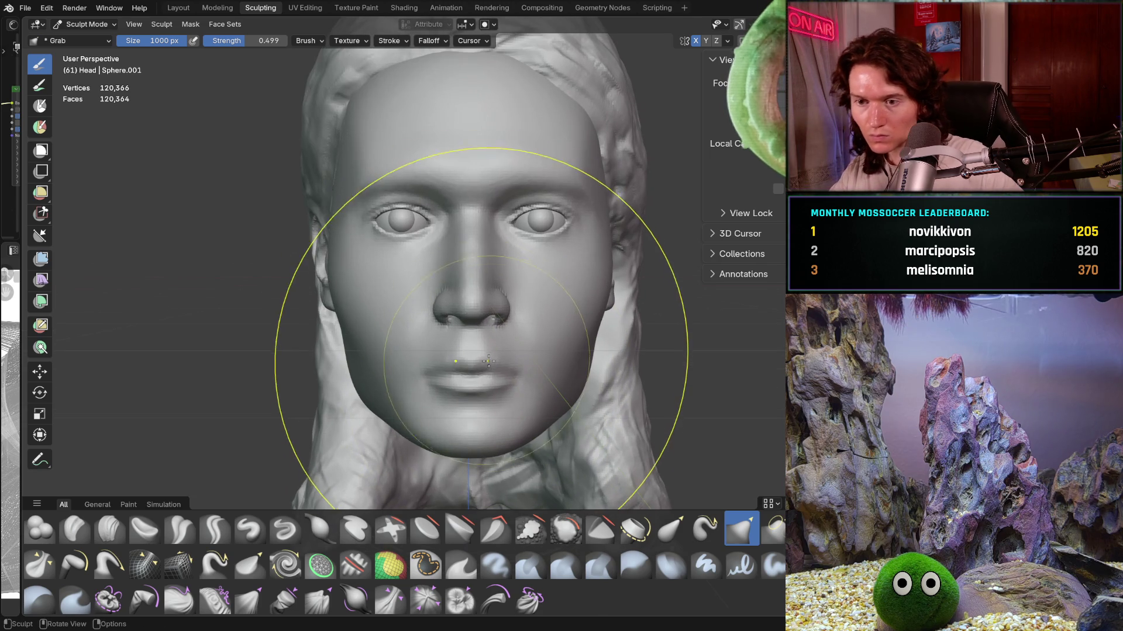
# Step: Resize the brush to 624 then 790 px and pull the lower face slightly down and wider
pyautogui.press('f')
pyautogui.click(373, 422)
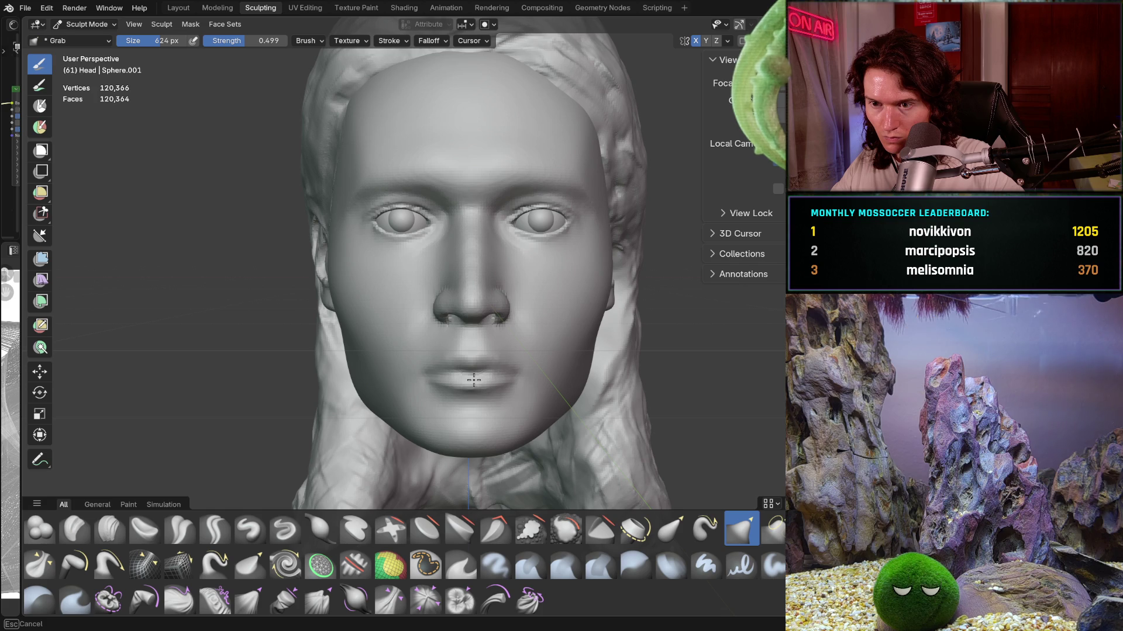
pyautogui.press('f')
pyautogui.click(638, 379)
pyautogui.moveTo(471, 379); pyautogui.dragTo(473, 383)
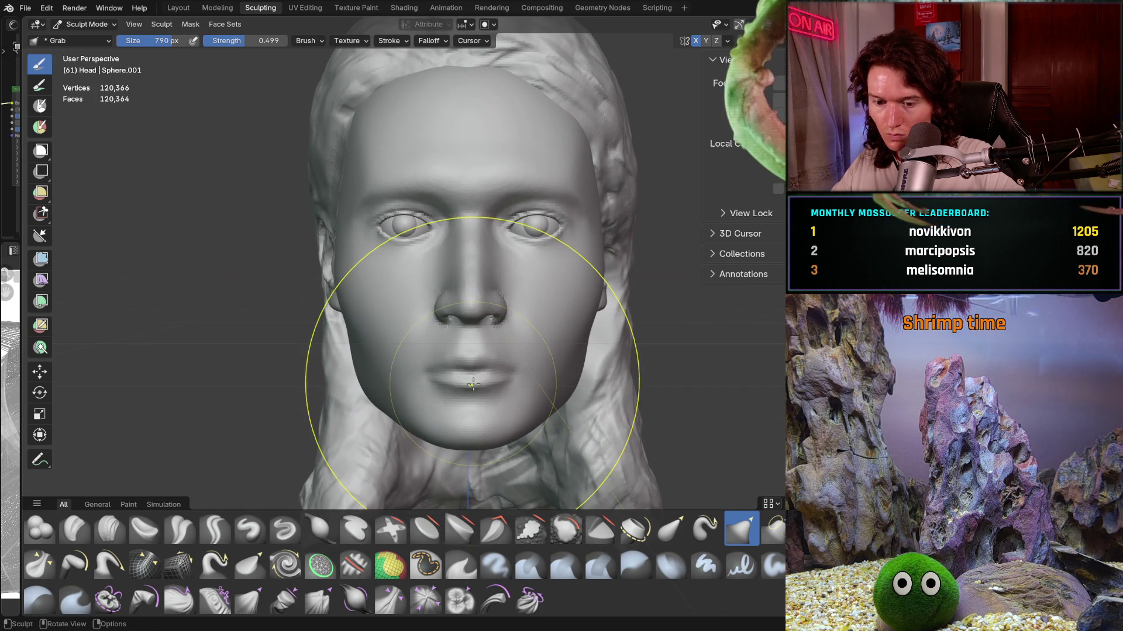
# Step: Shrink the brush to 612 px, pull the lips into a new shape and review from a three-quarter view
pyautogui.press('f')
pyautogui.click(610, 382)
pyautogui.press('f')
pyautogui.click(601, 379)
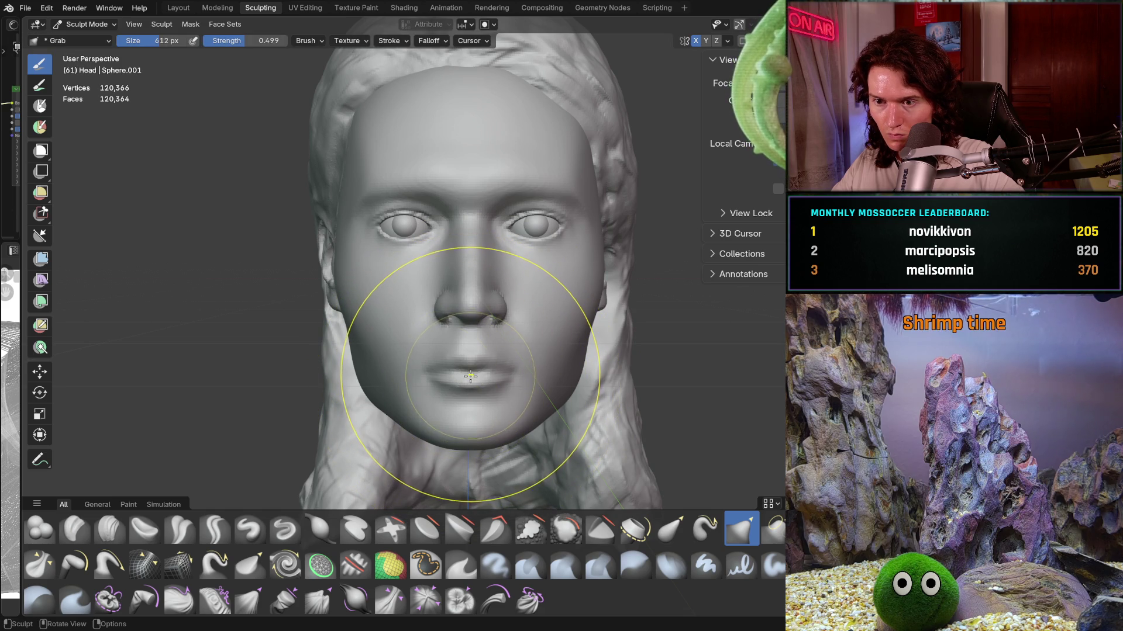
pyautogui.moveTo(472, 374); pyautogui.dragTo(470, 371)
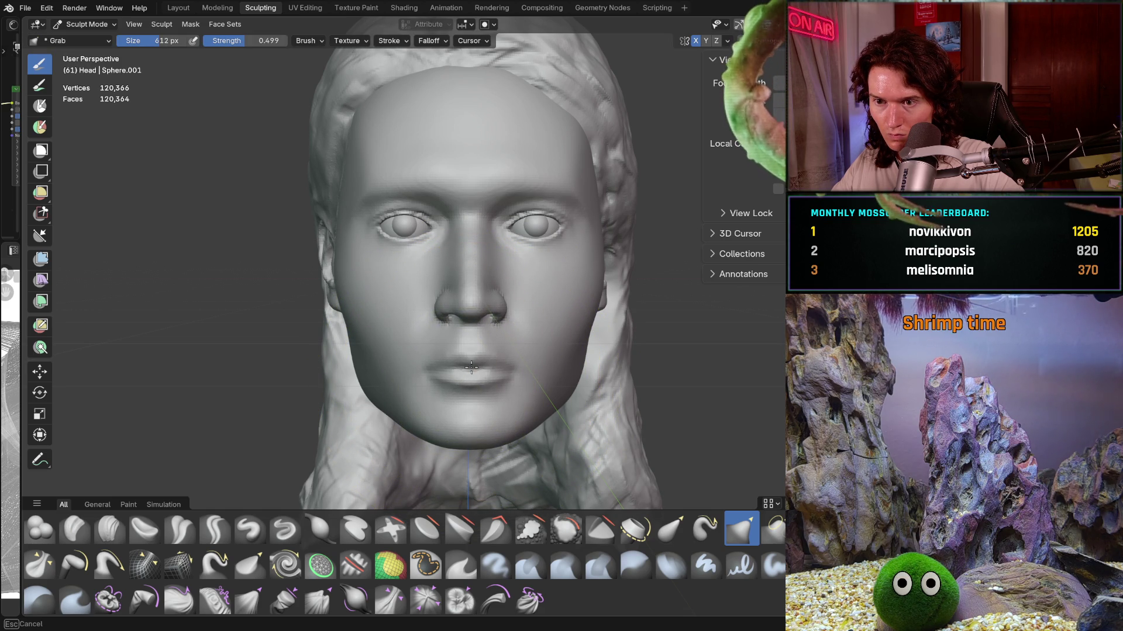
pyautogui.moveTo(471, 367); pyautogui.dragTo(474, 373)
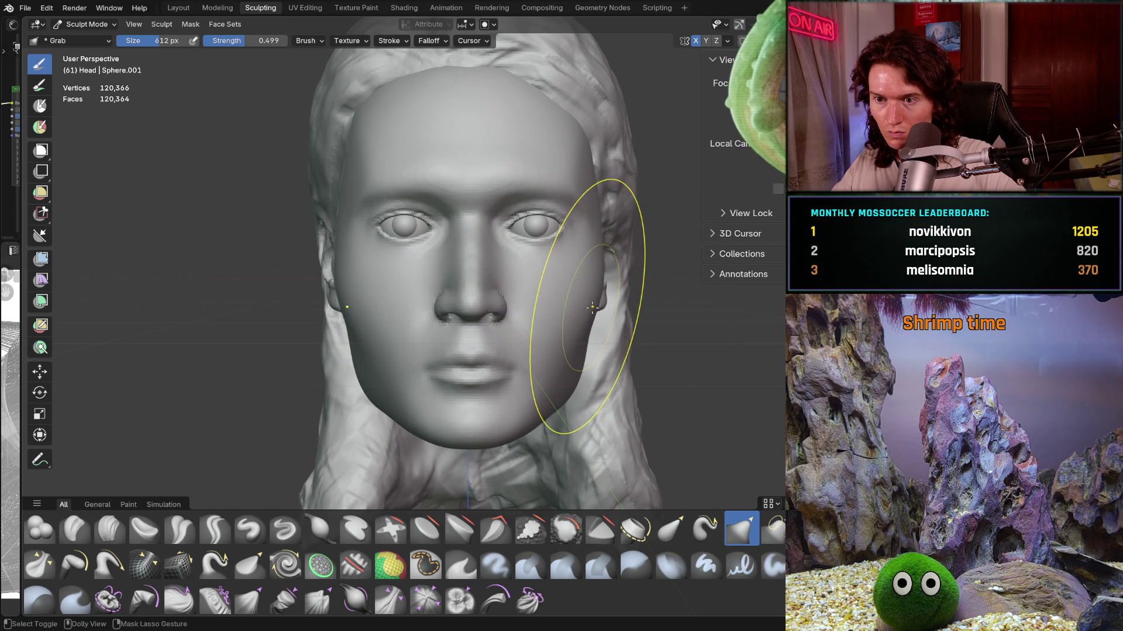
pyautogui.scroll(-3, 579, 333)
pyautogui.moveTo(570, 438)
pyautogui.mouseDown(button='middle')
pyautogui.moveTo(604, 372)
pyautogui.moveTo(588, 290)
pyautogui.moveTo(503, 358)
pyautogui.moveTo(523, 378)
pyautogui.mouseUp(button='middle')
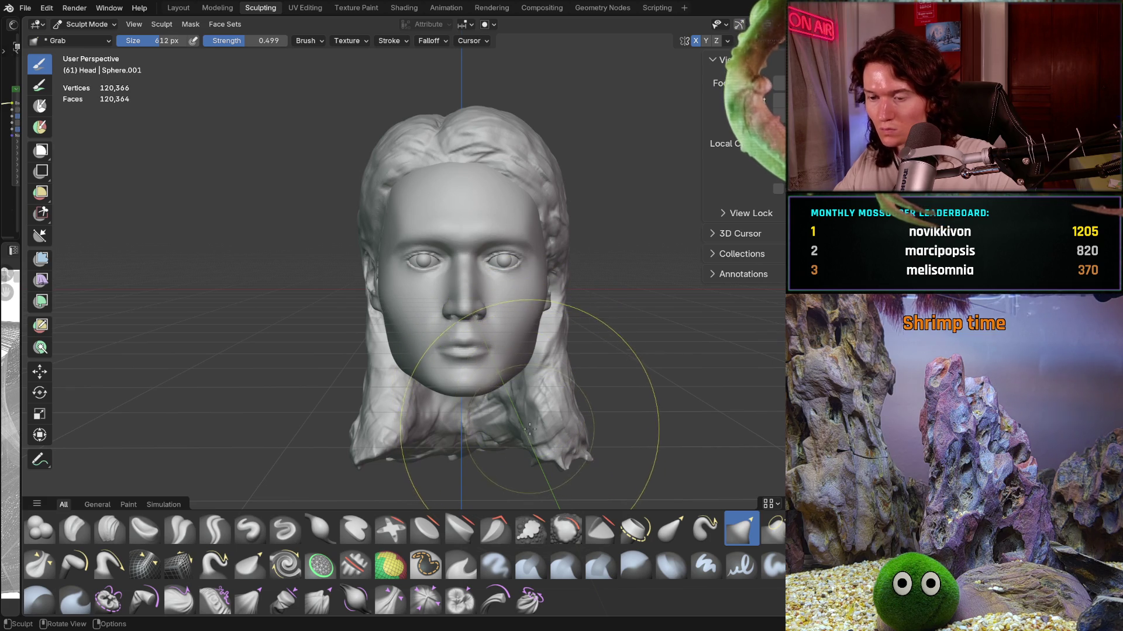
pyautogui.moveTo(488, 388)
pyautogui.keyDown('ctrl'); pyautogui.mouseDown(button='middle')
pyautogui.moveTo(476, 367)
pyautogui.moveTo(468, 377)
pyautogui.mouseUp(button='middle'); pyautogui.keyUp('ctrl')
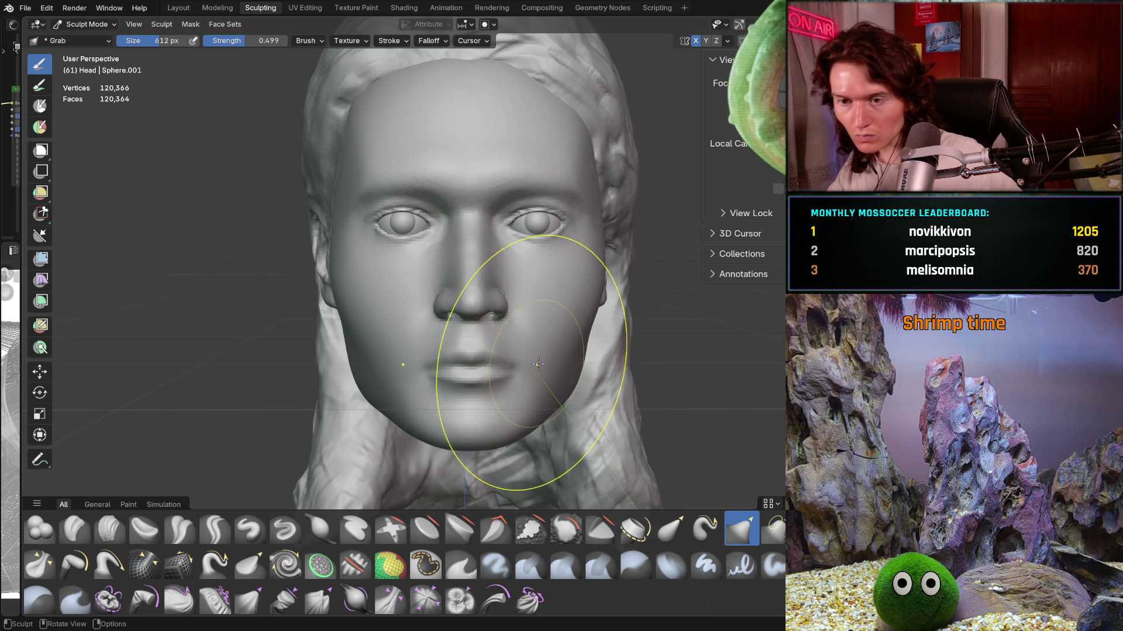
pyautogui.moveTo(526, 377)
pyautogui.mouseDown(button='middle')
pyautogui.moveTo(623, 375)
pyautogui.moveTo(581, 357)
pyautogui.moveTo(646, 335)
pyautogui.mouseUp(button='middle')
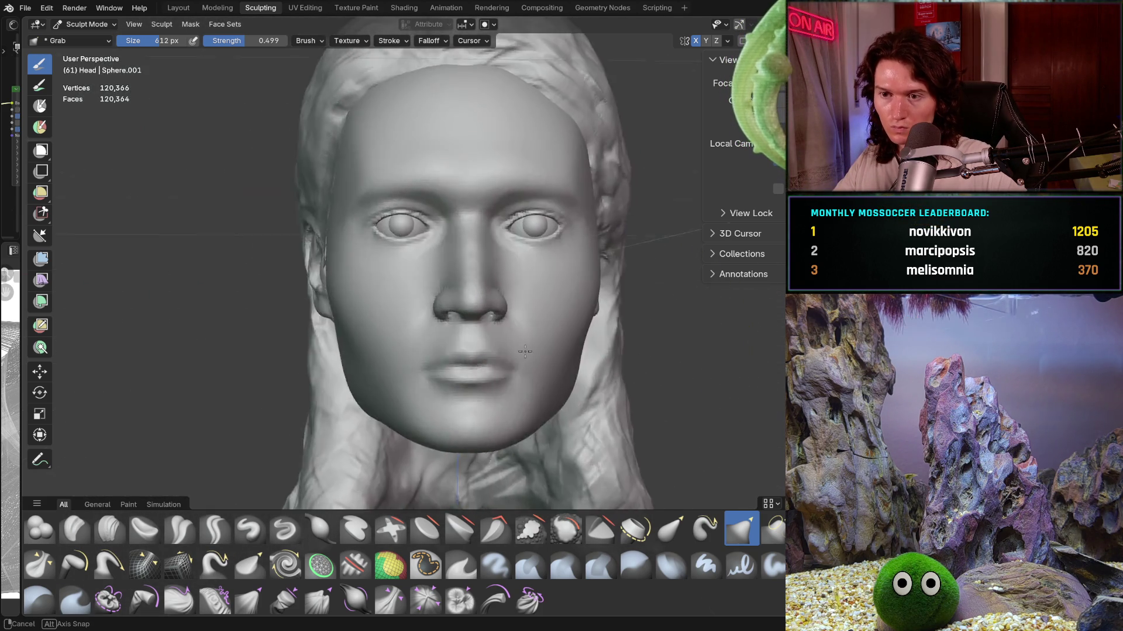
pyautogui.scroll(-2, 646, 336)
pyautogui.scroll(-2, 646, 336)
pyautogui.scroll(5, 641, 338)
# Step: Zoom in on the nose from profile and front and undo the last nose and mouth change
pyautogui.moveTo(632, 340)
pyautogui.mouseDown(button='middle')
pyautogui.moveTo(613, 344)
pyautogui.moveTo(632, 286)
pyautogui.mouseUp(button='middle')
pyautogui.scroll(3, 632, 286)
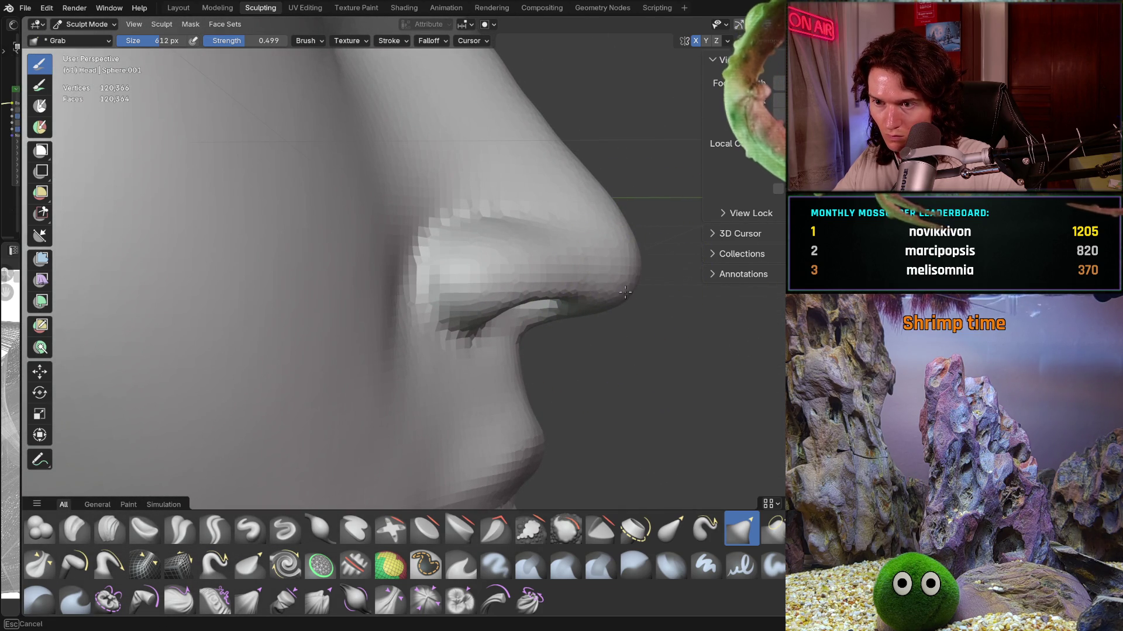
pyautogui.scroll(-2, 633, 278)
pyautogui.scroll(-3, 614, 307)
pyautogui.scroll(-2, 526, 352)
pyautogui.moveTo(491, 359)
pyautogui.mouseDown(button='middle')
pyautogui.moveTo(441, 365)
pyautogui.moveTo(463, 367)
pyautogui.mouseUp(button='middle')
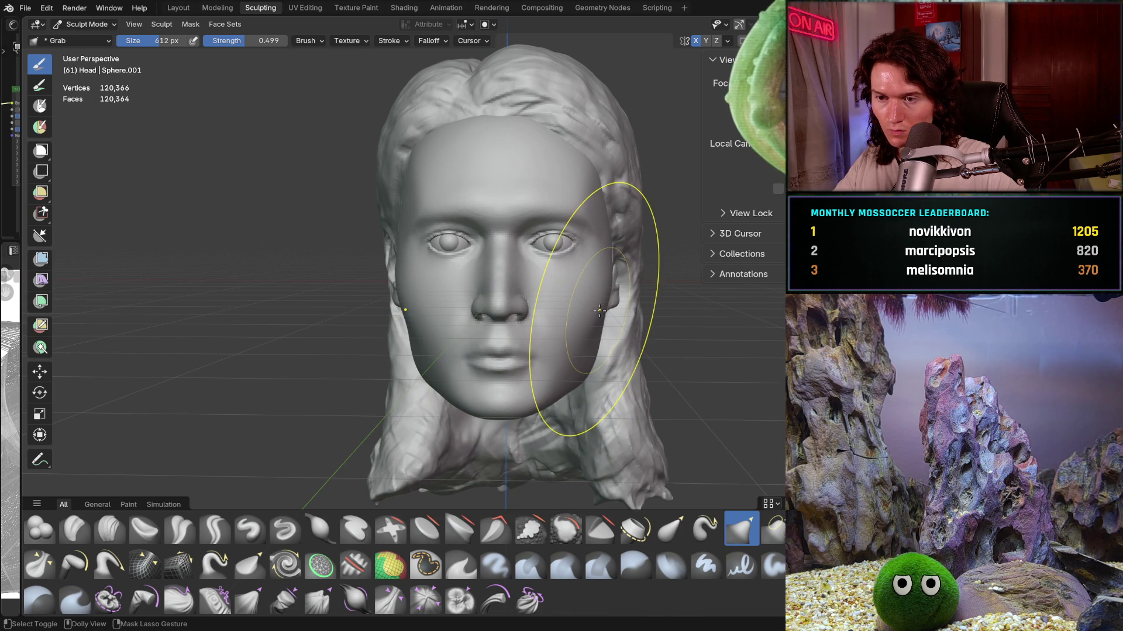
pyautogui.hotkey('ctrl', 'z')
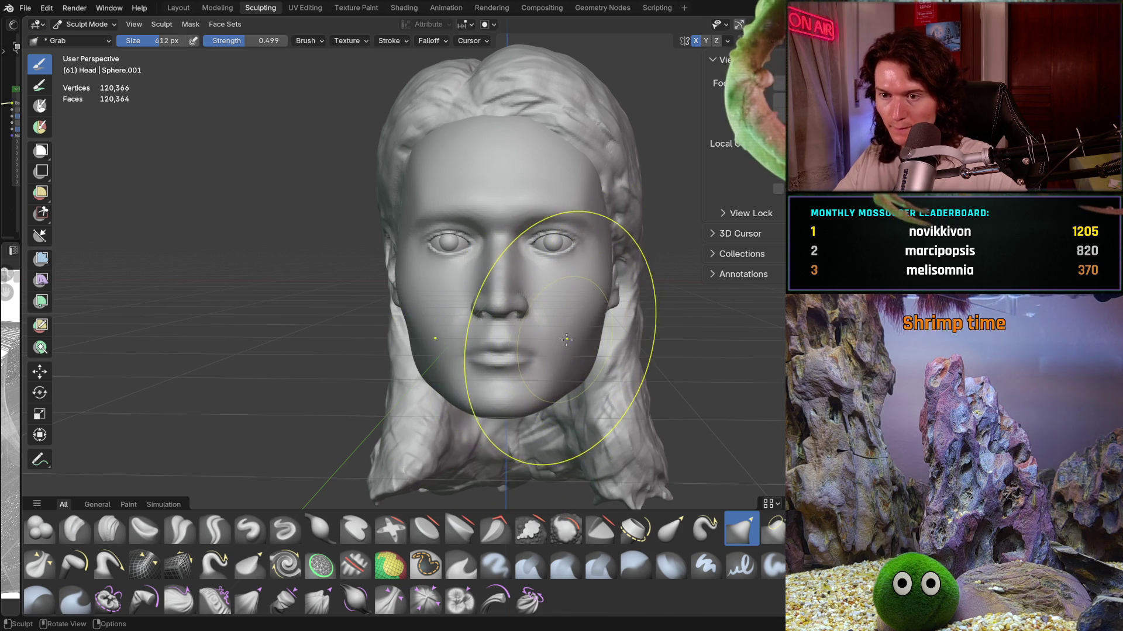
pyautogui.scroll(2, 535, 316)
# Step: Set the Grab brush to 524 px with strength 0.689 for refining the nose
pyautogui.press('b')
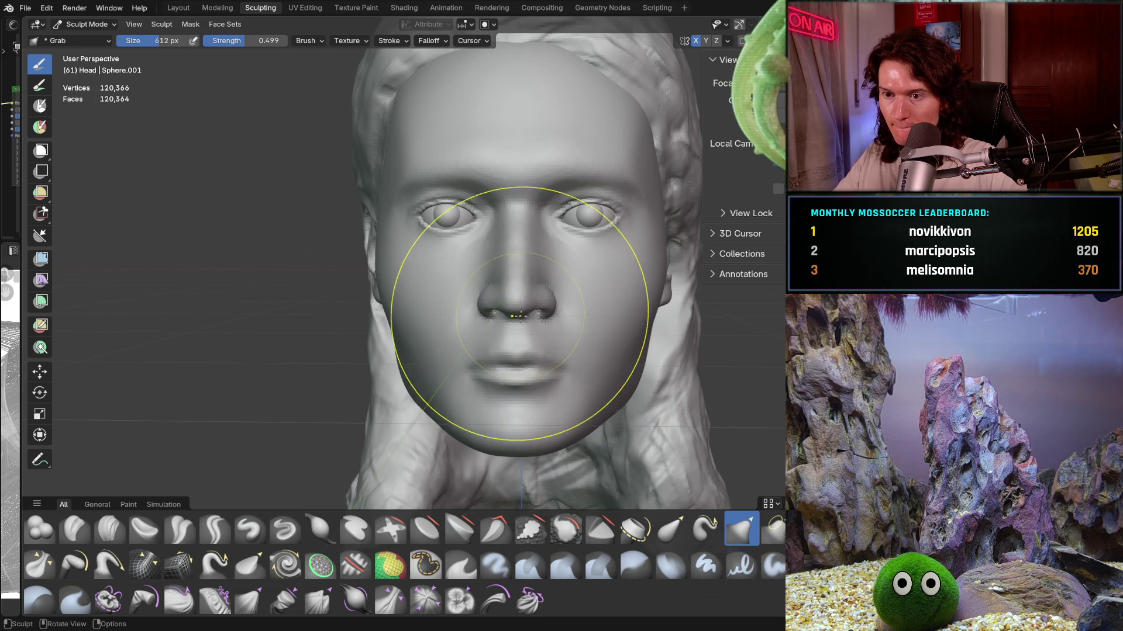
pyautogui.press('f')
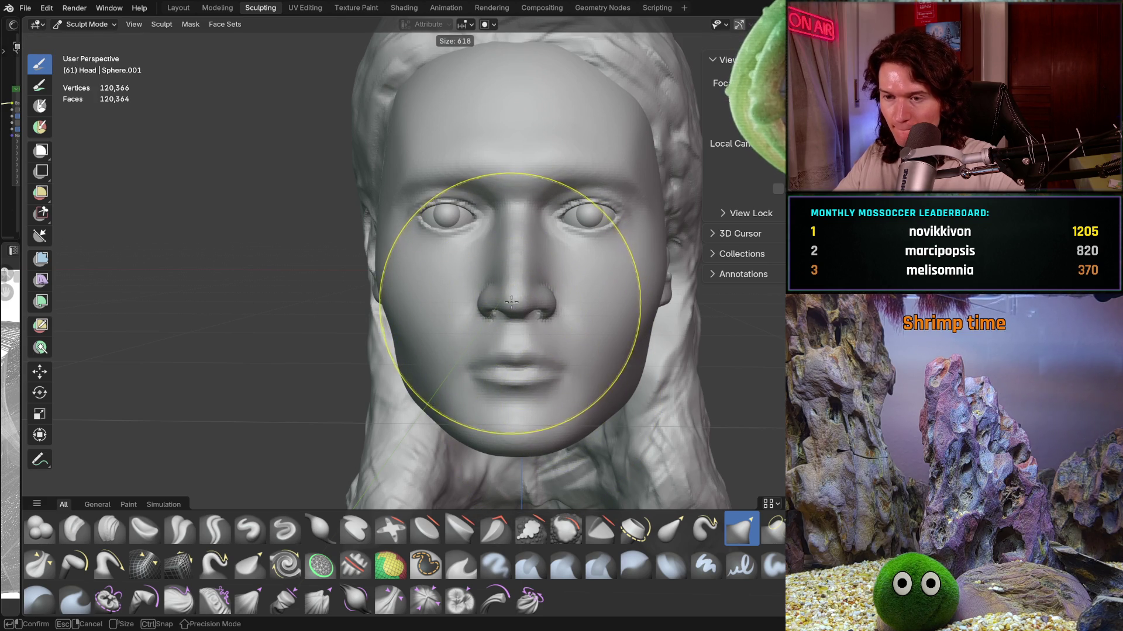
pyautogui.click(649, 303)
pyautogui.hotkey('shift', 'f')
pyautogui.click(513, 301)
pyautogui.press('f')
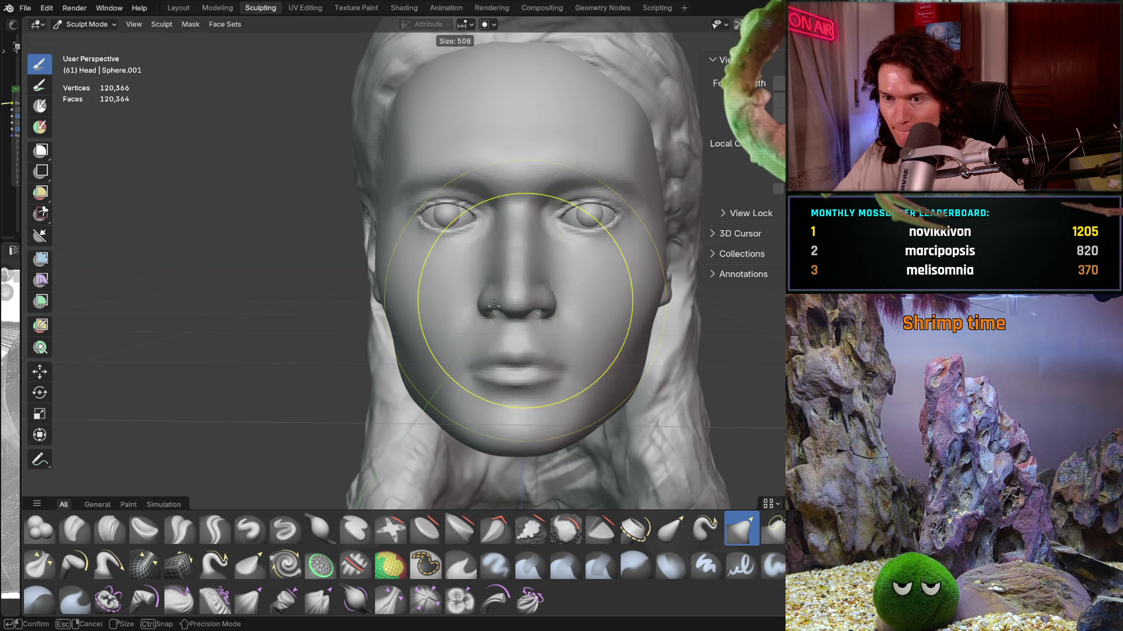
pyautogui.click(510, 306)
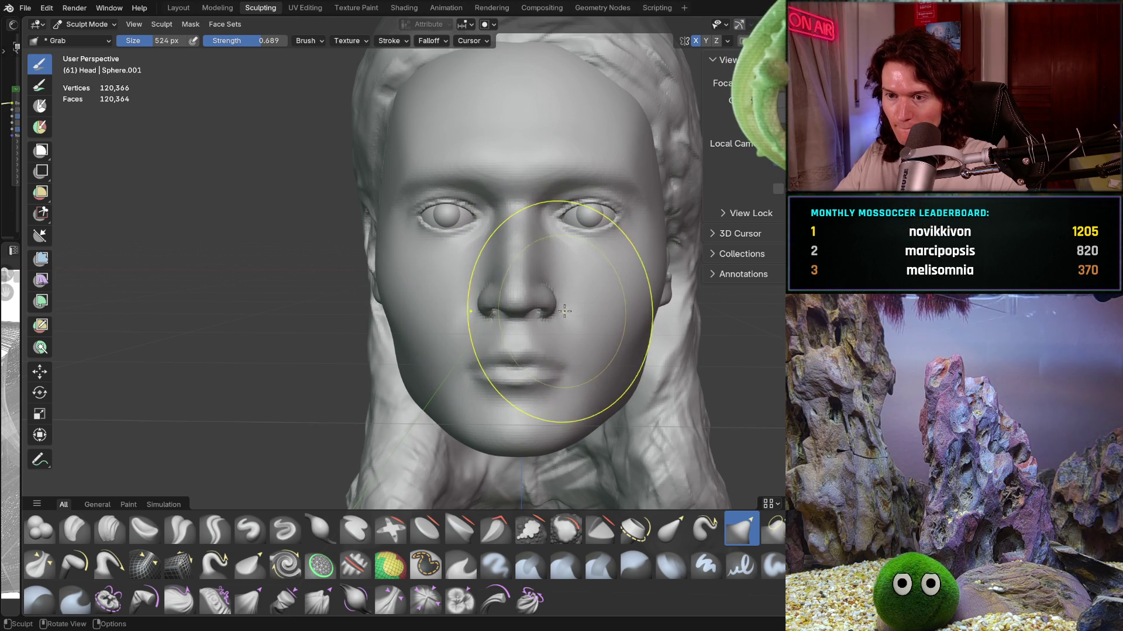
pyautogui.scroll(-3, 565, 311)
pyautogui.scroll(2, 538, 350)
# Step: Shrink the Grab brush to 298 px while viewing the nose up close
pyautogui.moveTo(544, 353); pyautogui.dragTo(544, 361, button='middle')
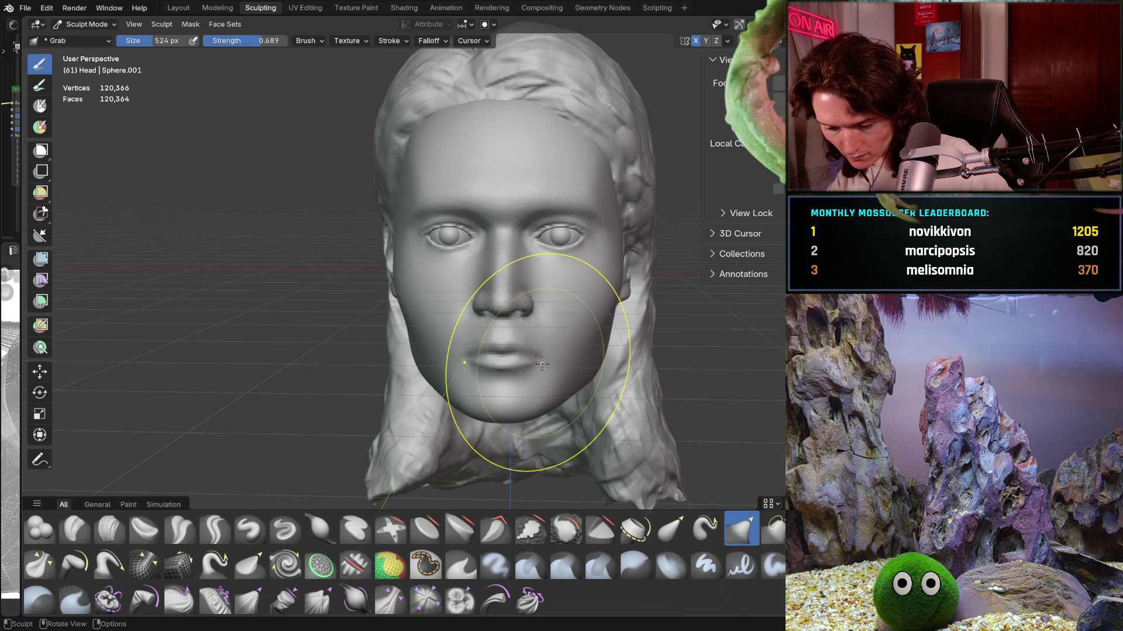
pyautogui.scroll(3, 545, 362)
pyautogui.moveTo(545, 361)
pyautogui.mouseDown(button='middle')
pyautogui.moveTo(609, 288)
pyautogui.moveTo(553, 320)
pyautogui.moveTo(591, 286)
pyautogui.mouseUp(button='middle')
pyautogui.scroll(3, 571, 317)
pyautogui.press('f')
pyautogui.click(529, 327)
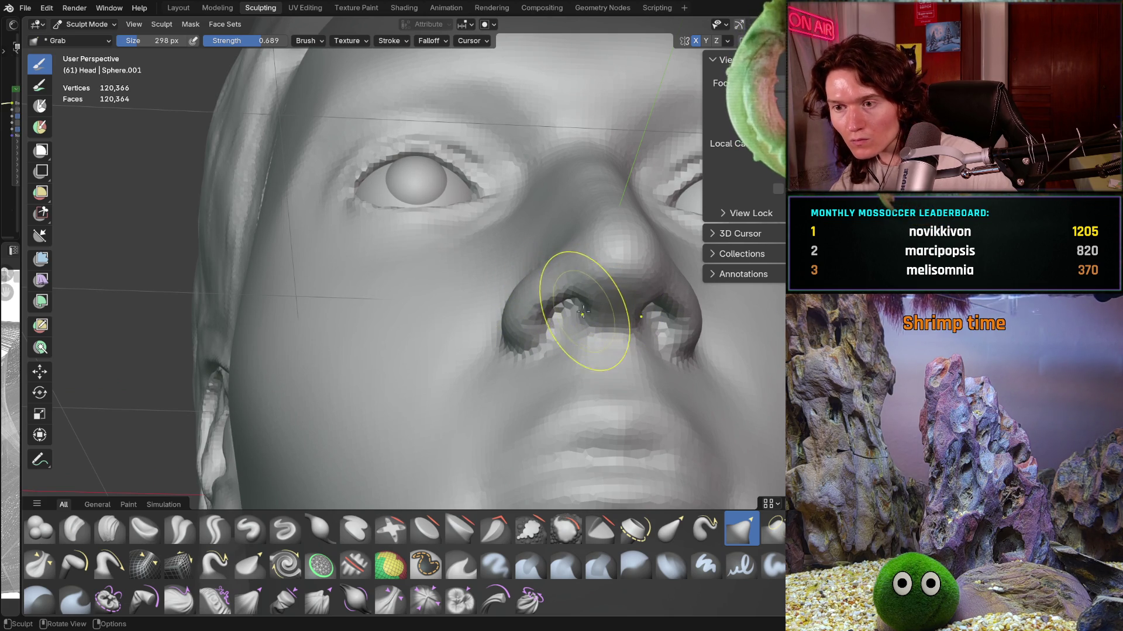
pyautogui.scroll(-3, 582, 304)
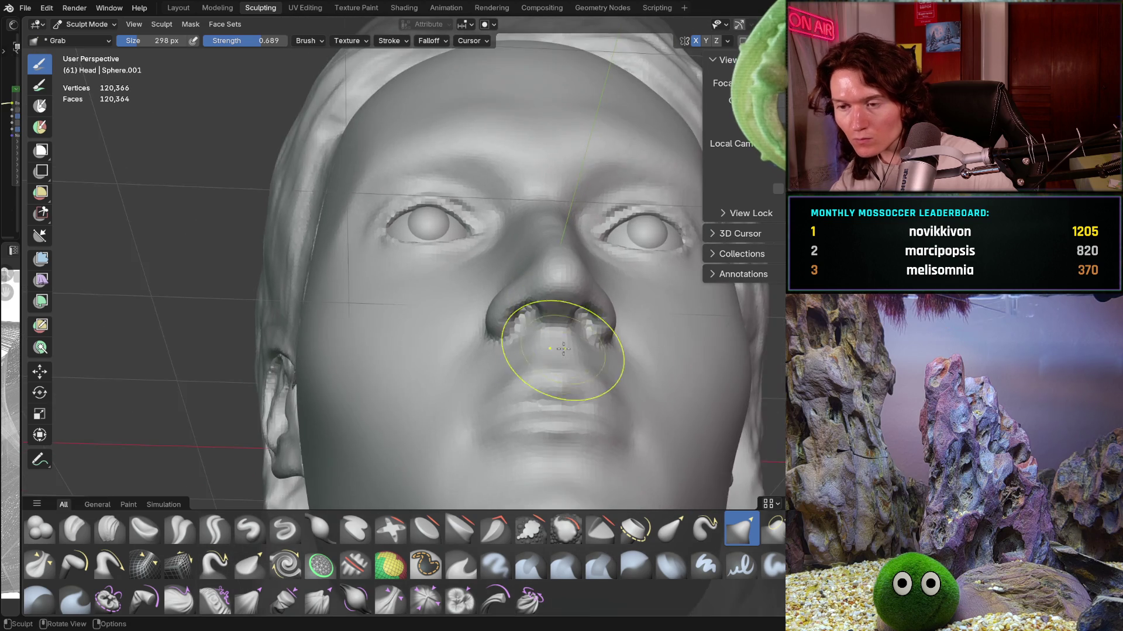
pyautogui.scroll(-2, 539, 351)
# Step: Pull the cheek on the right side of the face from a three-quarter view
pyautogui.moveTo(539, 301); pyautogui.dragTo(536, 381, button='middle')
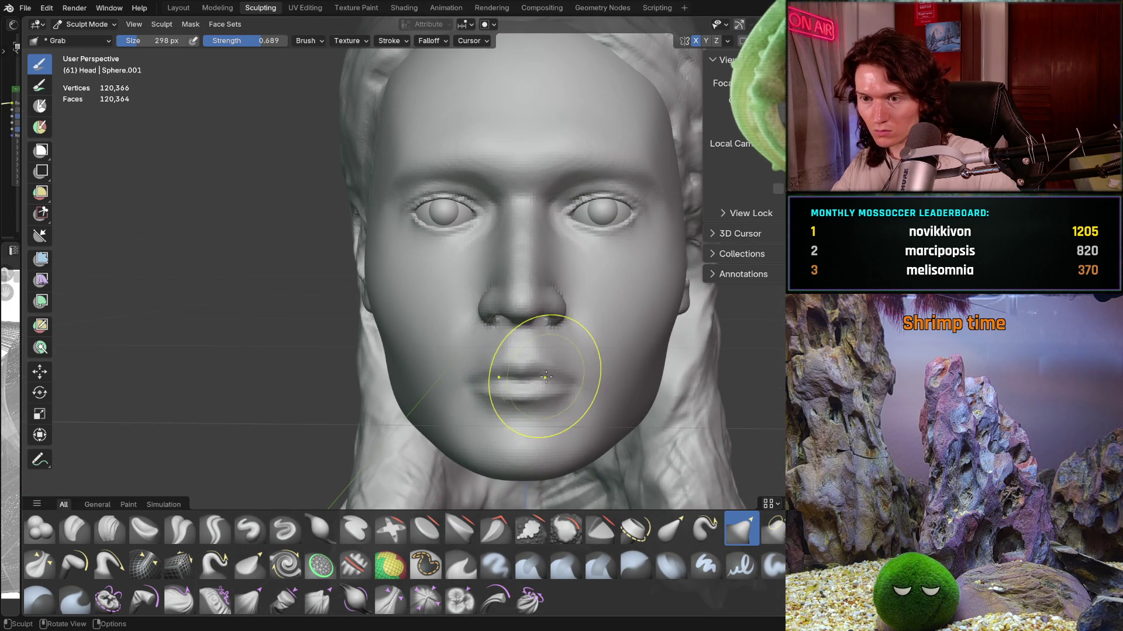
pyautogui.scroll(-2, 591, 334)
pyautogui.moveTo(590, 333)
pyautogui.mouseDown(button='middle')
pyautogui.moveTo(624, 373)
pyautogui.moveTo(575, 348)
pyautogui.mouseUp(button='middle')
pyautogui.moveTo(588, 344); pyautogui.dragTo(583, 346)
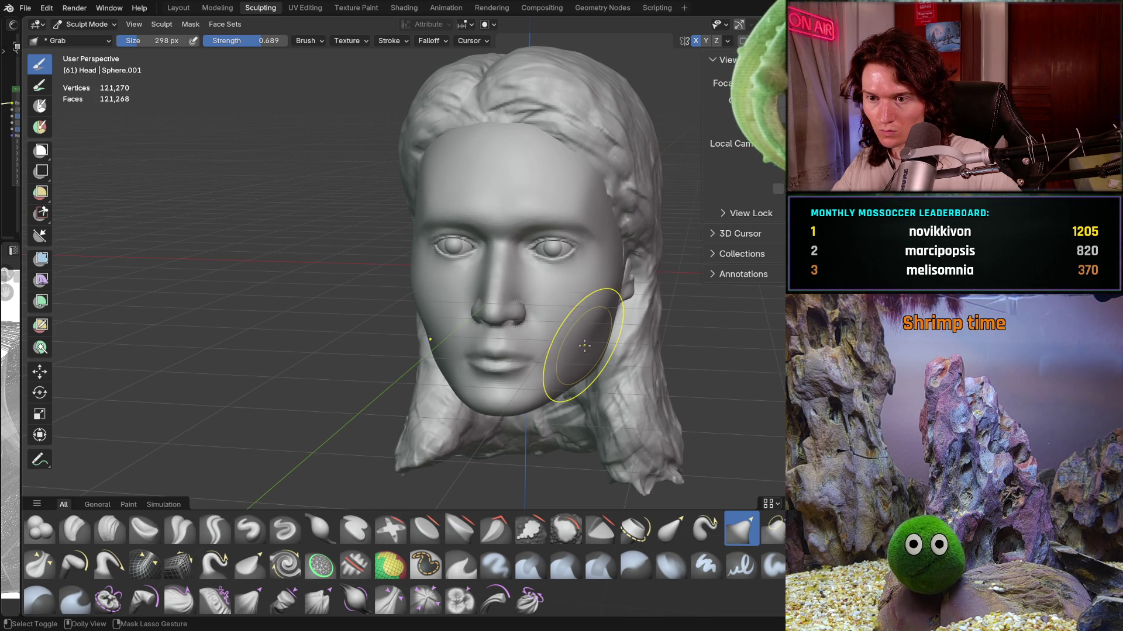
# Step: Undo the cheek change, set the Grab brush to 588 px and reshape the chin
pyautogui.hotkey('ctrl', 'z')
pyautogui.moveTo(582, 346); pyautogui.dragTo(585, 346, button='middle')
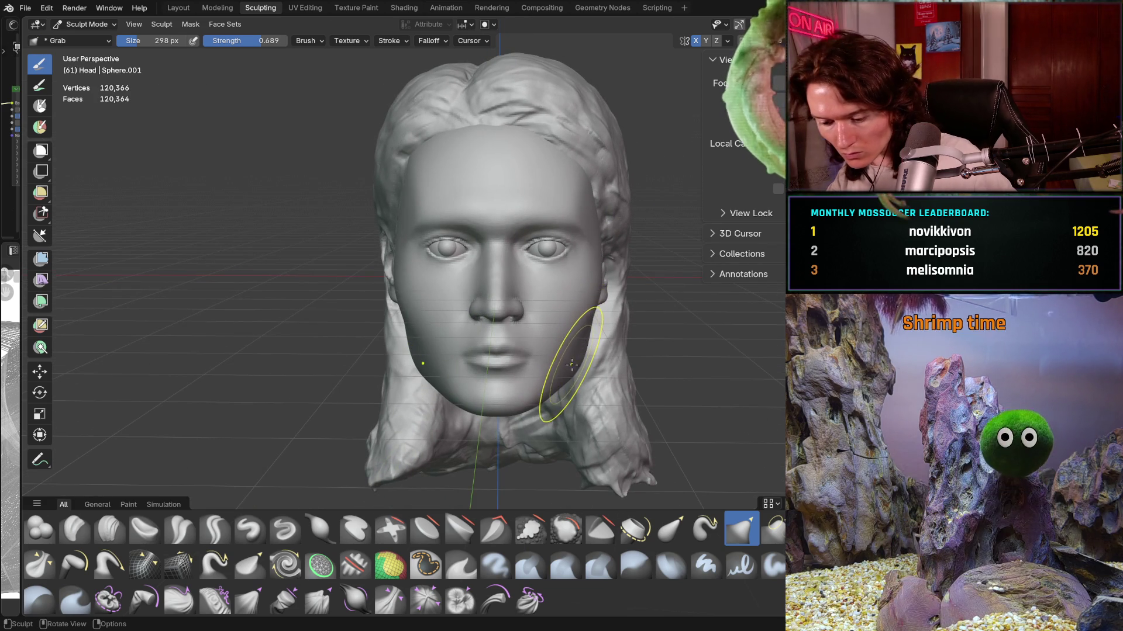
pyautogui.moveTo(584, 347)
pyautogui.mouseDown(button='middle')
pyautogui.moveTo(580, 335)
pyautogui.moveTo(585, 344)
pyautogui.mouseUp(button='middle')
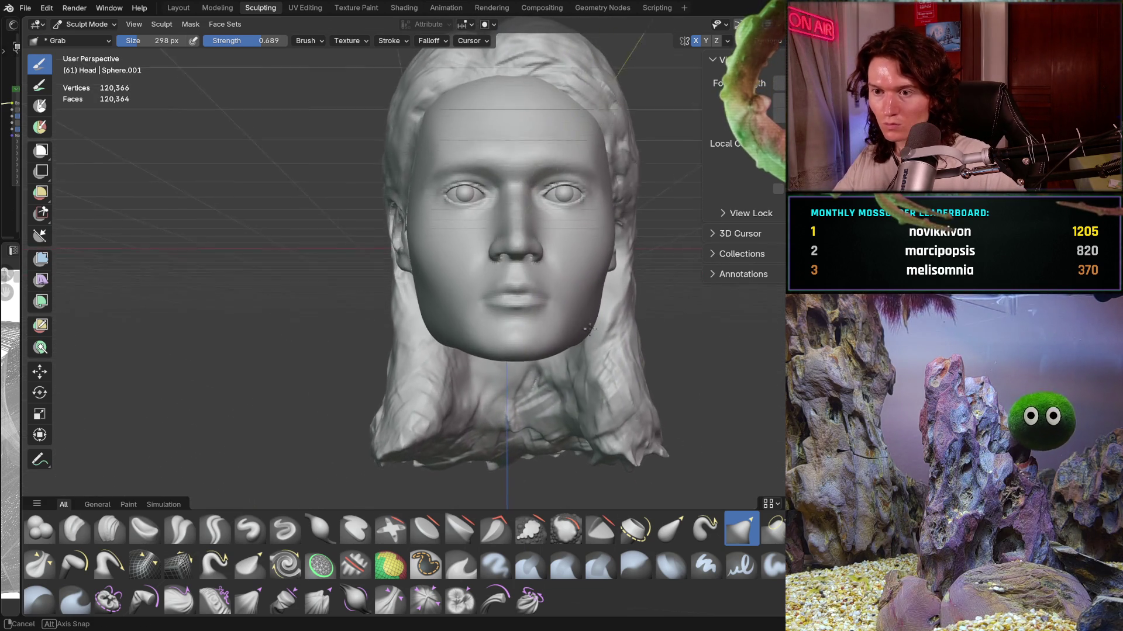
pyautogui.scroll(1, 572, 338)
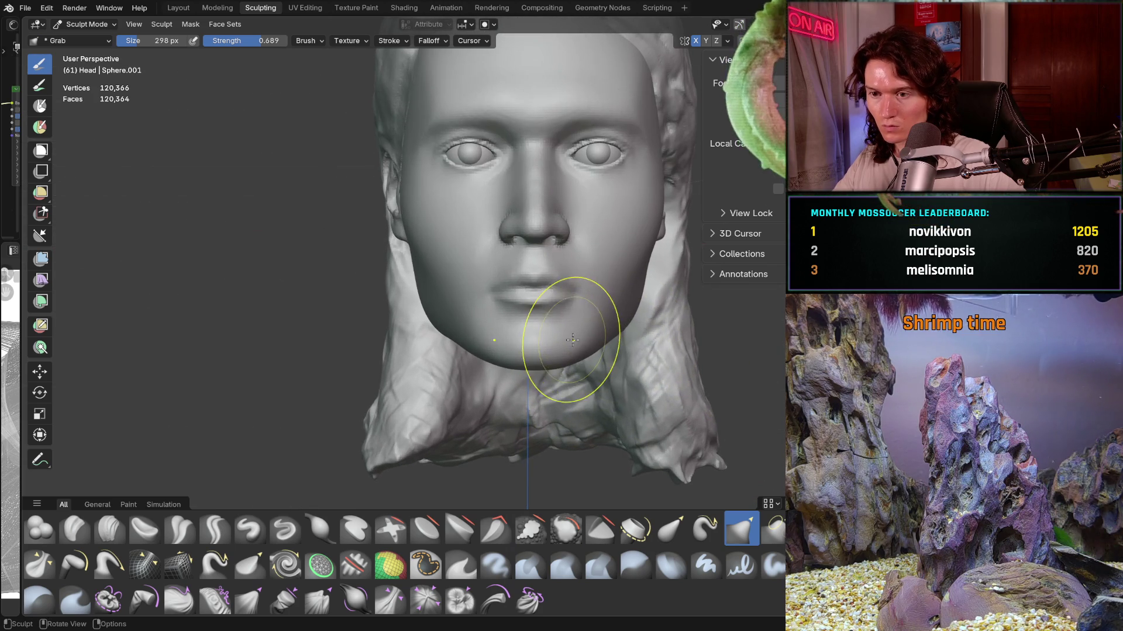
pyautogui.scroll(1, 564, 334)
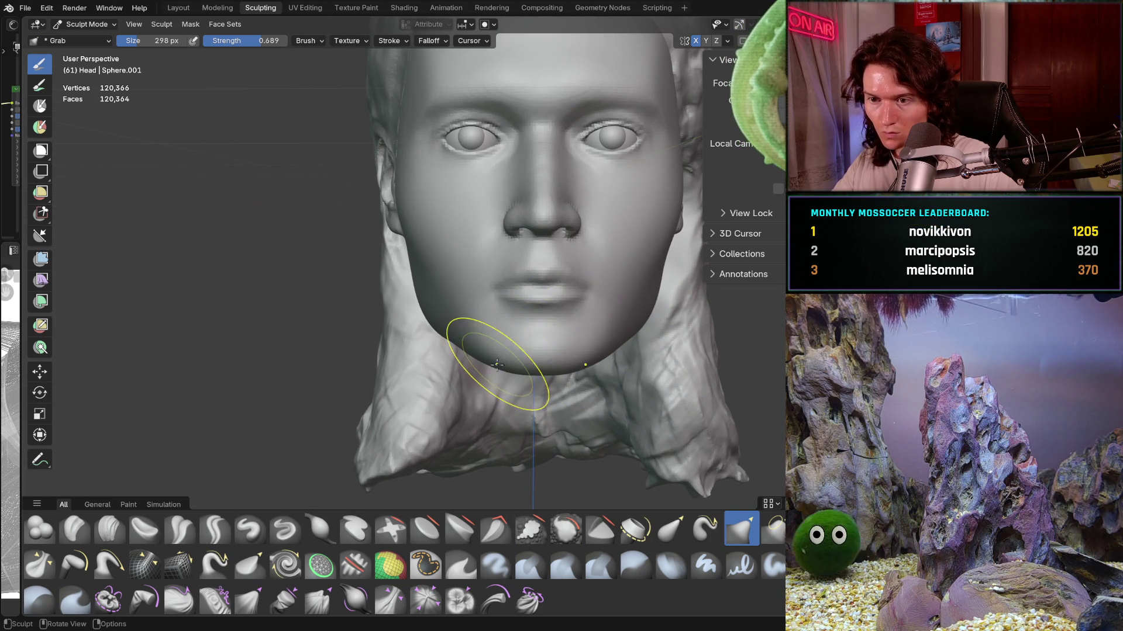
pyautogui.press('f')
pyautogui.click(537, 391)
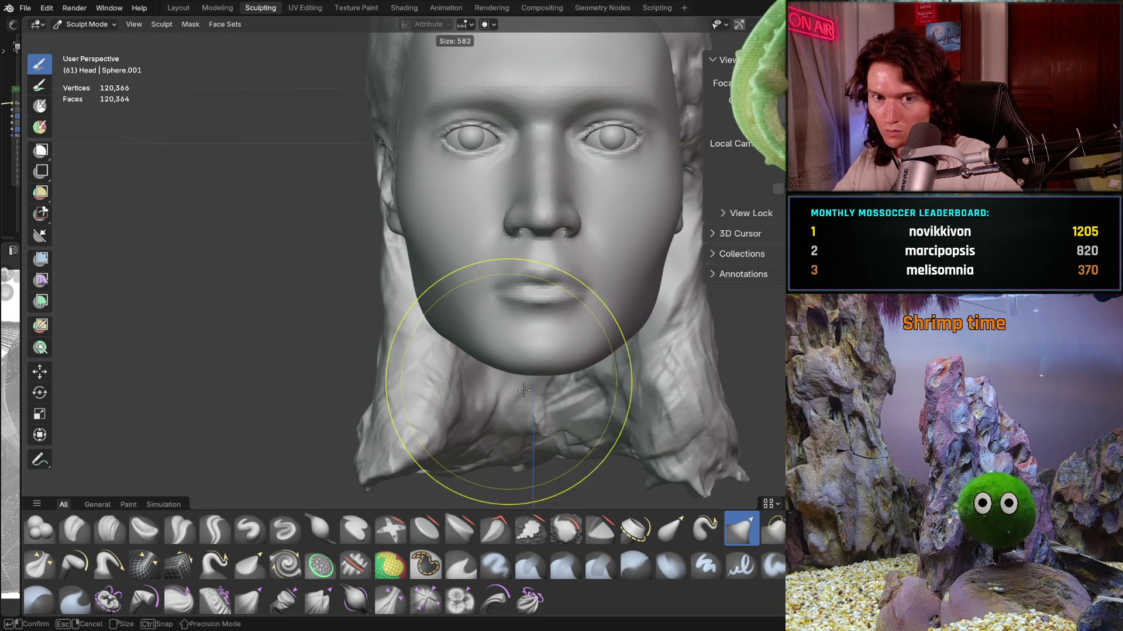
pyautogui.moveTo(503, 368); pyautogui.dragTo(513, 326)
pyautogui.scroll(-3, 526, 368)
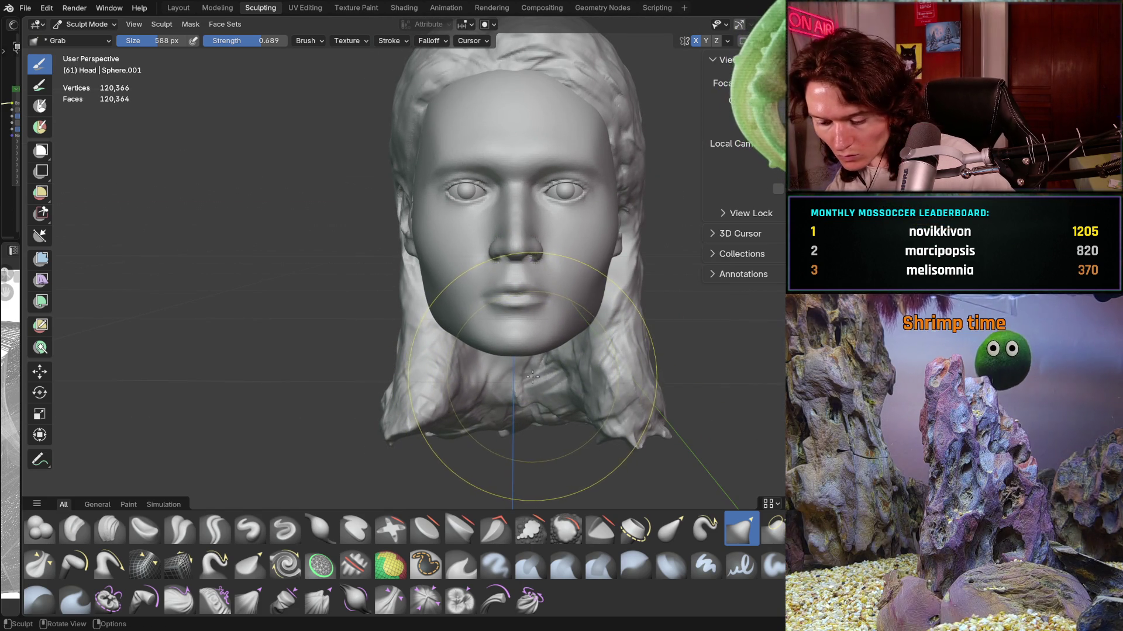
# Step: Raise and reshape the nose from the side profile, then undo that stroke
pyautogui.moveTo(533, 379)
pyautogui.mouseDown(button='middle')
pyautogui.moveTo(614, 354)
pyautogui.moveTo(614, 318)
pyautogui.mouseUp(button='middle')
pyautogui.scroll(-2, 581, 356)
pyautogui.moveTo(581, 356)
pyautogui.mouseDown(button='middle')
pyautogui.moveTo(471, 362)
pyautogui.moveTo(514, 332)
pyautogui.moveTo(476, 402)
pyautogui.mouseUp(button='middle')
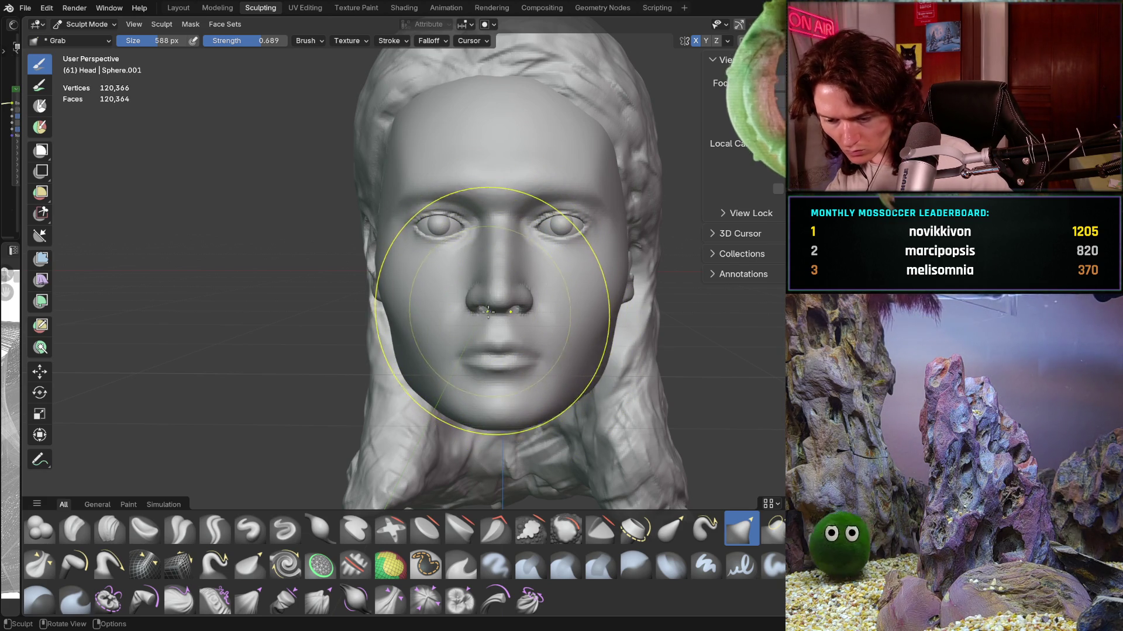
pyautogui.moveTo(489, 311)
pyautogui.mouseDown()
pyautogui.moveTo(490, 282)
pyautogui.moveTo(488, 312)
pyautogui.mouseUp()
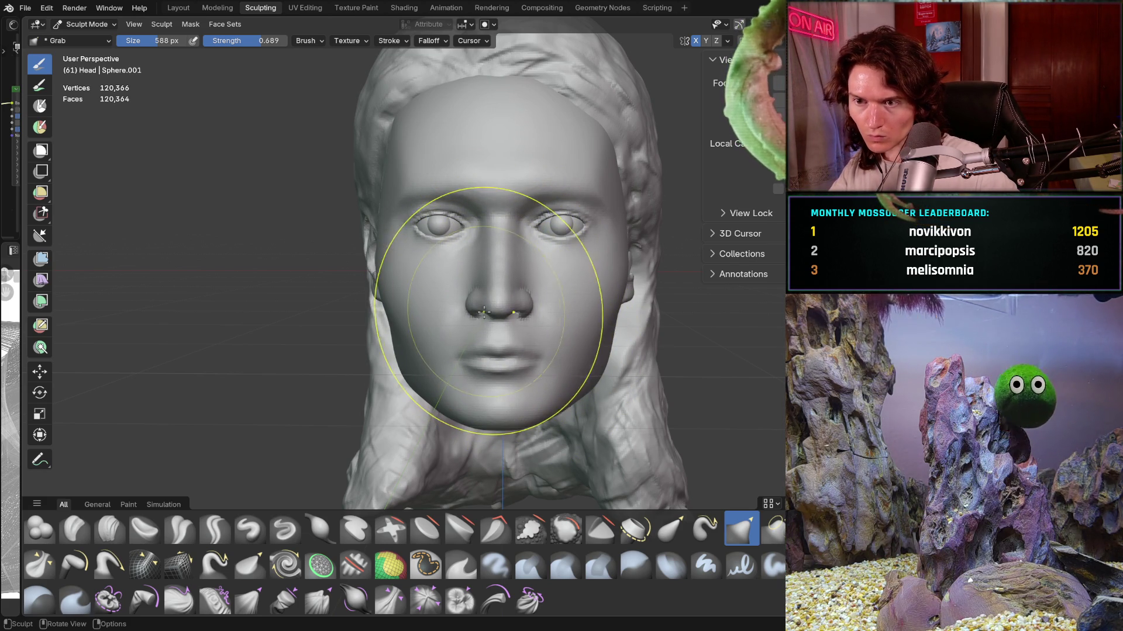
pyautogui.hotkey('ctrl', 'z')
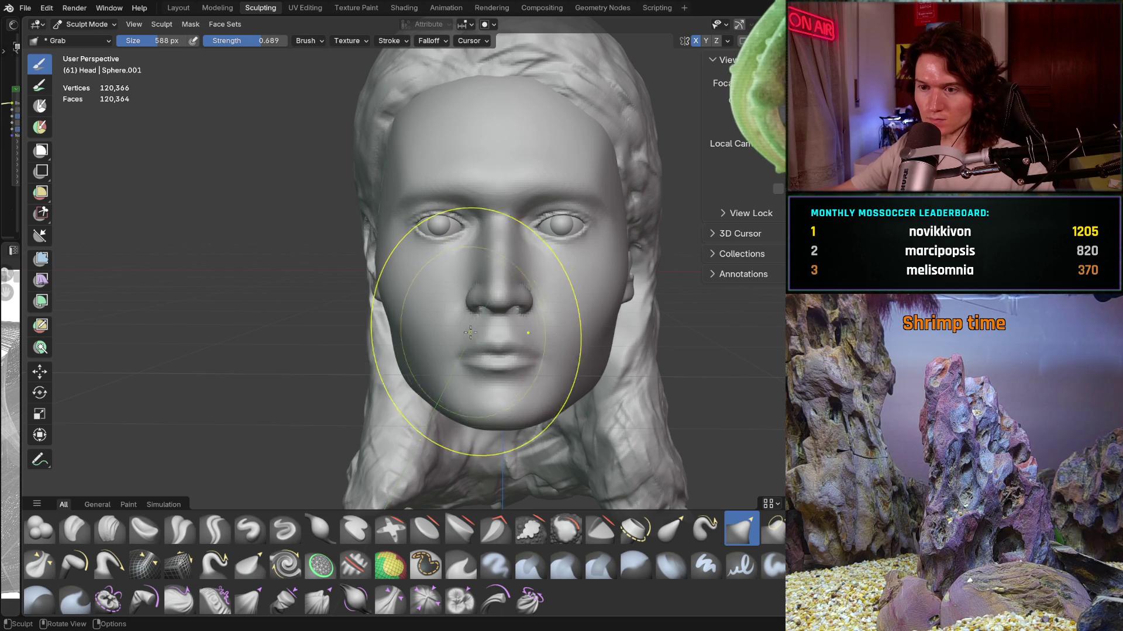
pyautogui.press('f')
# Step: With the brush enlarged to 998 px, pull the chin into shape and check it
pyautogui.click(719, 280)
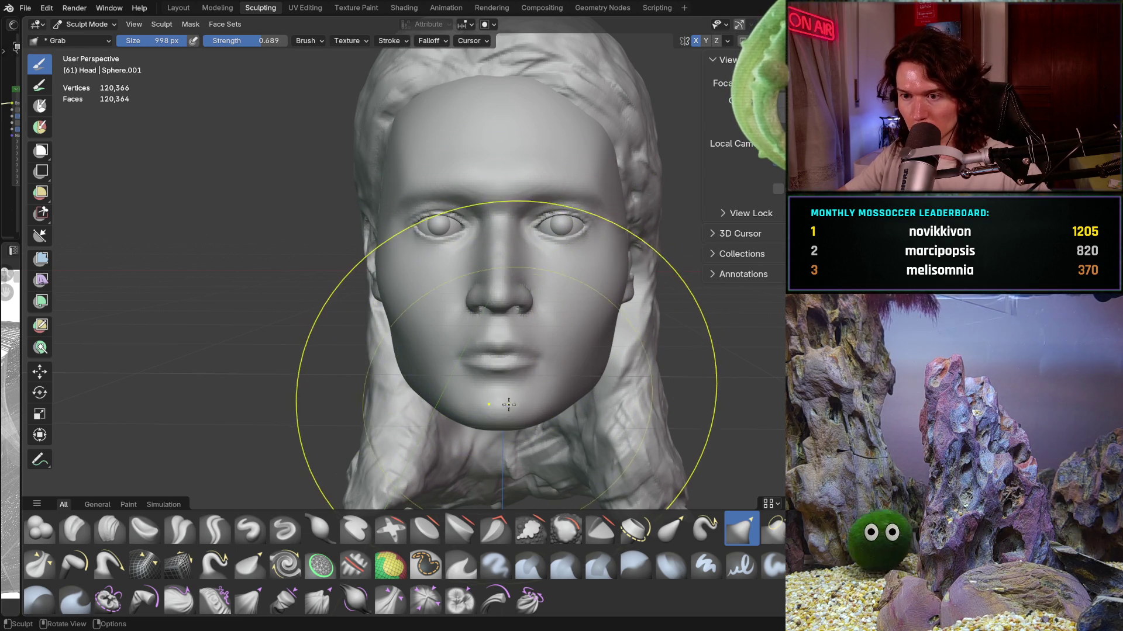
pyautogui.moveTo(501, 412); pyautogui.dragTo(496, 418)
pyautogui.scroll(-3, 594, 357)
pyautogui.moveTo(594, 356)
pyautogui.mouseDown(button='middle')
pyautogui.moveTo(561, 377)
pyautogui.moveTo(624, 358)
pyautogui.moveTo(514, 401)
pyautogui.moveTo(485, 382)
pyautogui.mouseUp(button='middle')
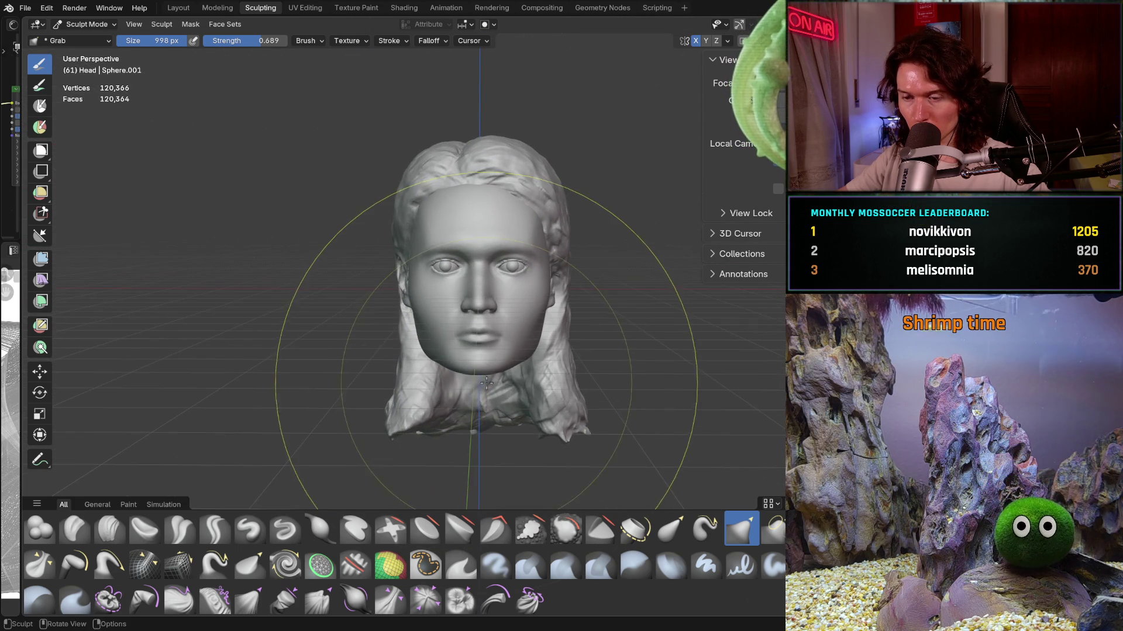
pyautogui.scroll(2, 484, 392)
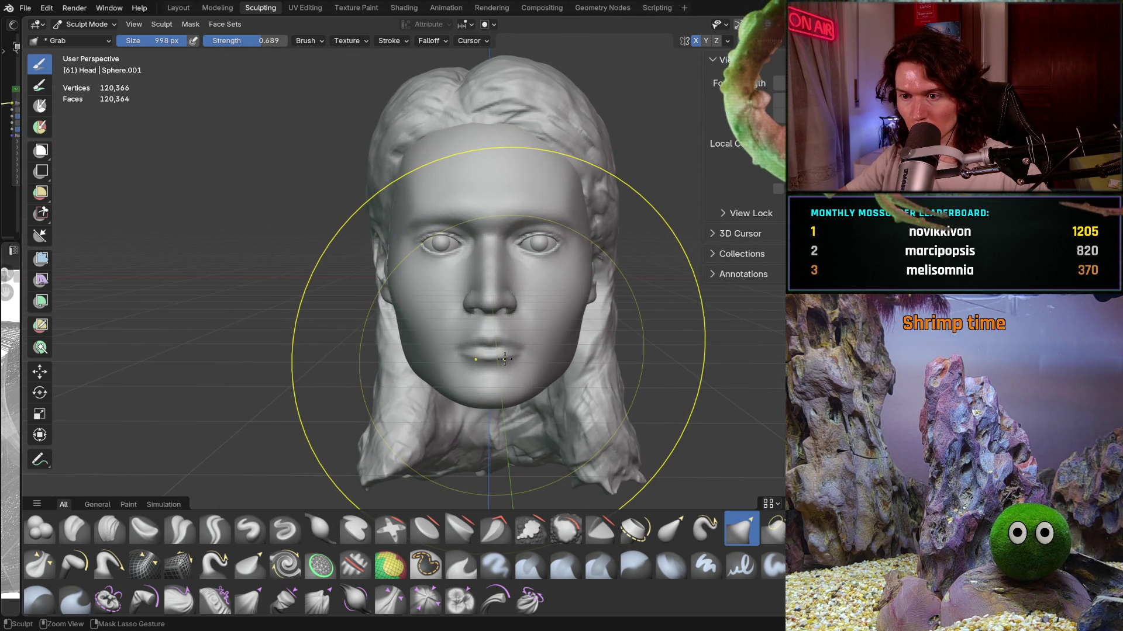
pyautogui.scroll(2, 500, 349)
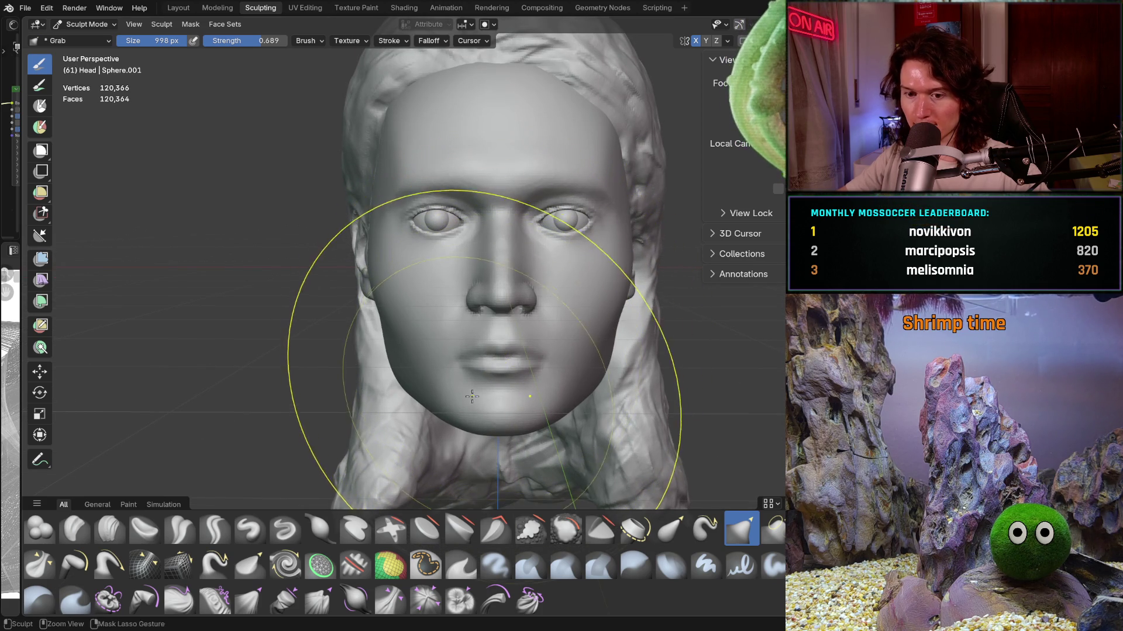
pyautogui.scroll(2, 472, 398)
pyautogui.scroll(2, 514, 349)
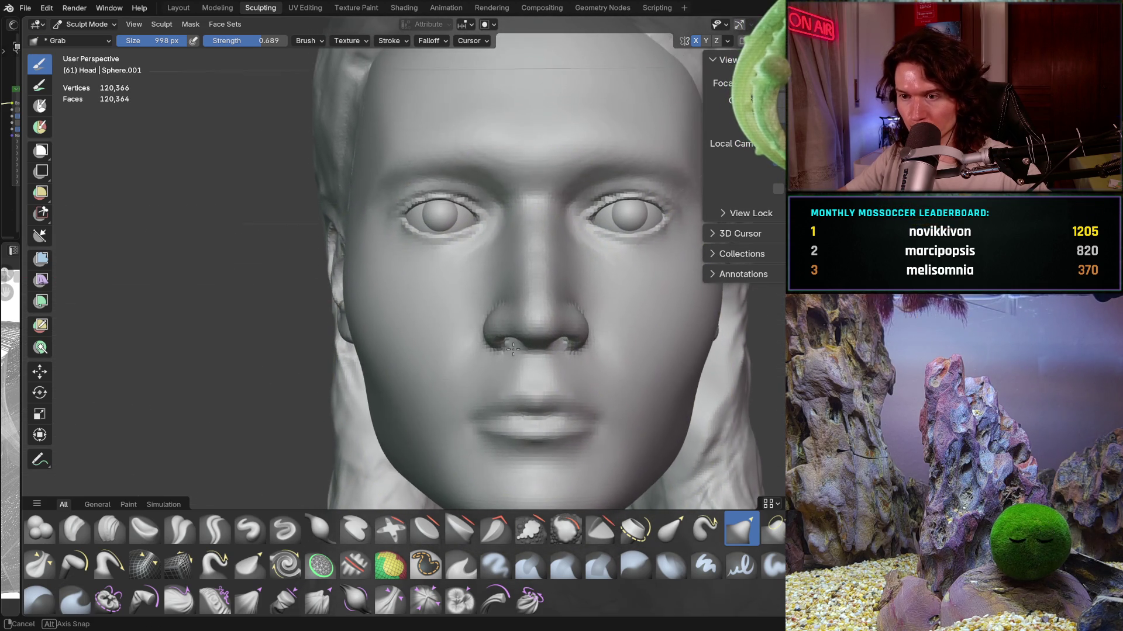
pyautogui.moveTo(513, 351); pyautogui.dragTo(512, 352, button='middle')
pyautogui.scroll(-3, 525, 335)
pyautogui.scroll(-2, 526, 340)
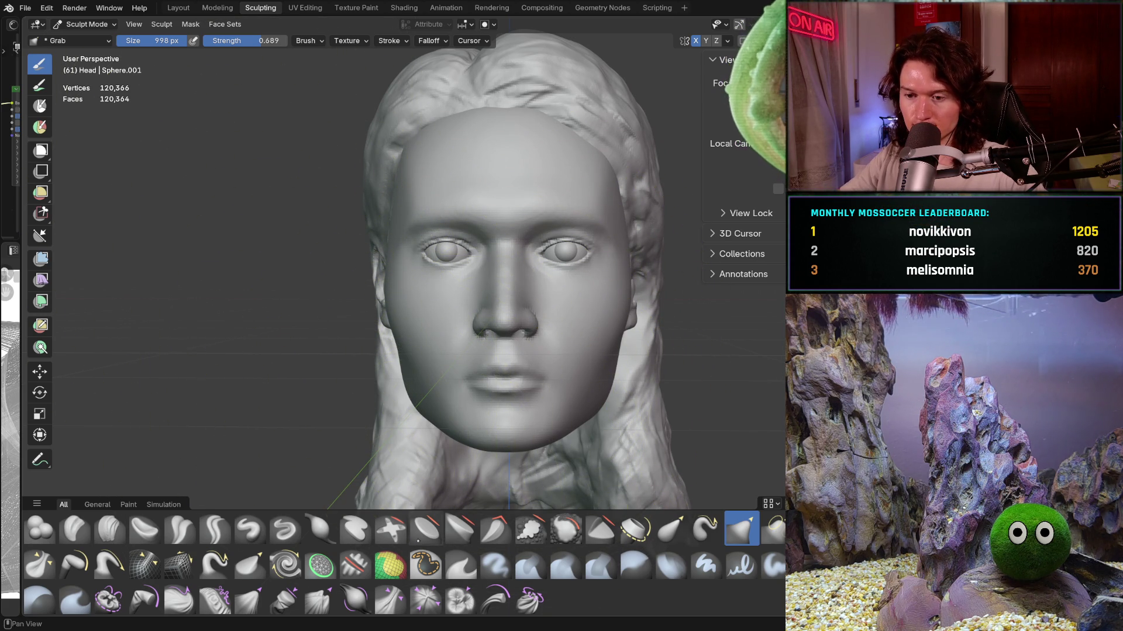
# Step: Switch to the Mask brush and paint a first mask stroke over the face
pyautogui.click(425, 564)
pyautogui.moveTo(458, 305); pyautogui.dragTo(458, 263, button='middle')
pyautogui.moveTo(457, 263); pyautogui.dragTo(459, 237)
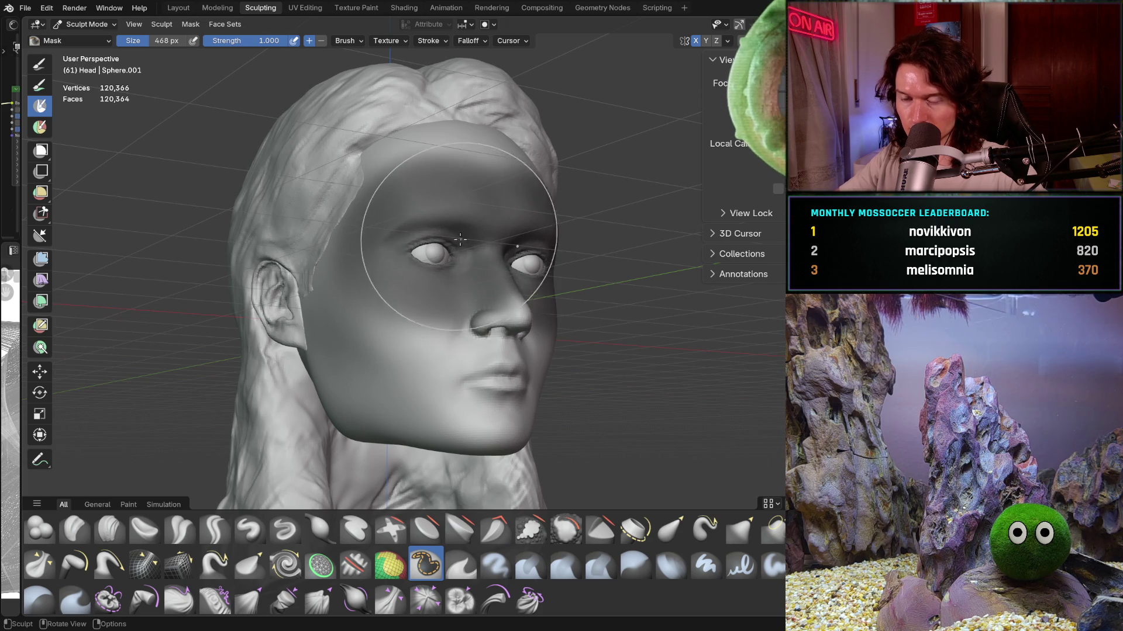
# Step: Clear the mask, hide the hair mesh and mask the forehead and upper face
pyautogui.hotkey('alt', 'm')
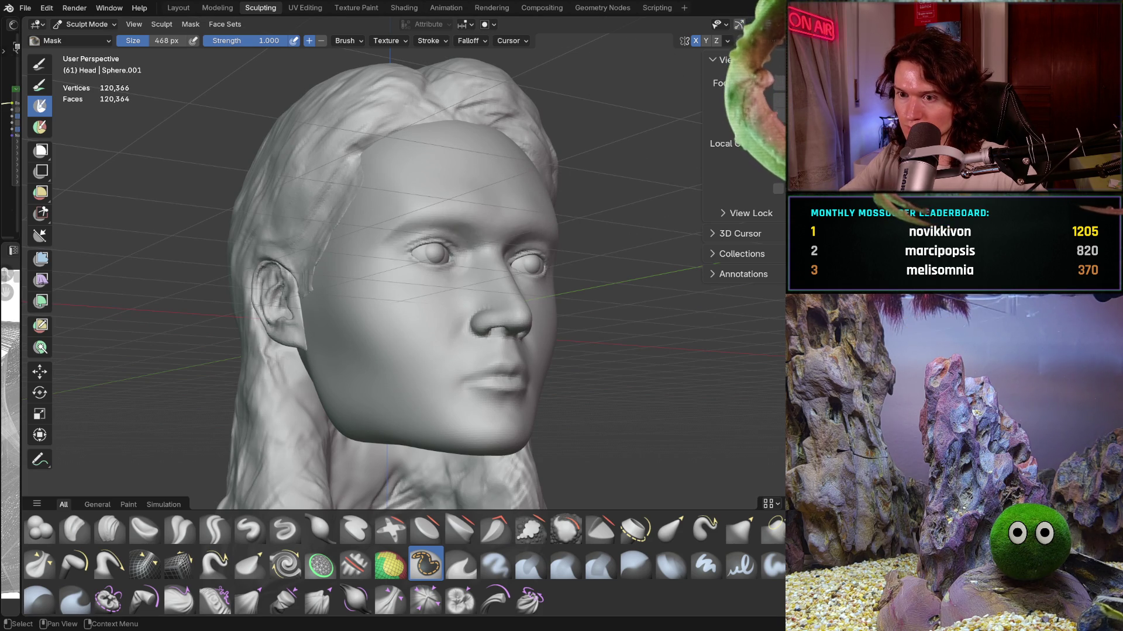
pyautogui.hotkey('shift', 'h')
pyautogui.moveTo(491, 264); pyautogui.dragTo(404, 264, button='middle')
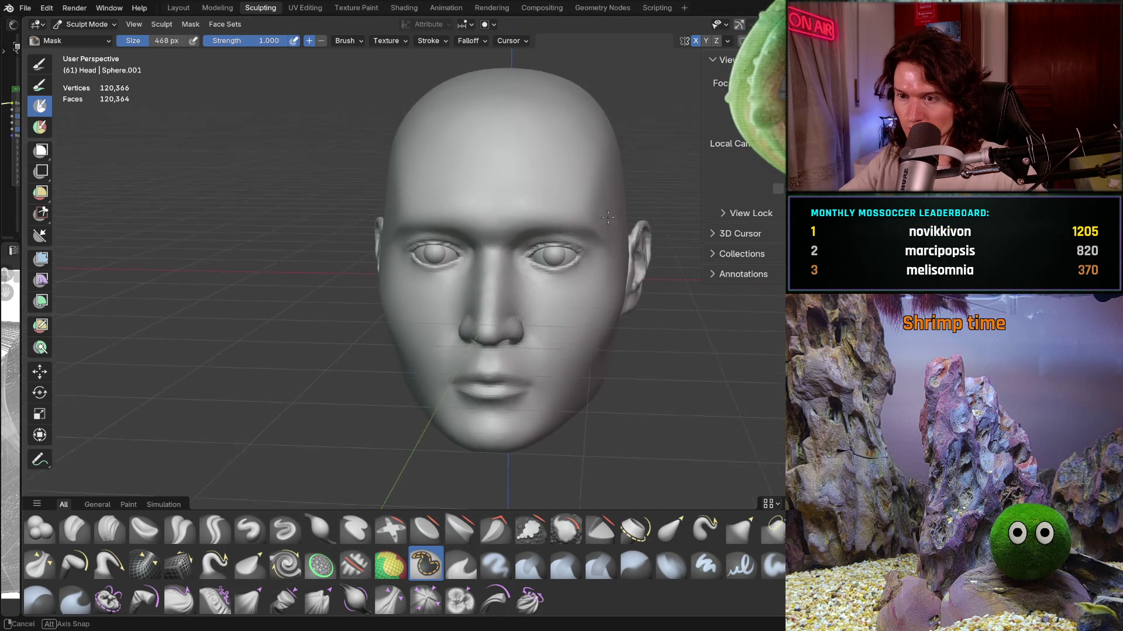
pyautogui.moveTo(500, 220)
pyautogui.mouseDown()
pyautogui.moveTo(554, 257)
pyautogui.moveTo(506, 230)
pyautogui.mouseUp()
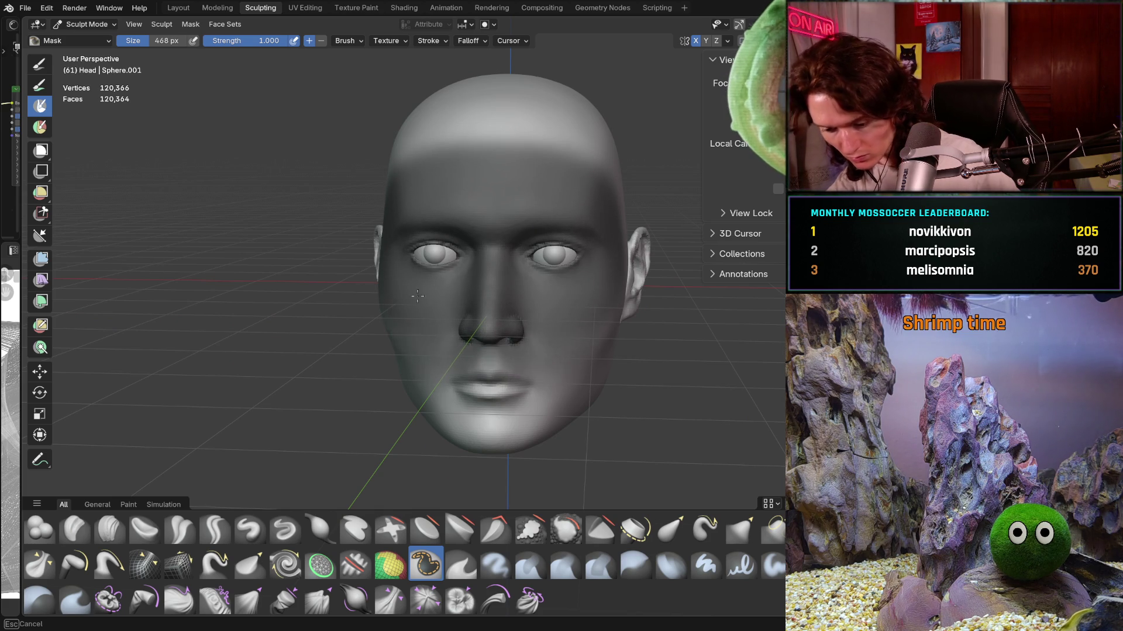
pyautogui.hotkey('alt', 'm')
pyautogui.moveTo(498, 191); pyautogui.dragTo(574, 214)
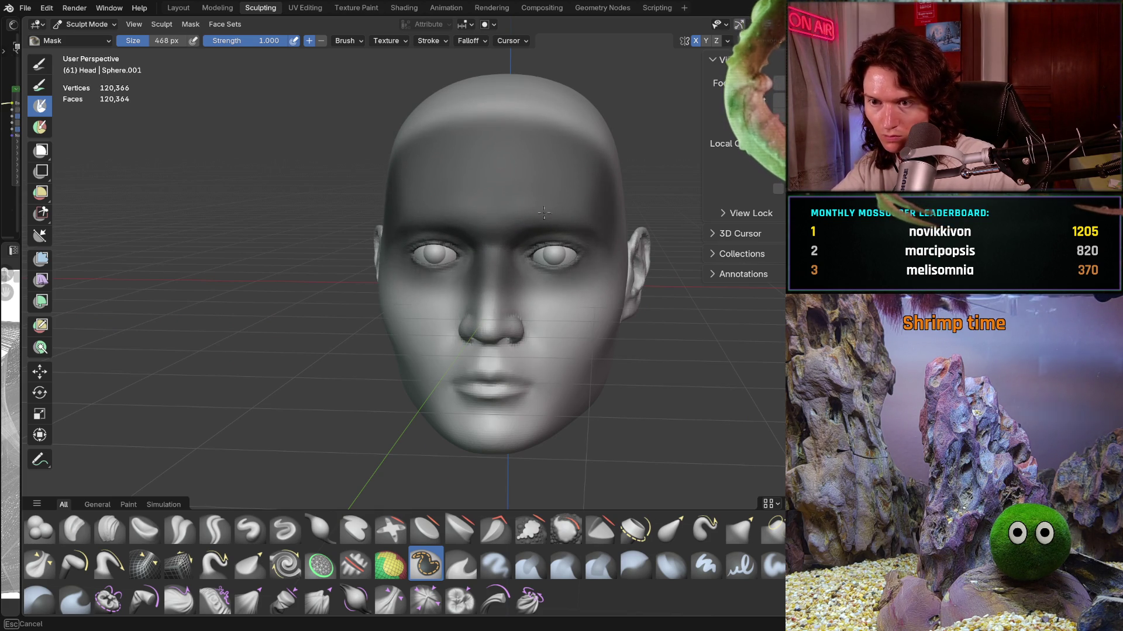
# Step: Mask the top and back of the bald head, checking it from all sides
pyautogui.moveTo(593, 212); pyautogui.dragTo(500, 211, button='middle')
pyautogui.moveTo(500, 211)
pyautogui.mouseDown()
pyautogui.moveTo(232, 206)
pyautogui.moveTo(301, 188)
pyautogui.mouseUp()
pyautogui.moveTo(301, 188)
pyautogui.mouseDown(button='middle')
pyautogui.moveTo(401, 216)
pyautogui.moveTo(275, 156)
pyautogui.mouseUp(button='middle')
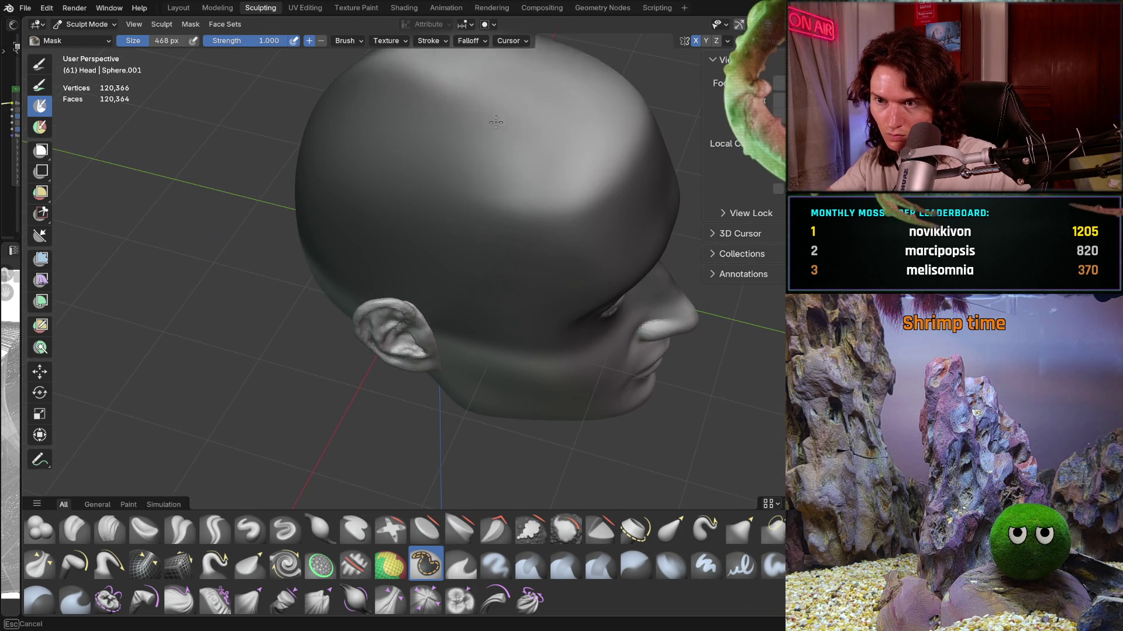
pyautogui.moveTo(274, 156); pyautogui.dragTo(522, 85, button='middle')
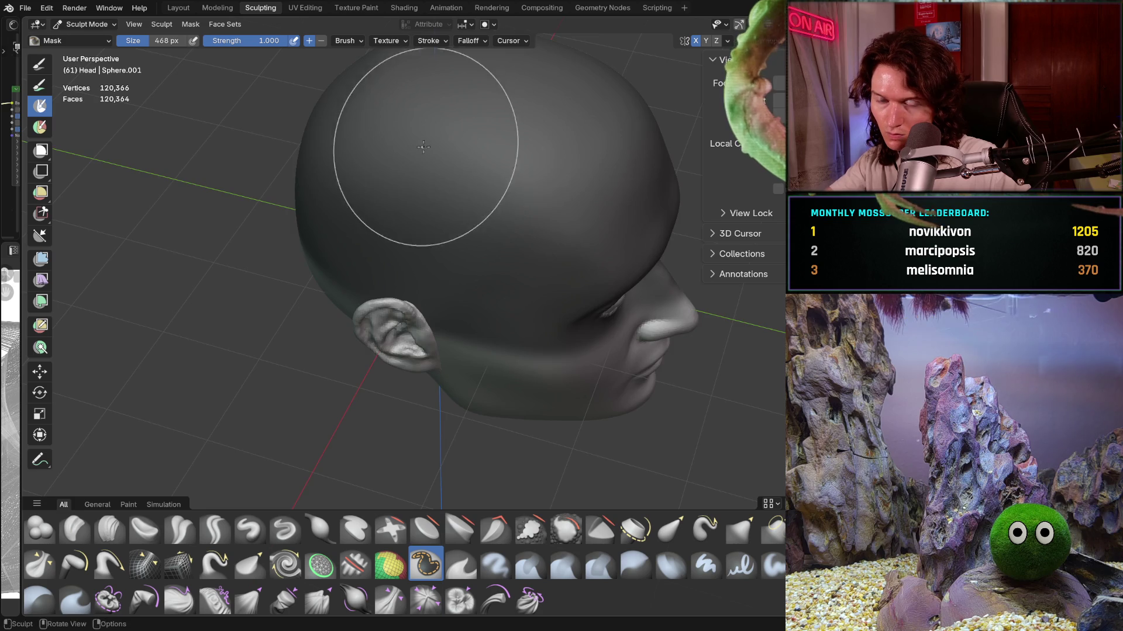
pyautogui.moveTo(446, 144); pyautogui.dragTo(595, 136, button='middle')
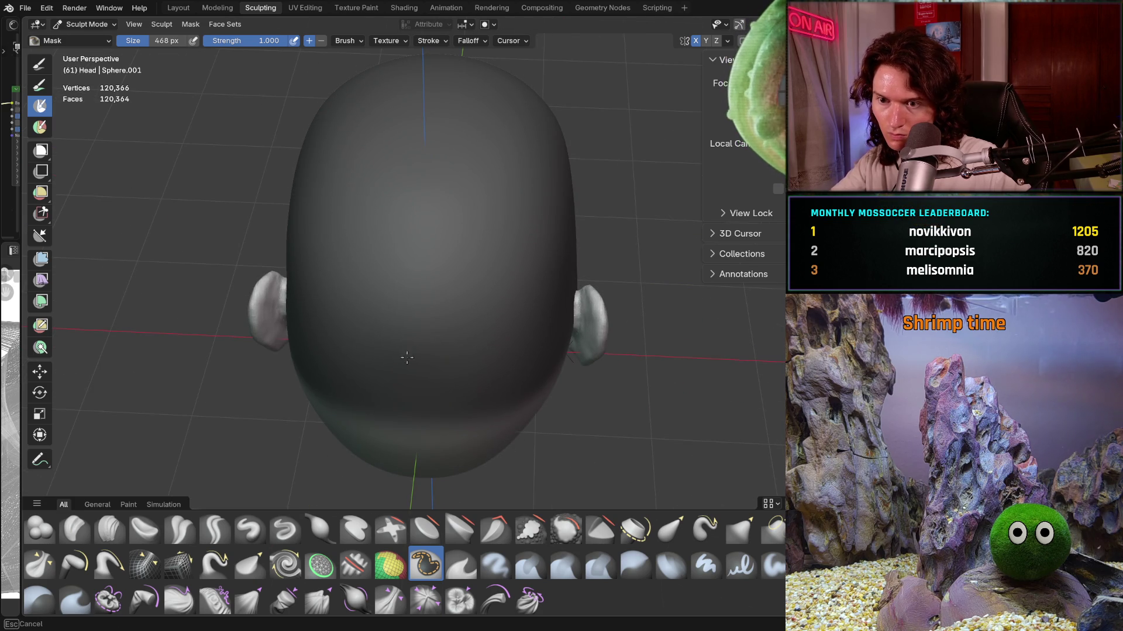
pyautogui.scroll(5, 506, 339)
pyautogui.moveTo(311, 259); pyautogui.dragTo(332, 204, button='middle')
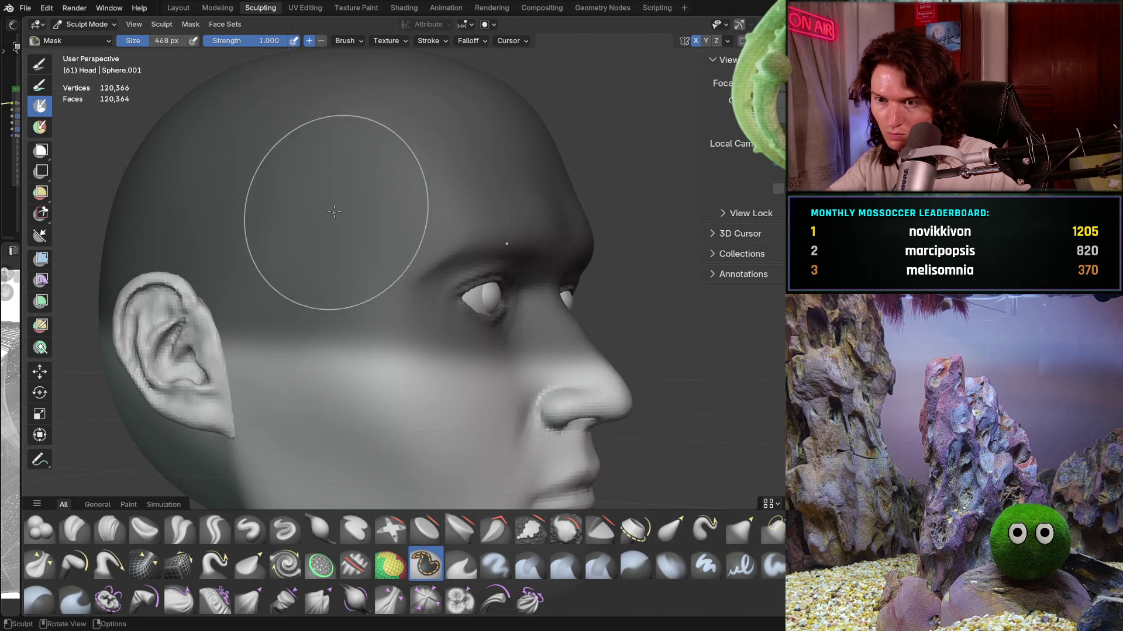
pyautogui.moveTo(478, 245); pyautogui.dragTo(394, 248, button='middle')
pyautogui.scroll(-3, 574, 253)
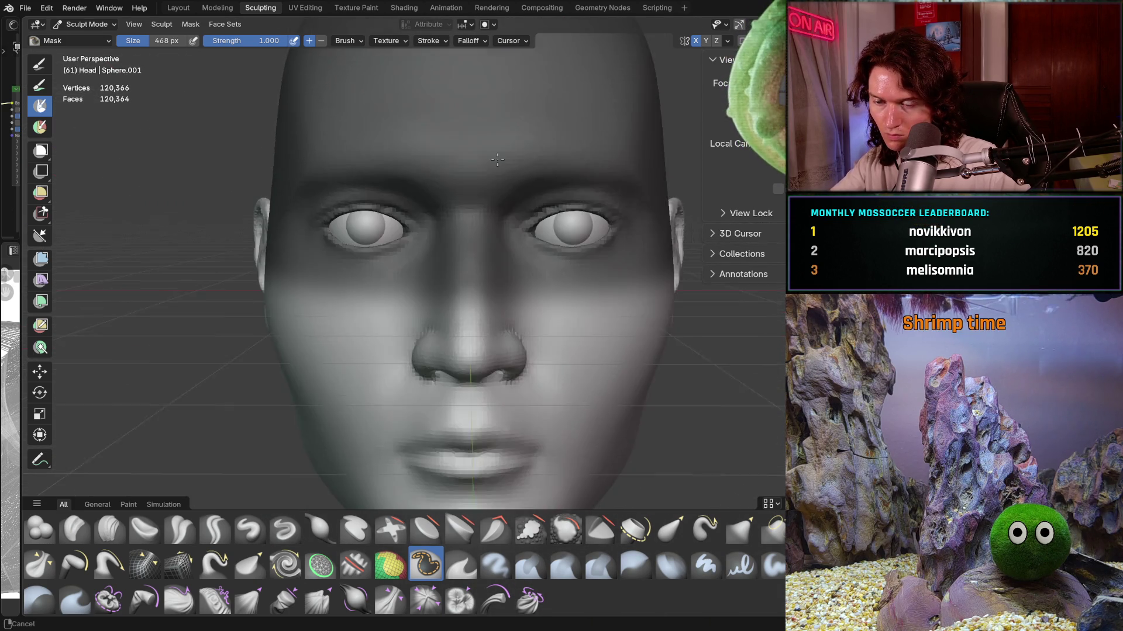
pyautogui.scroll(-2, 553, 232)
pyautogui.scroll(-2, 531, 211)
pyautogui.scroll(2, 515, 190)
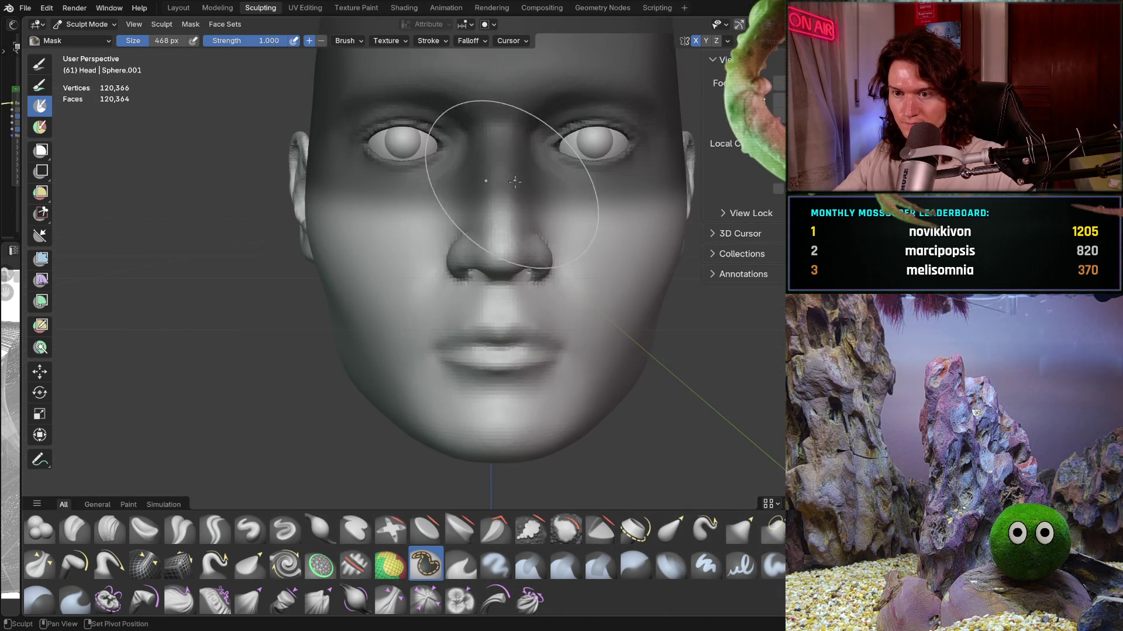
pyautogui.scroll(2, 508, 228)
# Step: Shrink the brush to 266 px, frame the whole head and switch to Grab
pyautogui.press('f')
pyautogui.click(456, 318)
pyautogui.scroll(2, 495, 295)
pyautogui.scroll(1, 490, 298)
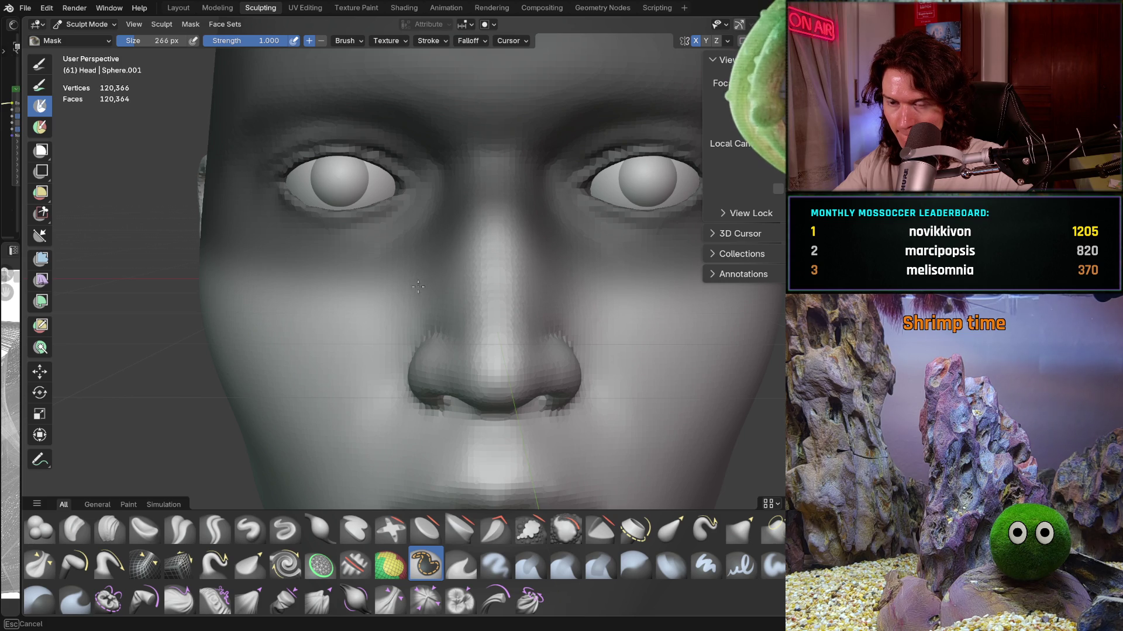
pyautogui.press('KP_Decimal')
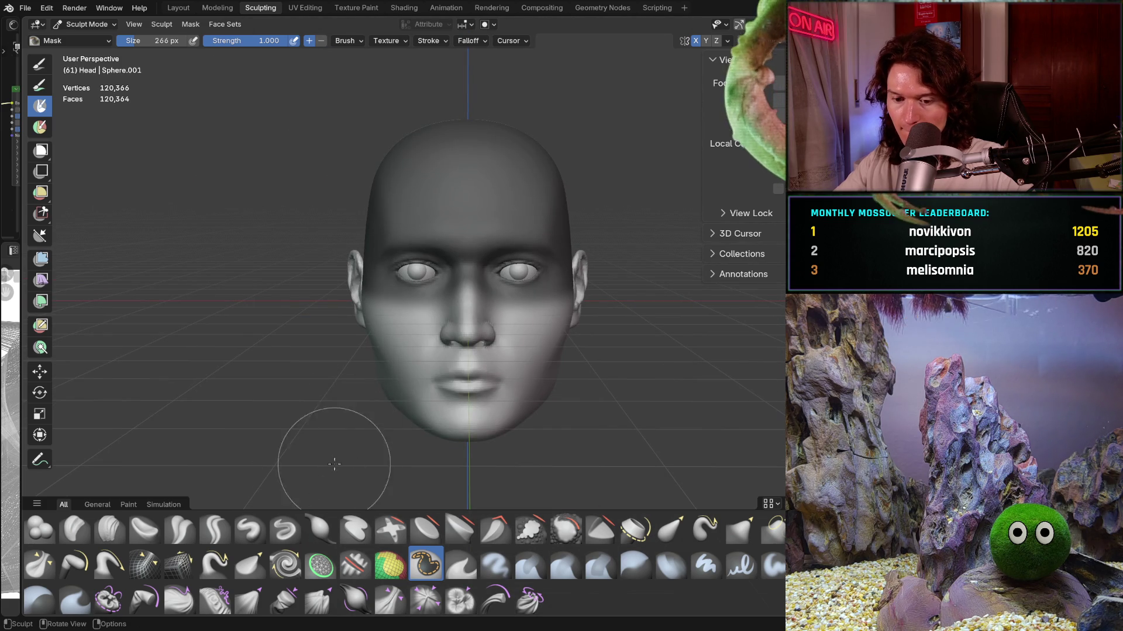
pyautogui.press('g')
pyautogui.press('f')
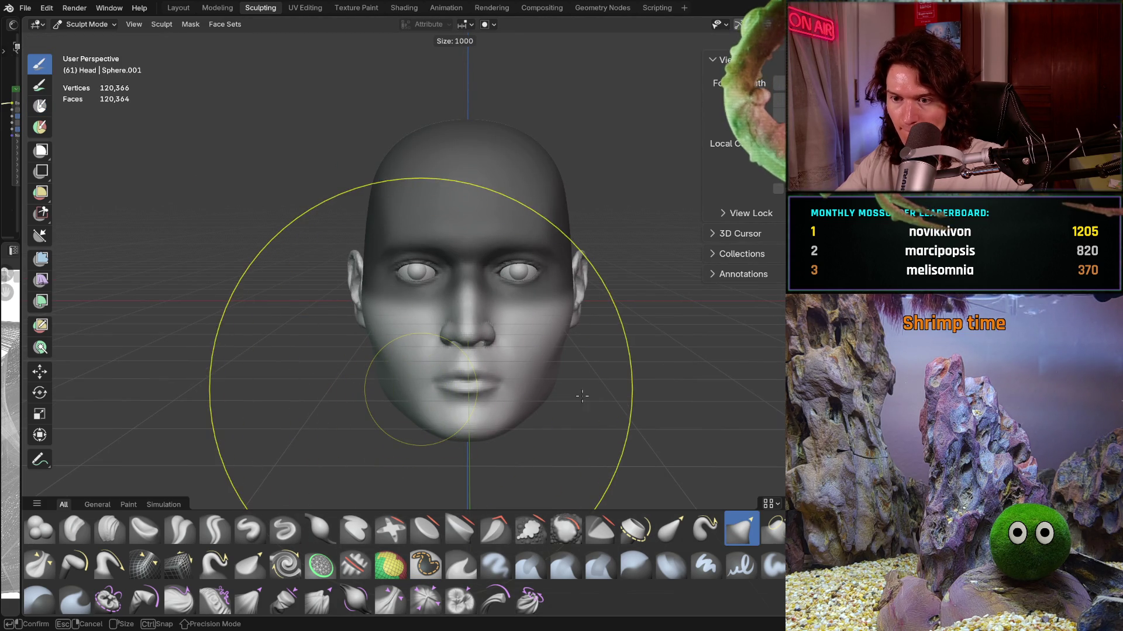
# Step: Set the Grab brush to a 1000 px radius and strength 1.000
pyautogui.click(702, 386)
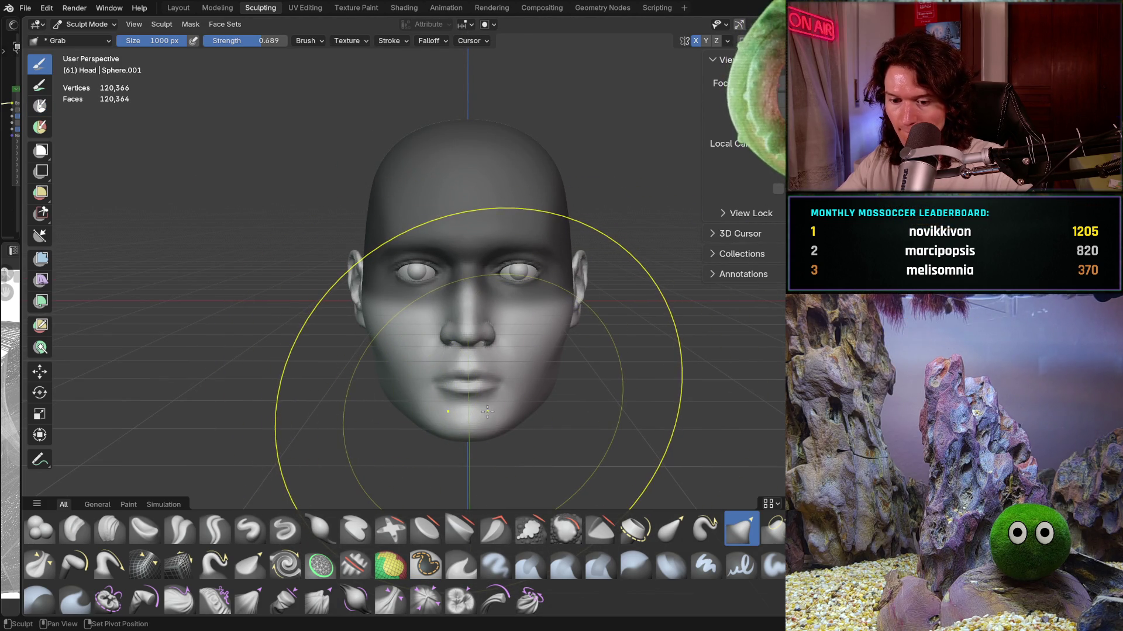
pyautogui.hotkey('shift', 'f')
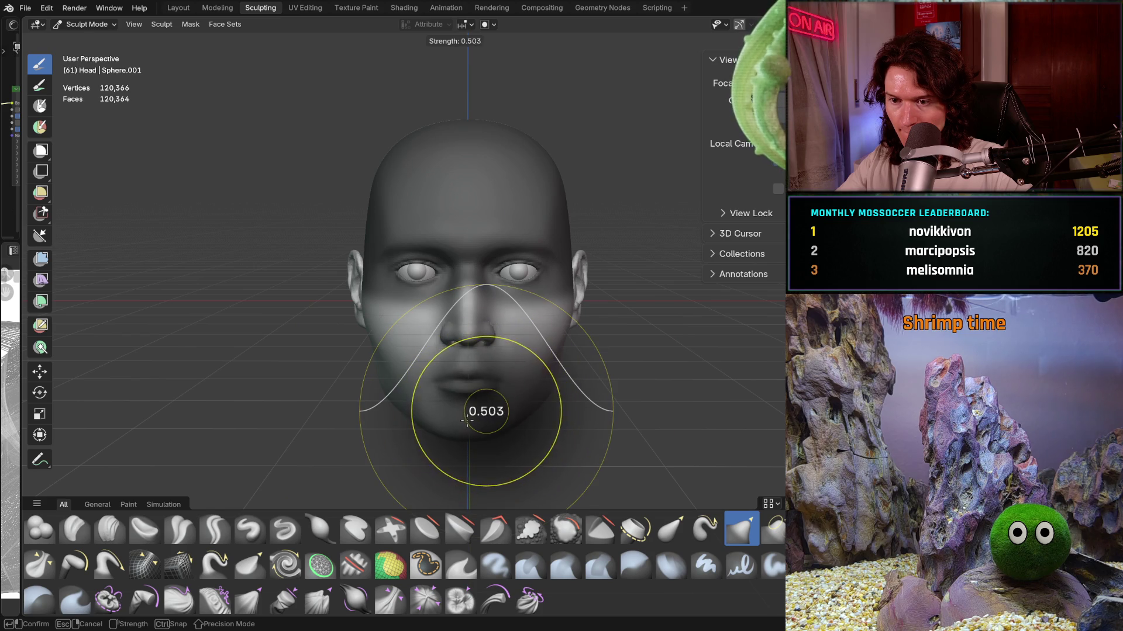
pyautogui.click(555, 406)
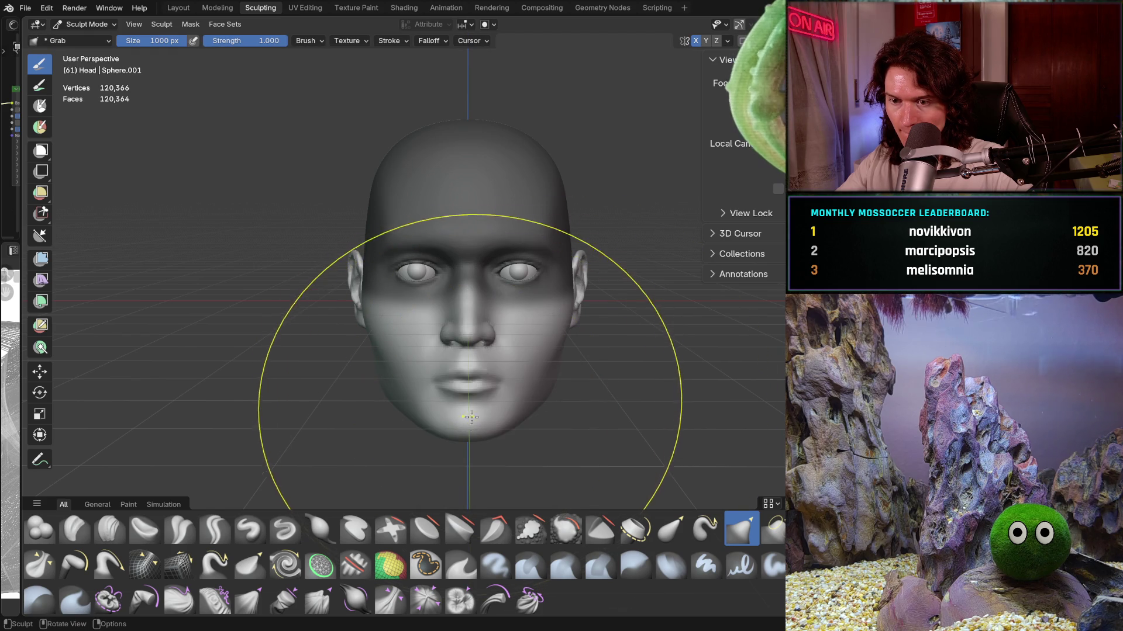
# Step: Inspect the masked head from several angles and show the hair mesh again
pyautogui.moveTo(470, 423); pyautogui.dragTo(467, 361, button='middle')
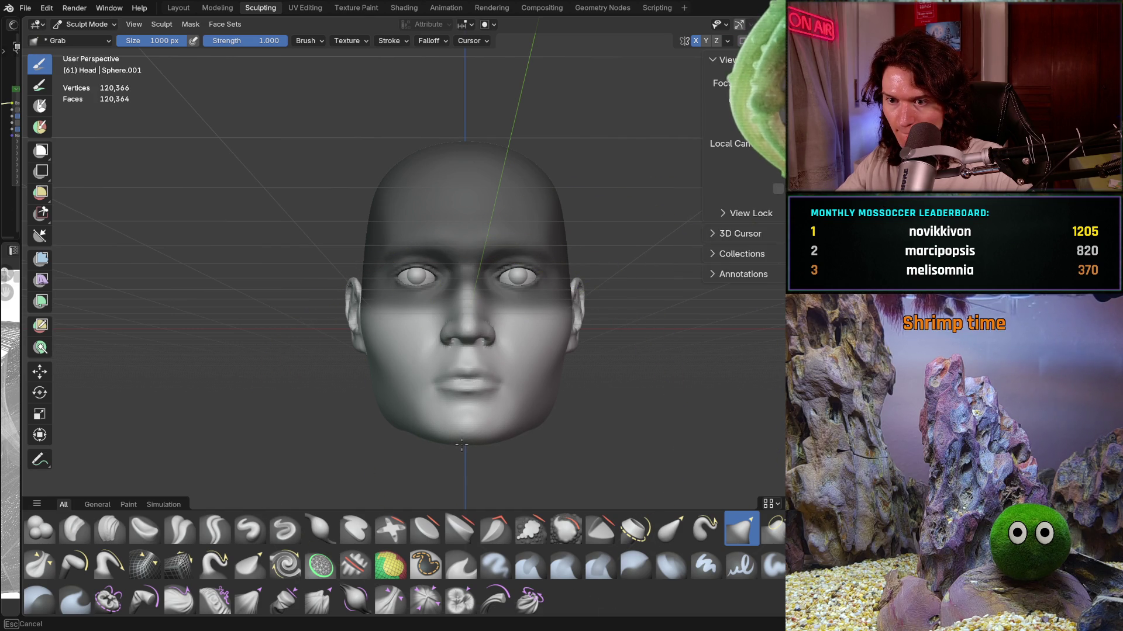
pyautogui.moveTo(461, 444); pyautogui.dragTo(487, 387, button='middle')
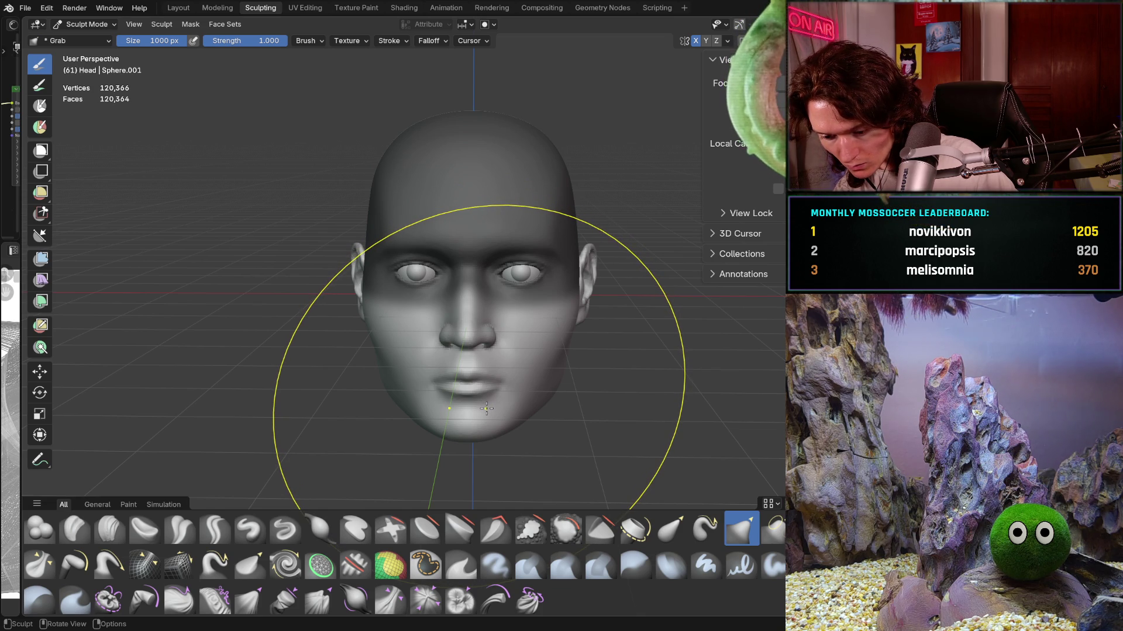
pyautogui.moveTo(487, 409); pyautogui.dragTo(471, 433, button='middle')
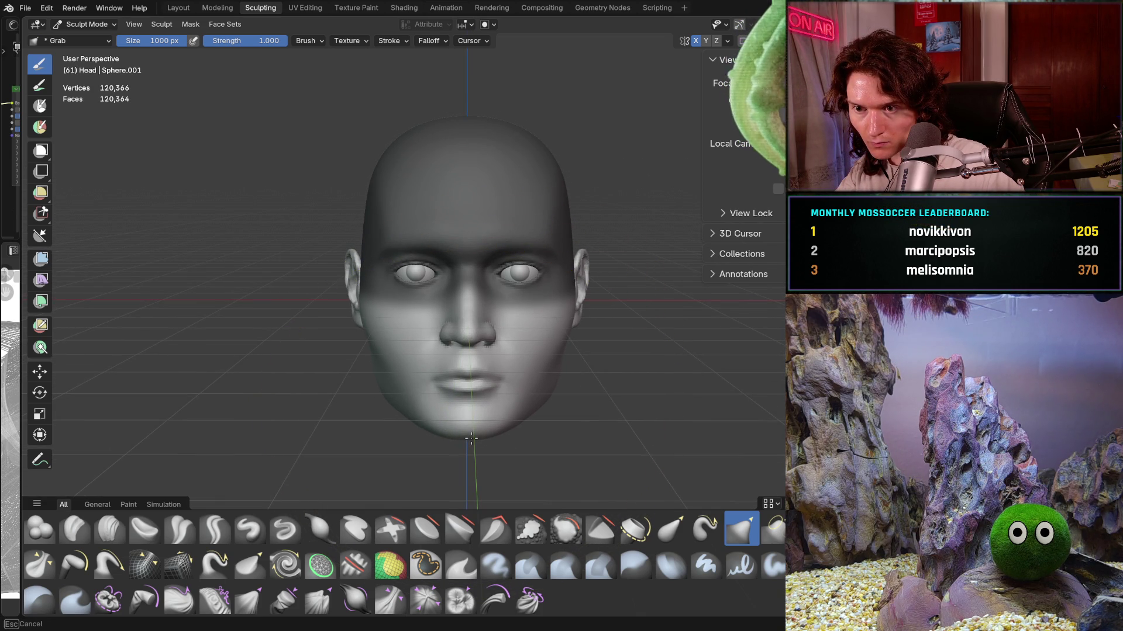
pyautogui.moveTo(470, 439)
pyautogui.mouseDown(button='middle')
pyautogui.moveTo(630, 388)
pyautogui.moveTo(444, 401)
pyautogui.mouseUp(button='middle')
pyautogui.scroll(-4, 576, 388)
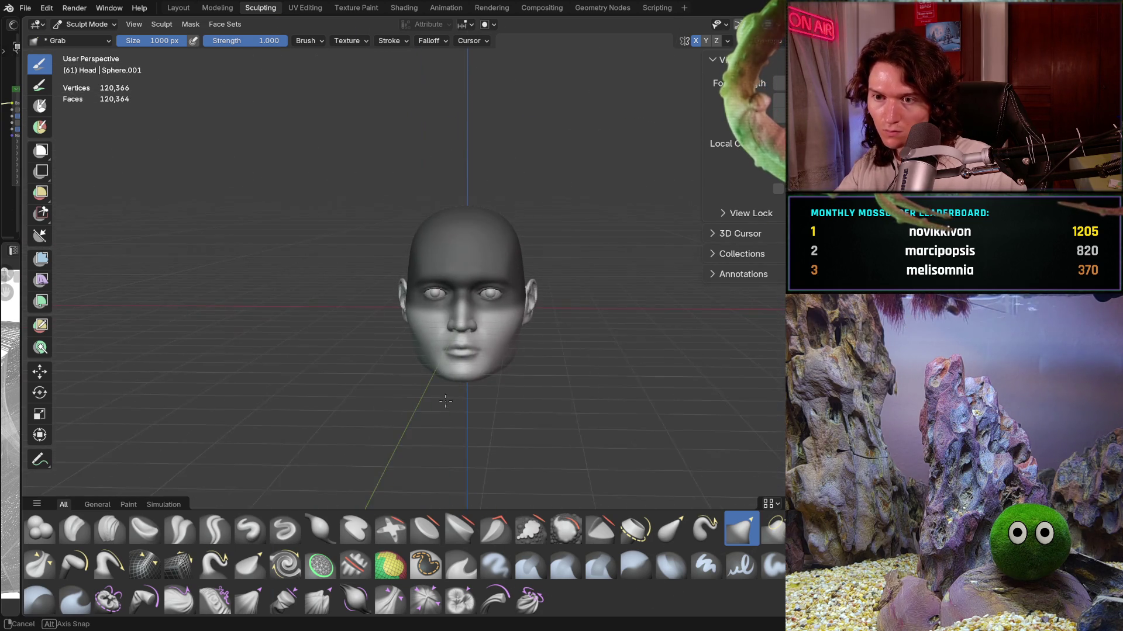
pyautogui.scroll(2, 444, 400)
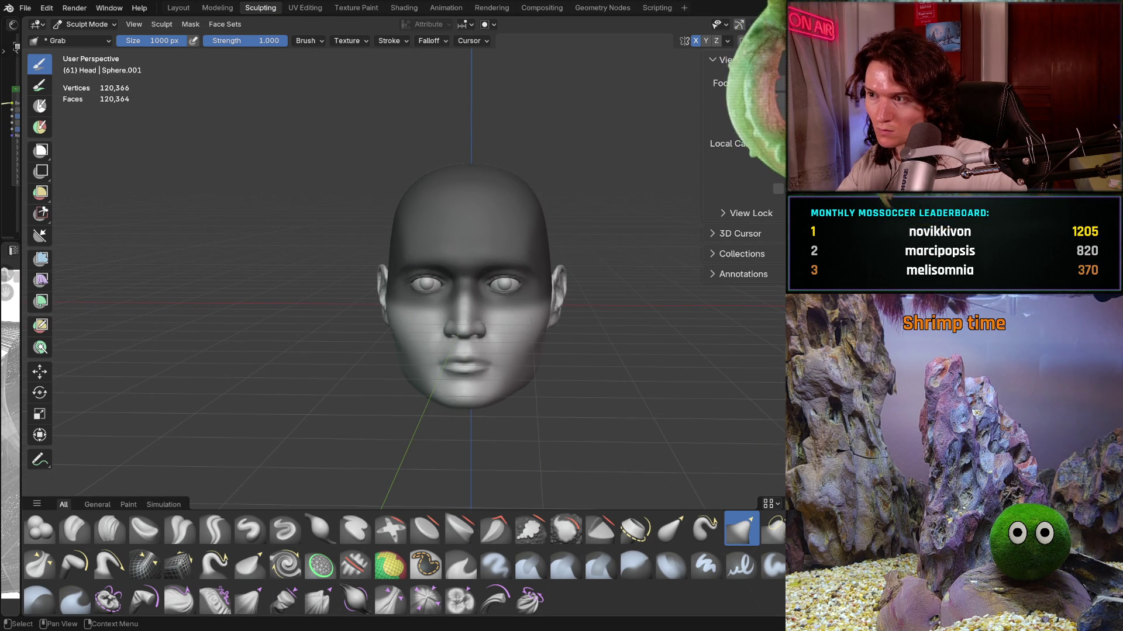
pyautogui.hotkey('alt', 'h')
pyautogui.moveTo(603, 356)
pyautogui.mouseDown(button='middle')
pyautogui.moveTo(579, 360)
pyautogui.moveTo(609, 351)
pyautogui.mouseUp(button='middle')
pyautogui.scroll(2, 616, 343)
# Step: Orbit the long-haired head between profile and a frontal close-up of the face
pyautogui.moveTo(603, 397); pyautogui.dragTo(581, 403, button='middle')
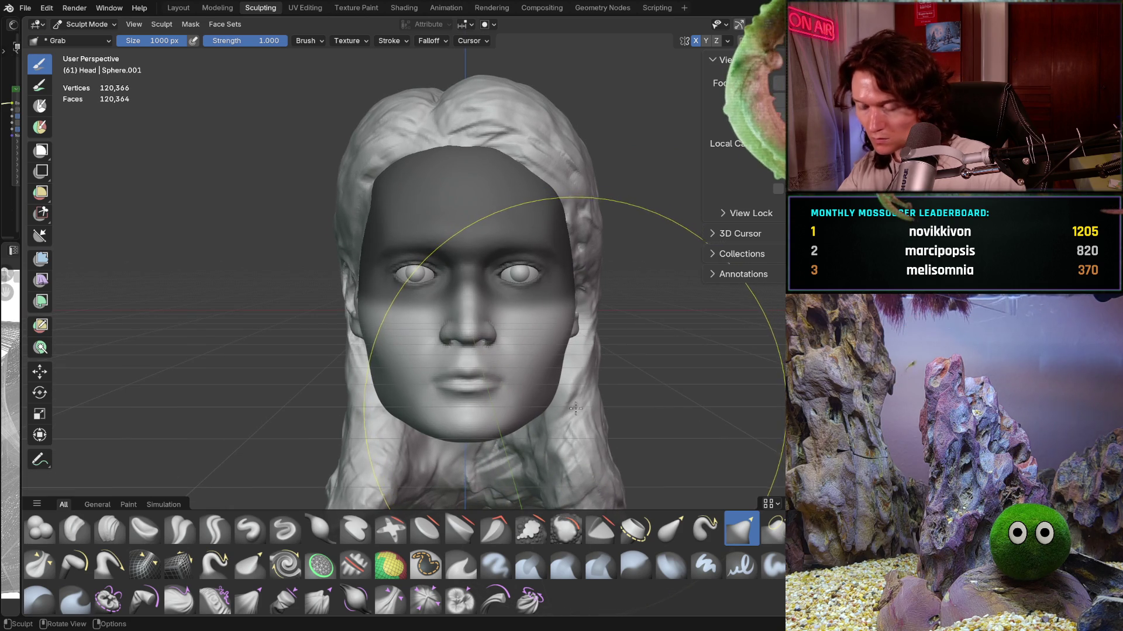
pyautogui.moveTo(579, 405)
pyautogui.mouseDown(button='middle')
pyautogui.moveTo(571, 410)
pyautogui.moveTo(575, 398)
pyautogui.mouseUp(button='middle')
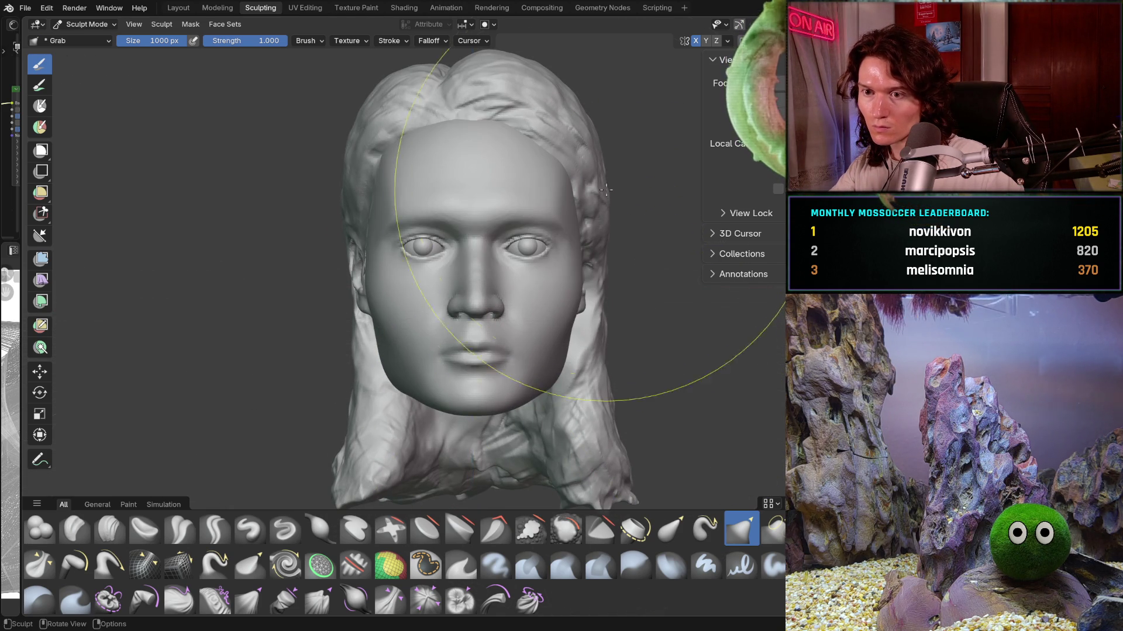
pyautogui.moveTo(615, 308); pyautogui.dragTo(679, 305, button='middle')
pyautogui.scroll(4, 679, 305)
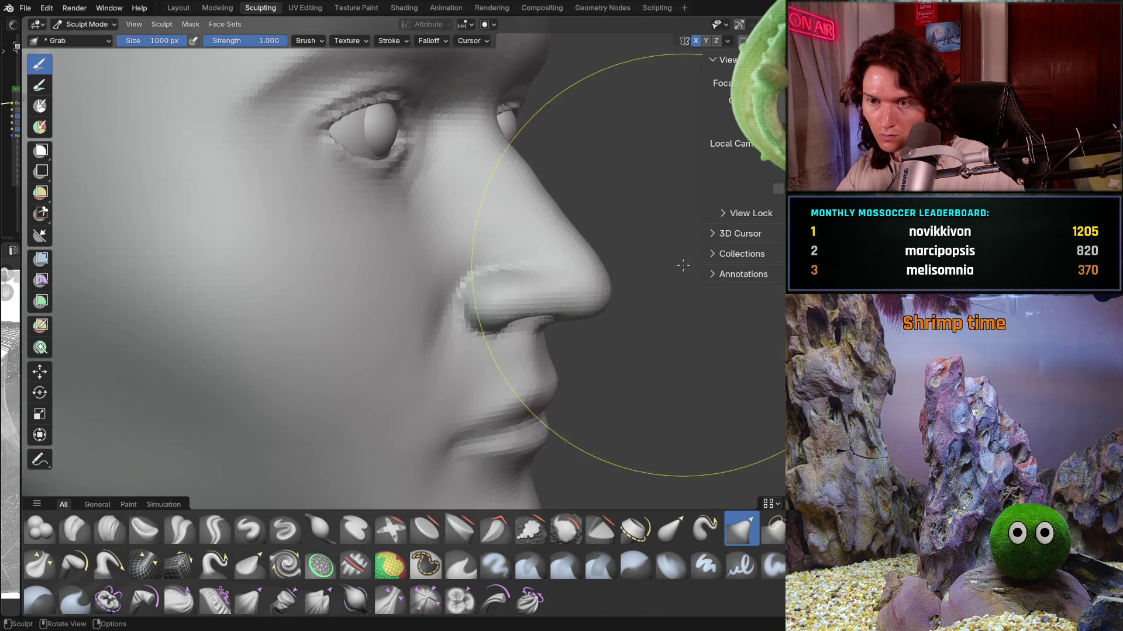
pyautogui.moveTo(664, 271)
pyautogui.mouseDown(button='middle')
pyautogui.moveTo(564, 299)
pyautogui.moveTo(526, 352)
pyautogui.moveTo(550, 324)
pyautogui.moveTo(546, 368)
pyautogui.moveTo(654, 345)
pyautogui.moveTo(660, 367)
pyautogui.mouseUp(button='middle')
pyautogui.scroll(-3, 548, 350)
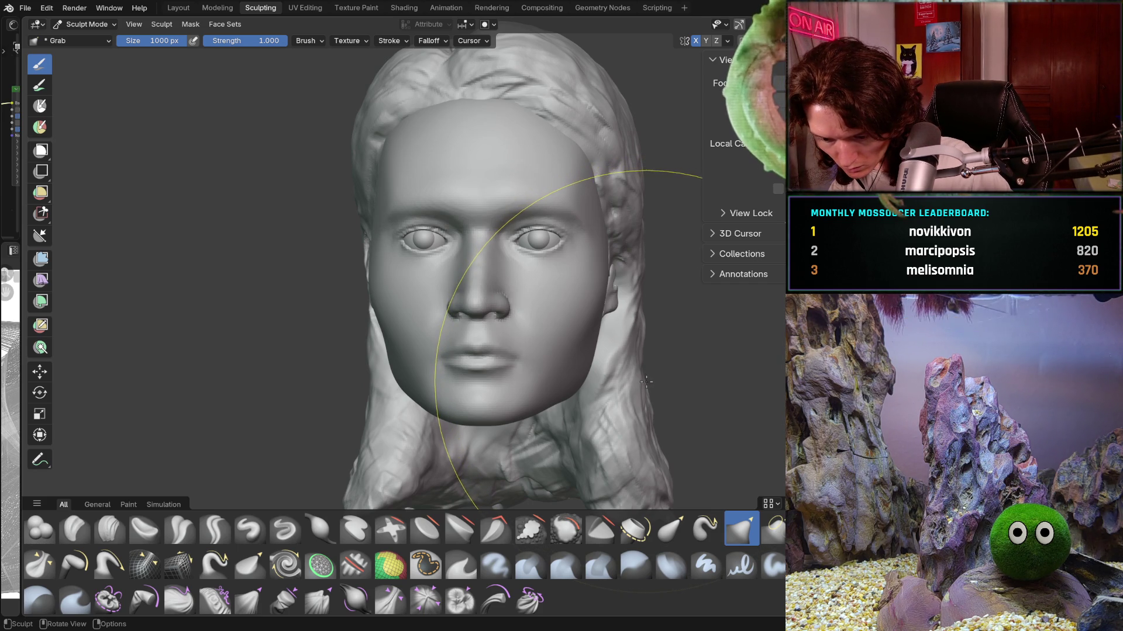
pyautogui.moveTo(646, 380)
pyautogui.mouseDown(button='middle')
pyautogui.moveTo(481, 371)
pyautogui.moveTo(364, 241)
pyautogui.mouseUp(button='middle')
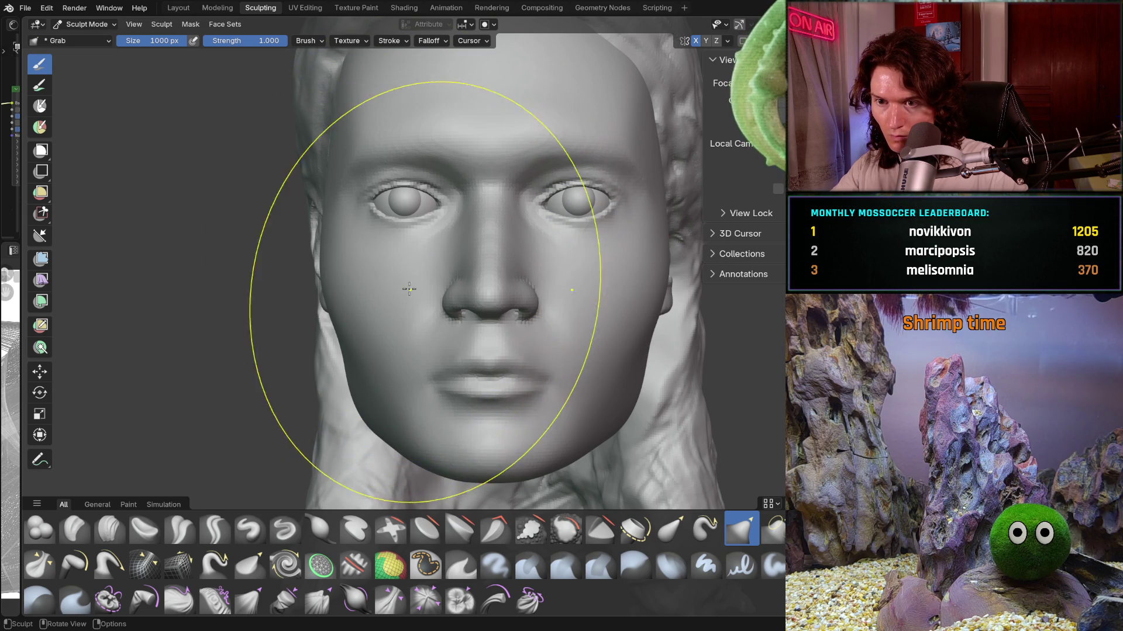
pyautogui.scroll(-4, 491, 403)
pyautogui.moveTo(498, 420); pyautogui.dragTo(506, 422, button='middle')
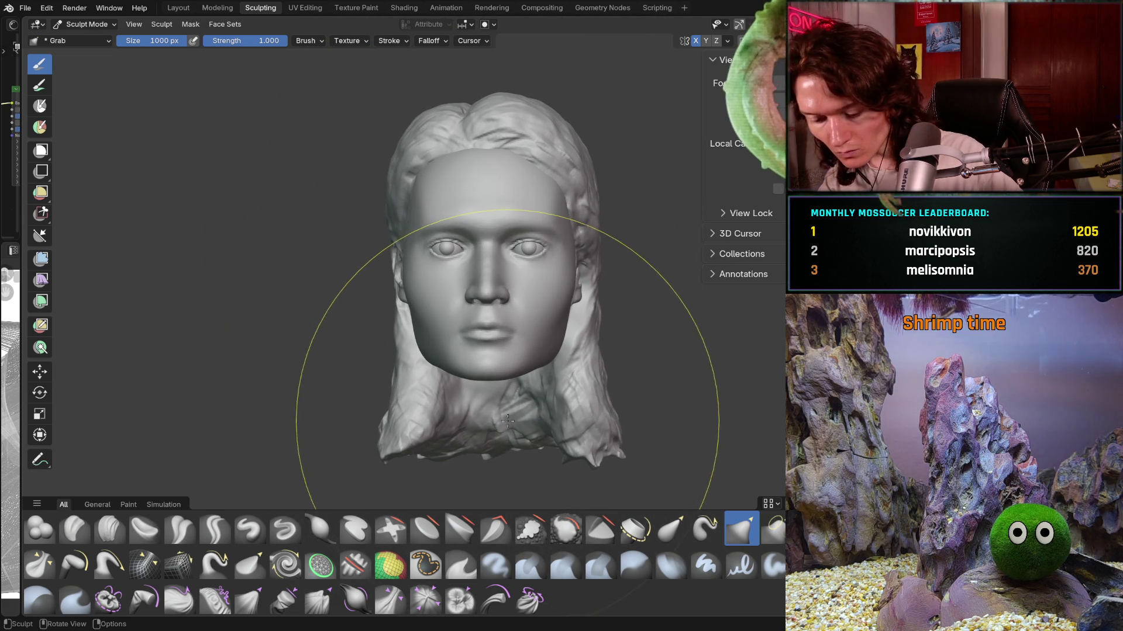
# Step: Shrink the Grab brush to 562 px and open the symmetry options
pyautogui.press('f')
pyautogui.click(464, 474)
pyautogui.scroll(2, 479, 360)
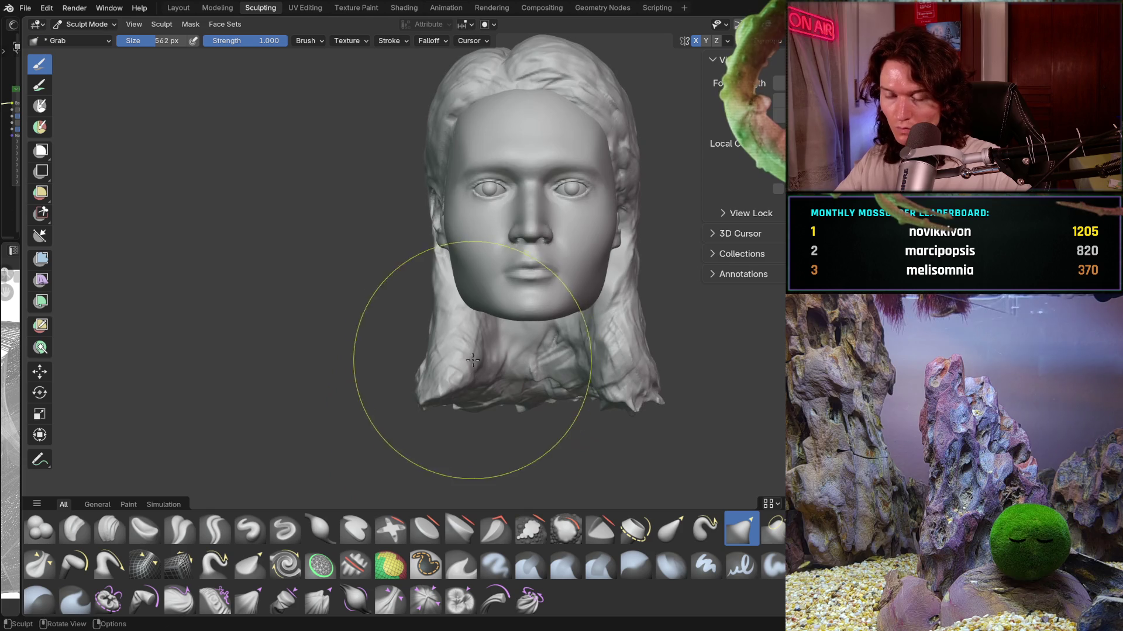
pyautogui.scroll(2, 558, 230)
pyautogui.click(728, 40)
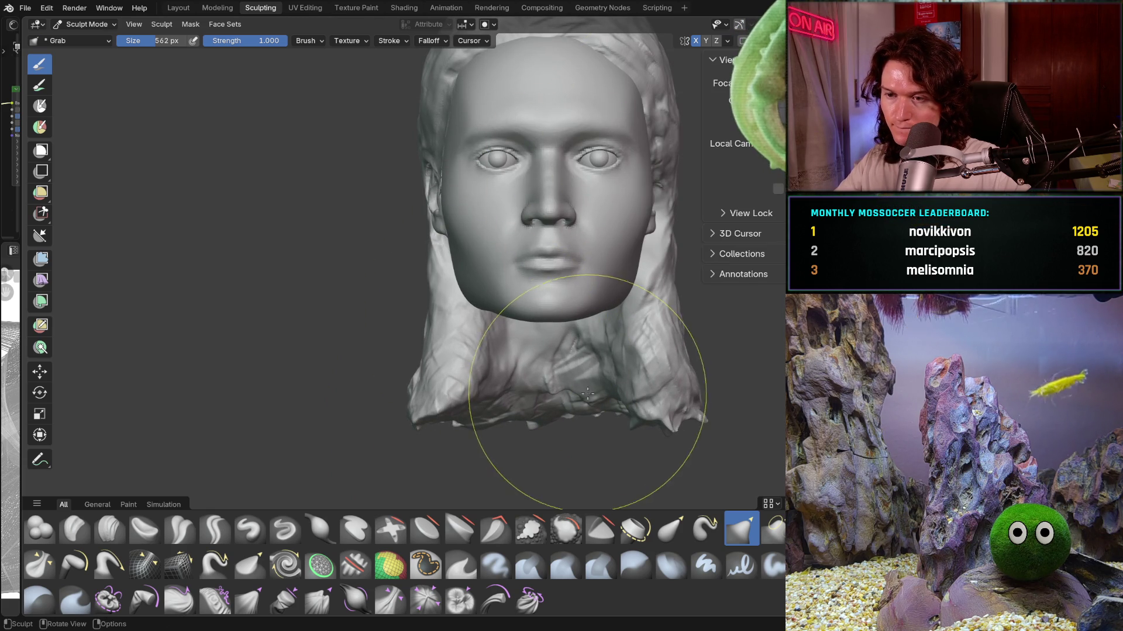
# Step: Set the Grab brush to about 582 px with strength lowered to 0.491
pyautogui.press('f')
pyautogui.click(506, 377)
pyautogui.moveTo(507, 377)
pyautogui.mouseDown(button='middle')
pyautogui.moveTo(400, 302)
pyautogui.moveTo(412, 309)
pyautogui.mouseUp(button='middle')
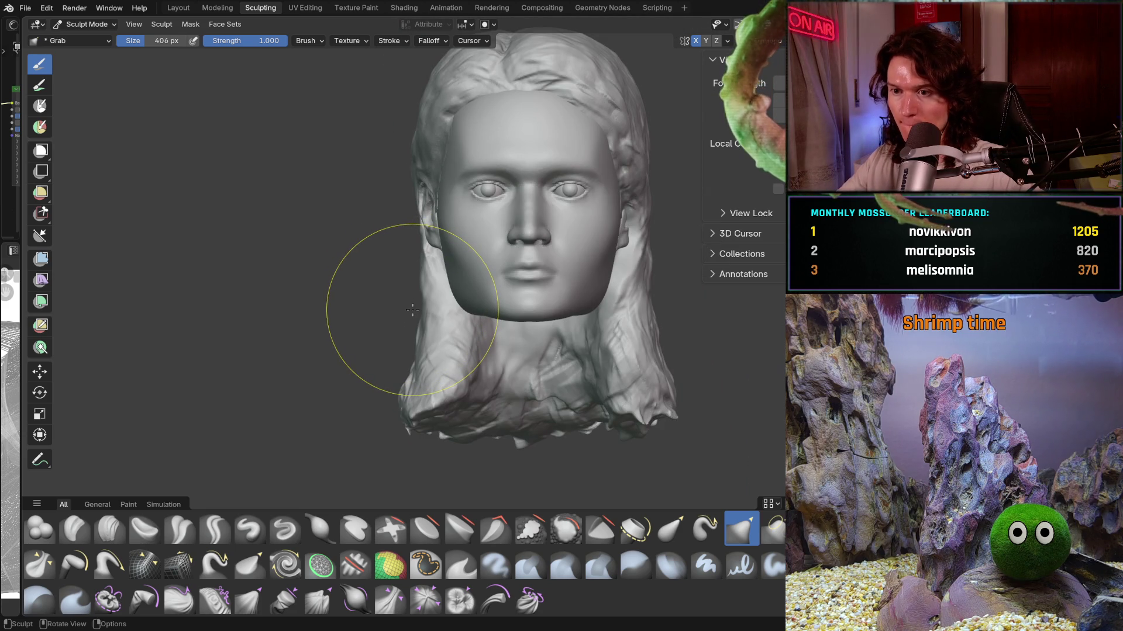
pyautogui.keyDown('ctrl'); pyautogui.moveTo(582, 312); pyautogui.dragTo(479, 281, button='middle'); pyautogui.keyUp('ctrl')
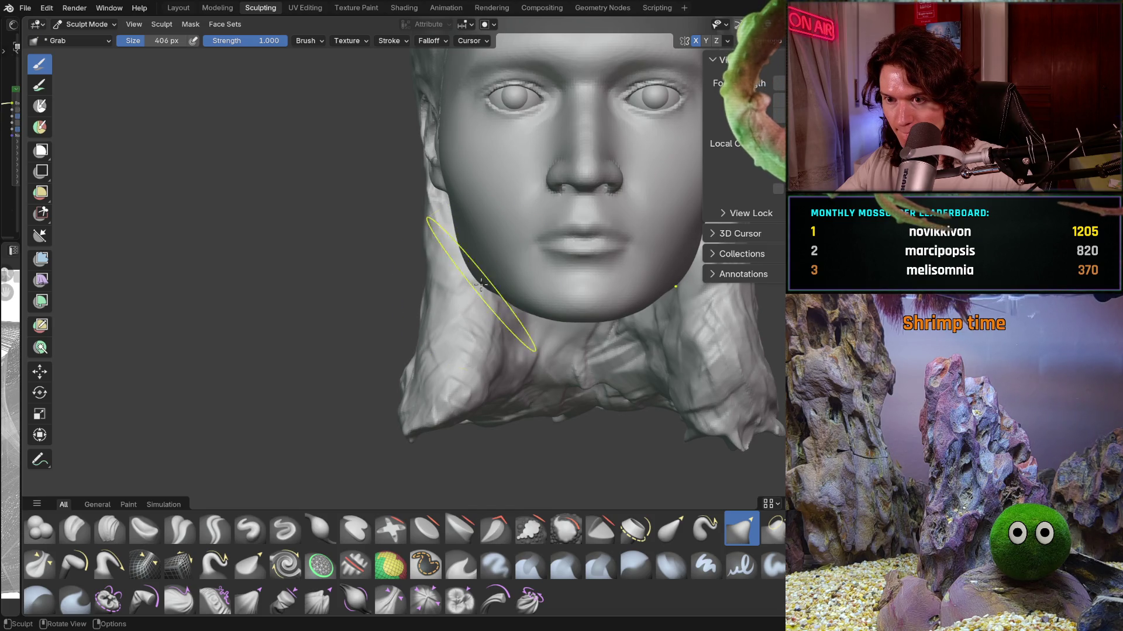
pyautogui.moveTo(487, 282); pyautogui.dragTo(486, 281, button='middle')
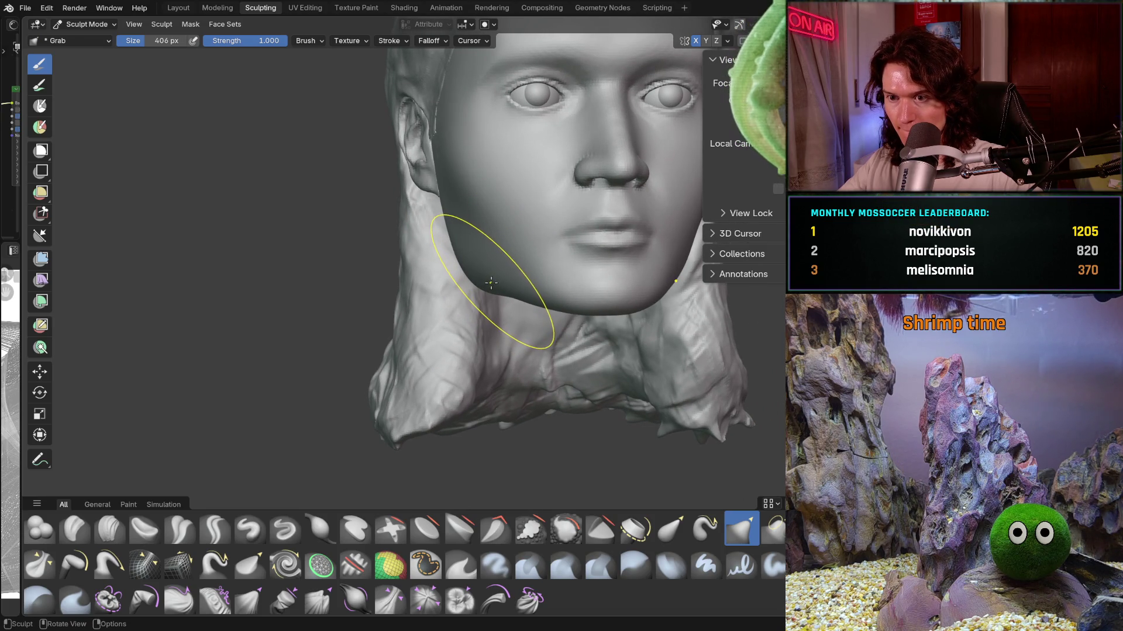
pyautogui.press('f')
pyautogui.click(514, 298)
pyautogui.hotkey('shift', 'f')
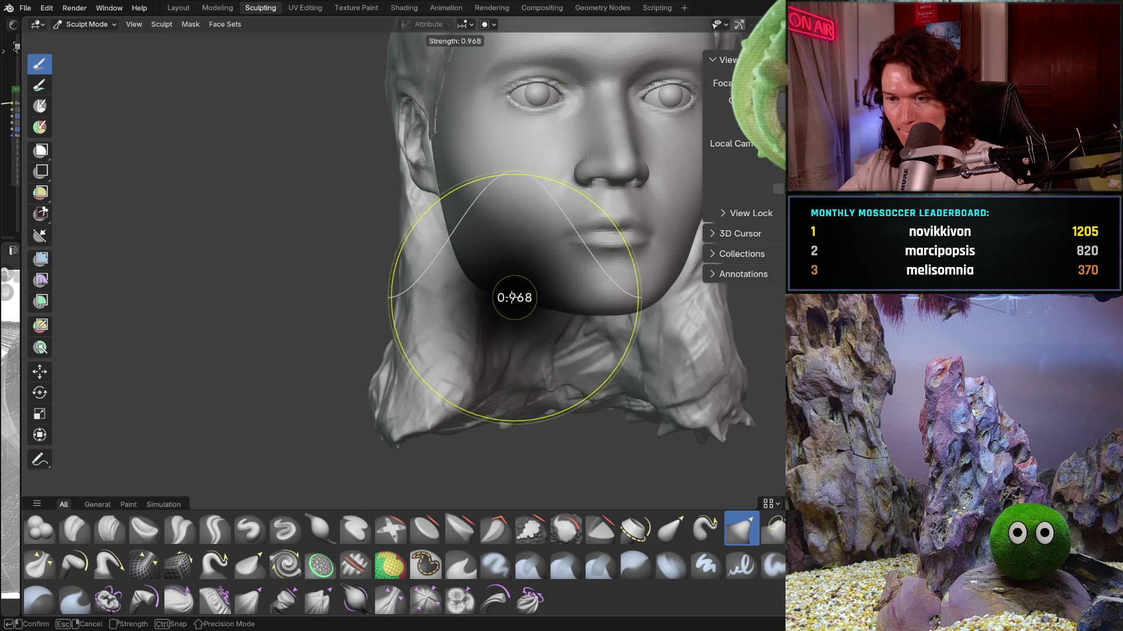
pyautogui.click(514, 297)
# Step: Examine the jaw in profile and from the front before reshaping
pyautogui.moveTo(515, 297)
pyautogui.mouseDown(button='middle')
pyautogui.moveTo(413, 300)
pyautogui.moveTo(487, 301)
pyautogui.mouseUp(button='middle')
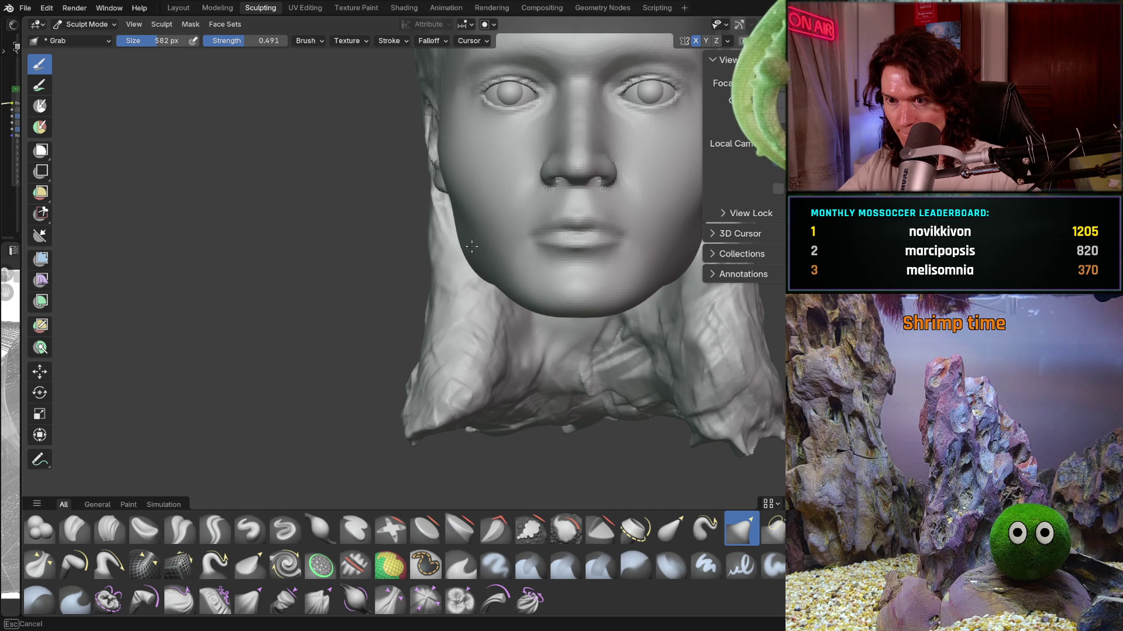
pyautogui.moveTo(468, 235)
pyautogui.mouseDown(button='middle')
pyautogui.moveTo(564, 288)
pyautogui.moveTo(474, 297)
pyautogui.moveTo(447, 280)
pyautogui.mouseUp(button='middle')
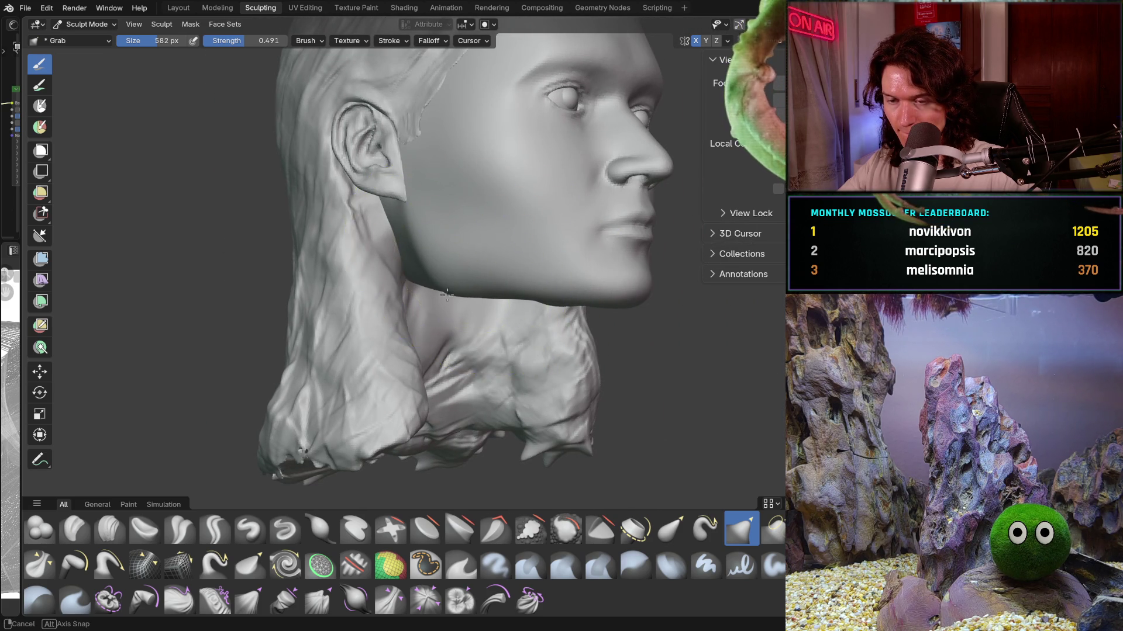
pyautogui.moveTo(452, 295); pyautogui.dragTo(440, 280, button='middle')
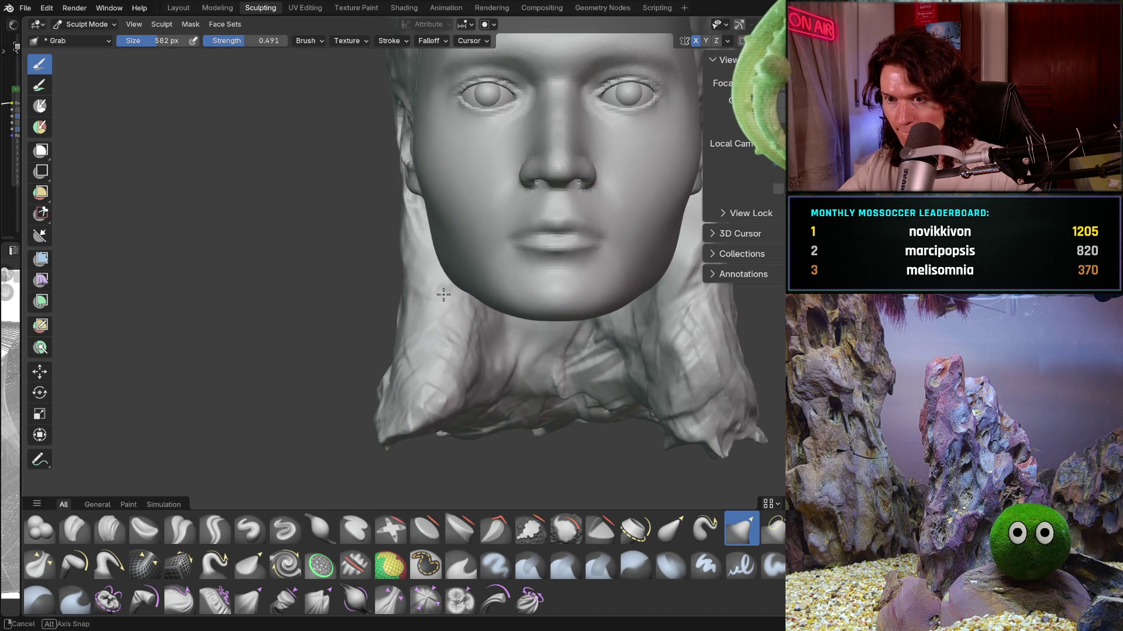
pyautogui.moveTo(448, 273)
pyautogui.mouseDown(button='middle')
pyautogui.moveTo(445, 287)
pyautogui.moveTo(644, 277)
pyautogui.moveTo(540, 257)
pyautogui.mouseUp(button='middle')
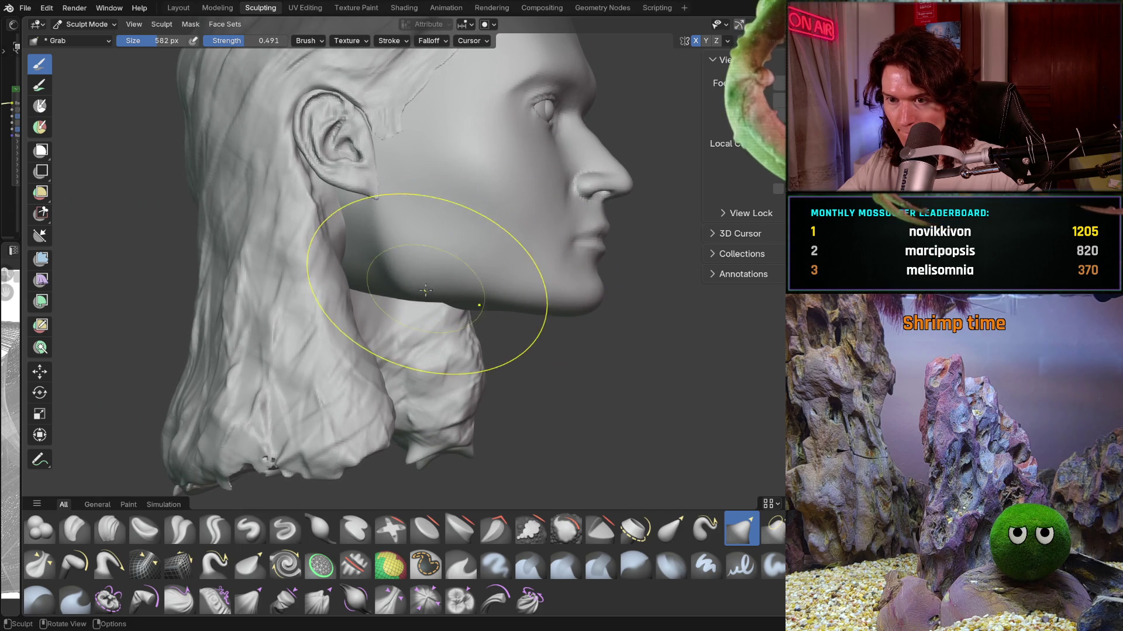
pyautogui.moveTo(430, 290); pyautogui.dragTo(484, 293, button='middle')
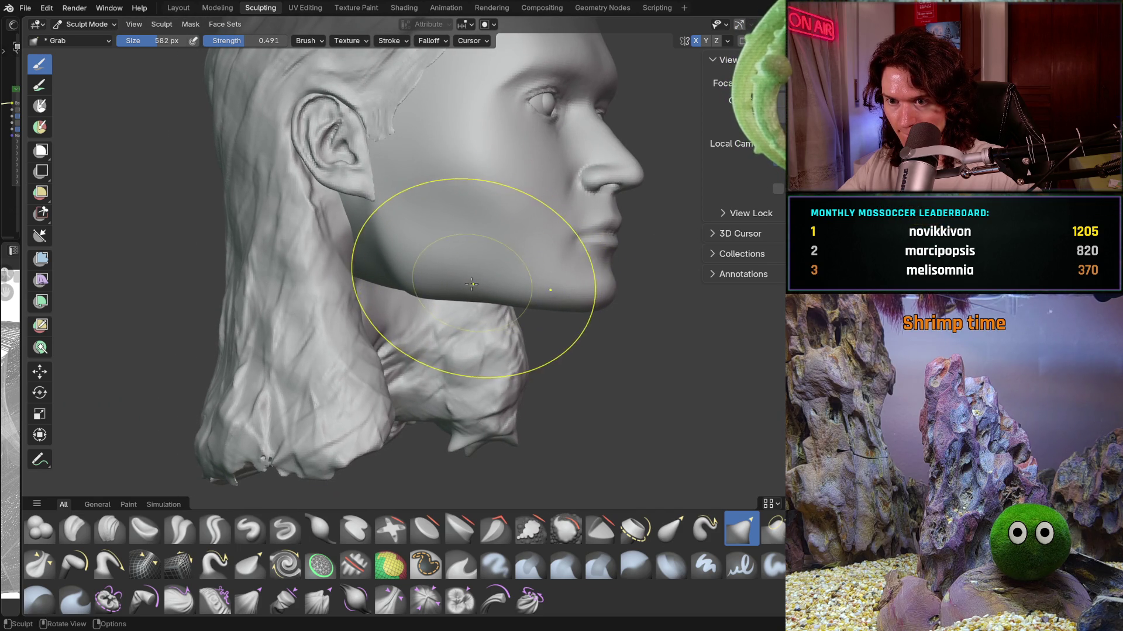
pyautogui.moveTo(532, 301)
pyautogui.mouseDown(button='middle')
pyautogui.moveTo(556, 302)
pyautogui.moveTo(469, 321)
pyautogui.moveTo(504, 279)
pyautogui.mouseUp(button='middle')
pyautogui.scroll(2, 504, 277)
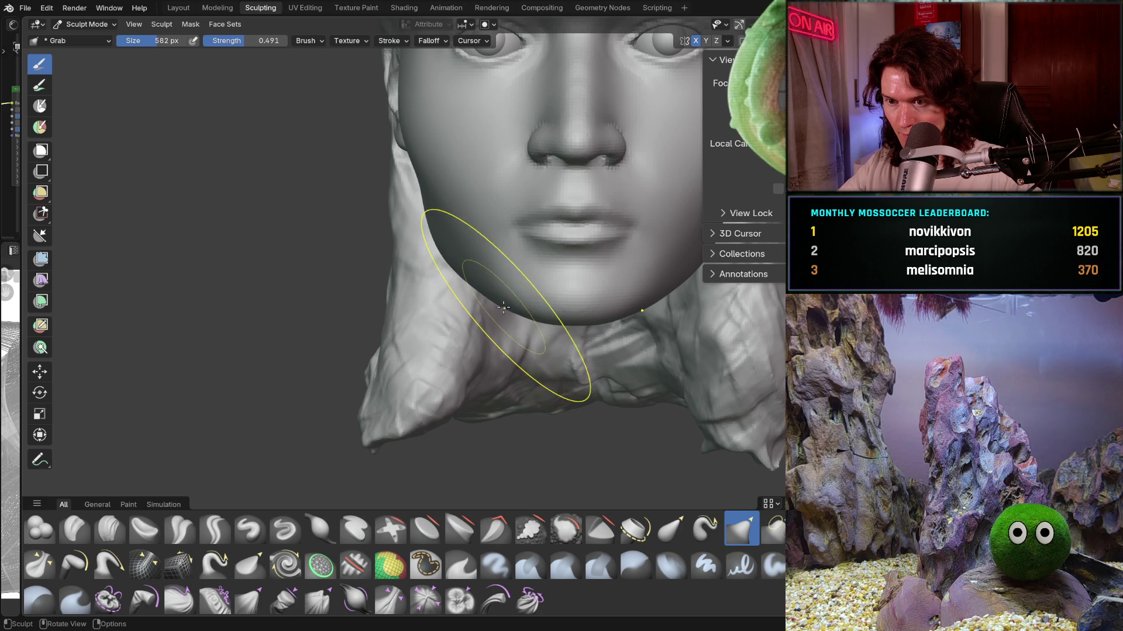
pyautogui.scroll(-3, 504, 305)
pyautogui.moveTo(505, 305); pyautogui.dragTo(506, 329, button='middle')
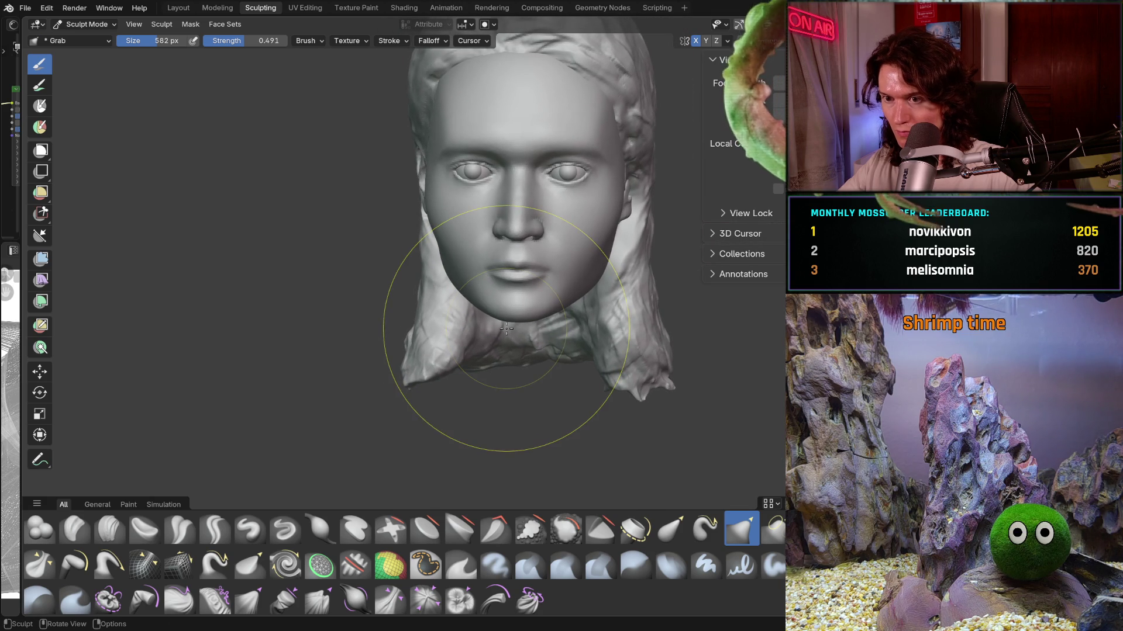
# Step: Pull the chin into a more refined shape and check it from below, profile and front
pyautogui.moveTo(510, 340); pyautogui.dragTo(492, 318)
pyautogui.scroll(4, 491, 316)
pyautogui.moveTo(491, 316); pyautogui.dragTo(501, 256, button='middle')
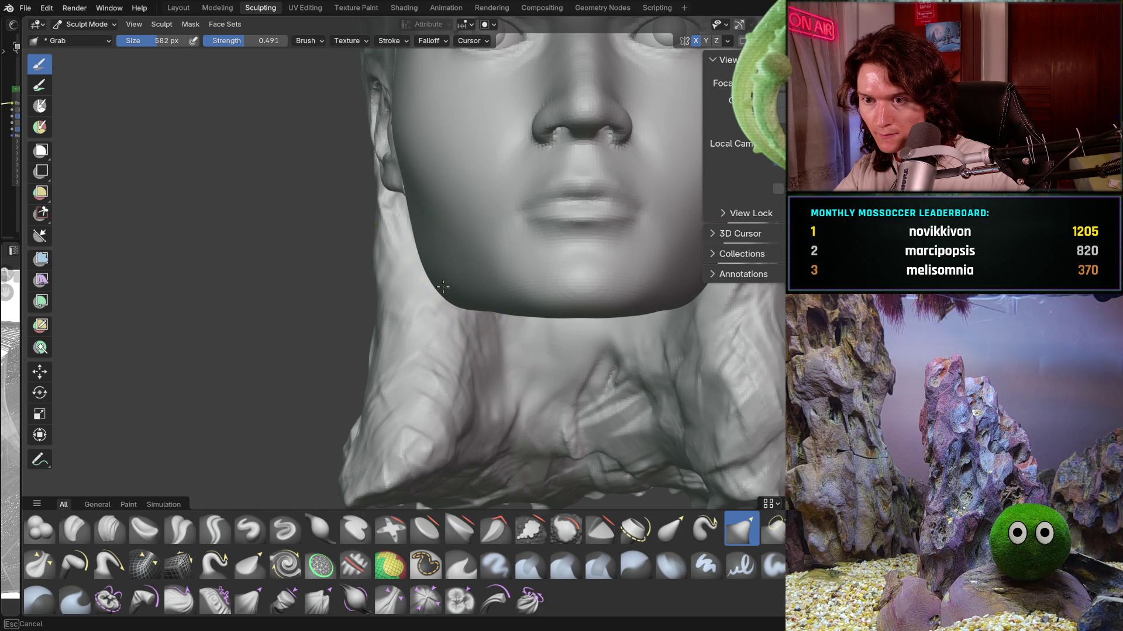
pyautogui.scroll(-3, 448, 282)
pyautogui.moveTo(451, 289); pyautogui.dragTo(612, 320, button='middle')
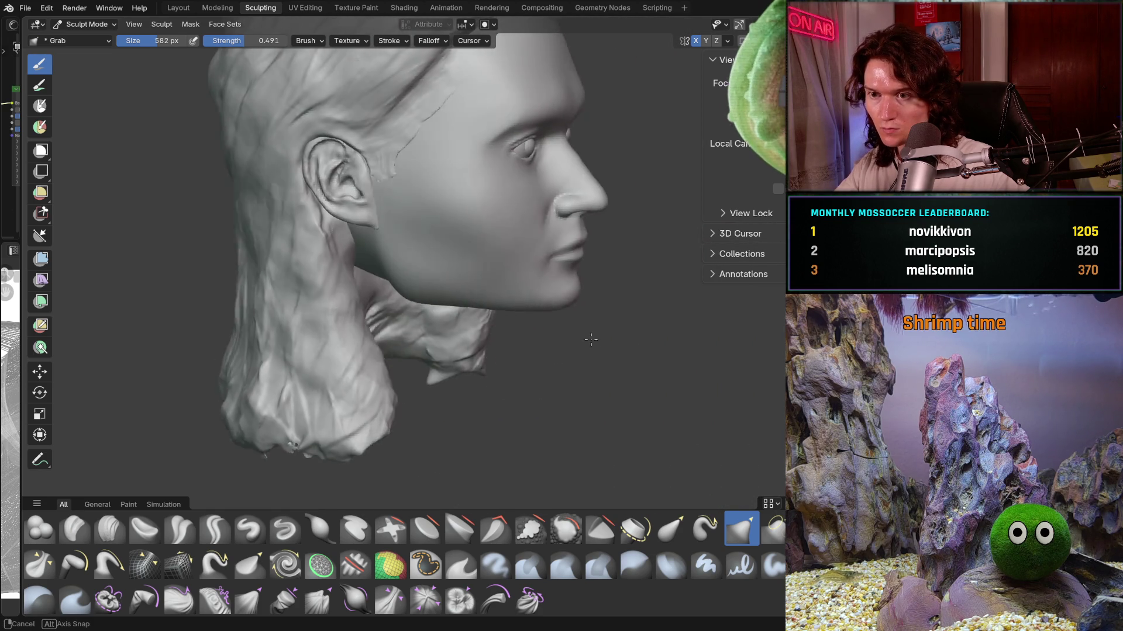
pyautogui.scroll(4, 632, 312)
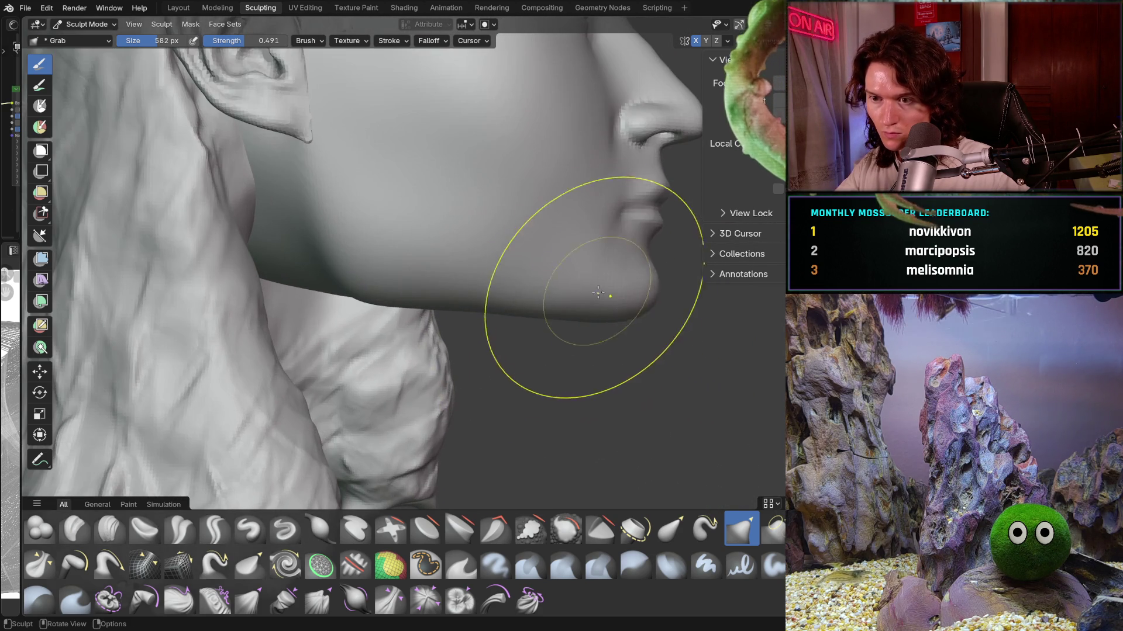
pyautogui.scroll(-5, 614, 311)
pyautogui.moveTo(584, 314)
pyautogui.mouseDown(button='middle')
pyautogui.moveTo(546, 328)
pyautogui.moveTo(514, 377)
pyautogui.moveTo(473, 390)
pyautogui.mouseUp(button='middle')
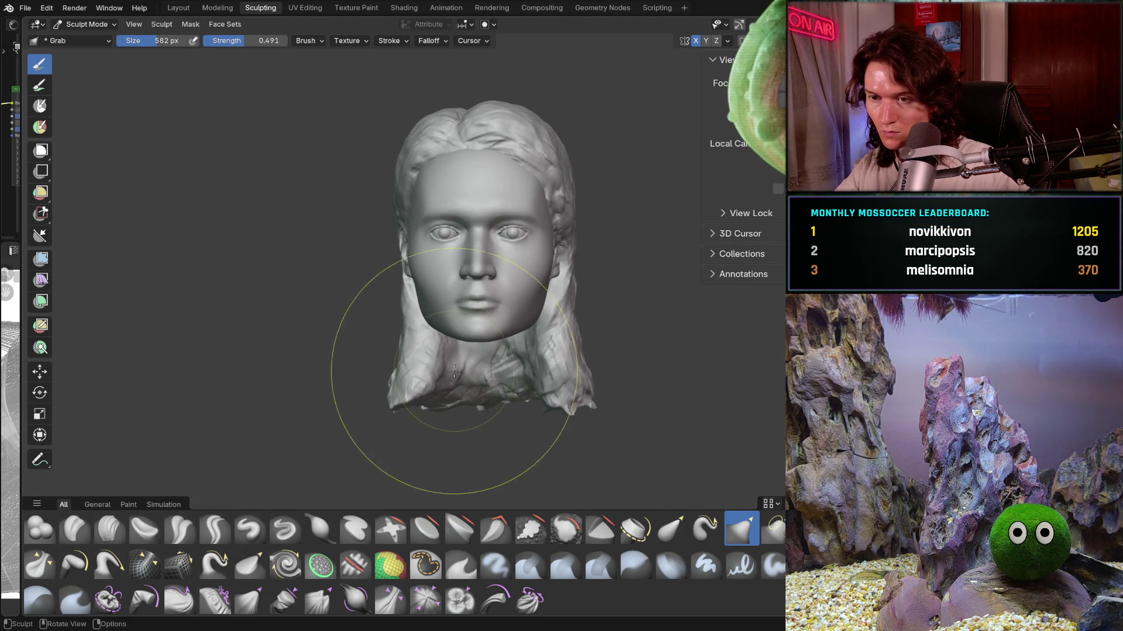
pyautogui.scroll(-1, 471, 394)
pyautogui.scroll(-1, 470, 397)
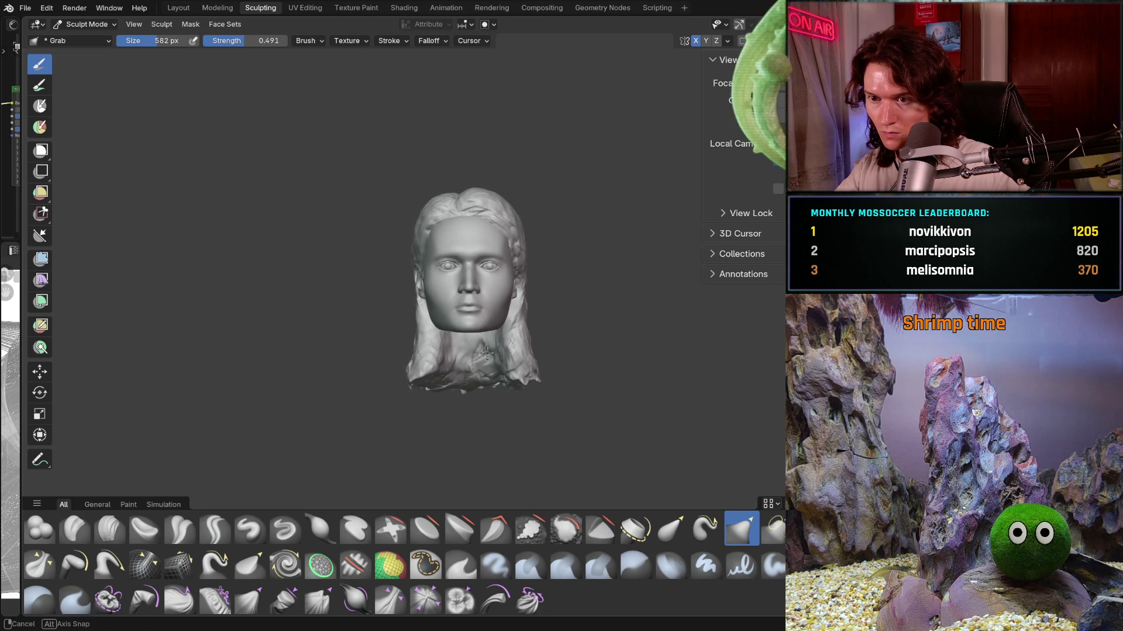
pyautogui.moveTo(484, 373); pyautogui.dragTo(486, 377, button='middle')
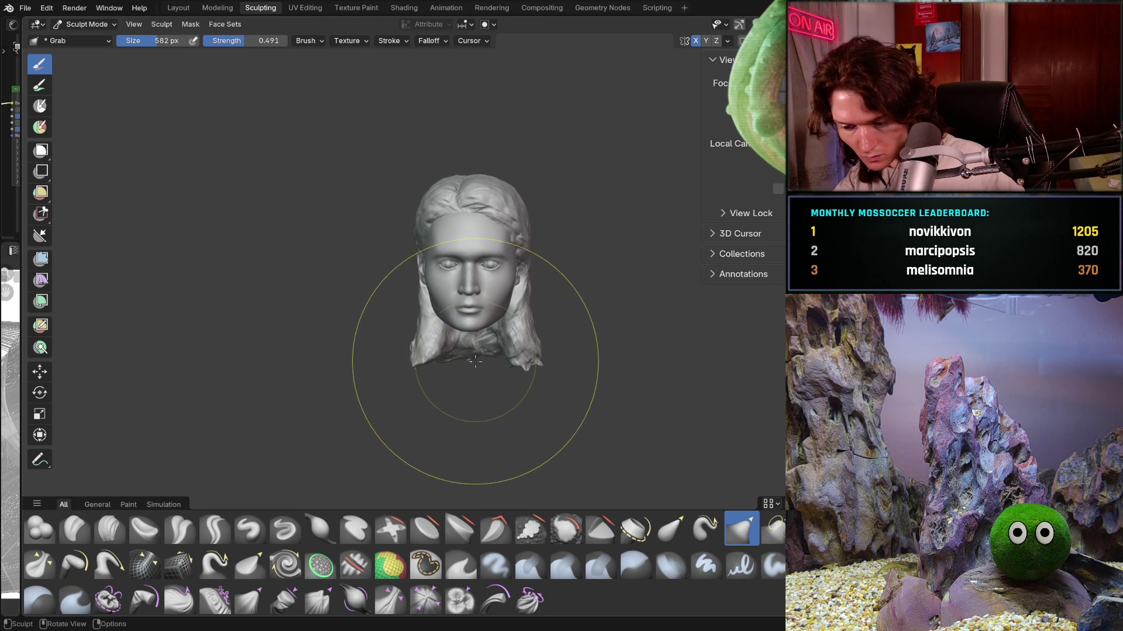
pyautogui.scroll(4, 477, 351)
pyautogui.moveTo(539, 263)
pyautogui.mouseDown(button='middle')
pyautogui.moveTo(508, 342)
pyautogui.moveTo(519, 386)
pyautogui.mouseUp(button='middle')
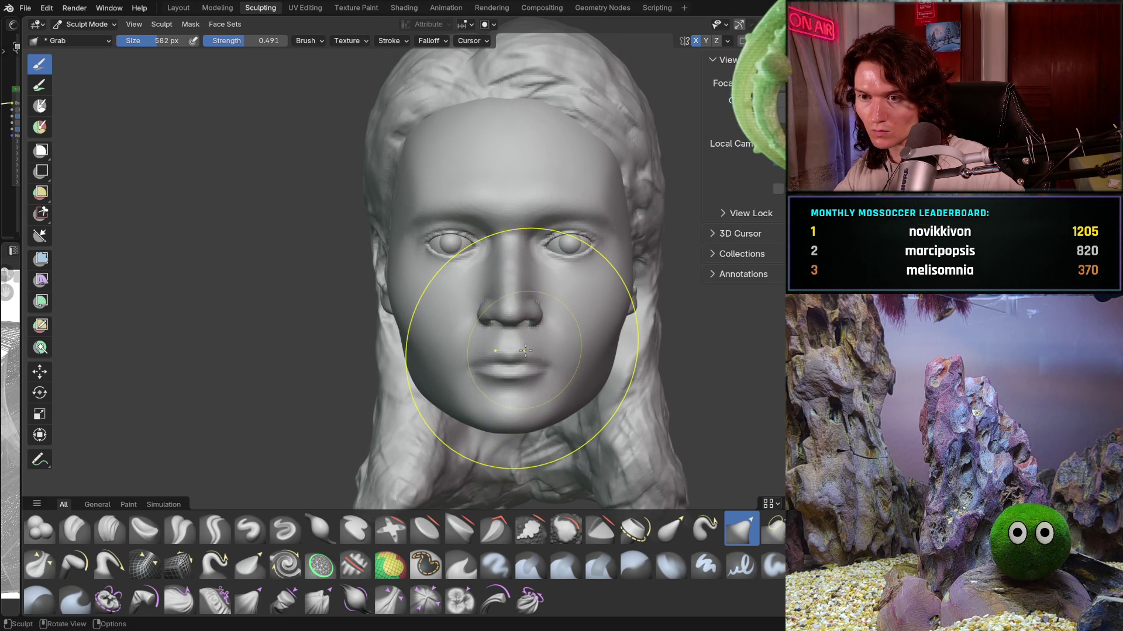
pyautogui.moveTo(525, 371)
pyautogui.mouseDown(button='middle')
pyautogui.moveTo(529, 339)
pyautogui.moveTo(526, 361)
pyautogui.mouseUp(button='middle')
pyautogui.scroll(2, 526, 360)
pyautogui.scroll(-2, 529, 384)
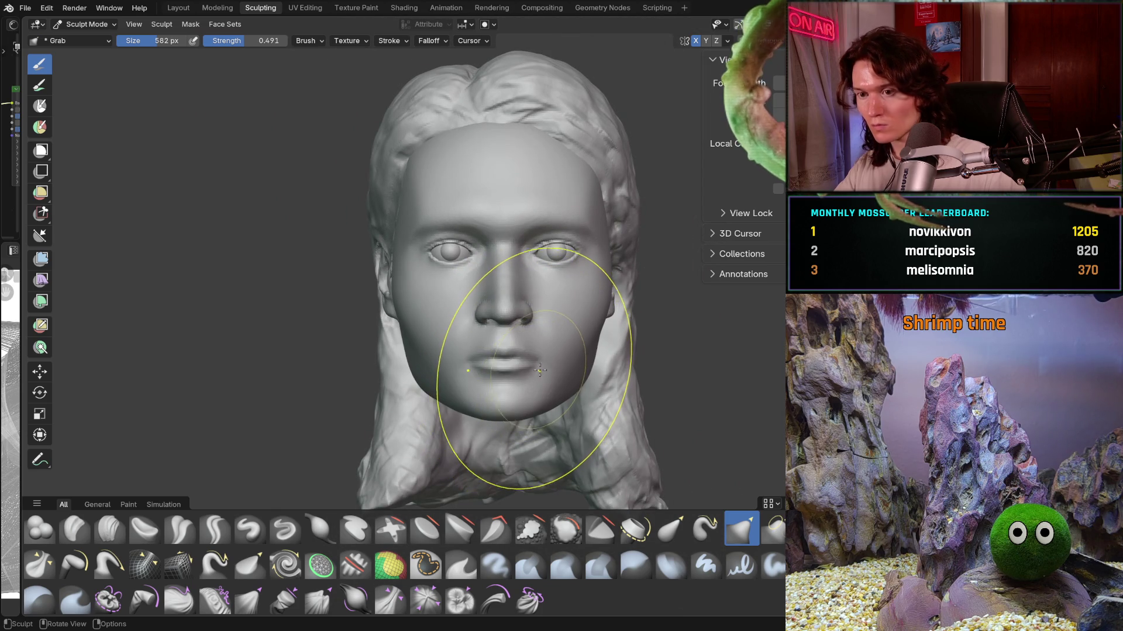
pyautogui.scroll(3, 521, 328)
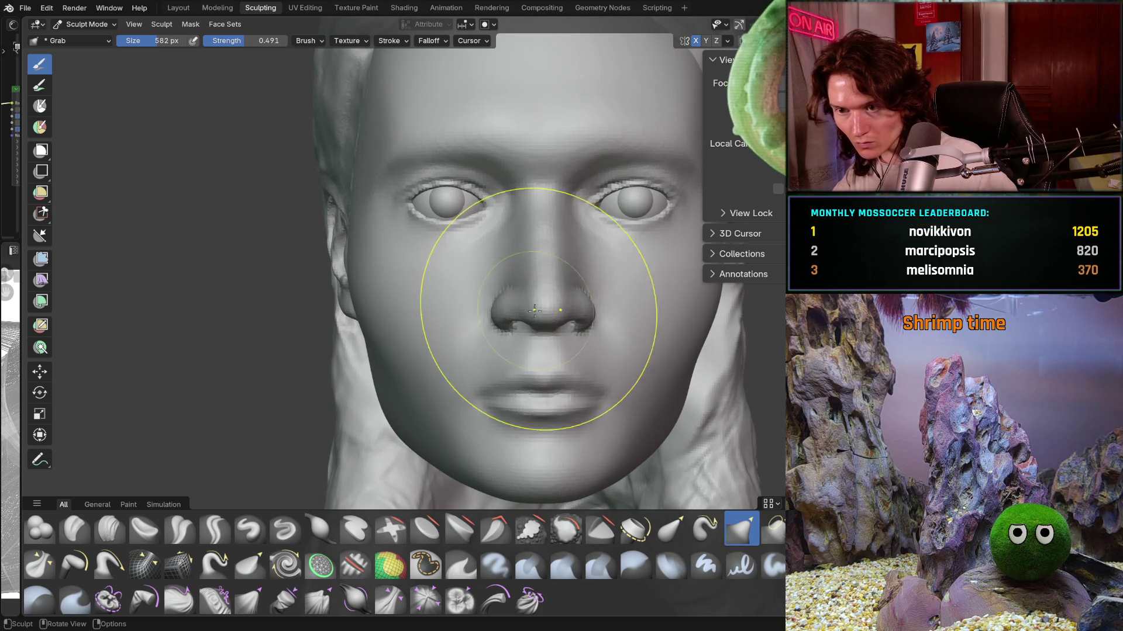
# Step: Shrink the Grab brush to 500 px and review the head from front and profile
pyautogui.press('f')
pyautogui.click(482, 317)
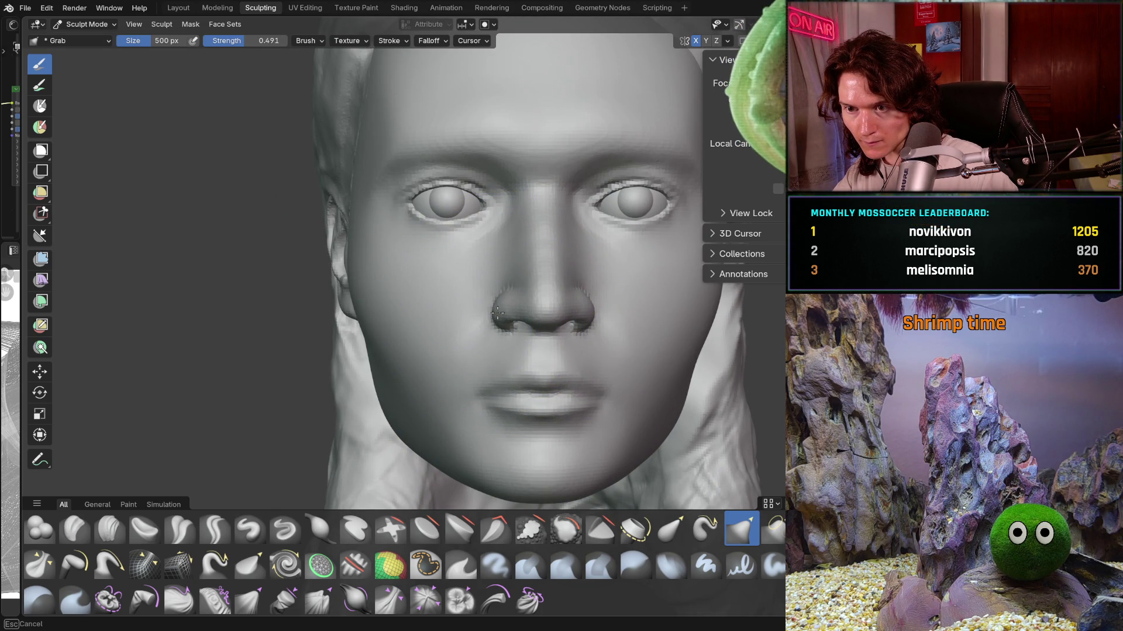
pyautogui.scroll(-2, 498, 311)
pyautogui.scroll(-2, 526, 342)
pyautogui.moveTo(526, 343); pyautogui.dragTo(542, 354, button='middle')
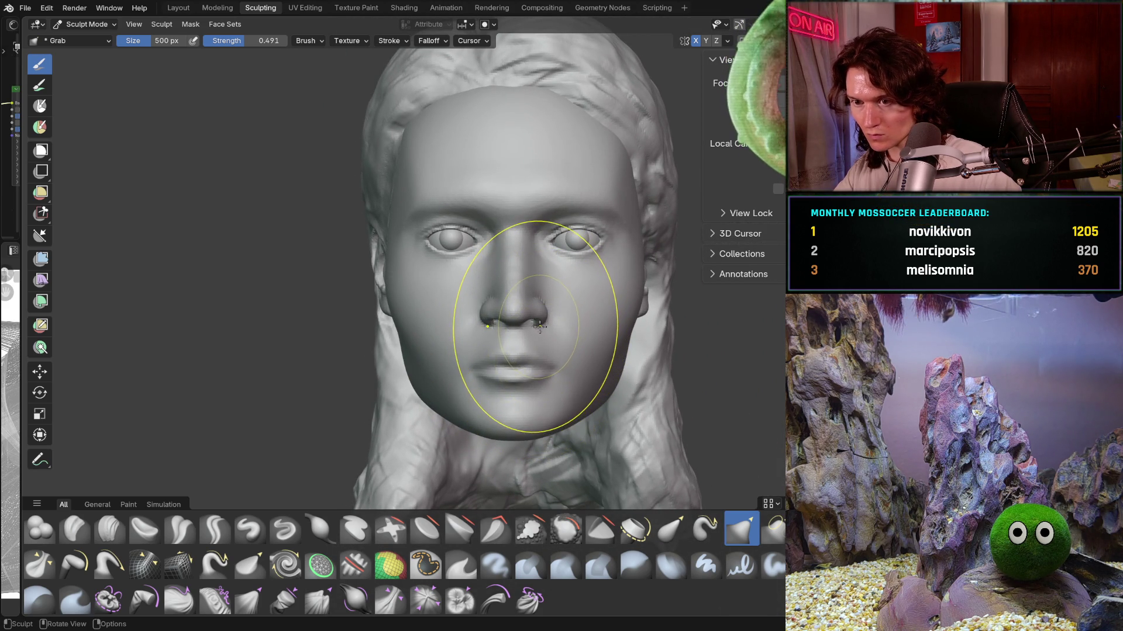
pyautogui.scroll(3, 503, 290)
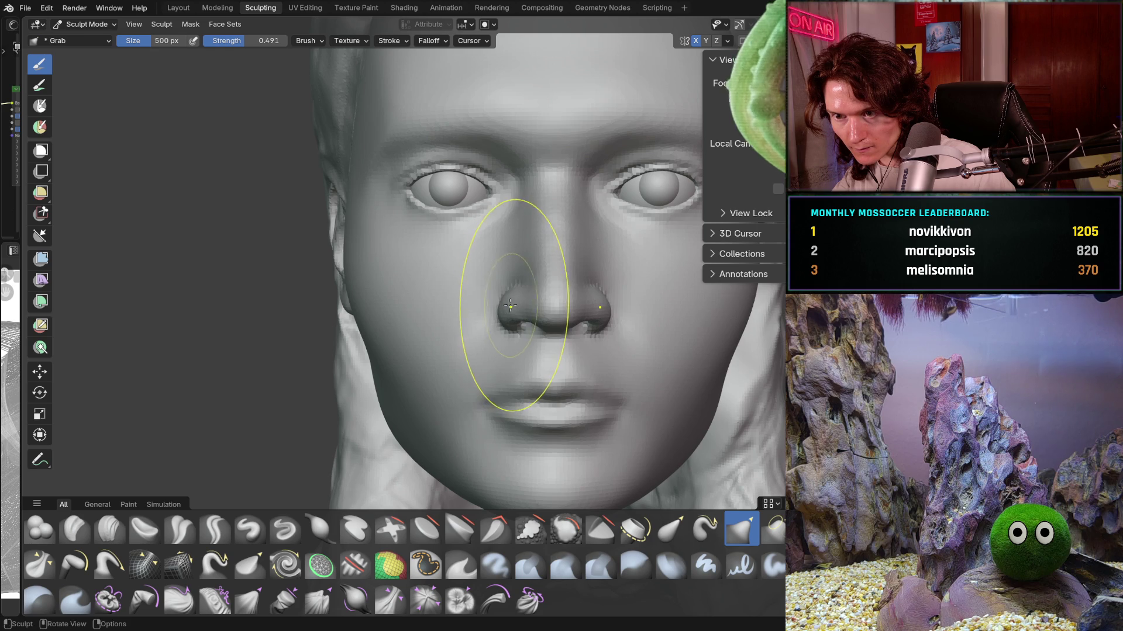
pyautogui.scroll(-4, 519, 304)
pyautogui.moveTo(521, 307); pyautogui.dragTo(525, 354, button='middle')
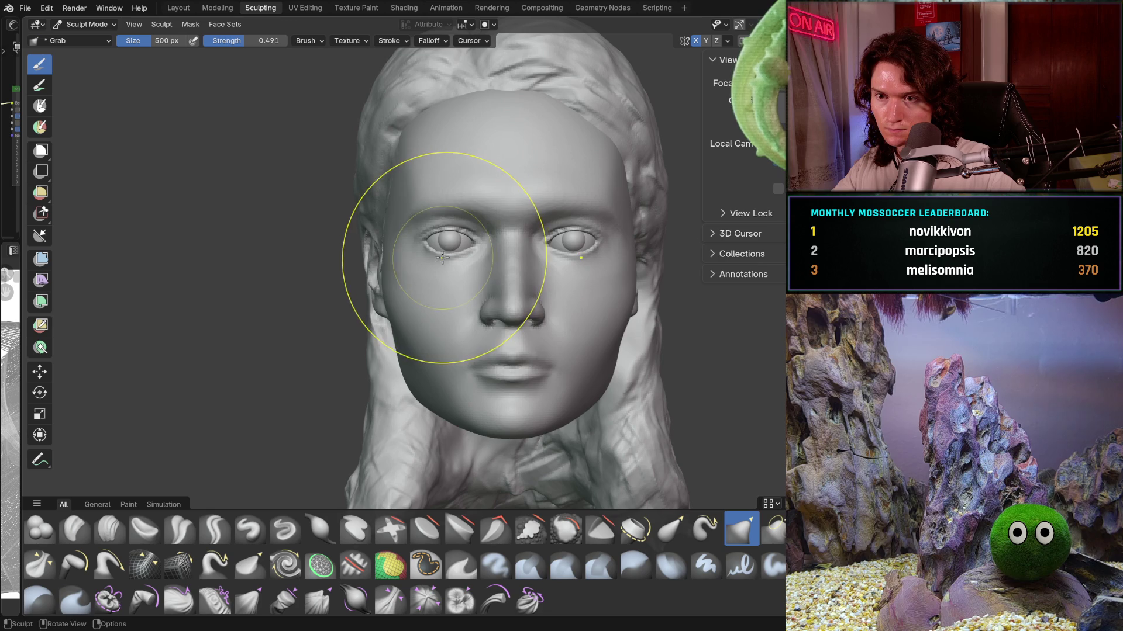
pyautogui.moveTo(462, 330); pyautogui.dragTo(487, 354, button='middle')
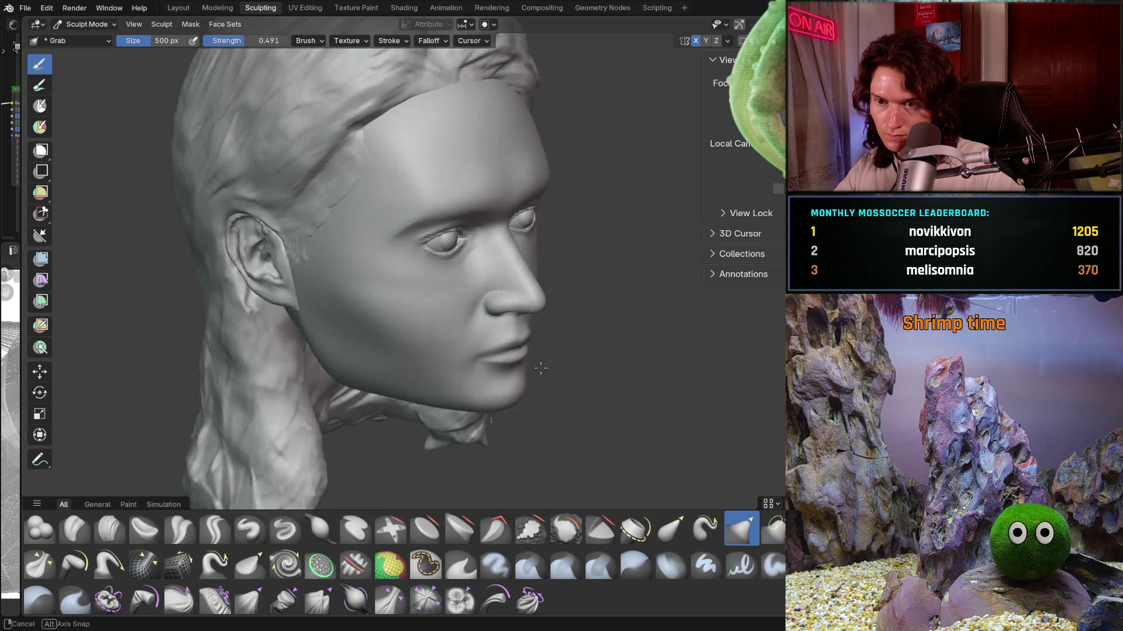
pyautogui.moveTo(487, 355)
pyautogui.mouseDown(button='middle')
pyautogui.moveTo(530, 376)
pyautogui.moveTo(526, 325)
pyautogui.moveTo(558, 336)
pyautogui.moveTo(538, 321)
pyautogui.moveTo(571, 318)
pyautogui.mouseUp(button='middle')
pyautogui.scroll(3, 527, 325)
pyautogui.scroll(2, 558, 336)
pyautogui.scroll(-2, 489, 338)
# Step: Circle the whole head, then zoom in on the face for closer nose work
pyautogui.moveTo(488, 339)
pyautogui.mouseDown(button='middle')
pyautogui.moveTo(564, 326)
pyautogui.moveTo(543, 345)
pyautogui.mouseUp(button='middle')
pyautogui.scroll(-2, 564, 325)
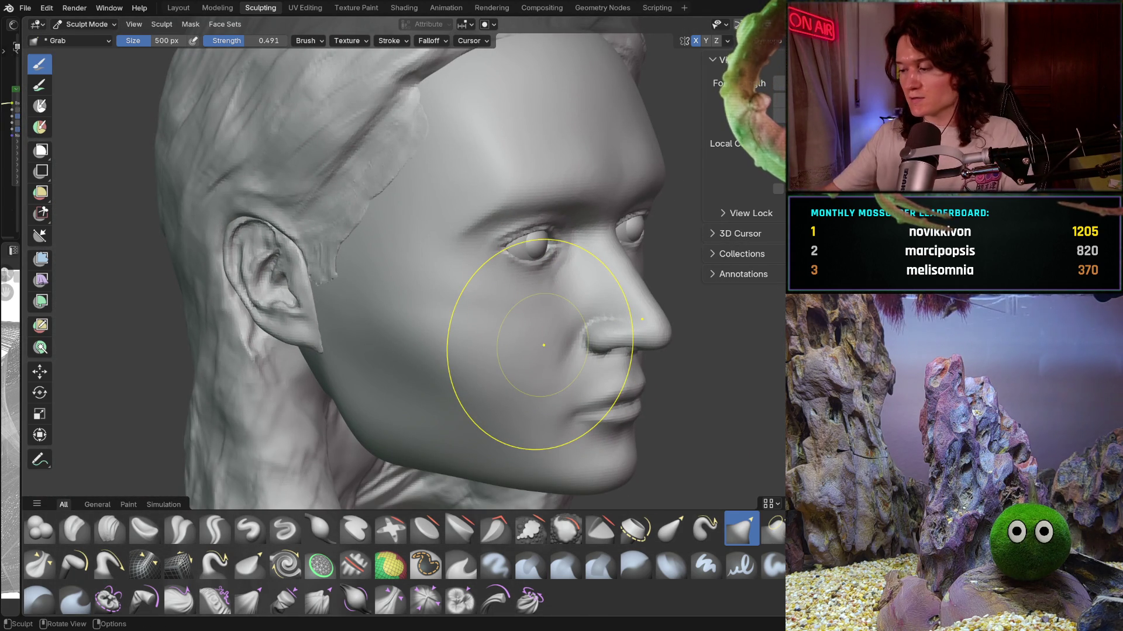
pyautogui.moveTo(576, 376); pyautogui.dragTo(514, 376, button='middle')
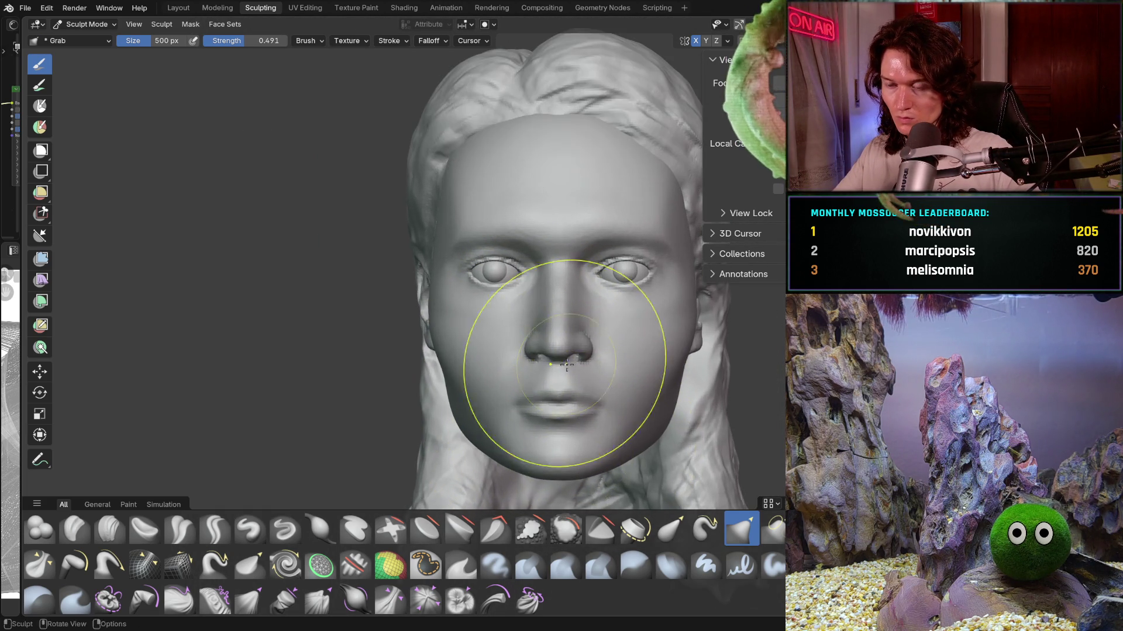
pyautogui.scroll(-3, 550, 433)
pyautogui.moveTo(562, 421)
pyautogui.mouseDown(button='middle')
pyautogui.moveTo(595, 390)
pyautogui.moveTo(571, 368)
pyautogui.mouseUp(button='middle')
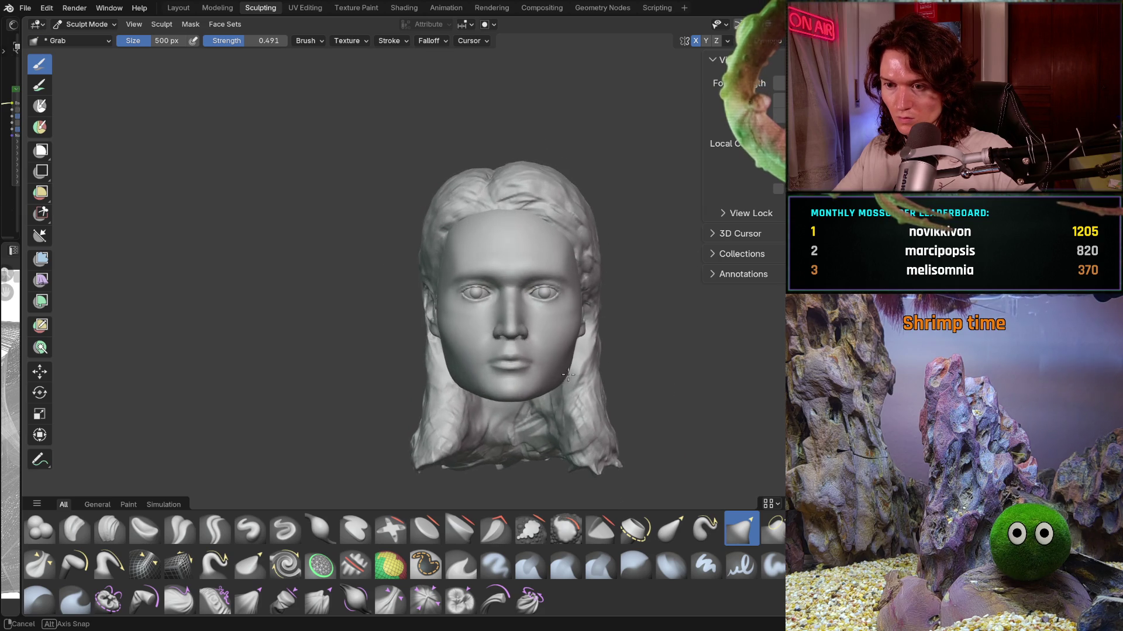
pyautogui.press('shift')
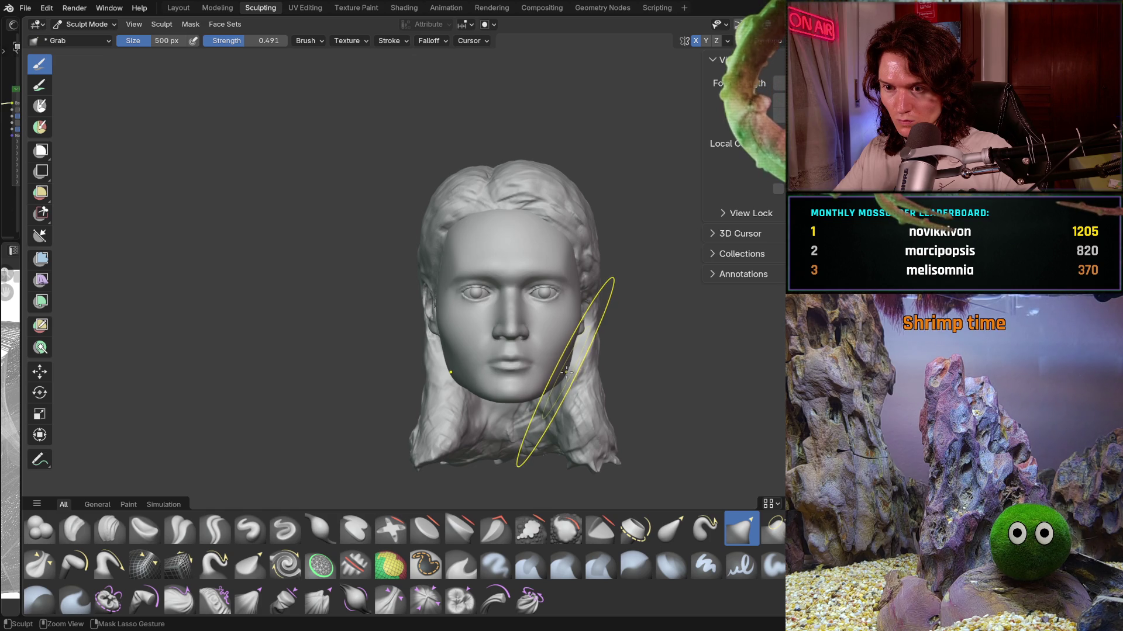
pyautogui.press('shift')
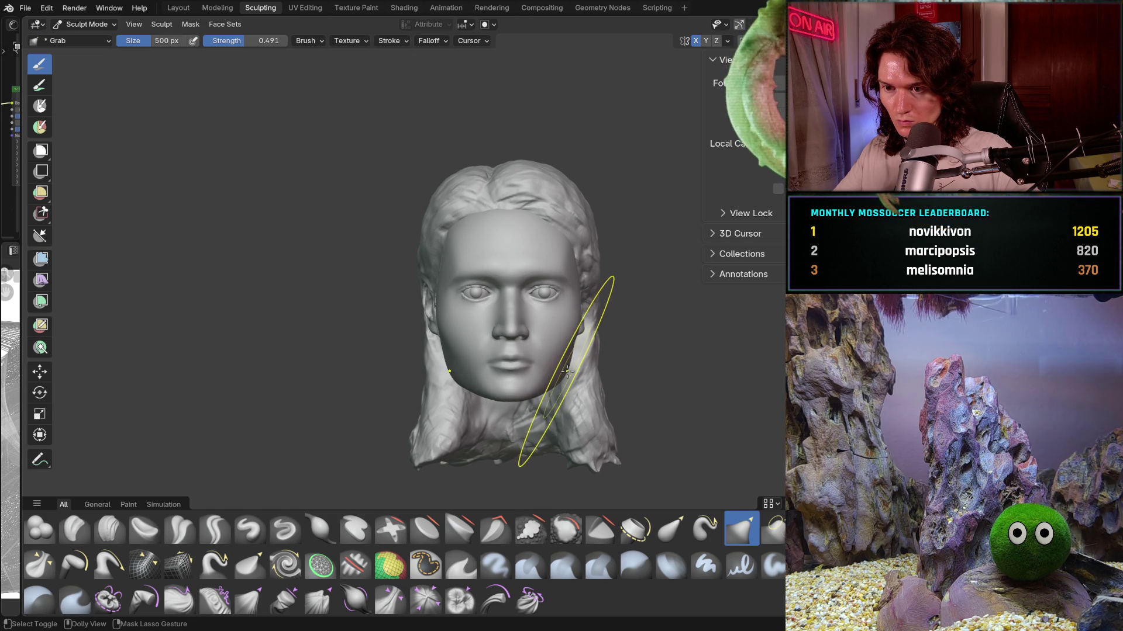
pyautogui.keyDown('ctrl'); pyautogui.moveTo(589, 351); pyautogui.dragTo(614, 325, button='middle'); pyautogui.keyUp('ctrl')
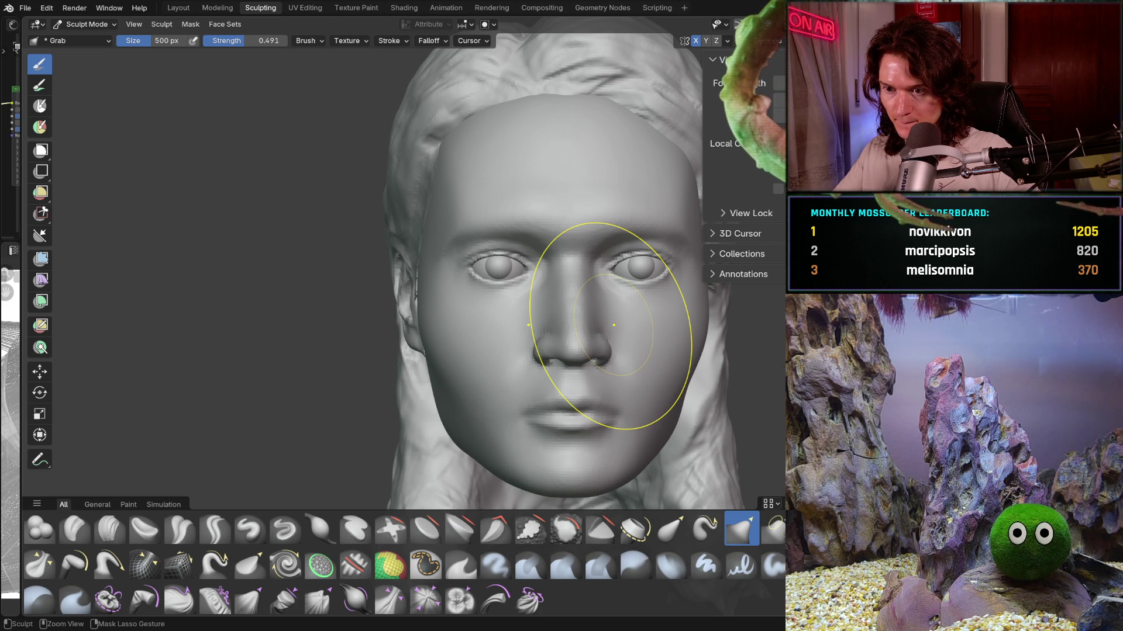
# Step: Step back and forward through the lower-face edits, check symmetry and show viewport overlays again
pyautogui.hotkey('ctrl', 'z')
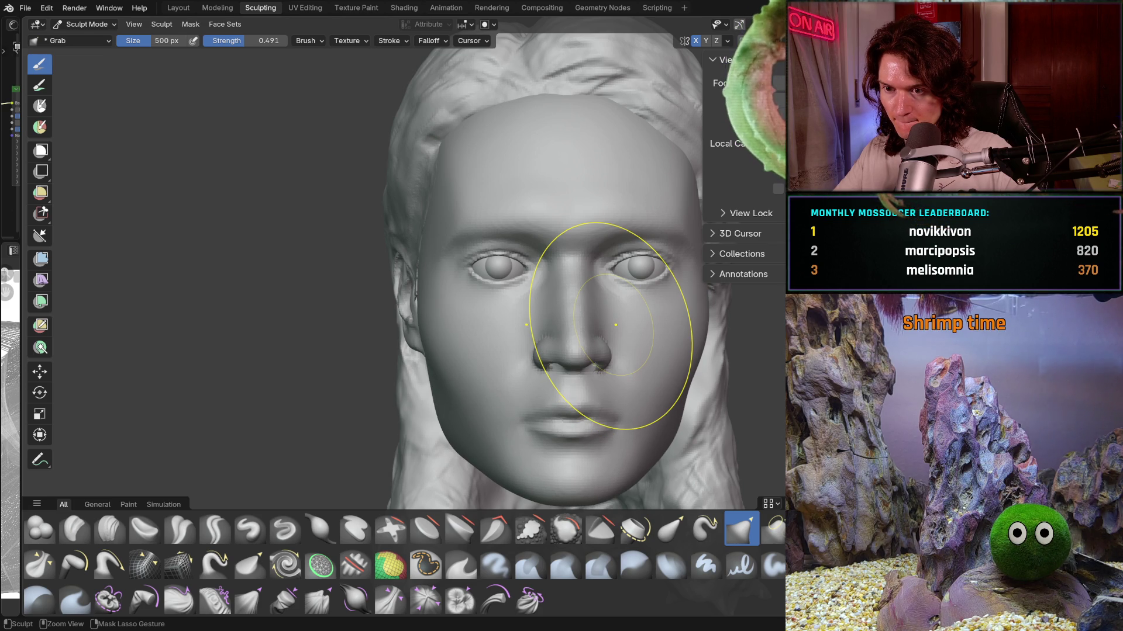
pyautogui.hotkey('ctrl', 'z')
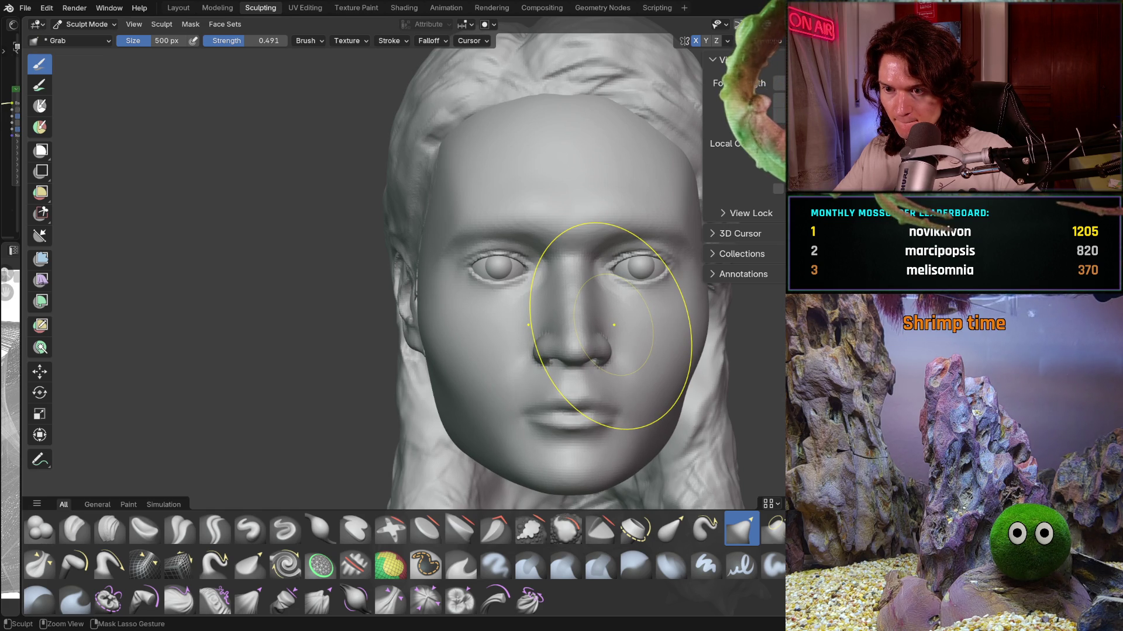
pyautogui.moveTo(593, 410)
pyautogui.mouseDown(button='middle')
pyautogui.moveTo(621, 399)
pyautogui.moveTo(538, 338)
pyautogui.moveTo(552, 326)
pyautogui.moveTo(584, 338)
pyautogui.mouseUp(button='middle')
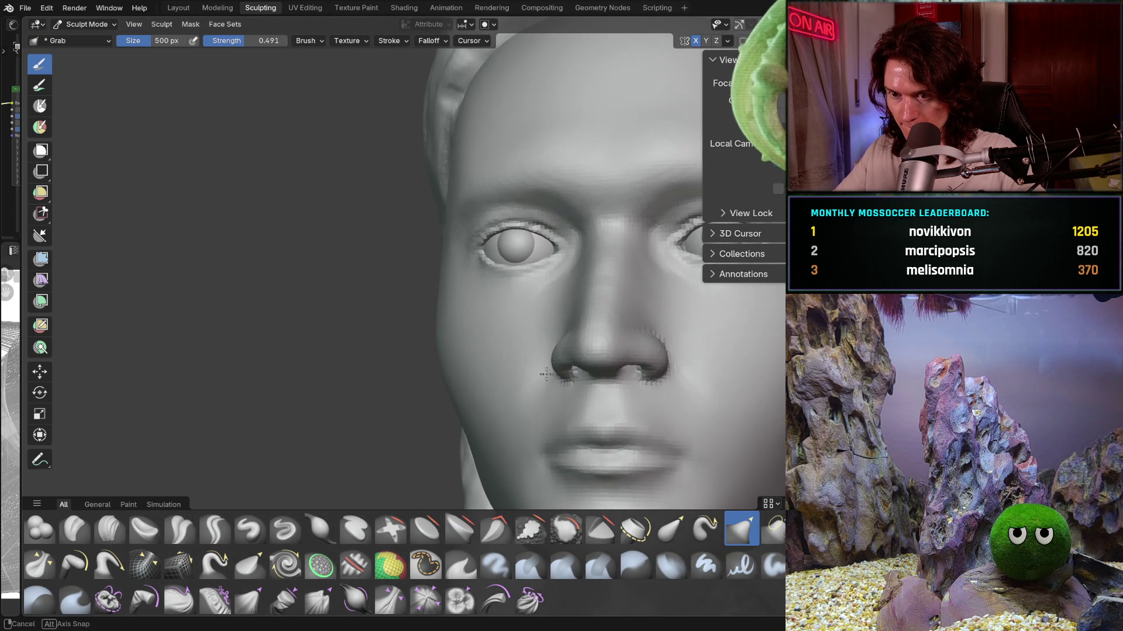
pyautogui.press('shift')
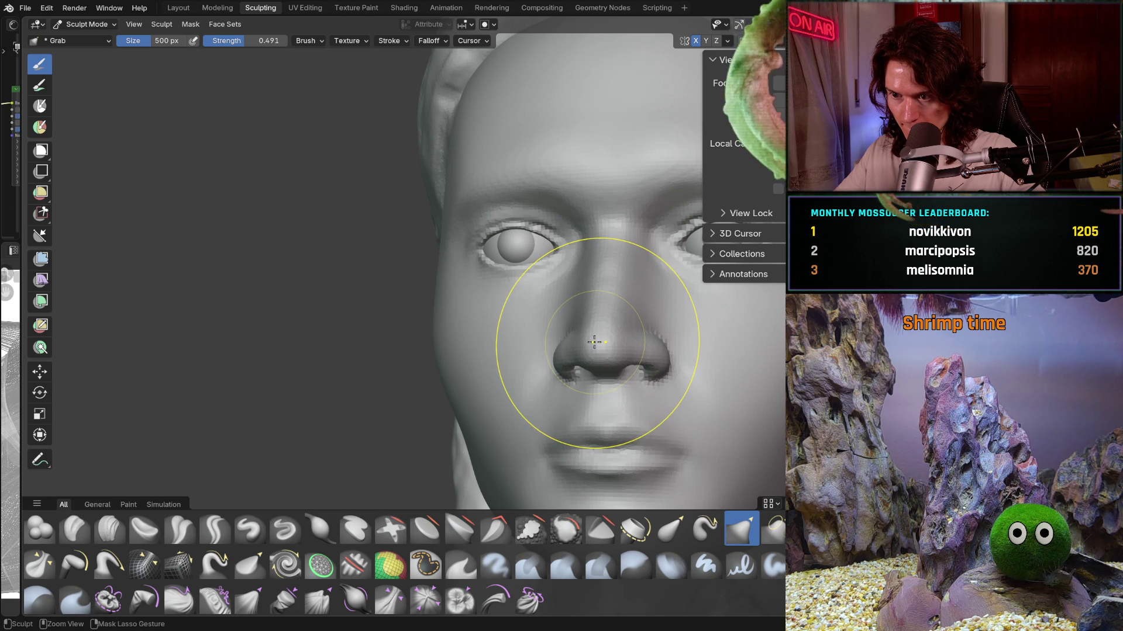
pyautogui.moveTo(596, 343)
pyautogui.keyDown('ctrl'); pyautogui.mouseDown(button='middle')
pyautogui.moveTo(610, 364)
pyautogui.moveTo(601, 352)
pyautogui.mouseUp(button='middle'); pyautogui.keyUp('ctrl')
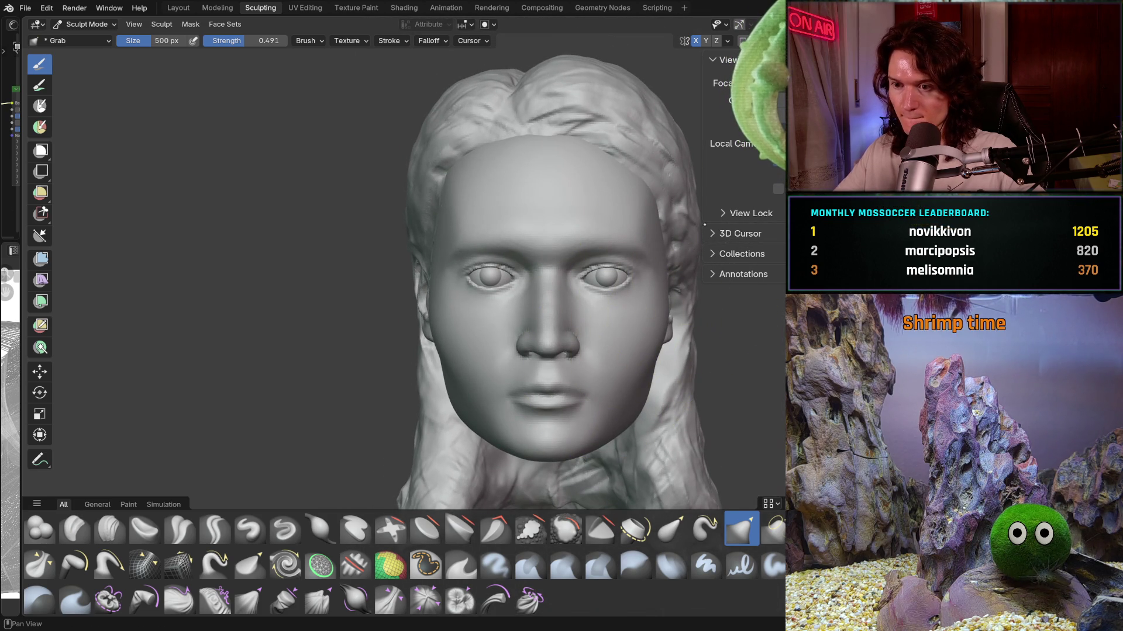
pyautogui.click(728, 41)
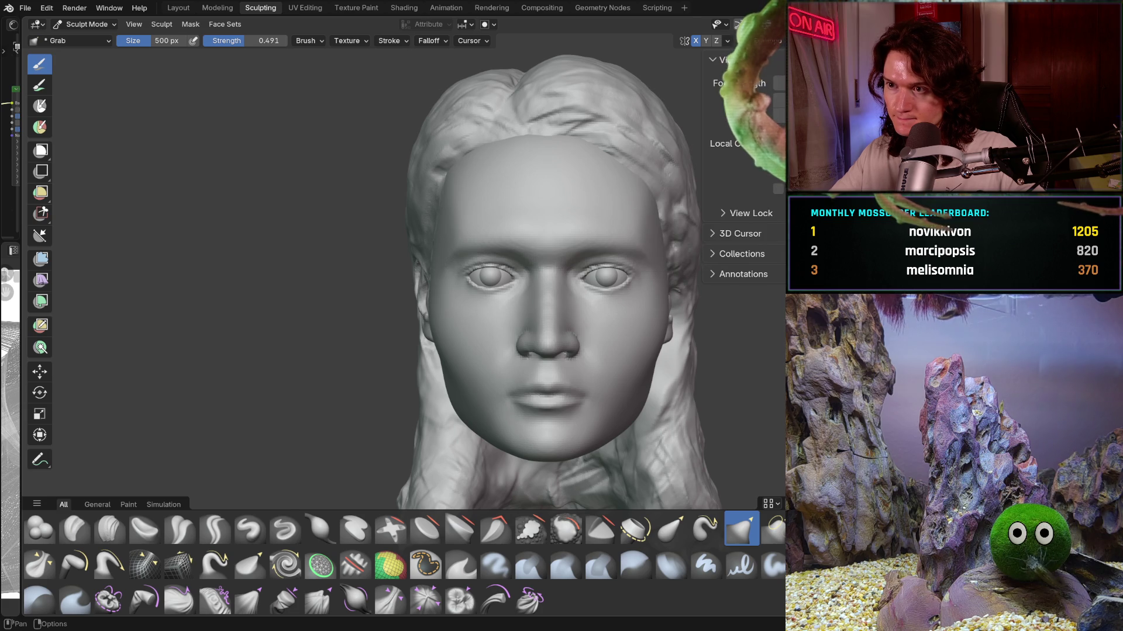
pyautogui.hotkey('shift', 'alt', 'z')
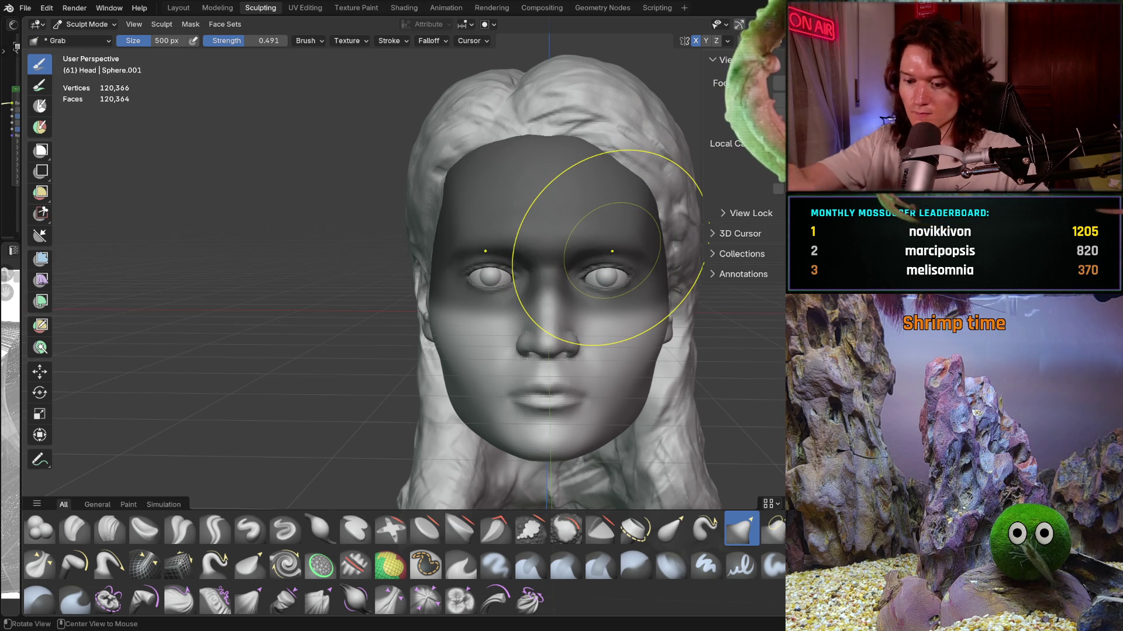
# Step: Clear the upper-face mask with Alt+M and check the lips and chin from front and right profile
pyautogui.hotkey('alt', 'm')
pyautogui.scroll(2, 526, 413)
pyautogui.scroll(2, 544, 350)
pyautogui.scroll(2, 526, 338)
pyautogui.moveTo(519, 342); pyautogui.dragTo(511, 342, button='middle')
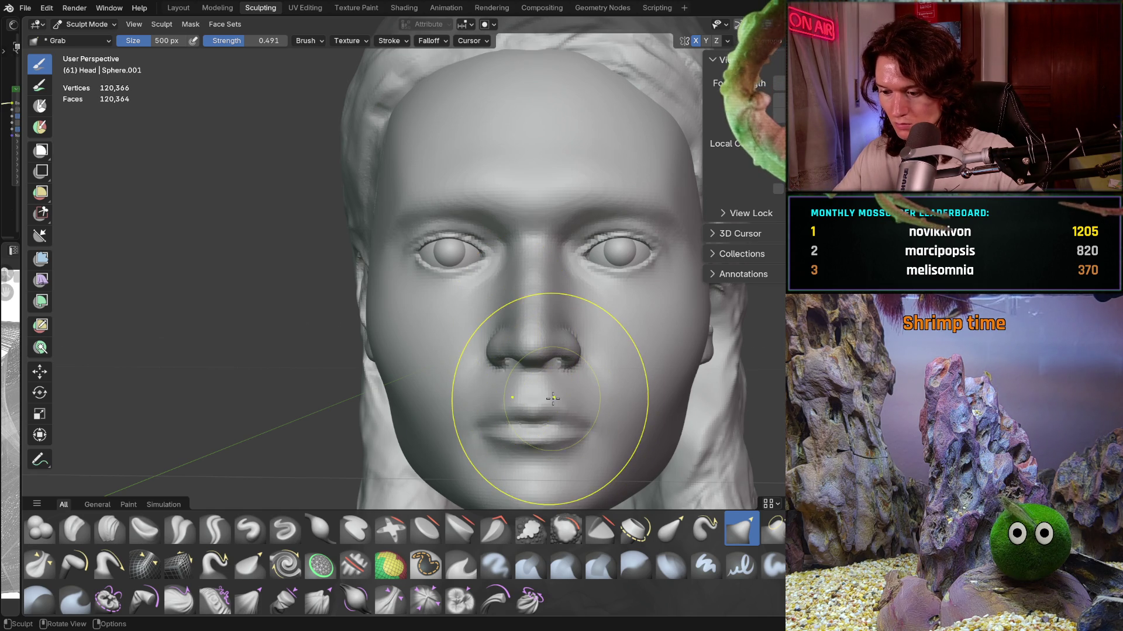
pyautogui.moveTo(514, 414)
pyautogui.mouseDown(button='middle')
pyautogui.moveTo(534, 396)
pyautogui.moveTo(521, 358)
pyautogui.moveTo(526, 372)
pyautogui.mouseUp(button='middle')
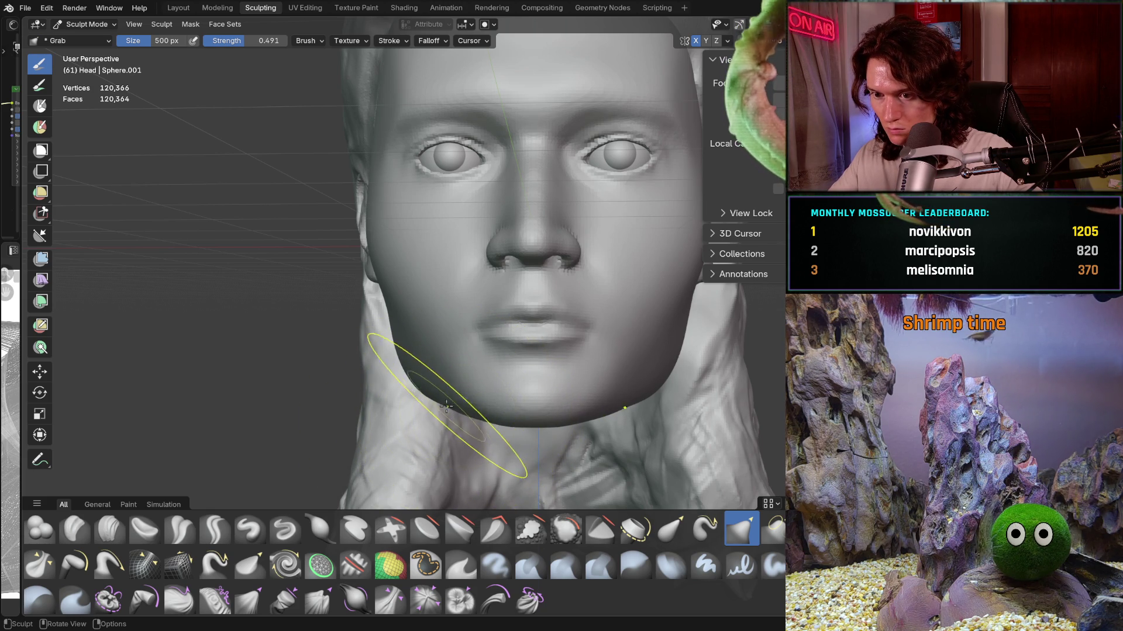
pyautogui.moveTo(490, 356); pyautogui.dragTo(475, 410, button='middle')
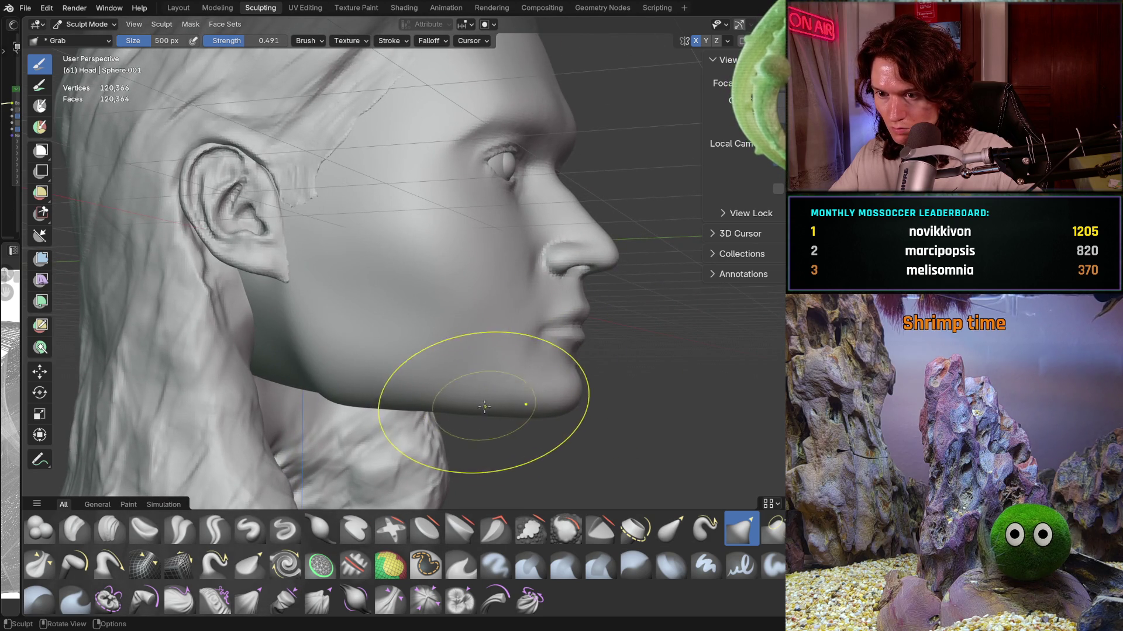
pyautogui.moveTo(483, 408)
pyautogui.mouseDown(button='middle')
pyautogui.moveTo(401, 403)
pyautogui.moveTo(488, 393)
pyautogui.moveTo(513, 412)
pyautogui.mouseUp(button='middle')
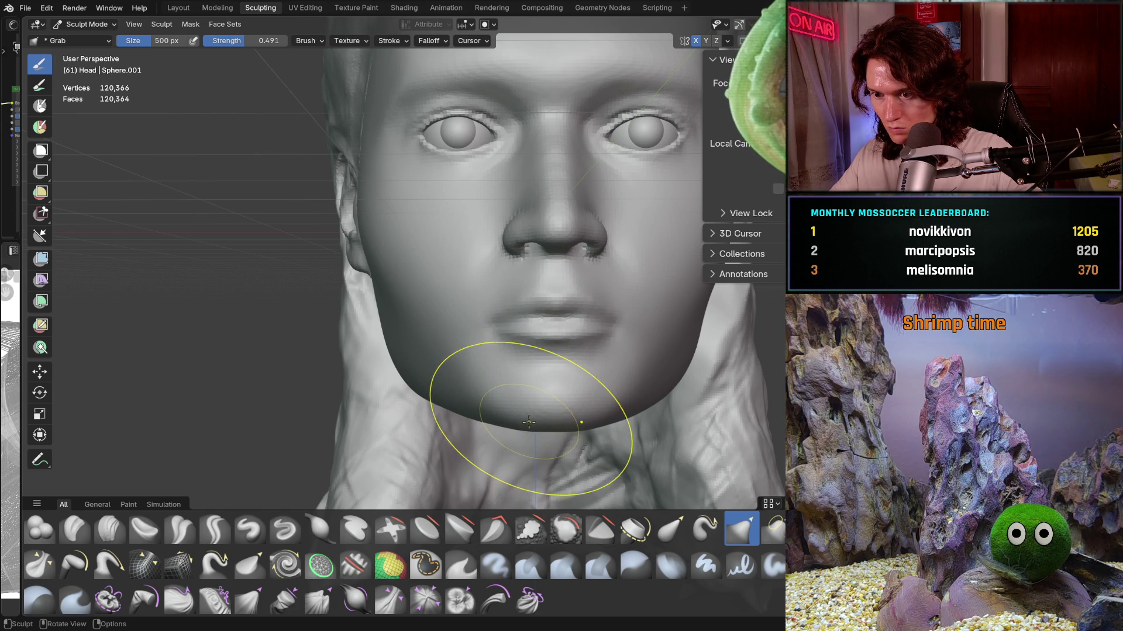
pyautogui.moveTo(527, 421)
pyautogui.mouseDown(button='middle')
pyautogui.moveTo(542, 402)
pyautogui.moveTo(481, 400)
pyautogui.moveTo(664, 380)
pyautogui.mouseUp(button='middle')
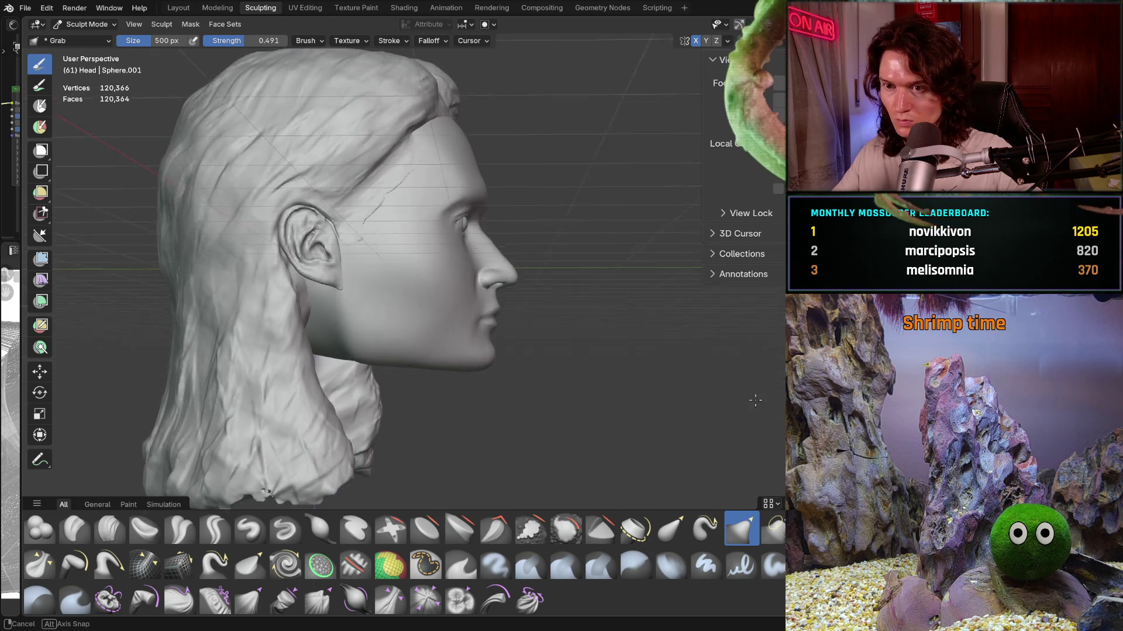
pyautogui.scroll(3, 663, 380)
# Step: Inspect the jaw in close profile and from the front, then adjust the left side of the jaw with Grab
pyautogui.moveTo(652, 401); pyautogui.dragTo(470, 415, button='middle')
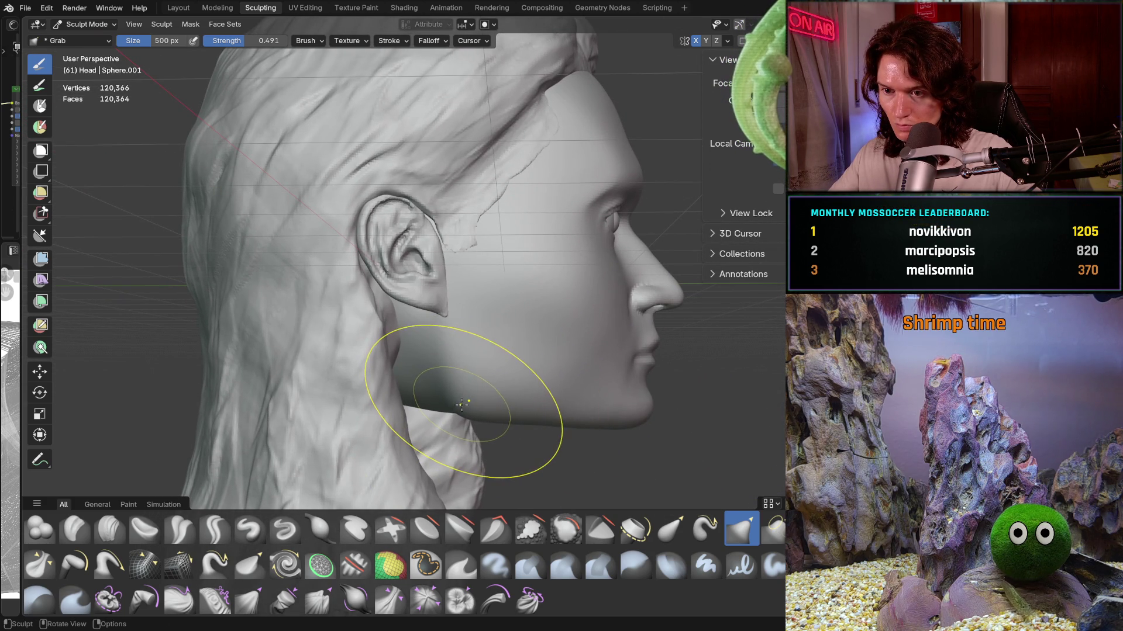
pyautogui.moveTo(463, 406); pyautogui.dragTo(471, 401, button='middle')
pyautogui.scroll(-3, 619, 348)
pyautogui.scroll(3, 527, 413)
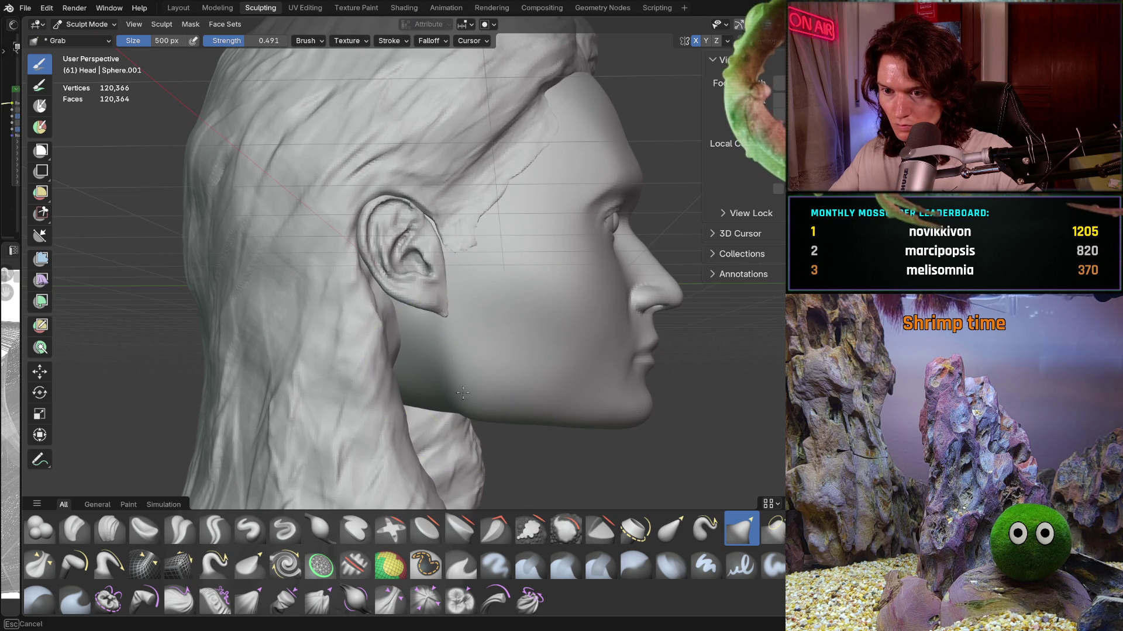
pyautogui.scroll(-3, 526, 368)
pyautogui.moveTo(614, 370); pyautogui.dragTo(478, 375, button='middle')
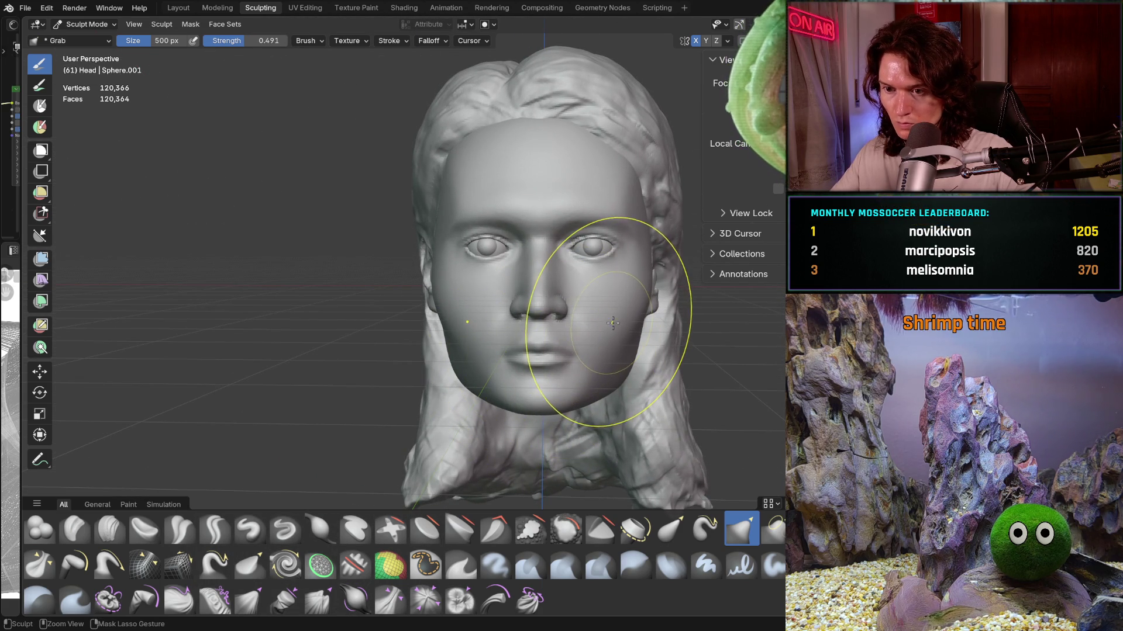
pyautogui.moveTo(586, 367)
pyautogui.mouseDown(button='middle')
pyautogui.moveTo(582, 413)
pyautogui.moveTo(446, 383)
pyautogui.mouseUp(button='middle')
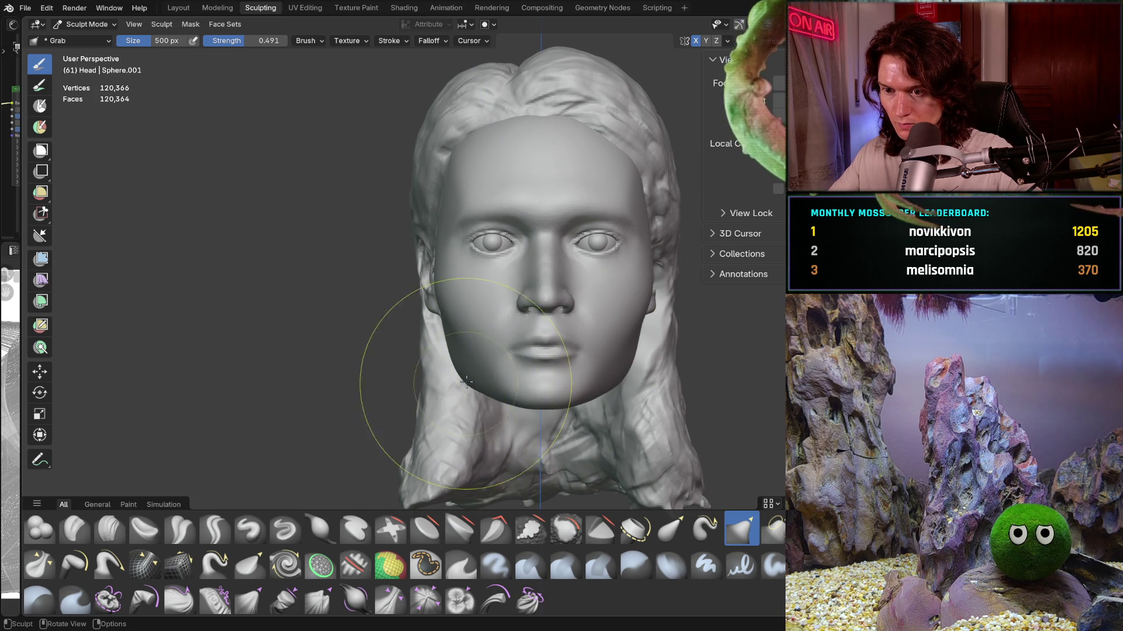
pyautogui.moveTo(463, 390); pyautogui.dragTo(463, 377)
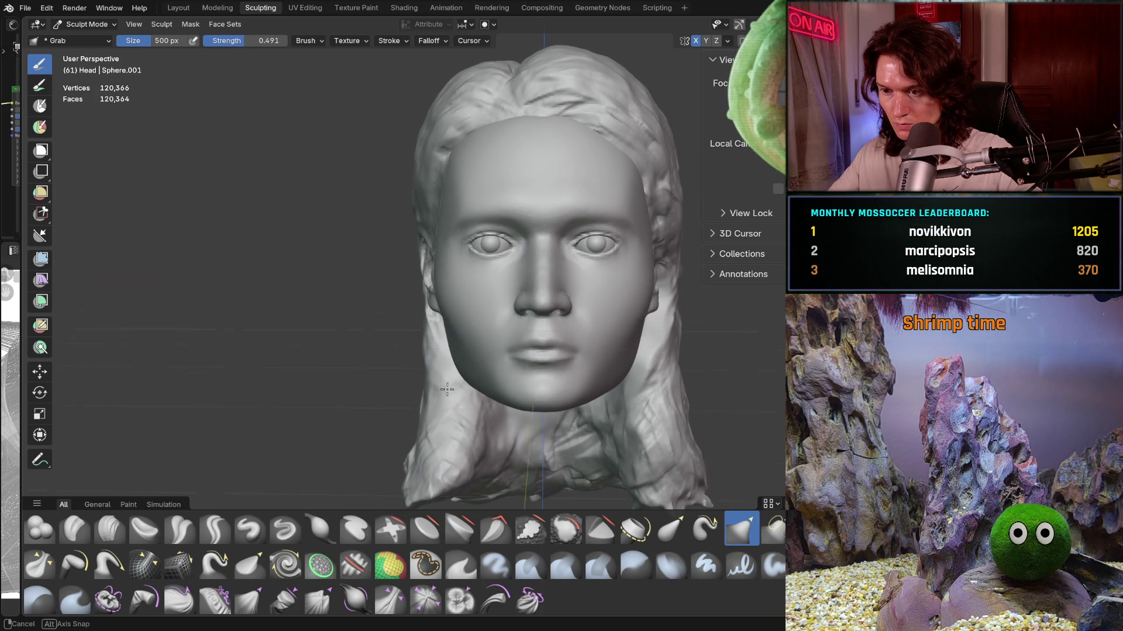
pyautogui.scroll(2, 449, 369)
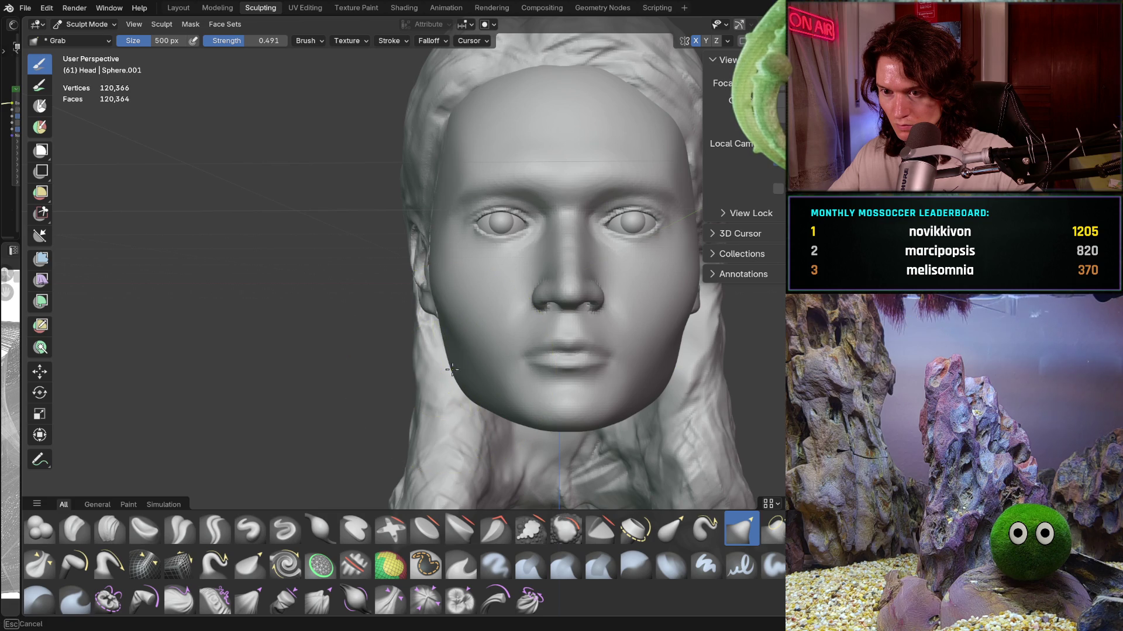
# Step: From a frontal angle, reshape the area between the left eye and the nose with Grab
pyautogui.moveTo(462, 402)
pyautogui.mouseDown(button='middle')
pyautogui.moveTo(608, 409)
pyautogui.moveTo(488, 397)
pyautogui.moveTo(478, 364)
pyautogui.mouseUp(button='middle')
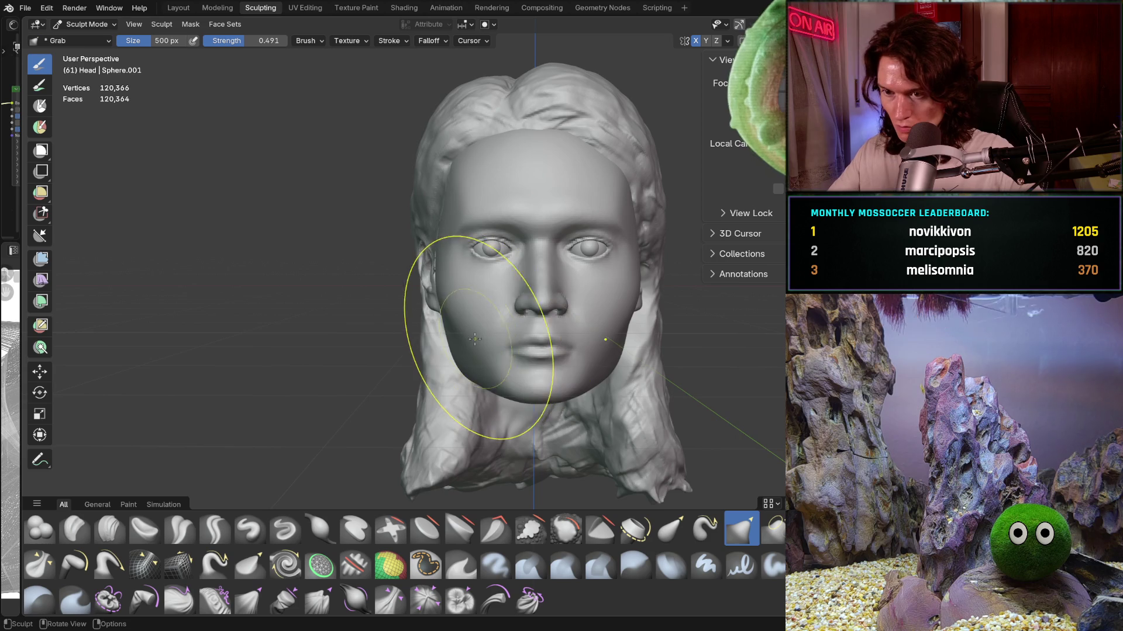
pyautogui.scroll(2, 451, 338)
pyautogui.scroll(2, 431, 325)
pyautogui.moveTo(431, 325); pyautogui.dragTo(439, 356, button='middle')
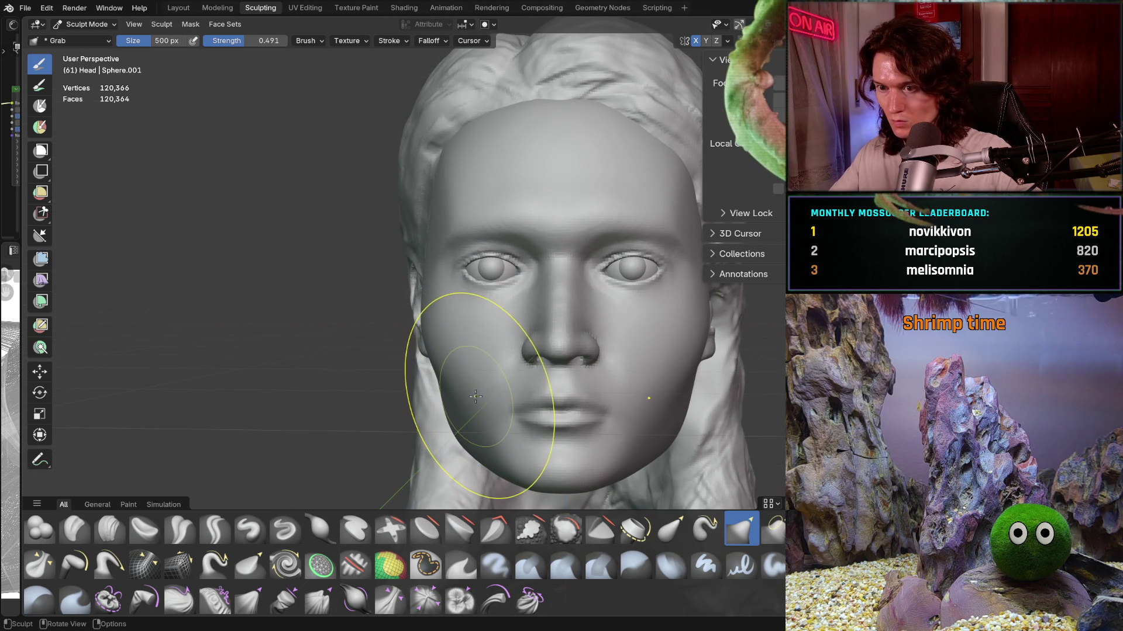
pyautogui.moveTo(506, 394); pyautogui.dragTo(503, 369, button='middle')
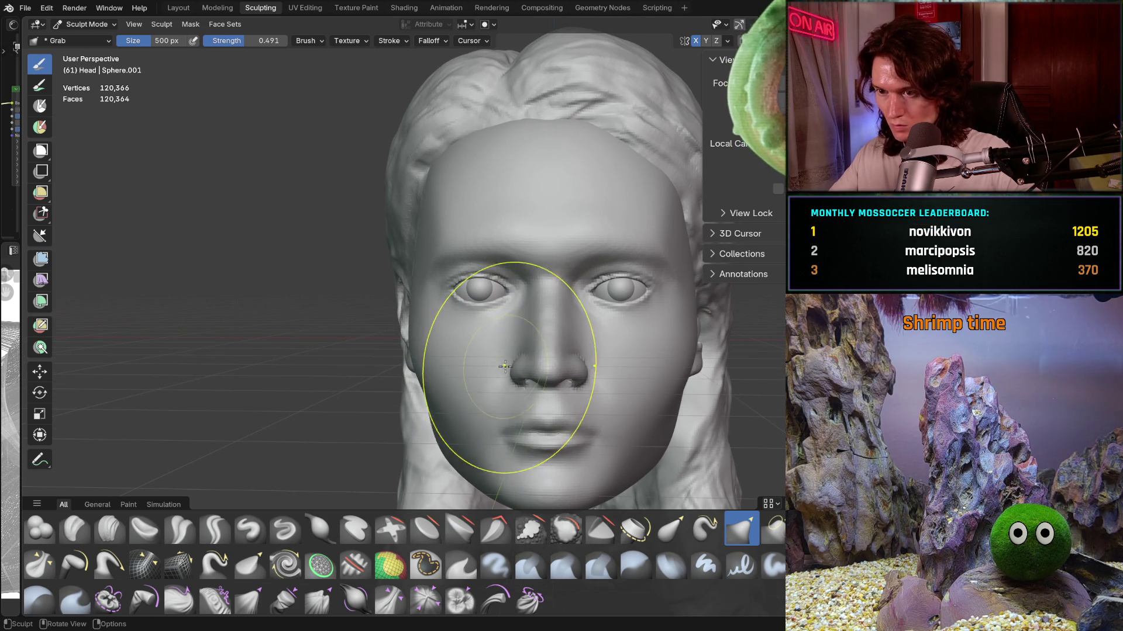
pyautogui.moveTo(479, 290); pyautogui.dragTo(486, 293)
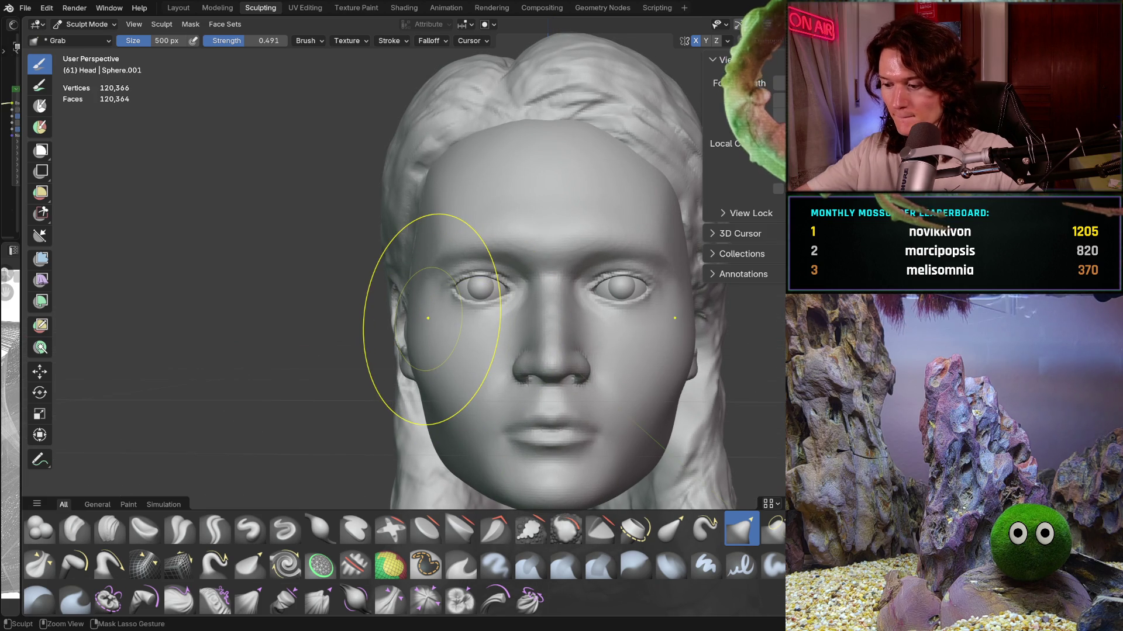
# Step: Check the head in straight front and back orthographic views and frame the eyes and nose
pyautogui.press('ctrl+KP_1')
pyautogui.press('KP_1')
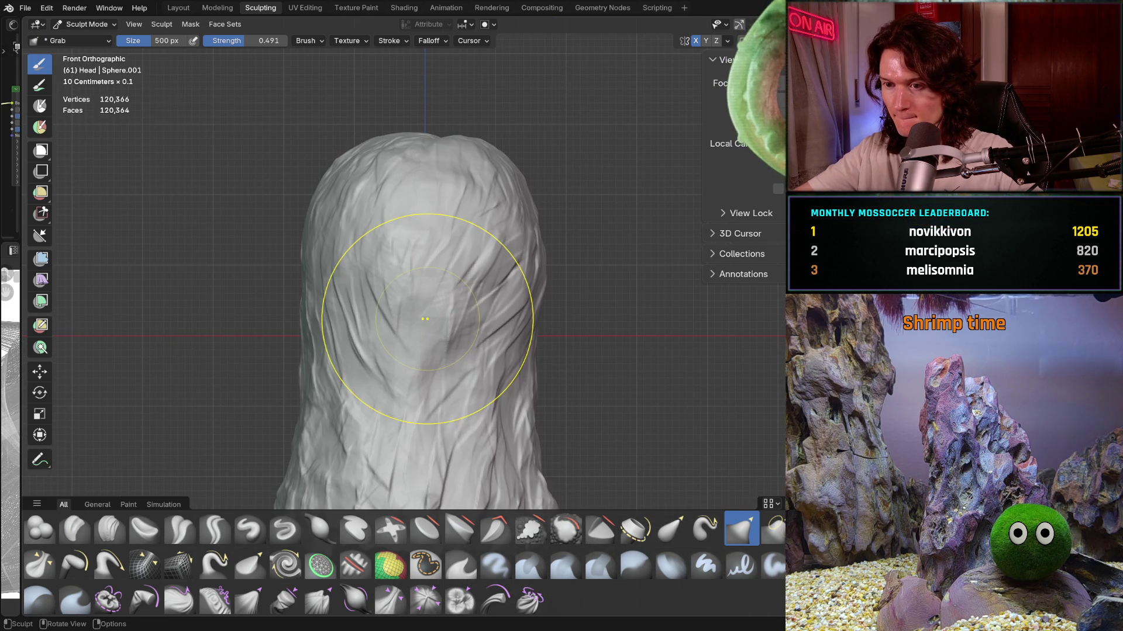
pyautogui.press('ctrl+KP_1')
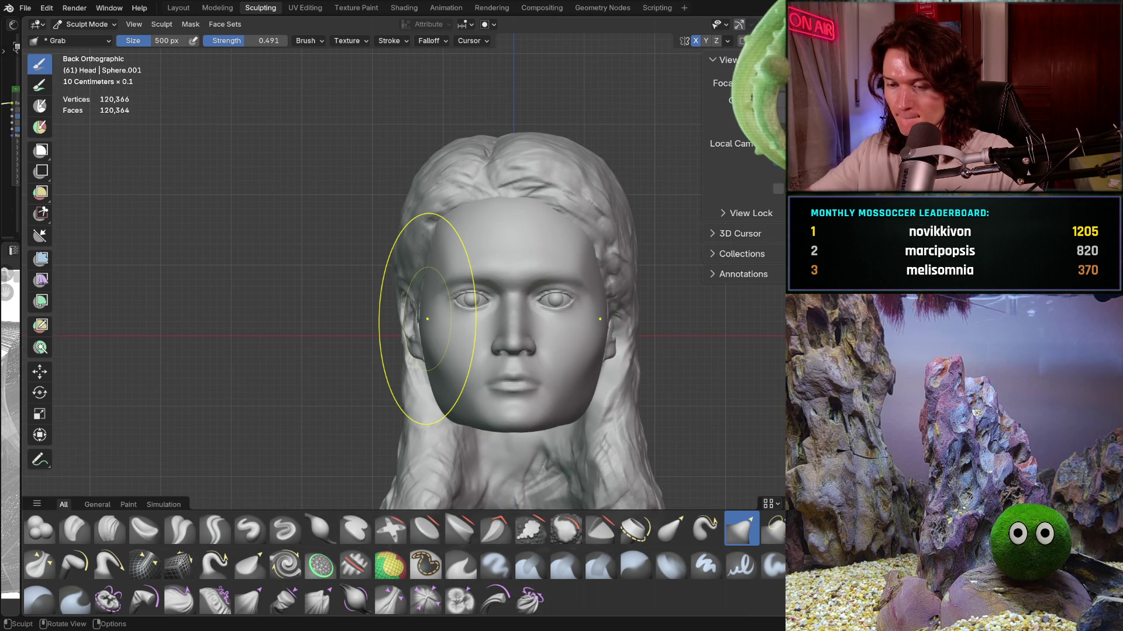
pyautogui.scroll(3, 632, 335)
pyautogui.scroll(3, 576, 338)
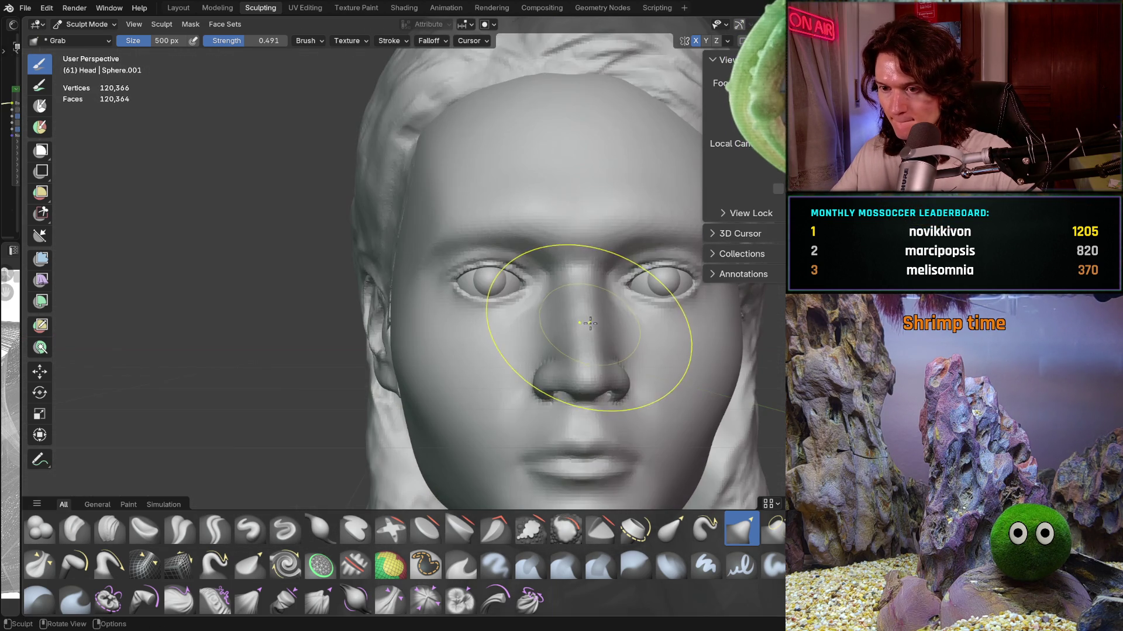
pyautogui.moveTo(581, 445)
pyautogui.keyDown('shift'); pyautogui.mouseDown(button='middle')
pyautogui.moveTo(580, 322)
pyautogui.moveTo(551, 301)
pyautogui.mouseUp(button='middle'); pyautogui.keyUp('shift')
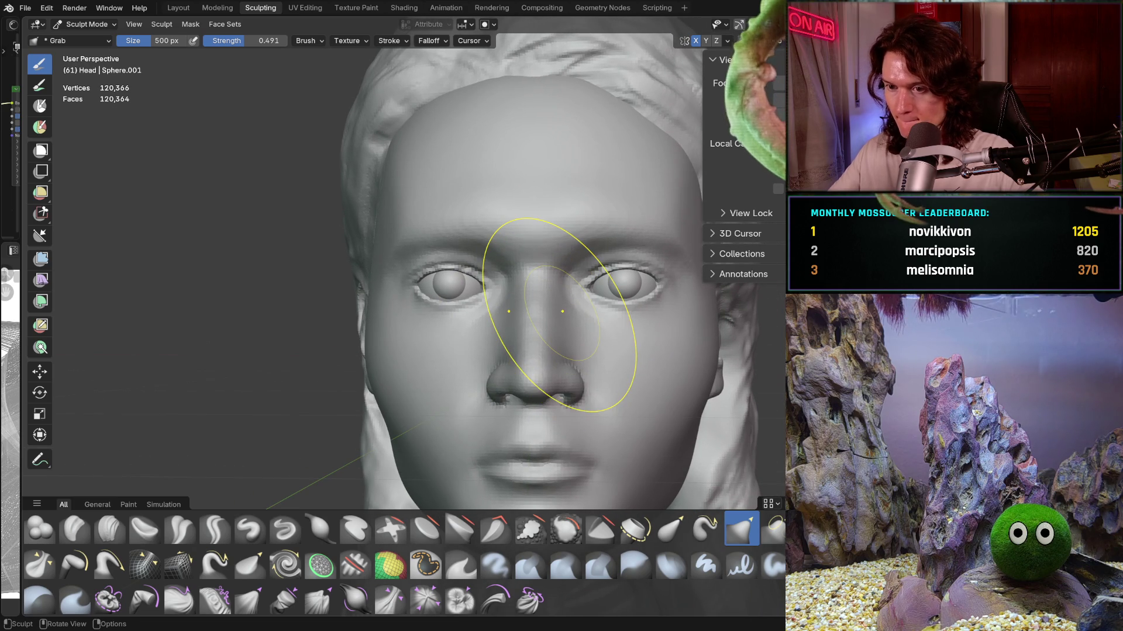
# Step: Settle the close-up on the eyes, show the Symmetry options and enlarge the brush to 600 px
pyautogui.moveTo(401, 237); pyautogui.dragTo(462, 344, button='middle')
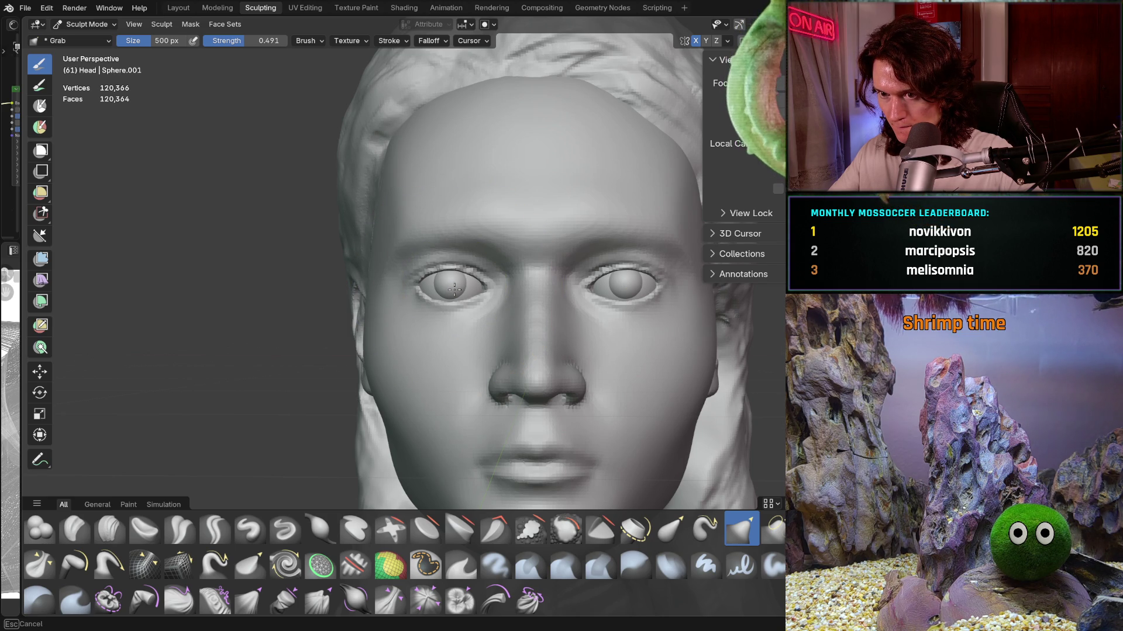
pyautogui.moveTo(455, 289); pyautogui.dragTo(463, 318)
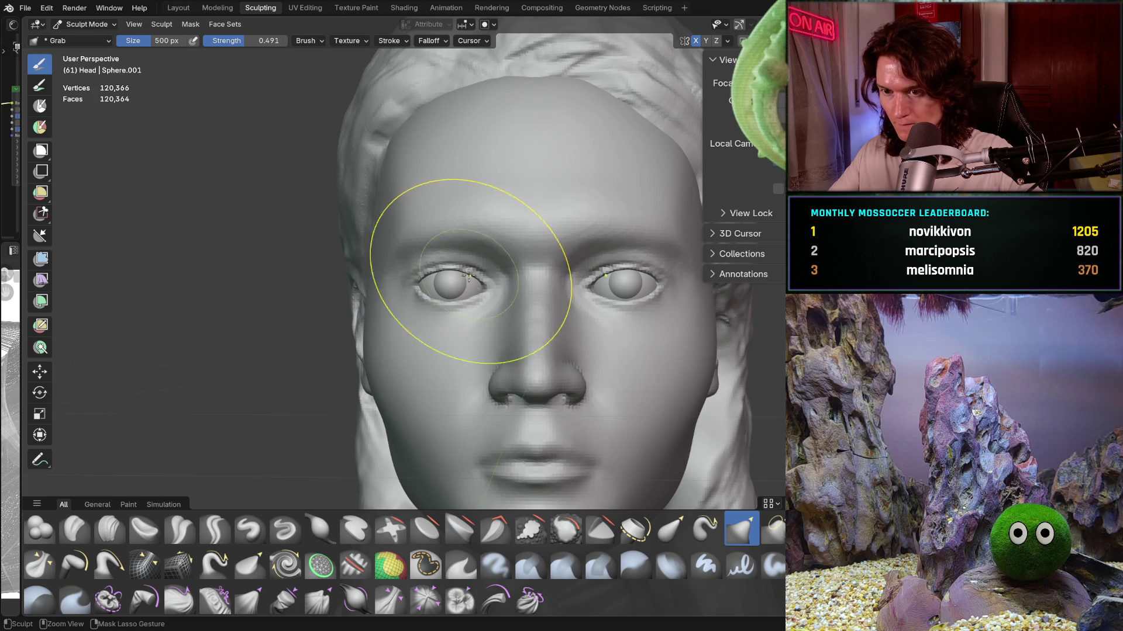
pyautogui.click(728, 40)
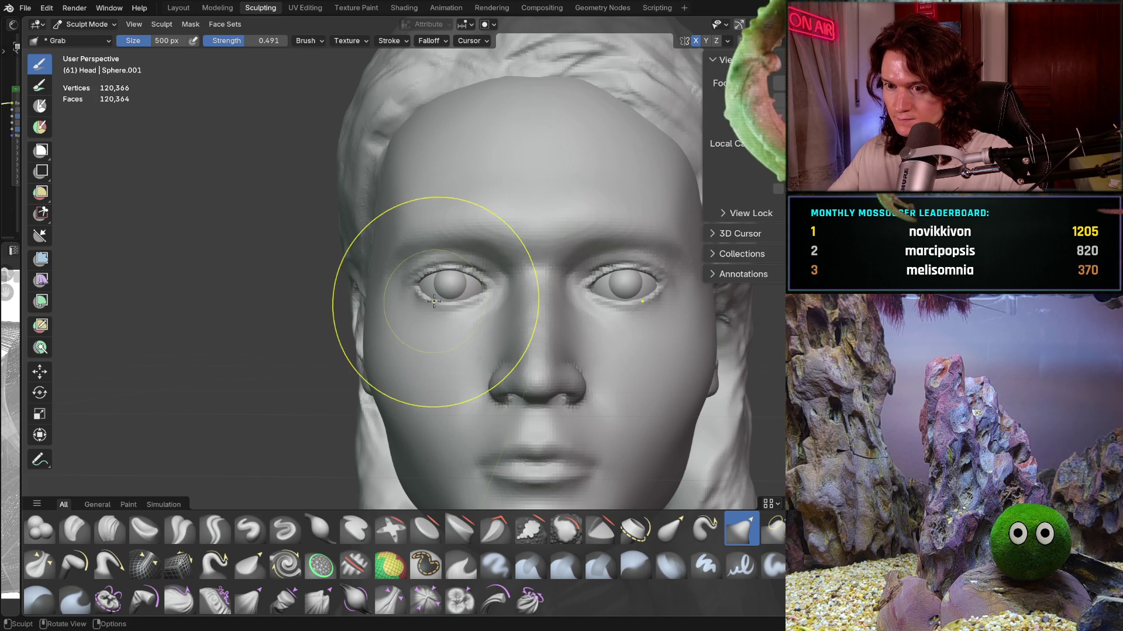
pyautogui.press('f')
pyautogui.click(576, 282)
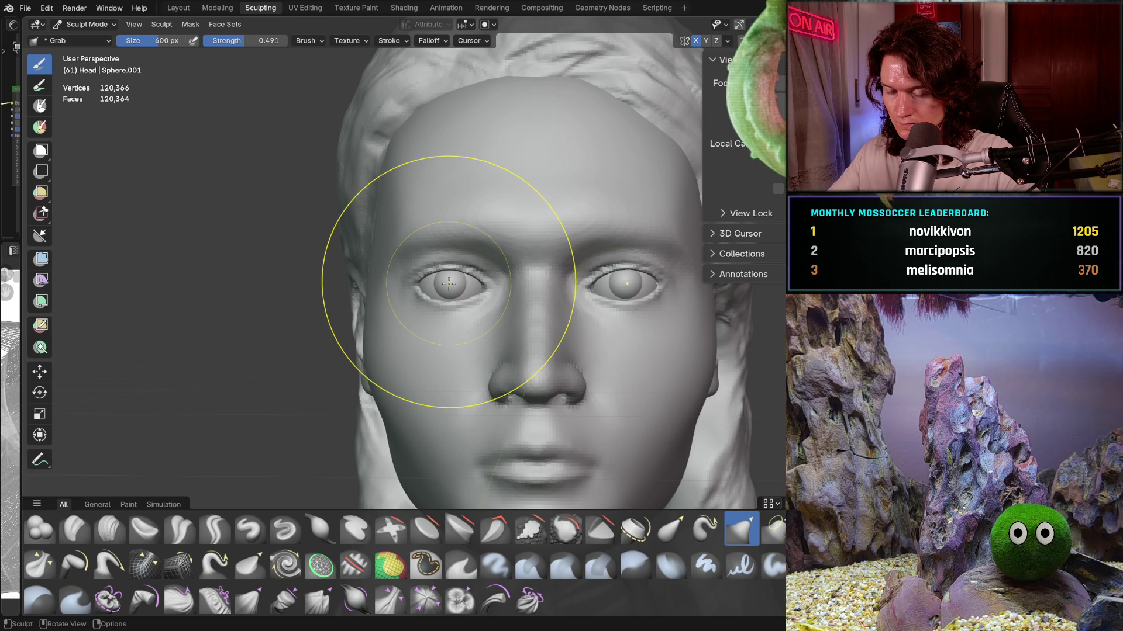
pyautogui.moveTo(448, 283); pyautogui.dragTo(449, 283)
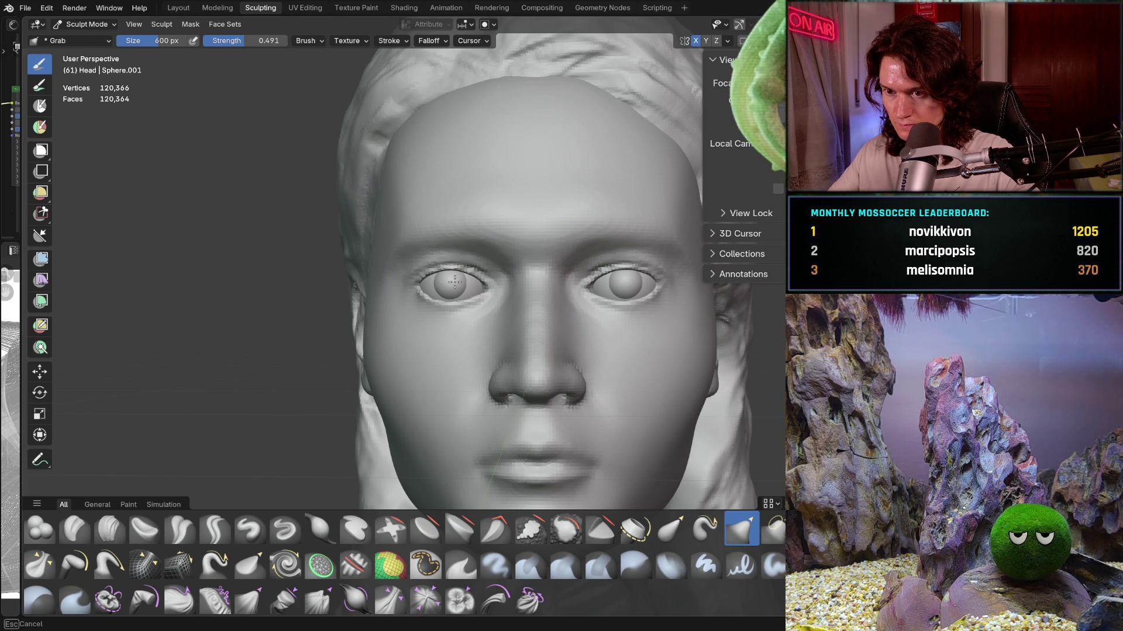
pyautogui.moveTo(456, 281); pyautogui.dragTo(446, 281)
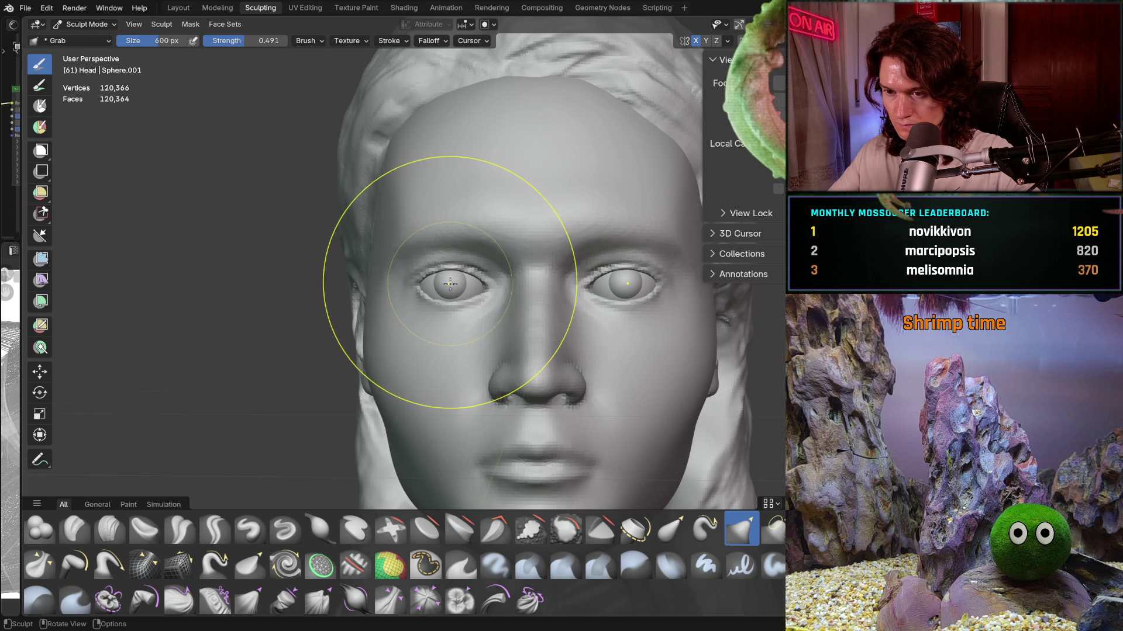
pyautogui.moveTo(447, 280); pyautogui.dragTo(501, 276)
pyautogui.scroll(-5, 470, 364)
pyautogui.moveTo(469, 365); pyautogui.dragTo(483, 394, button='middle')
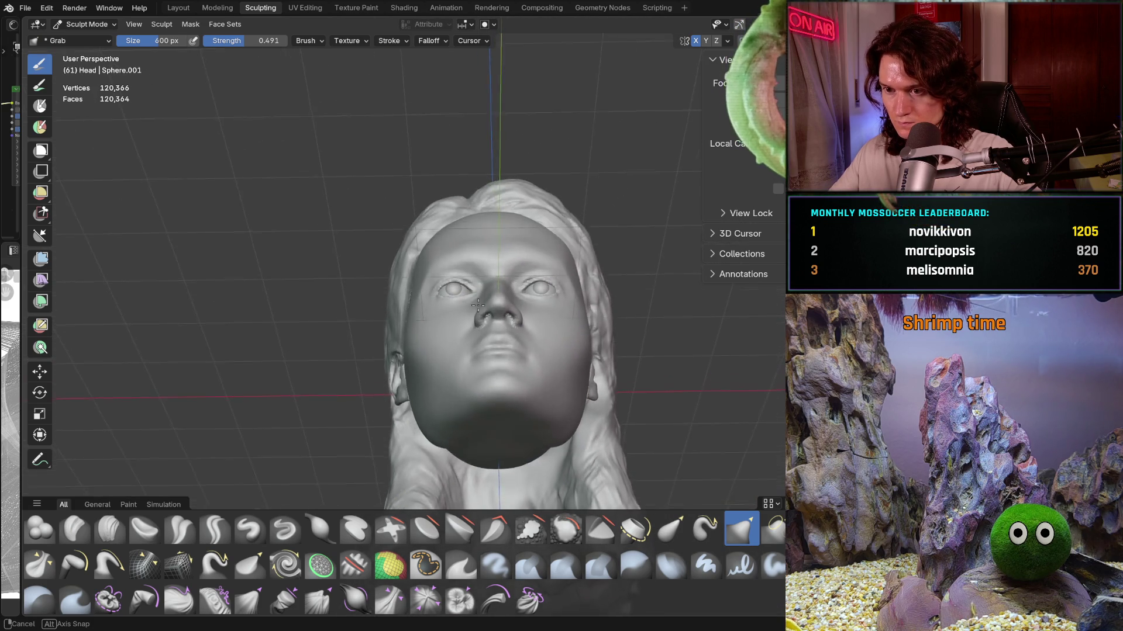
pyautogui.moveTo(483, 394); pyautogui.dragTo(476, 401, button='middle')
pyautogui.scroll(5, 492, 312)
pyautogui.moveTo(492, 311)
pyautogui.mouseDown(button='middle')
pyautogui.moveTo(512, 391)
pyautogui.moveTo(502, 351)
pyautogui.moveTo(494, 370)
pyautogui.mouseUp(button='middle')
pyautogui.scroll(-8, 497, 351)
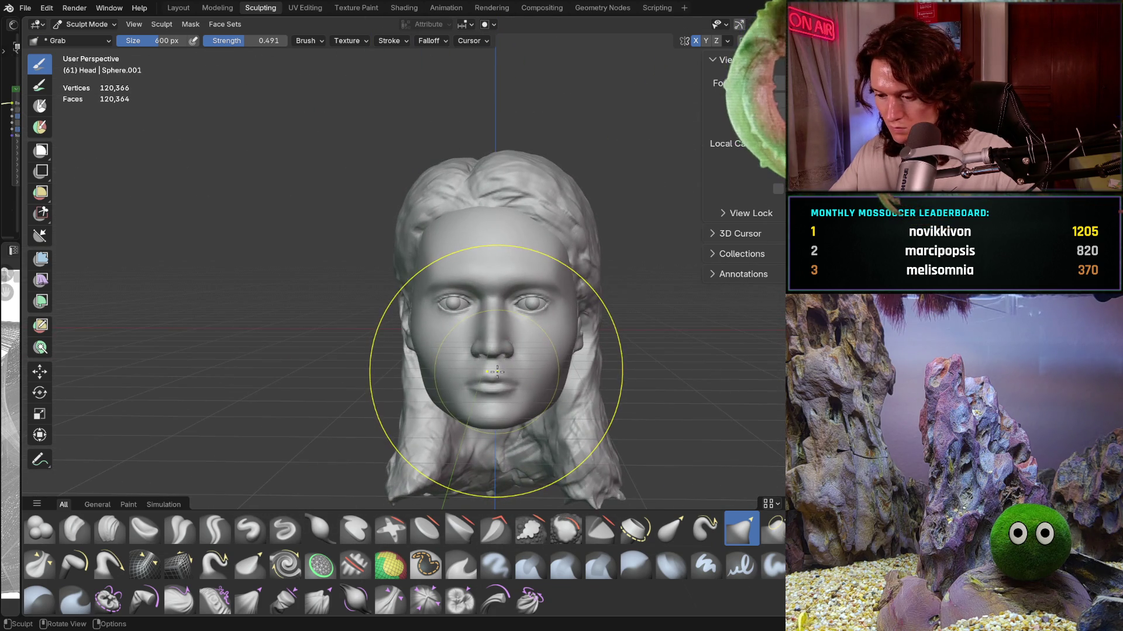
pyautogui.moveTo(518, 360)
pyautogui.mouseDown(button='middle')
pyautogui.moveTo(515, 372)
pyautogui.moveTo(504, 325)
pyautogui.mouseUp(button='middle')
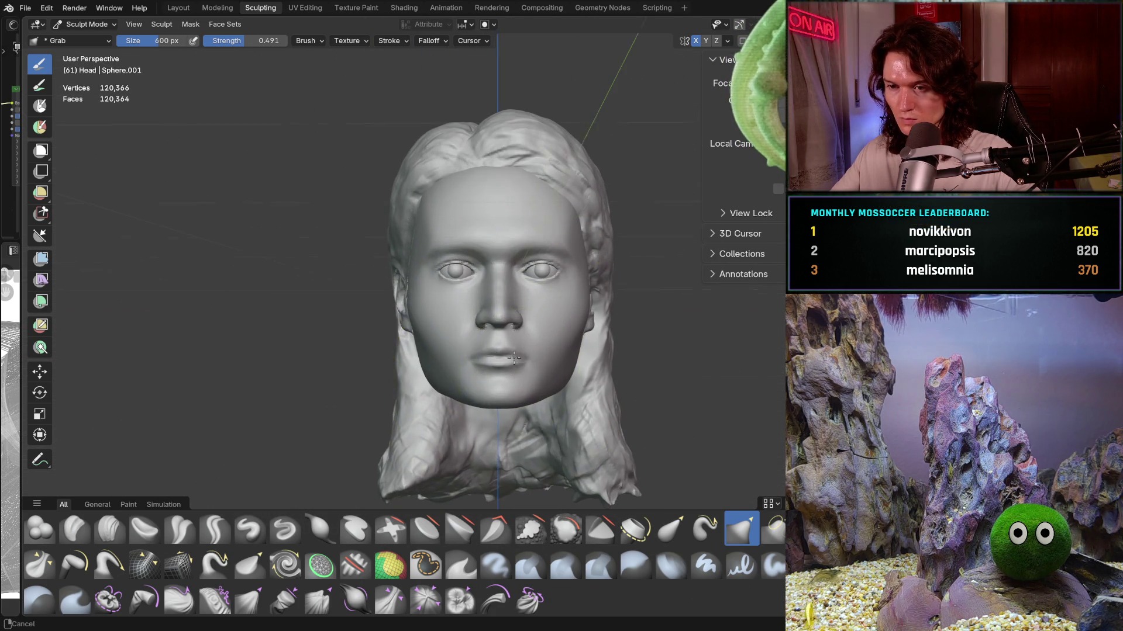
pyautogui.moveTo(640, 195); pyautogui.dragTo(753, 258, button='middle')
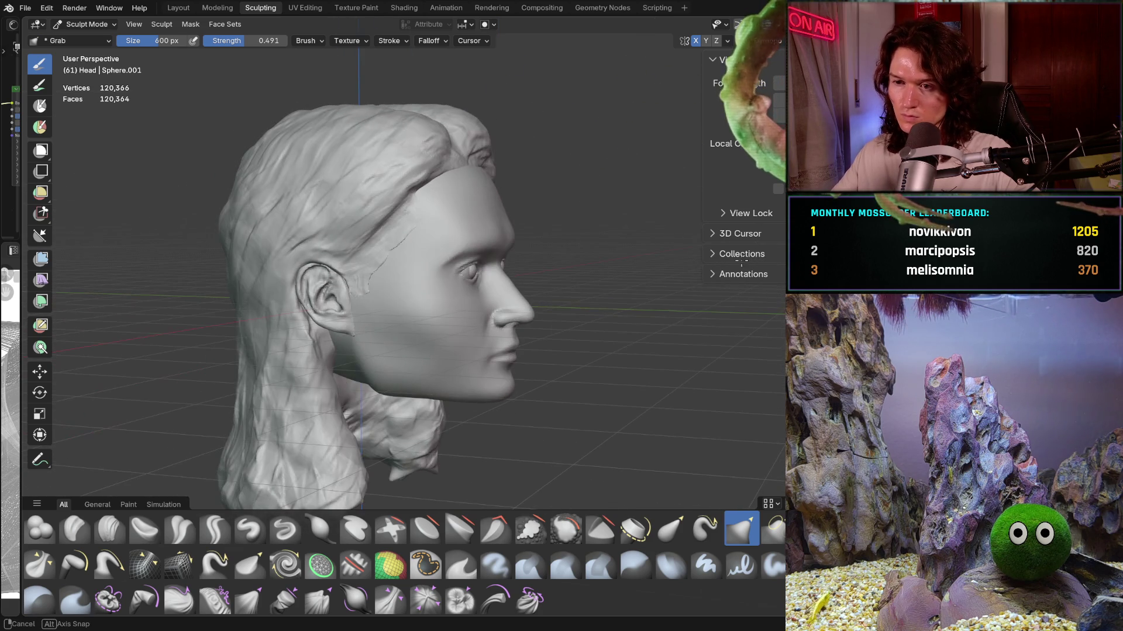
pyautogui.moveTo(754, 258)
pyautogui.mouseDown(button='middle')
pyautogui.moveTo(494, 306)
pyautogui.moveTo(503, 319)
pyautogui.moveTo(489, 426)
pyautogui.moveTo(491, 361)
pyautogui.mouseUp(button='middle')
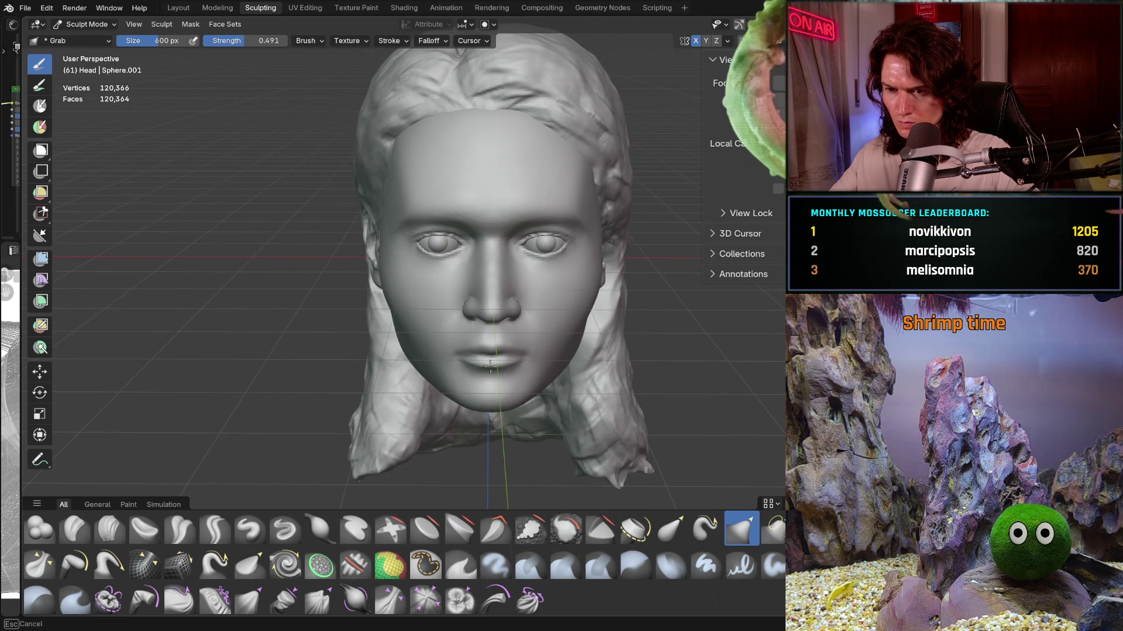
pyautogui.press('ctrl')
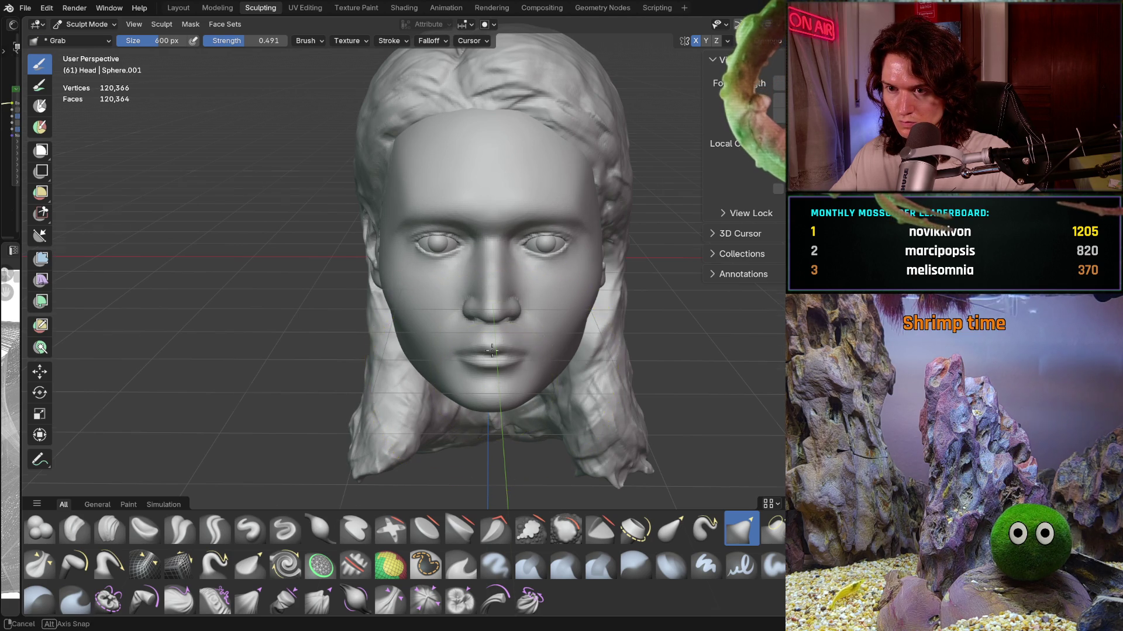
pyautogui.moveTo(481, 360); pyautogui.dragTo(465, 331, button='middle')
pyautogui.scroll(3, 465, 330)
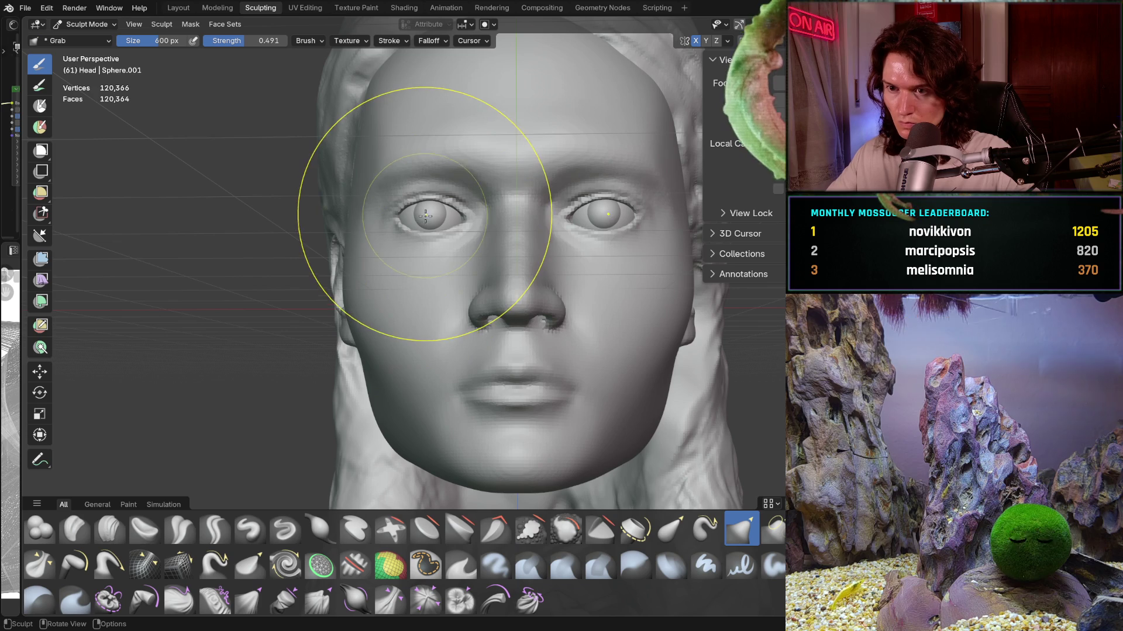
# Step: Set the Grab brush to 320 px at full 1.0 strength
pyautogui.press('f')
pyautogui.click(373, 240)
pyautogui.hotkey('shift', 'f')
pyautogui.click(414, 225)
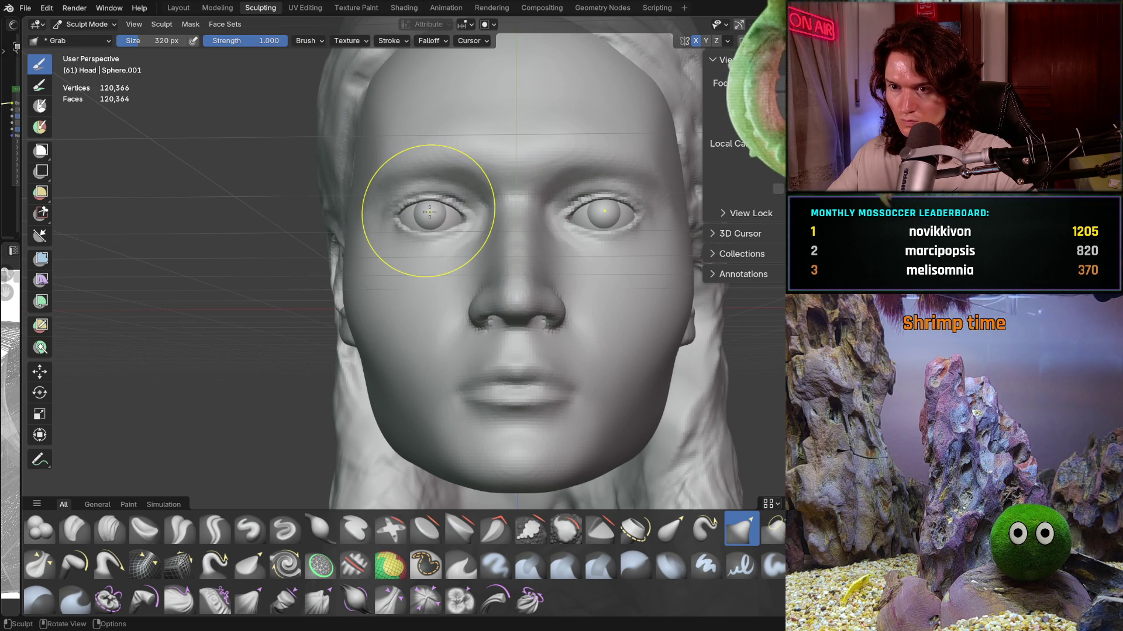
# Step: Reshape the skin around the left eye, then bring up the interaction mode list
pyautogui.moveTo(428, 211); pyautogui.dragTo(431, 211)
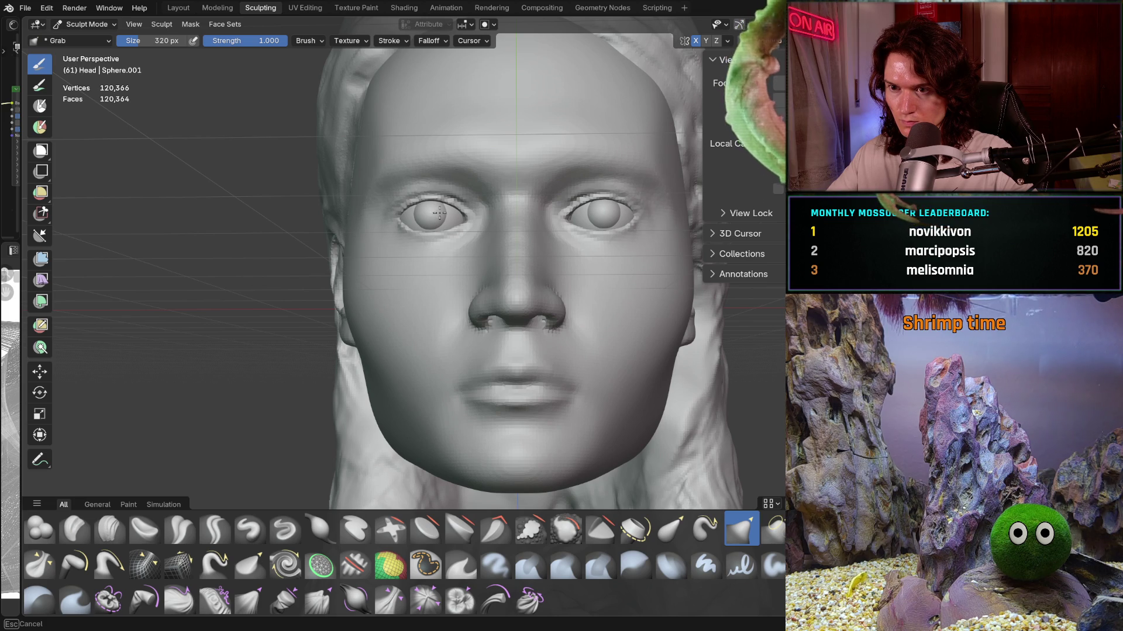
pyautogui.moveTo(440, 211); pyautogui.dragTo(439, 225)
pyautogui.moveTo(463, 276)
pyautogui.mouseDown(button='middle')
pyautogui.moveTo(451, 282)
pyautogui.moveTo(454, 298)
pyautogui.mouseUp(button='middle')
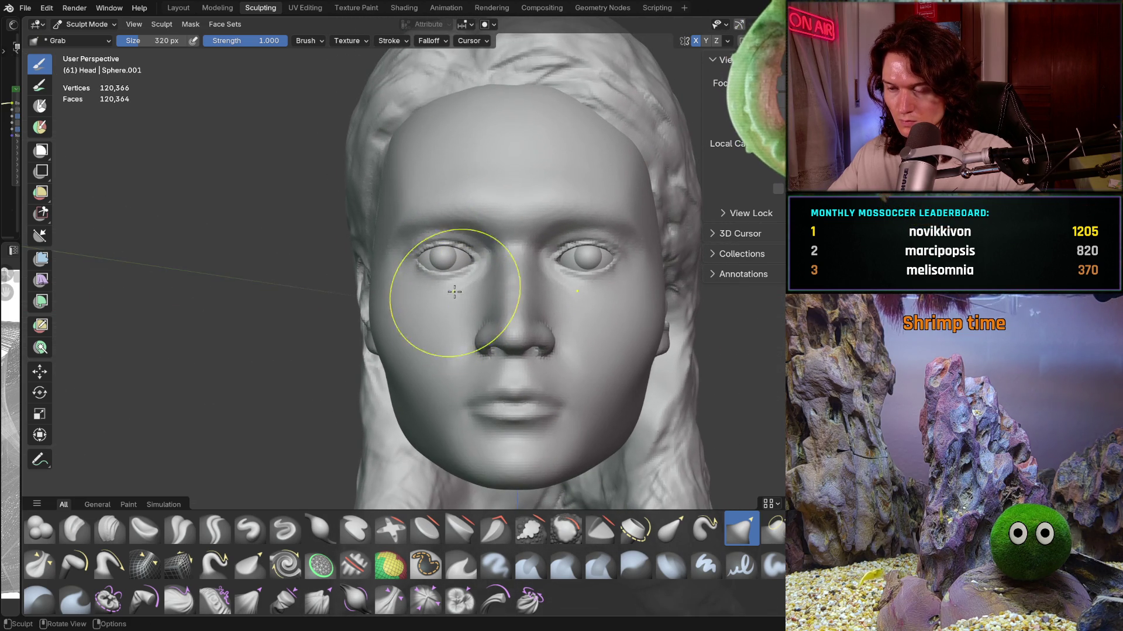
pyautogui.click(86, 24)
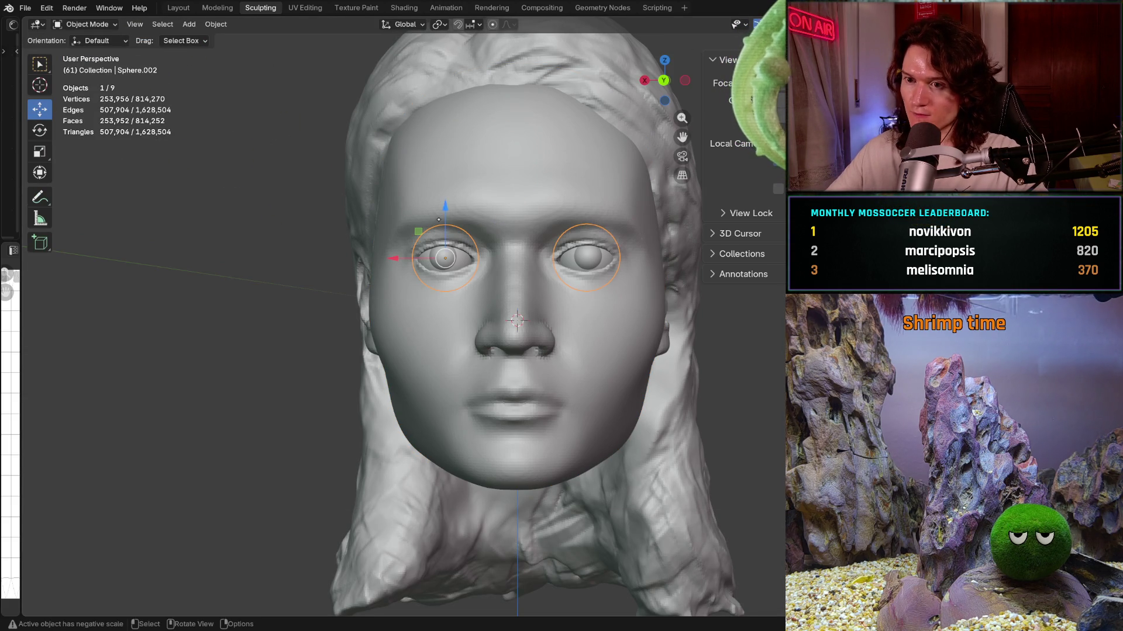
pyautogui.scroll(3, 452, 207)
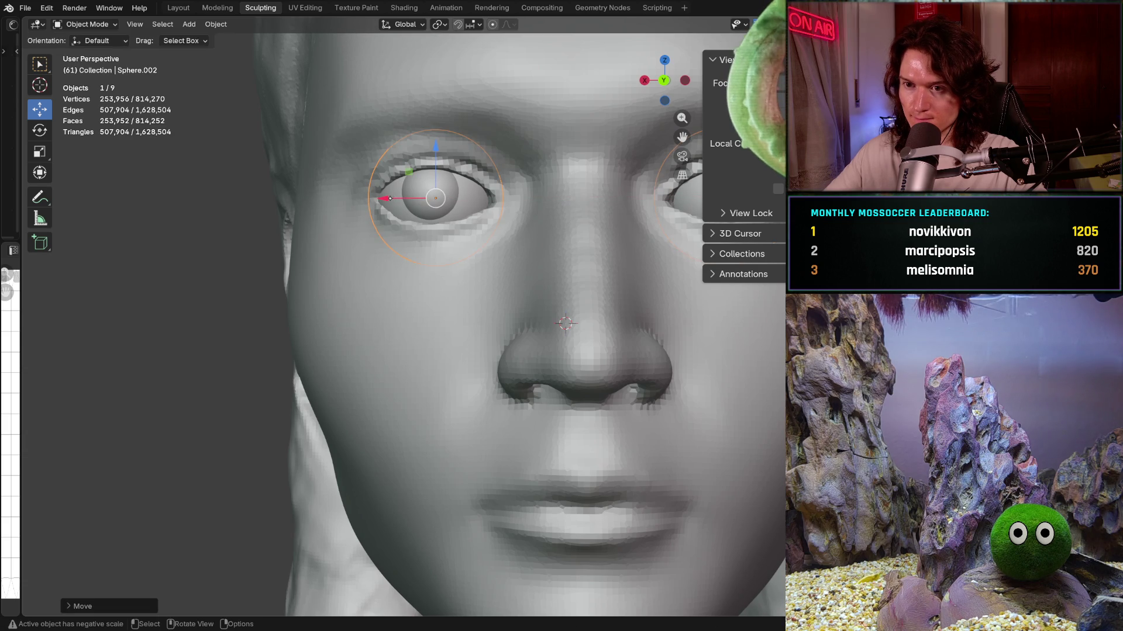
# Step: In Object Mode, nudge the left eyeball sideways along X within its socket and view it from above
pyautogui.moveTo(384, 199); pyautogui.dragTo(402, 199)
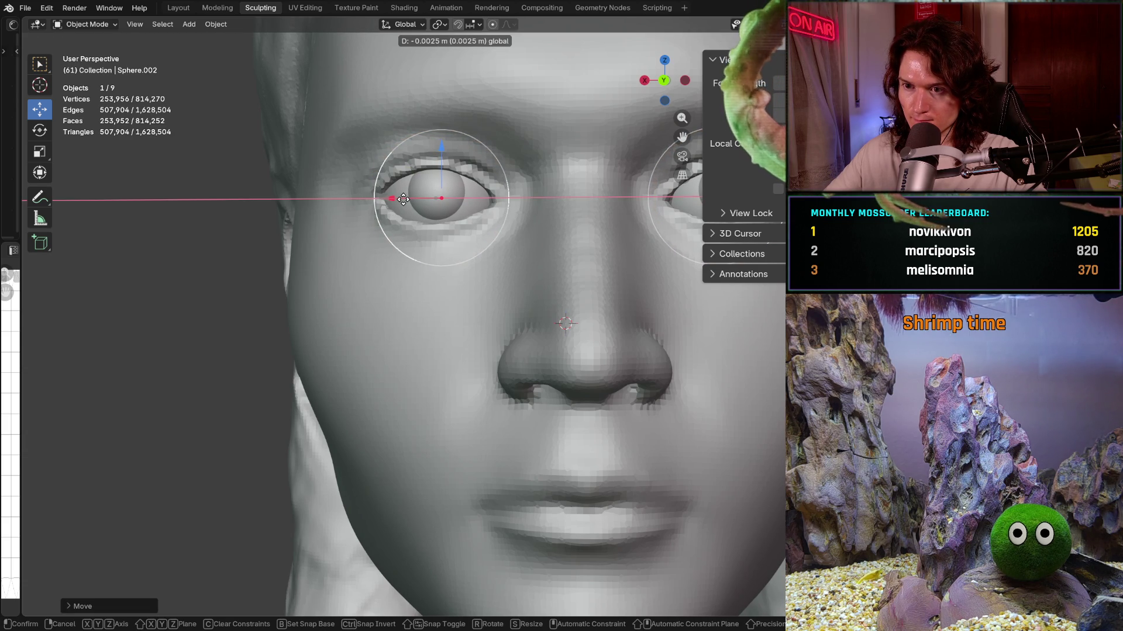
pyautogui.moveTo(403, 198); pyautogui.dragTo(402, 199)
pyautogui.moveTo(403, 199)
pyautogui.mouseDown(button='middle')
pyautogui.moveTo(407, 289)
pyautogui.moveTo(420, 268)
pyautogui.mouseUp(button='middle')
pyautogui.scroll(-5, 419, 268)
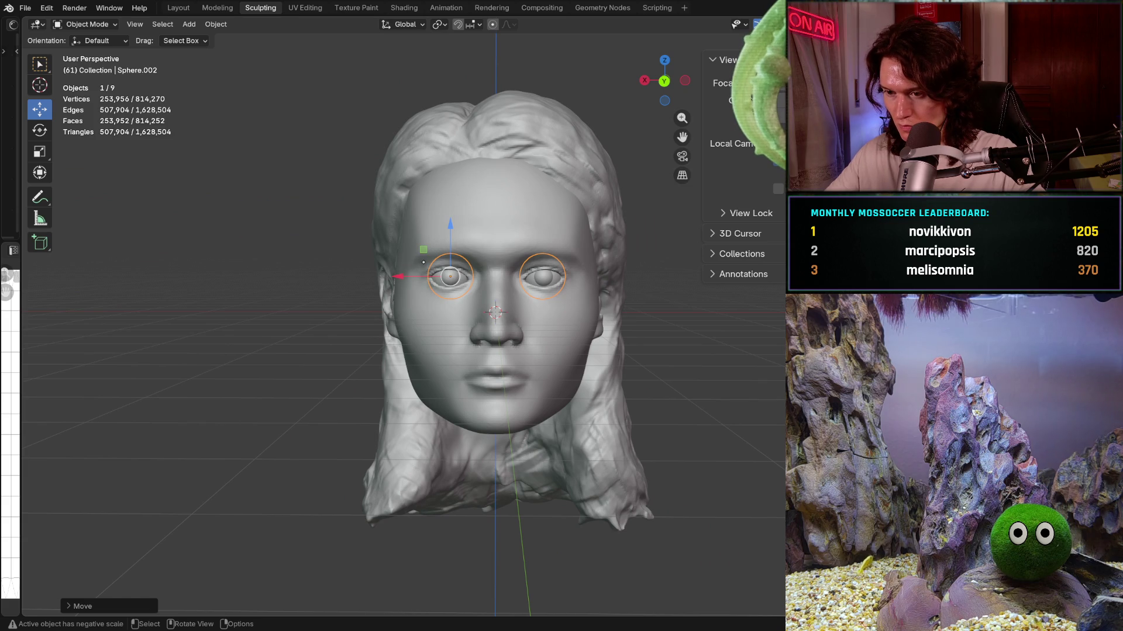
pyautogui.scroll(5, 427, 277)
pyautogui.moveTo(422, 221); pyautogui.dragTo(419, 278, button='middle')
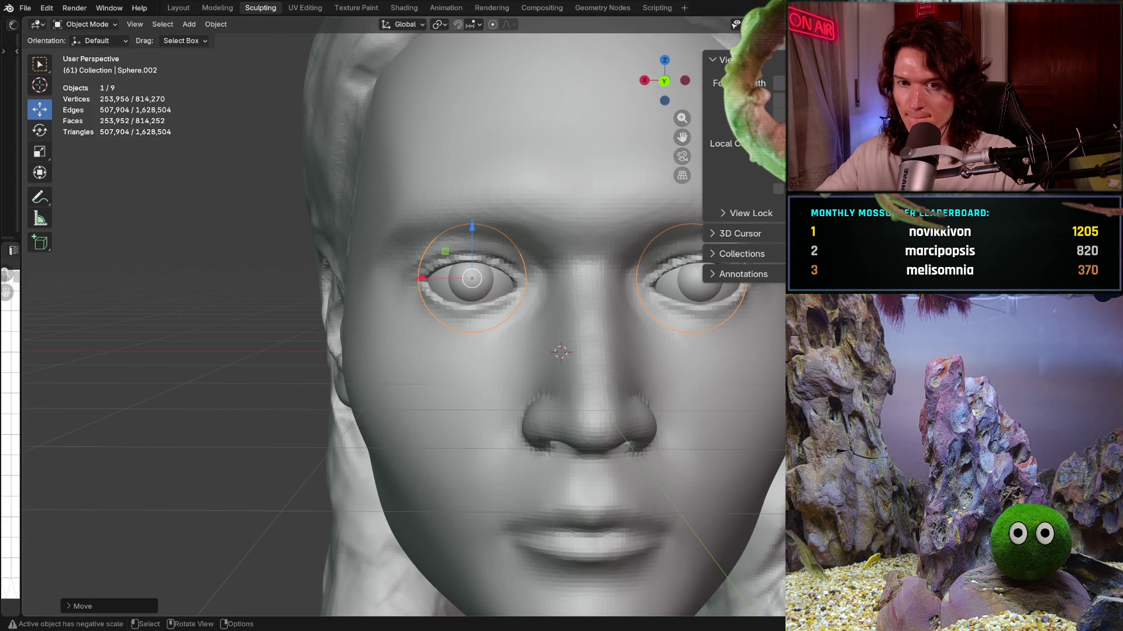
# Step: Switch to the Scale tool and begin shrinking the eyeball
pyautogui.hotkey('shift', 'space')
pyautogui.press('s')
pyautogui.scroll(3, 422, 263)
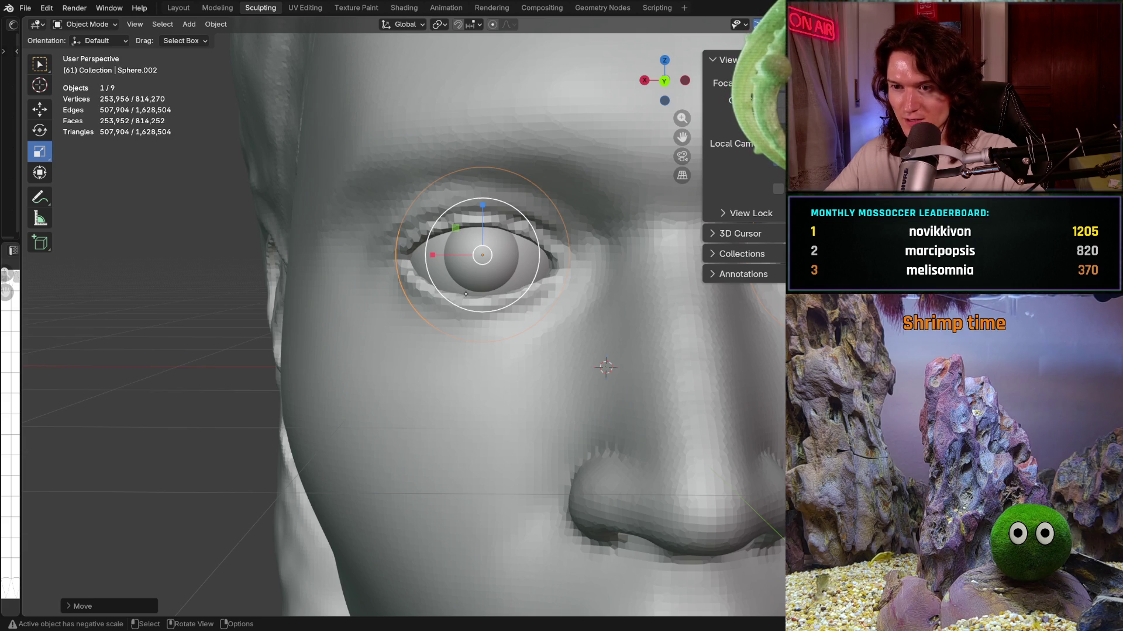
pyautogui.press('s')
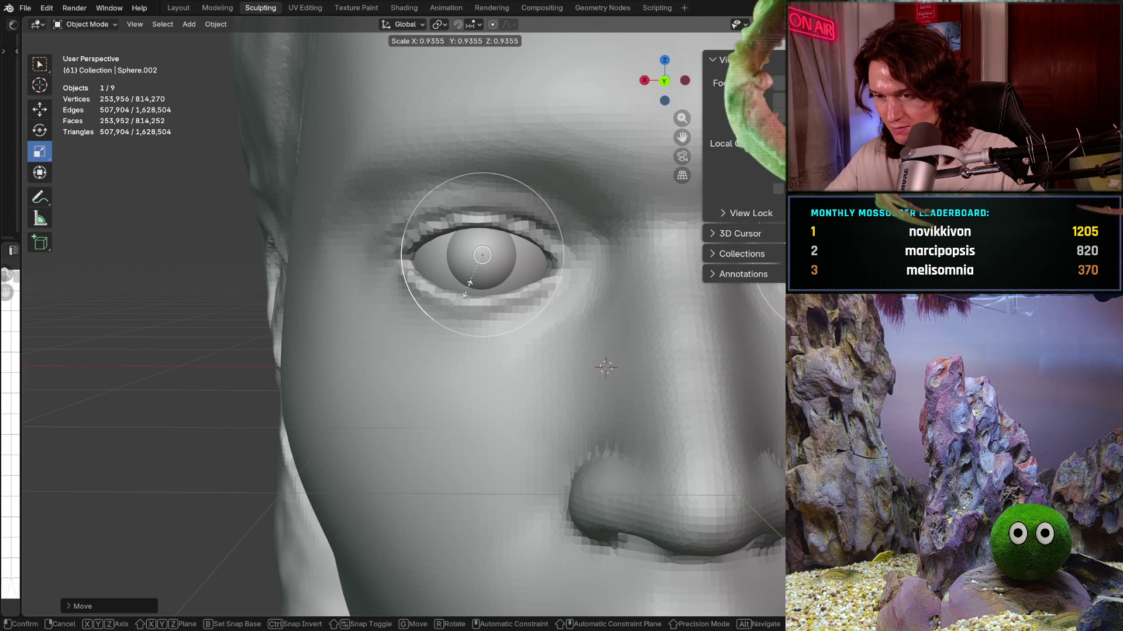
# Step: Confirm the eyeball scale of about 0.935, then lower it slightly along Z in its socket
pyautogui.click(471, 280)
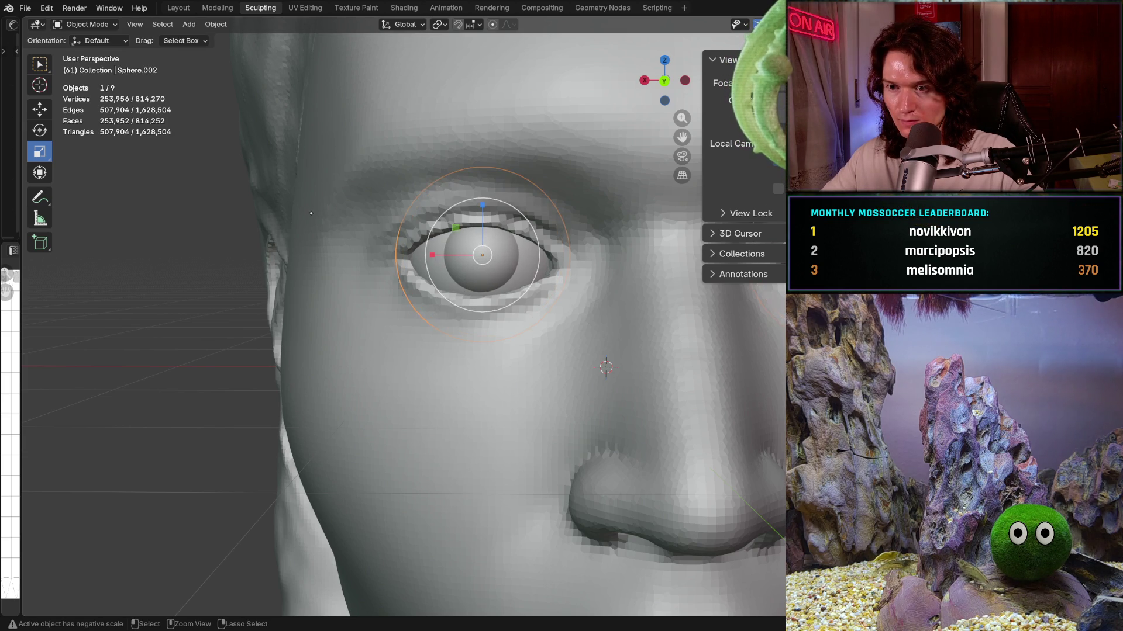
pyautogui.hotkey('ctrl', 'z')
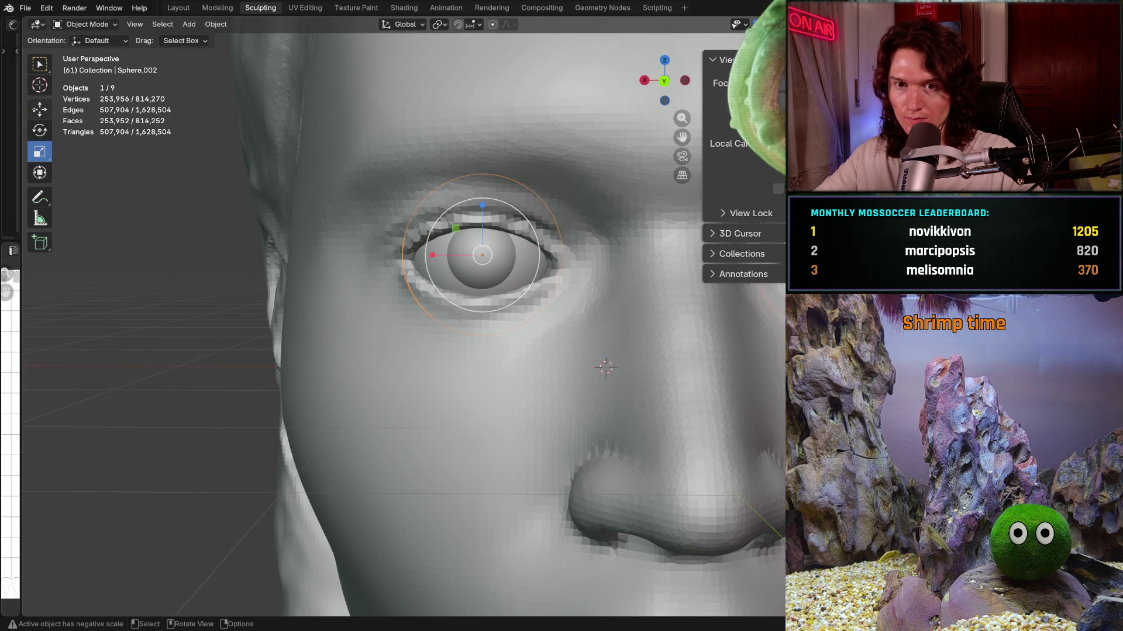
pyautogui.hotkey('shift', 'space')
pyautogui.press('g')
pyautogui.moveTo(481, 207); pyautogui.dragTo(481, 219)
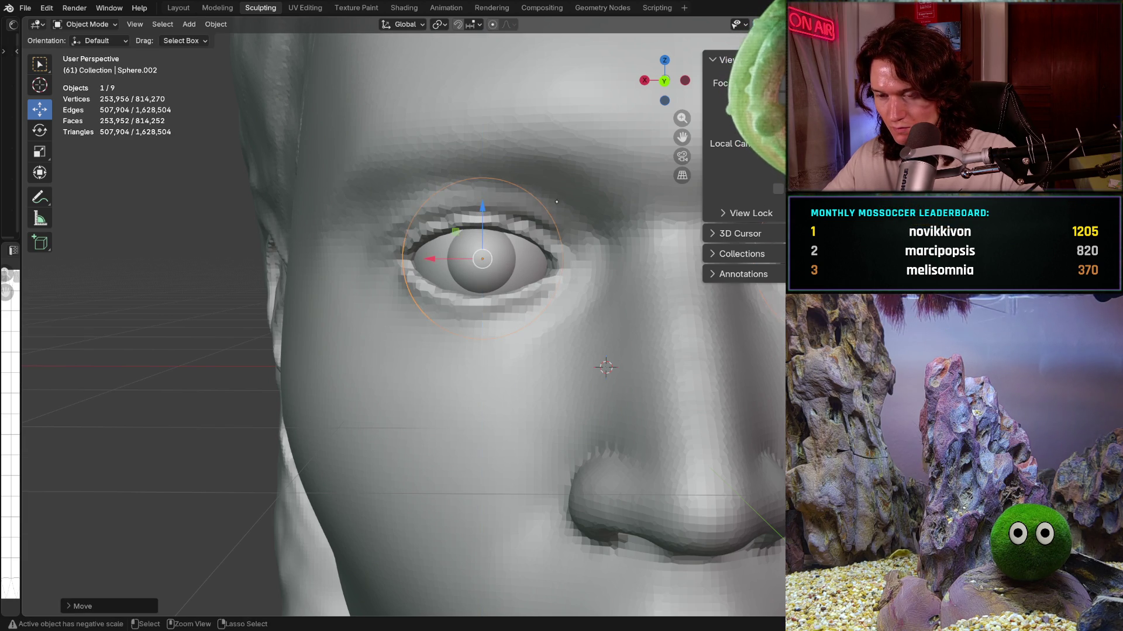
pyautogui.scroll(-10, 482, 219)
pyautogui.moveTo(679, 287)
pyautogui.mouseDown(button='middle')
pyautogui.moveTo(630, 297)
pyautogui.moveTo(655, 233)
pyautogui.mouseUp(button='middle')
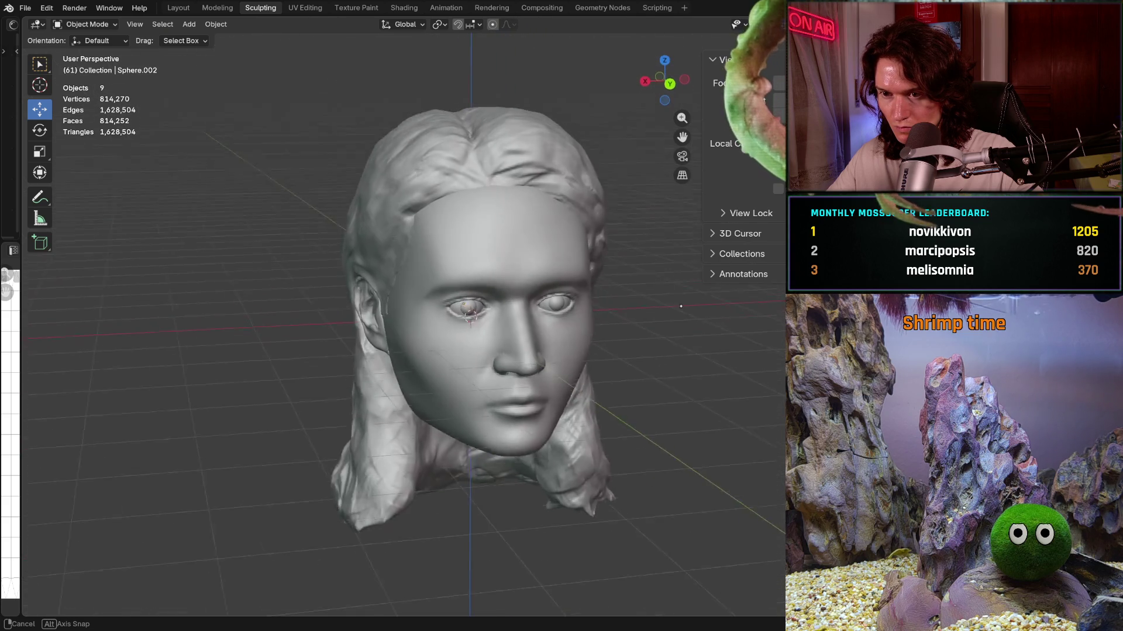
# Step: Select the eyeball again and check its placement in a straight orthographic view, then orbit back out
pyautogui.moveTo(655, 233); pyautogui.dragTo(645, 293, button='middle')
pyautogui.hotkey('ctrl', 'z')
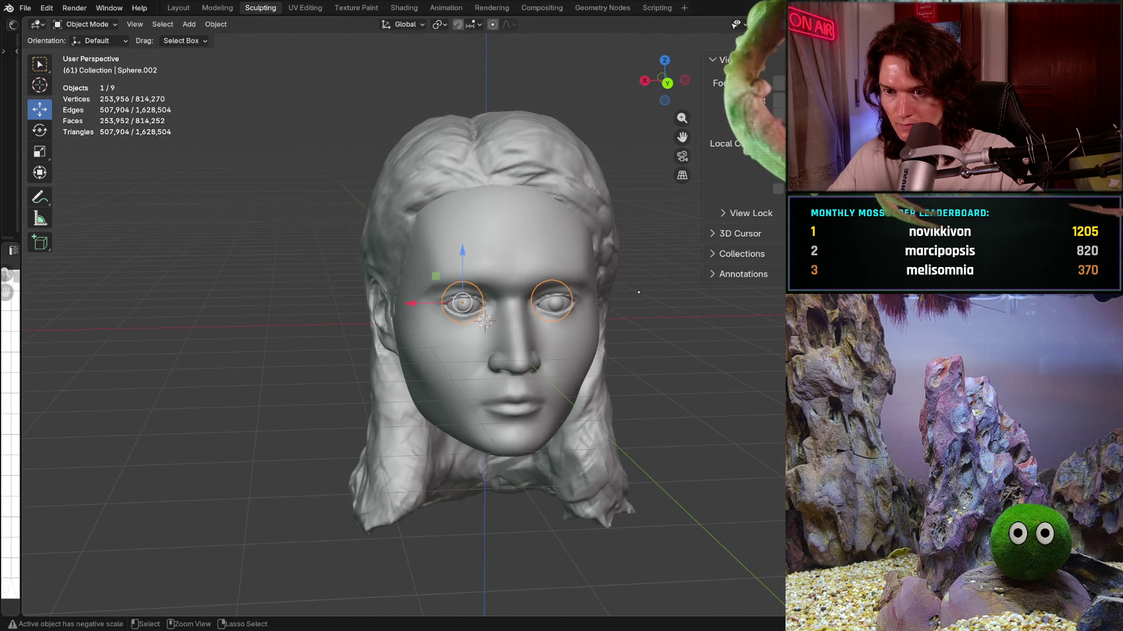
pyautogui.scroll(1, 636, 294)
pyautogui.scroll(1, 636, 293)
pyautogui.scroll(2, 636, 293)
pyautogui.click(664, 81)
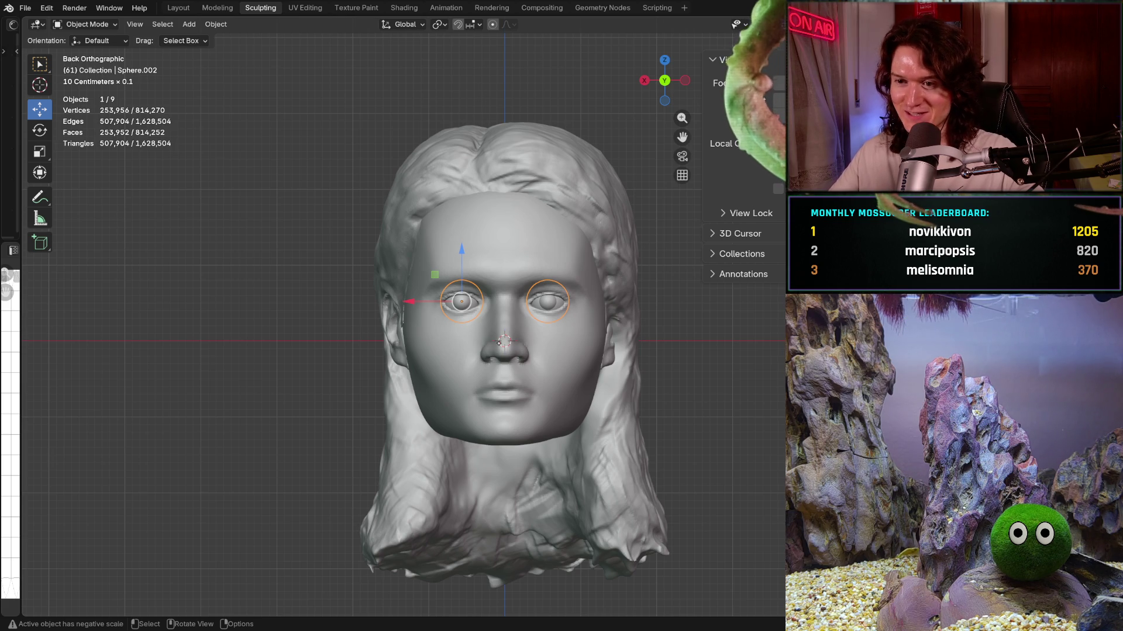
pyautogui.scroll(2, 503, 341)
pyautogui.scroll(2, 502, 341)
pyautogui.scroll(2, 503, 340)
pyautogui.moveTo(503, 340)
pyautogui.mouseDown(button='middle')
pyautogui.moveTo(526, 283)
pyautogui.moveTo(518, 294)
pyautogui.mouseUp(button='middle')
pyautogui.scroll(-4, 517, 294)
pyautogui.scroll(-2, 505, 306)
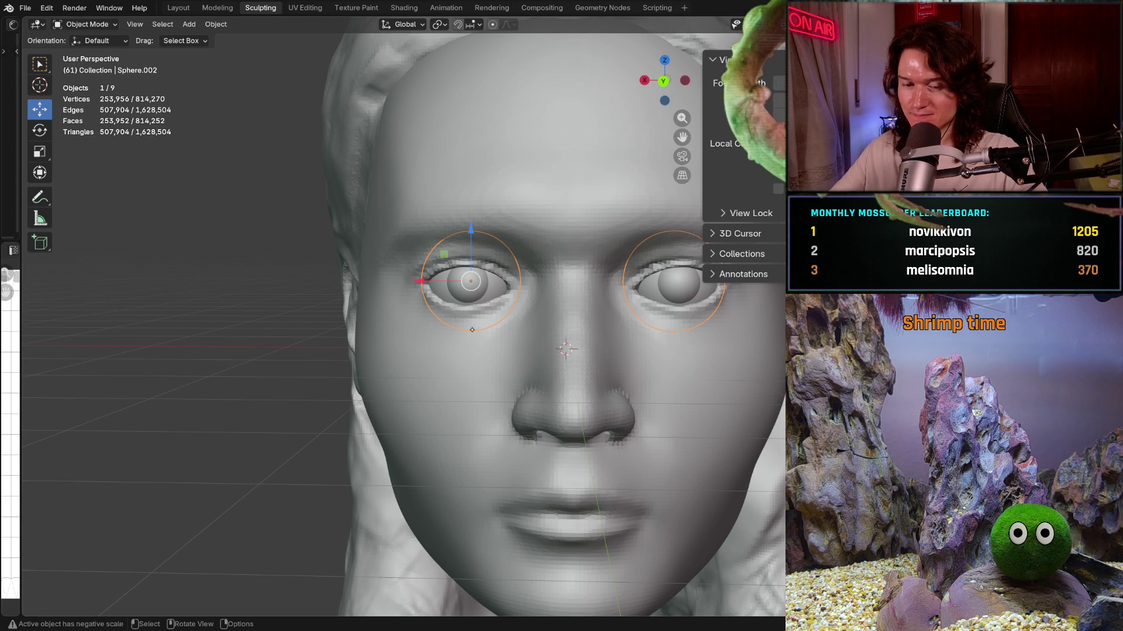
pyautogui.scroll(4, 343, 243)
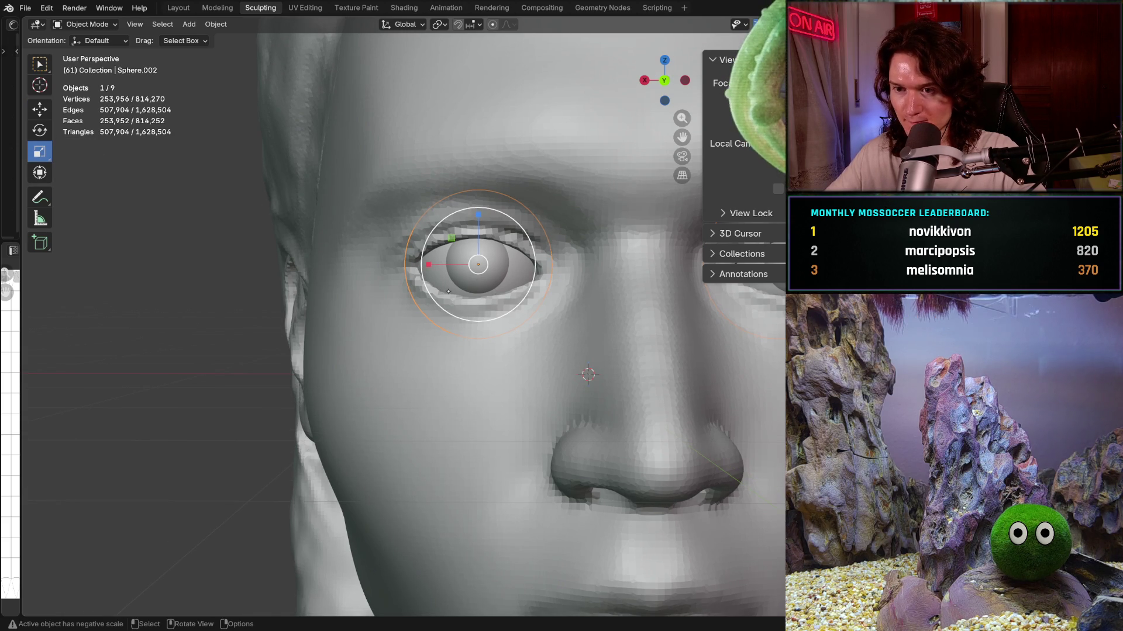
# Step: Scale the left eyeball slightly smaller, then lower the eyeballs along Z into their sockets
pyautogui.press('s')
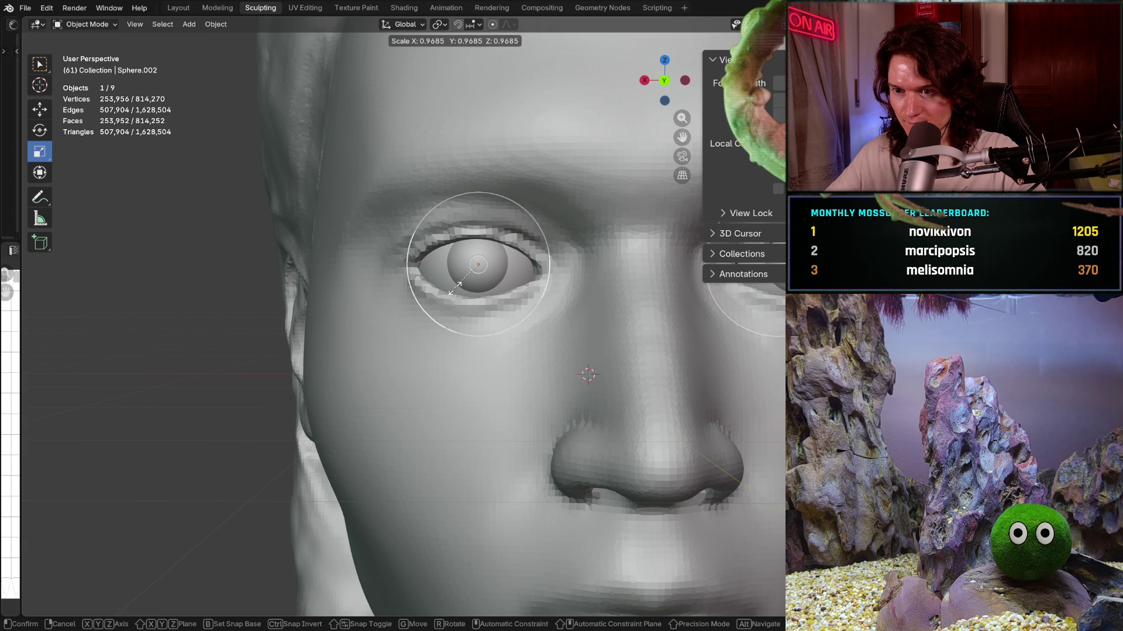
pyautogui.click(456, 287)
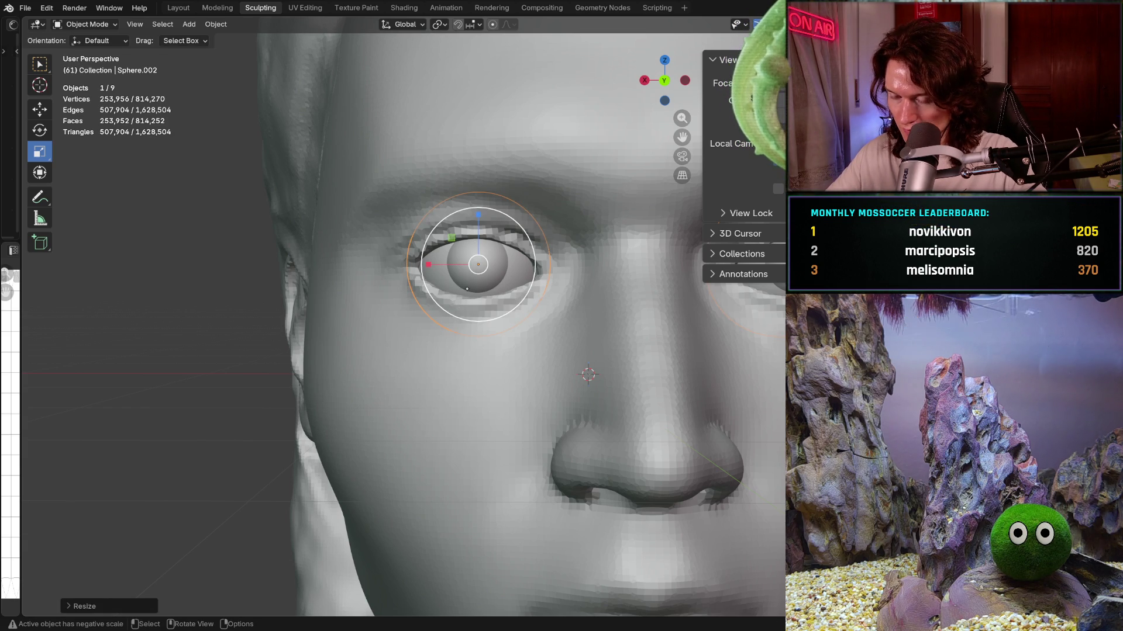
pyautogui.click(40, 108)
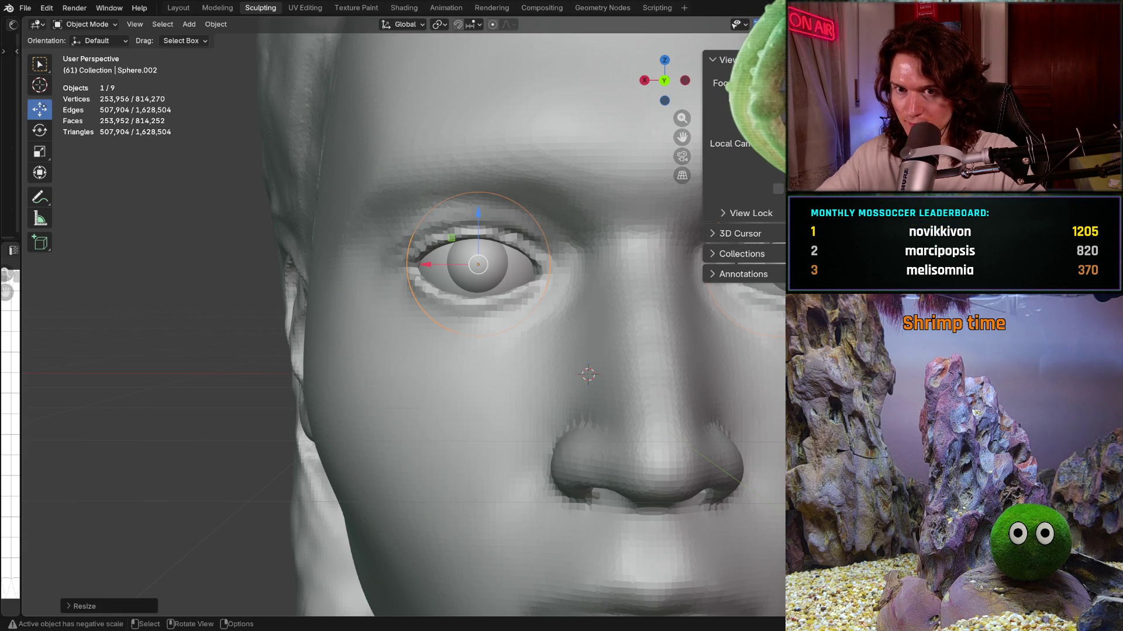
pyautogui.moveTo(477, 218); pyautogui.dragTo(479, 225)
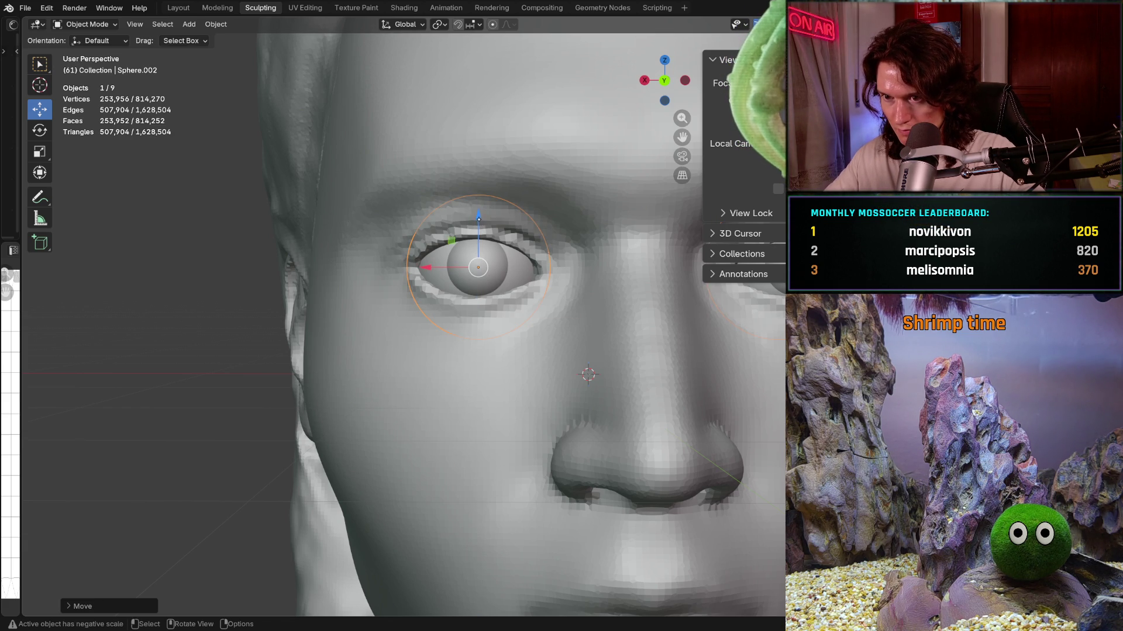
pyautogui.moveTo(479, 218); pyautogui.dragTo(480, 230)
pyautogui.scroll(-6, 480, 230)
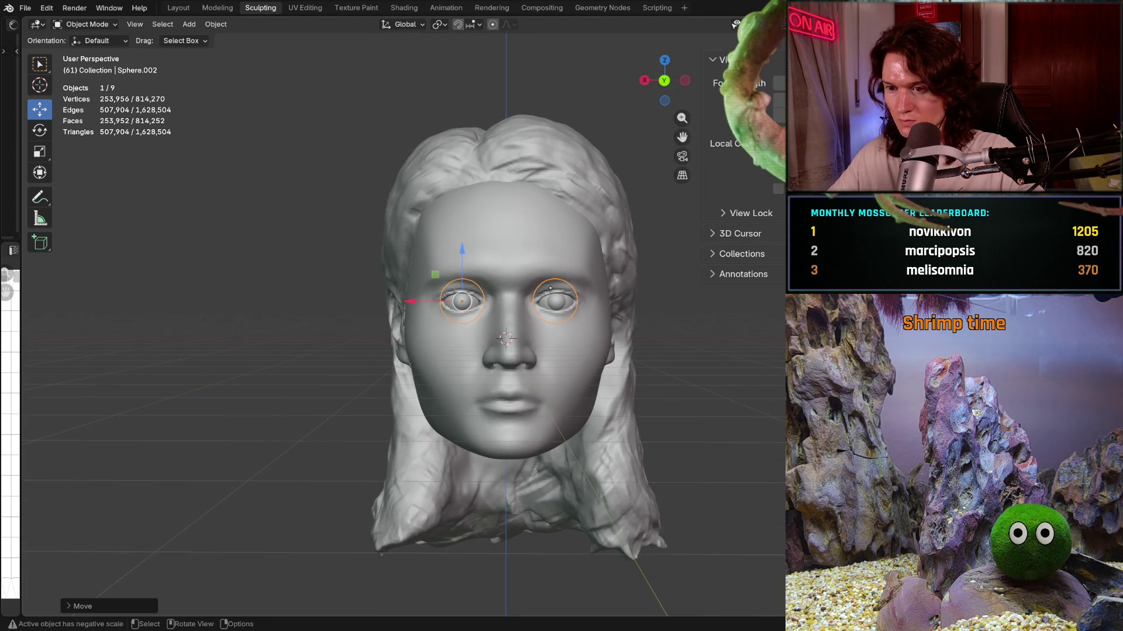
# Step: From a three-quarter view, select the eyeball and push it back along Y deeper into the head
pyautogui.hotkey('alt', 'a')
pyautogui.moveTo(526, 274)
pyautogui.mouseDown(button='middle')
pyautogui.moveTo(604, 274)
pyautogui.moveTo(563, 223)
pyautogui.moveTo(527, 329)
pyautogui.moveTo(550, 338)
pyautogui.mouseUp(button='middle')
pyautogui.scroll(3, 583, 250)
pyautogui.scroll(5, 583, 251)
pyautogui.click(563, 222)
pyautogui.scroll(-4, 527, 329)
pyautogui.moveTo(549, 338); pyautogui.dragTo(559, 340)
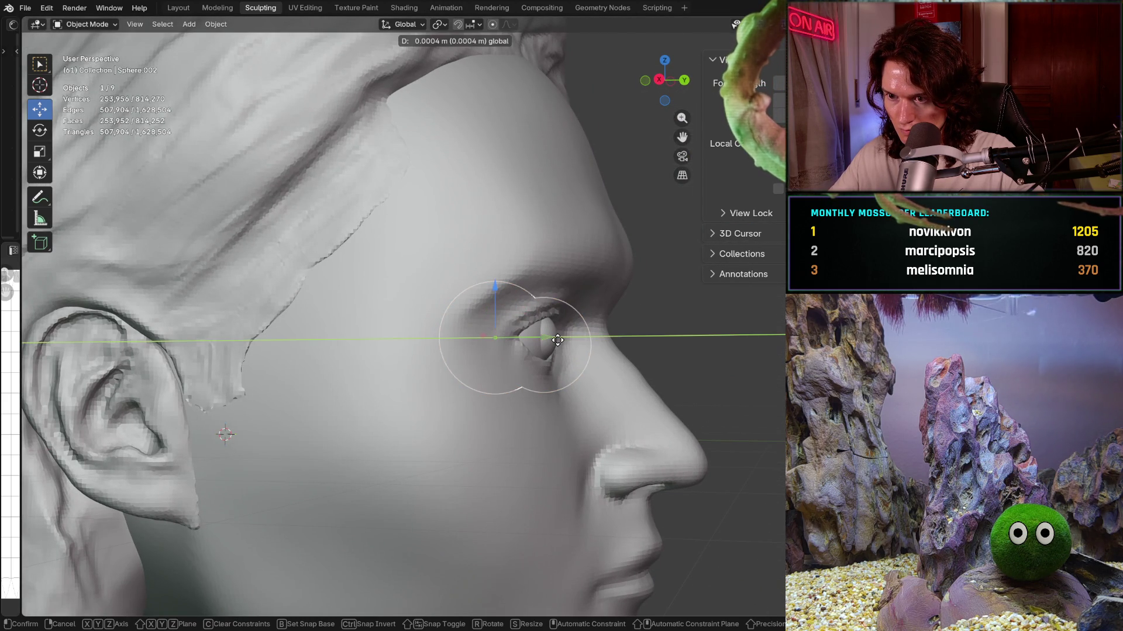
pyautogui.click(559, 340)
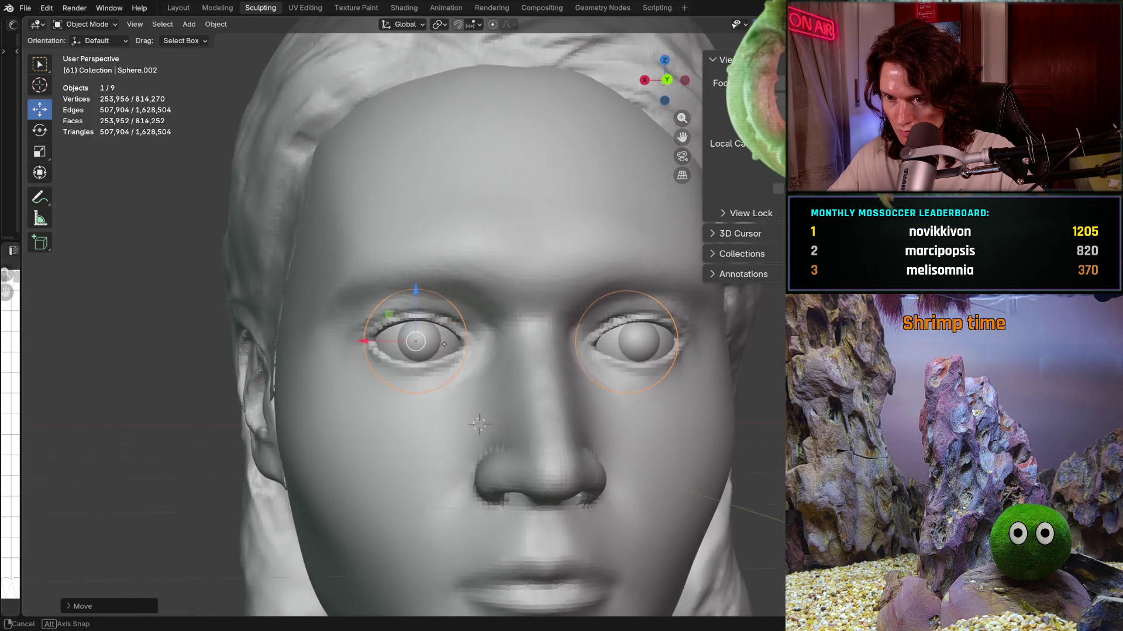
# Step: Check the eyes from the front and below, then make the face mesh the active object
pyautogui.moveTo(558, 340)
pyautogui.mouseDown(button='middle')
pyautogui.moveTo(426, 384)
pyautogui.moveTo(461, 400)
pyautogui.mouseUp(button='middle')
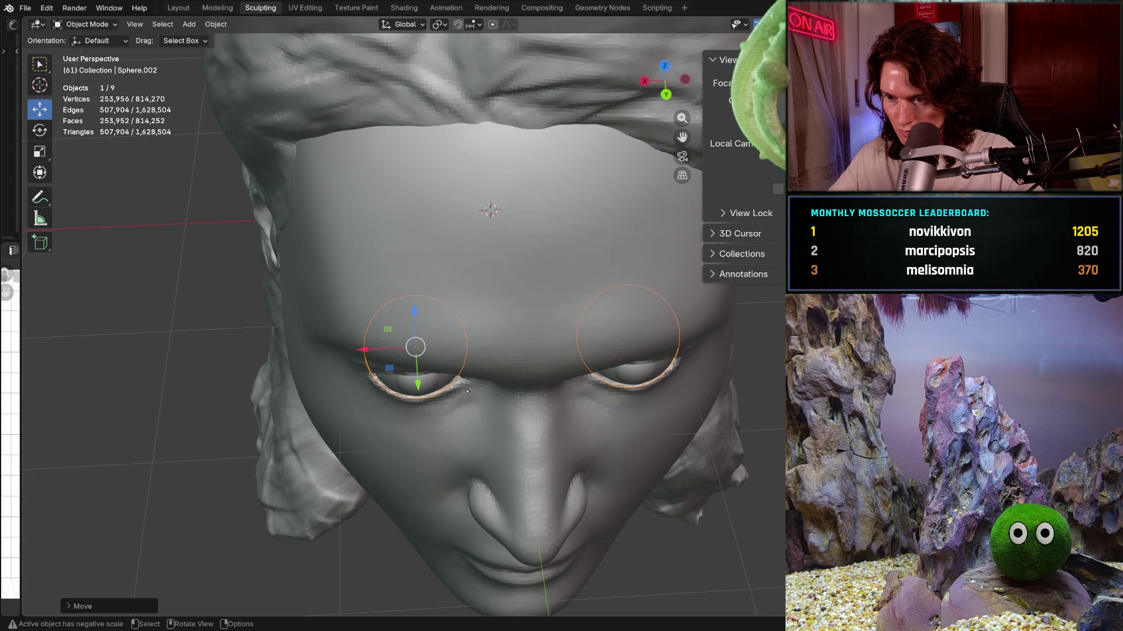
pyautogui.click(706, 372)
pyautogui.moveTo(706, 372)
pyautogui.mouseDown(button='middle')
pyautogui.moveTo(655, 179)
pyautogui.moveTo(597, 339)
pyautogui.moveTo(647, 308)
pyautogui.moveTo(560, 317)
pyautogui.moveTo(556, 340)
pyautogui.mouseUp(button='middle')
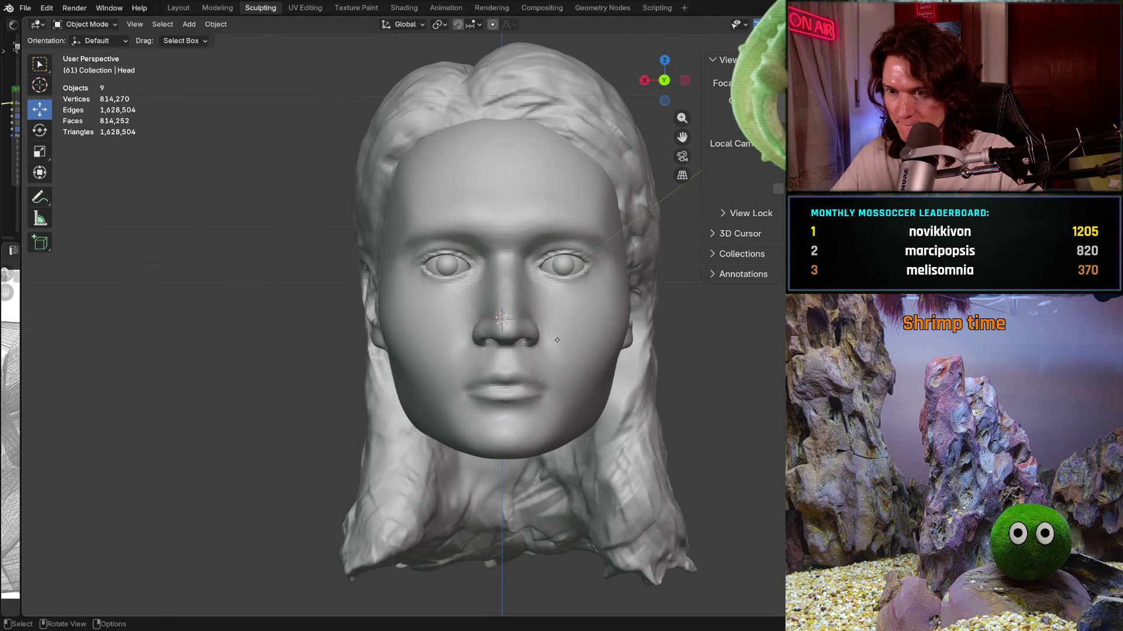
pyautogui.click(567, 349)
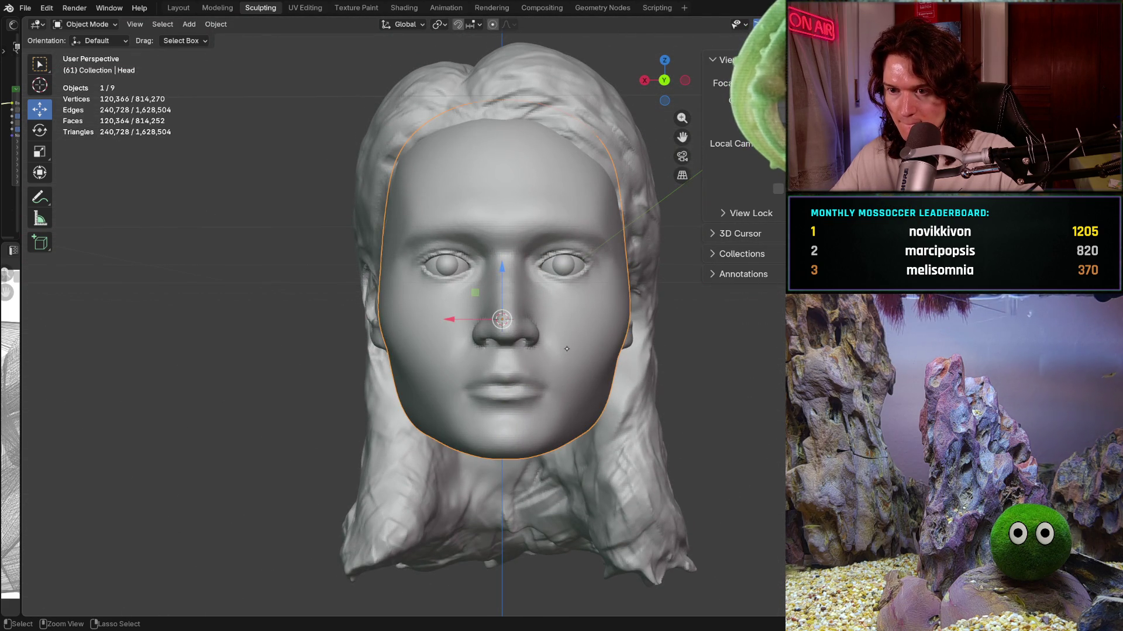
pyautogui.hotkey('ctrl', 'Tab')
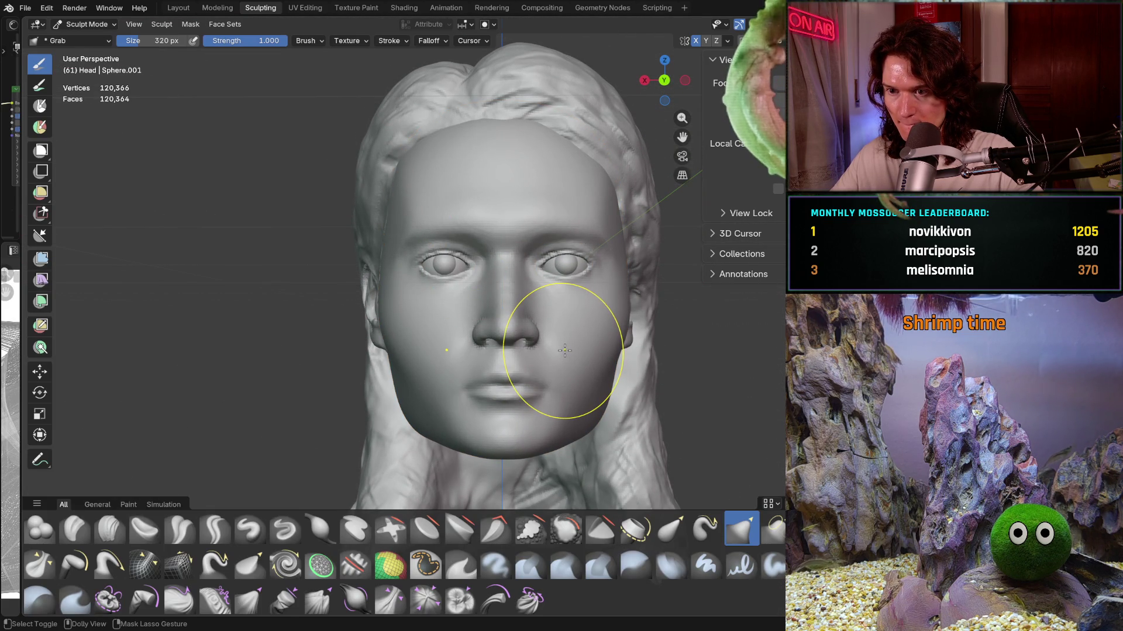
pyautogui.hotkey('ctrl', 'Tab')
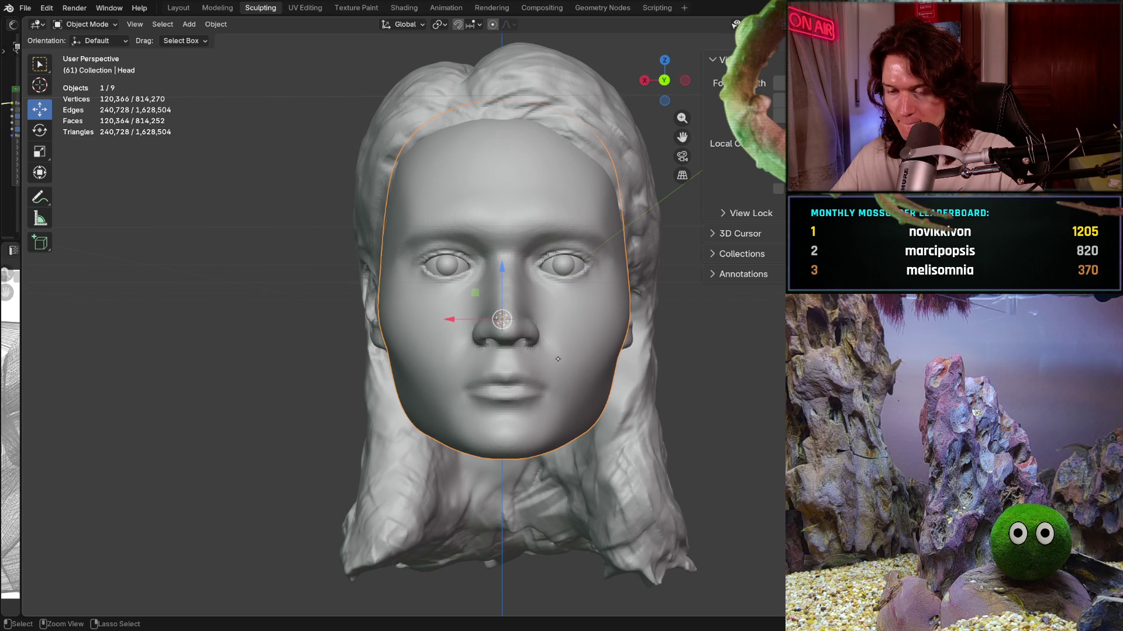
pyautogui.click(708, 409)
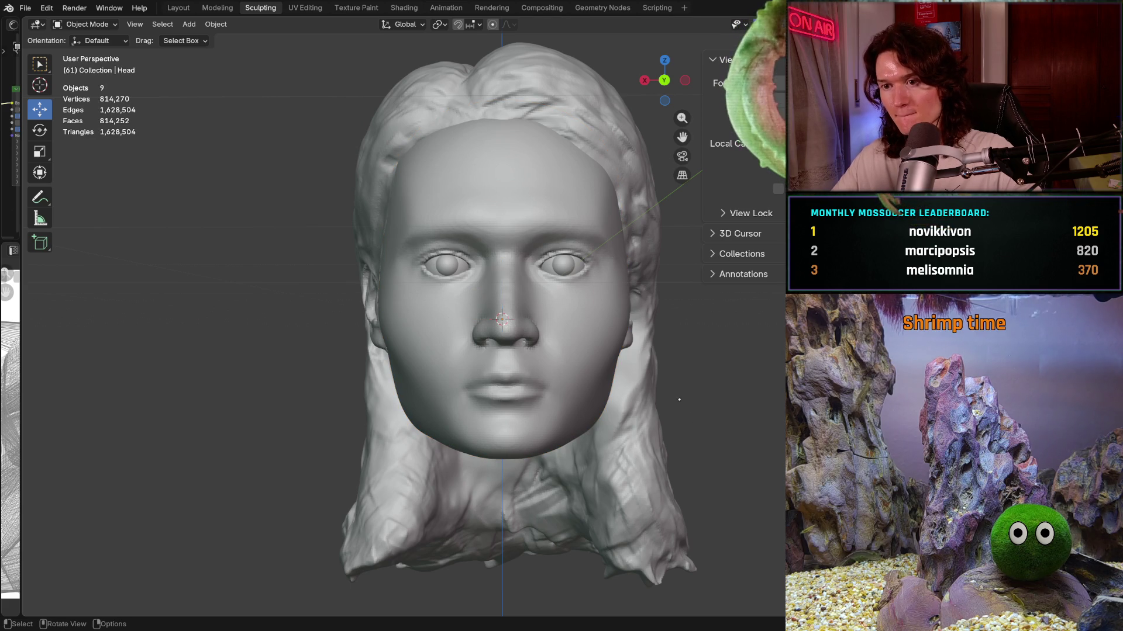
pyautogui.moveTo(683, 403)
pyautogui.mouseDown(button='middle')
pyautogui.moveTo(634, 365)
pyautogui.moveTo(616, 367)
pyautogui.moveTo(630, 400)
pyautogui.mouseUp(button='middle')
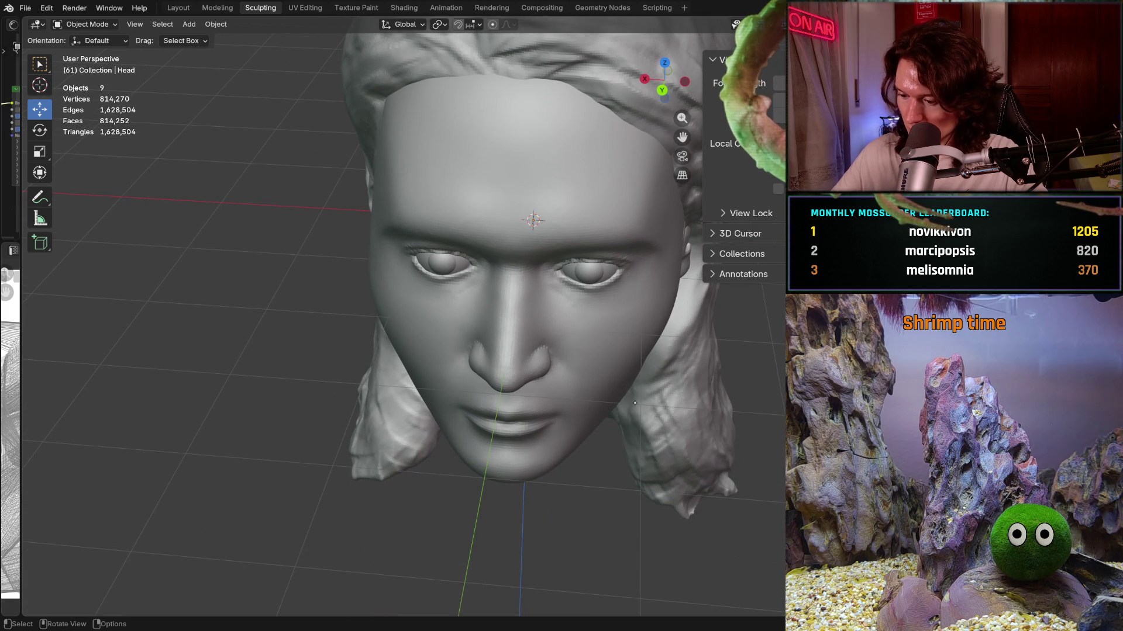
pyautogui.moveTo(627, 399); pyautogui.dragTo(615, 350, button='middle')
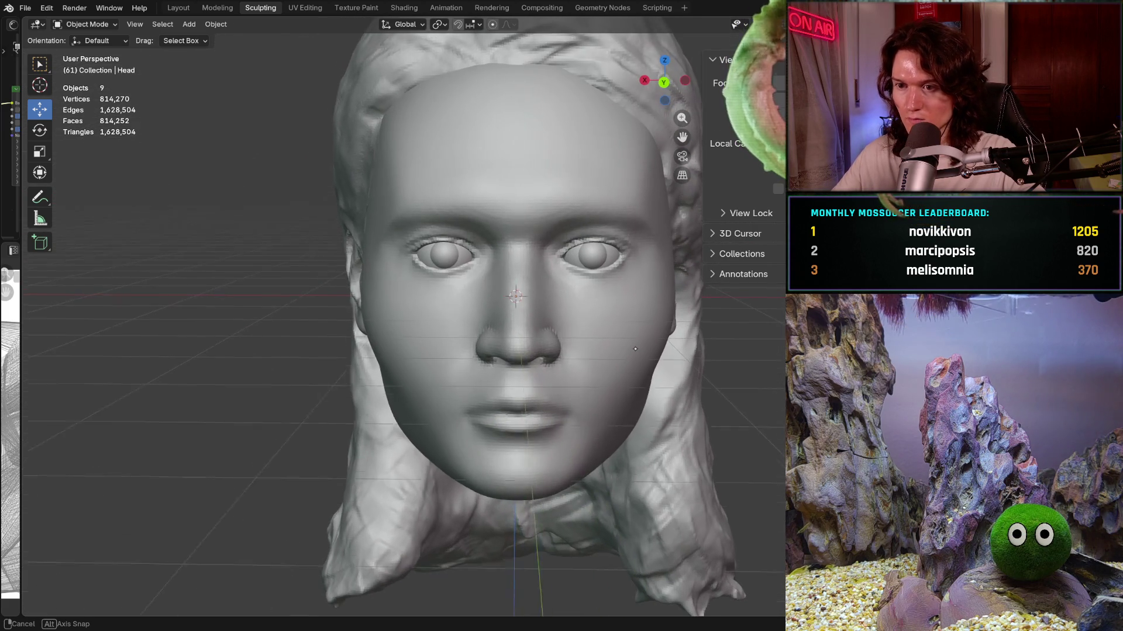
pyautogui.scroll(2, 495, 254)
pyautogui.moveTo(495, 254); pyautogui.dragTo(493, 313, button='middle')
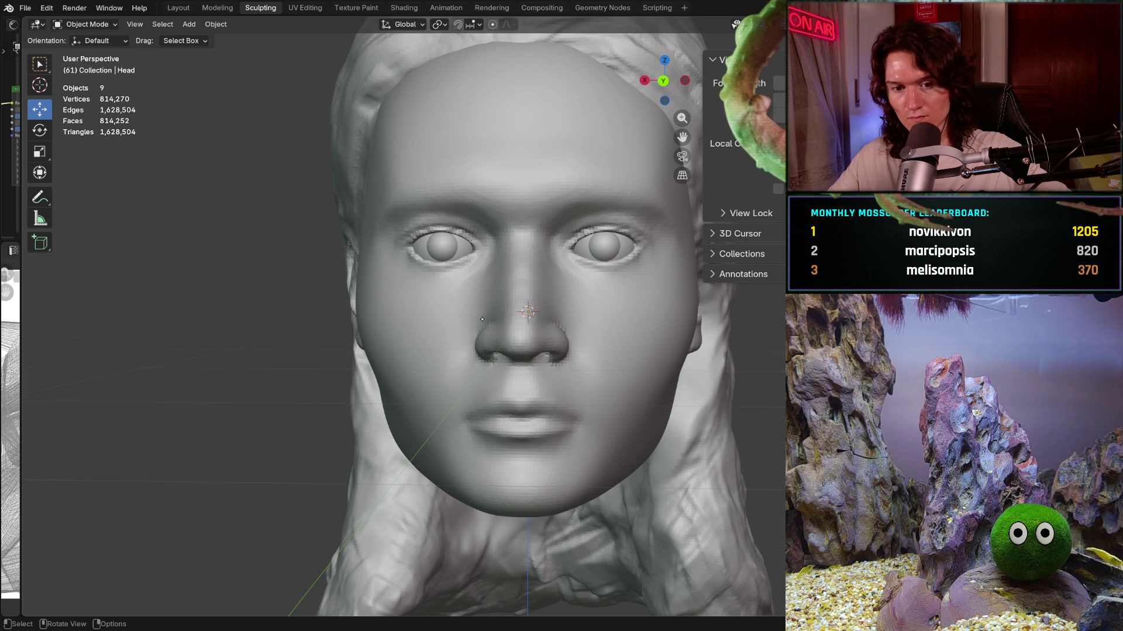
pyautogui.click(508, 379)
pyautogui.hotkey('ctrl', 'Tab')
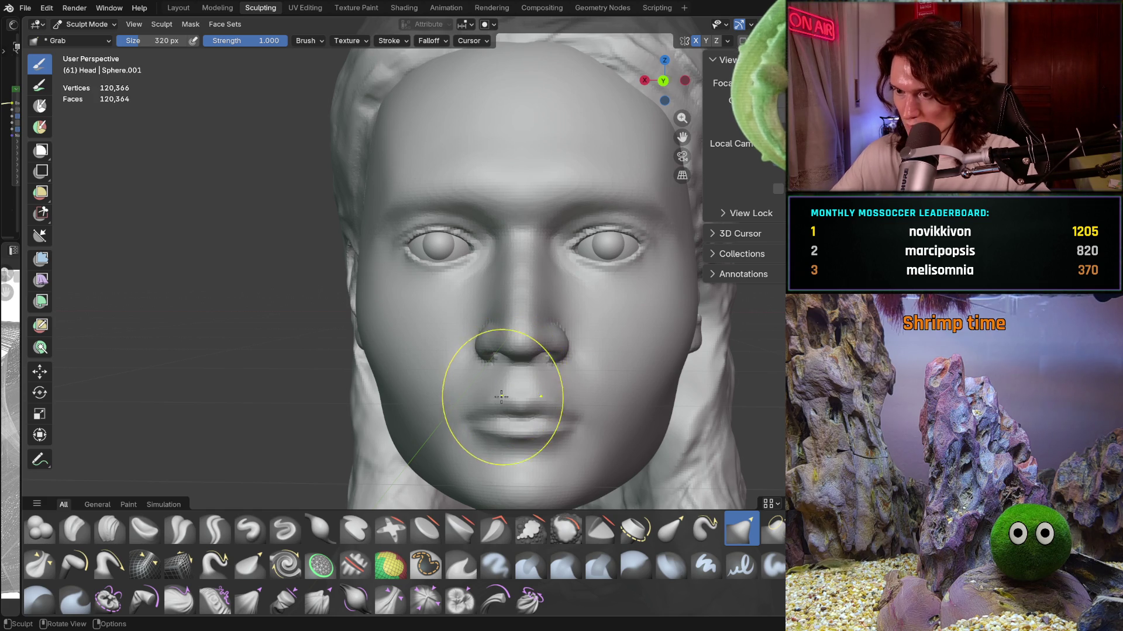
pyautogui.moveTo(537, 396); pyautogui.dragTo(543, 384, button='middle')
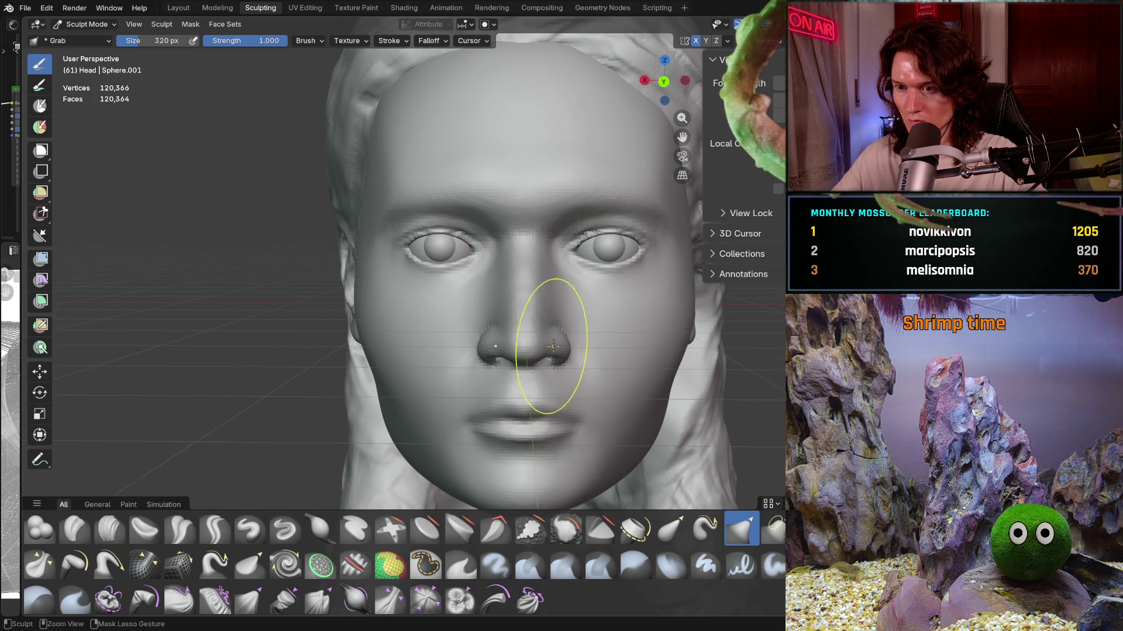
pyautogui.scroll(-4, 540, 386)
pyautogui.scroll(-3, 532, 399)
pyautogui.moveTo(532, 399); pyautogui.dragTo(530, 394, button='middle')
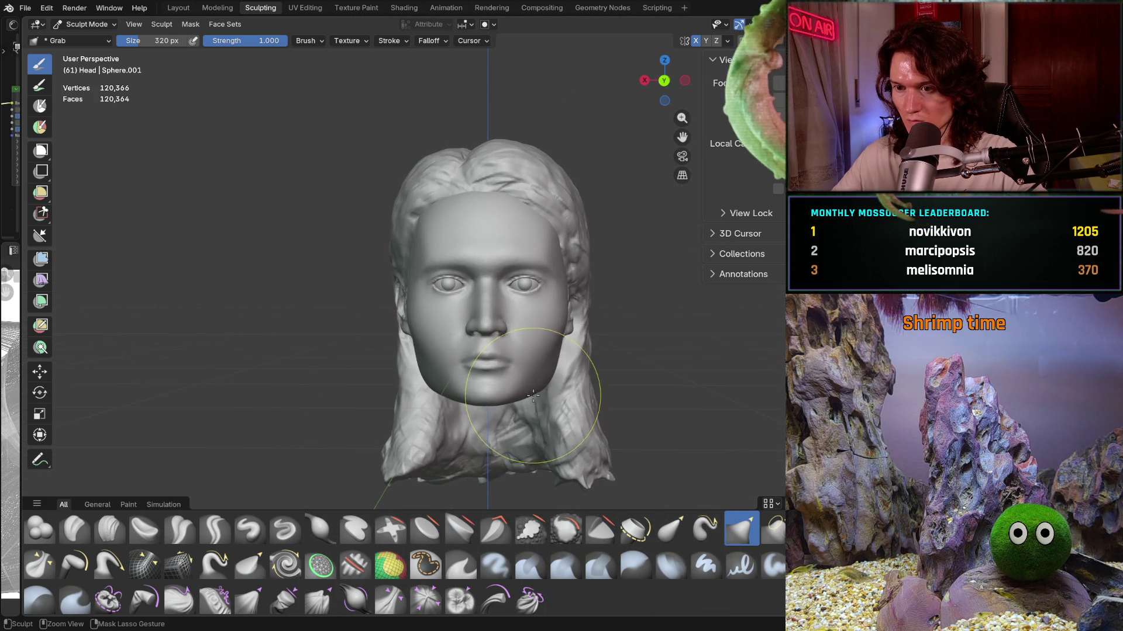
pyautogui.hotkey('ctrl', 'Tab')
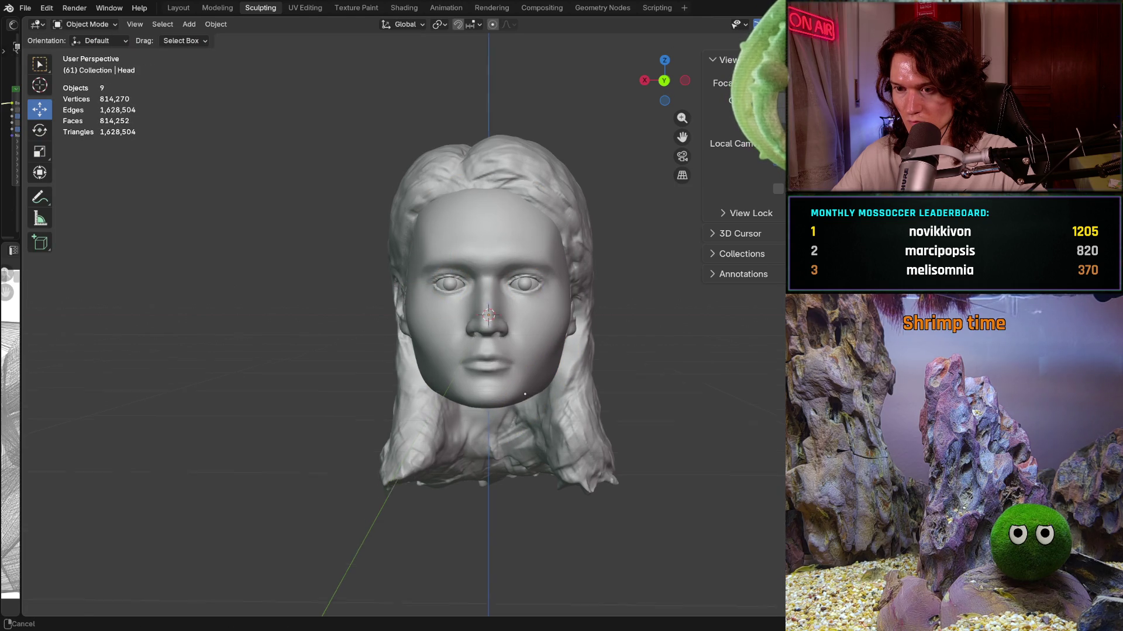
pyautogui.scroll(2, 524, 400)
pyautogui.scroll(3, 524, 395)
pyautogui.scroll(2, 522, 383)
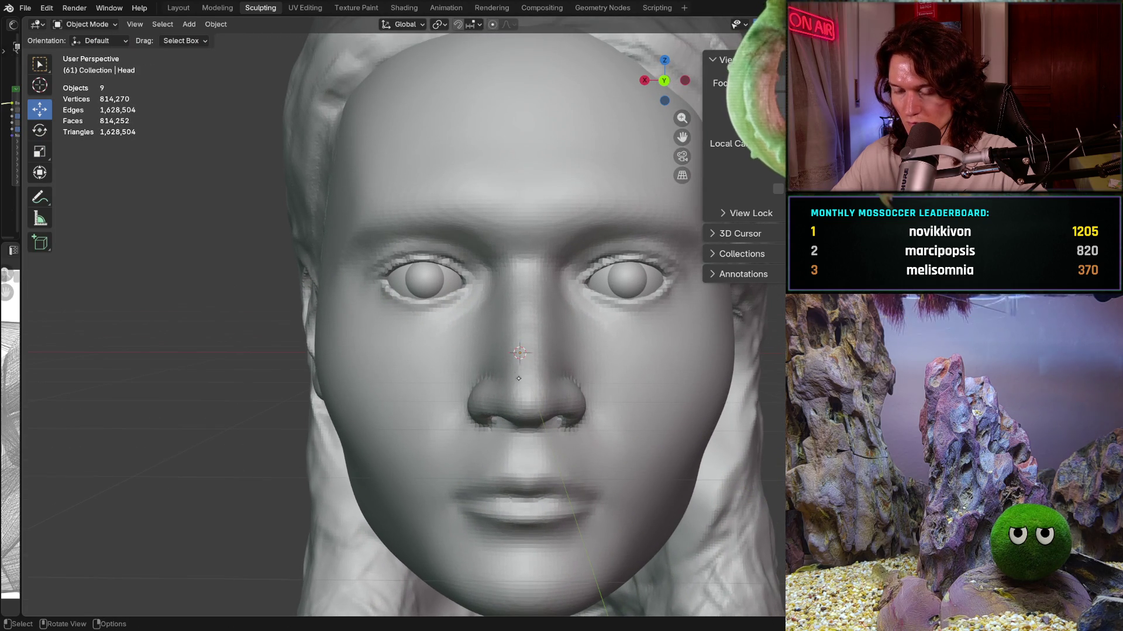
# Step: Select both eyeballs and shift them slightly sideways along X to centre them in the sockets
pyautogui.click(622, 280)
pyautogui.keyDown('shift'); pyautogui.click(401, 279); pyautogui.keyUp('shift')
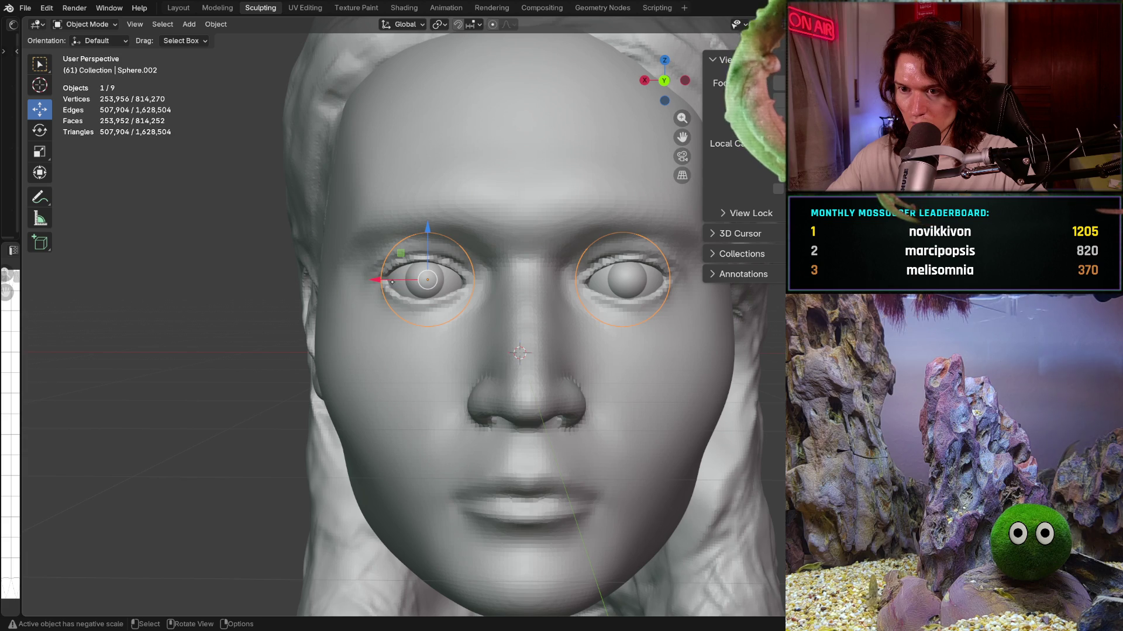
pyautogui.click(375, 281)
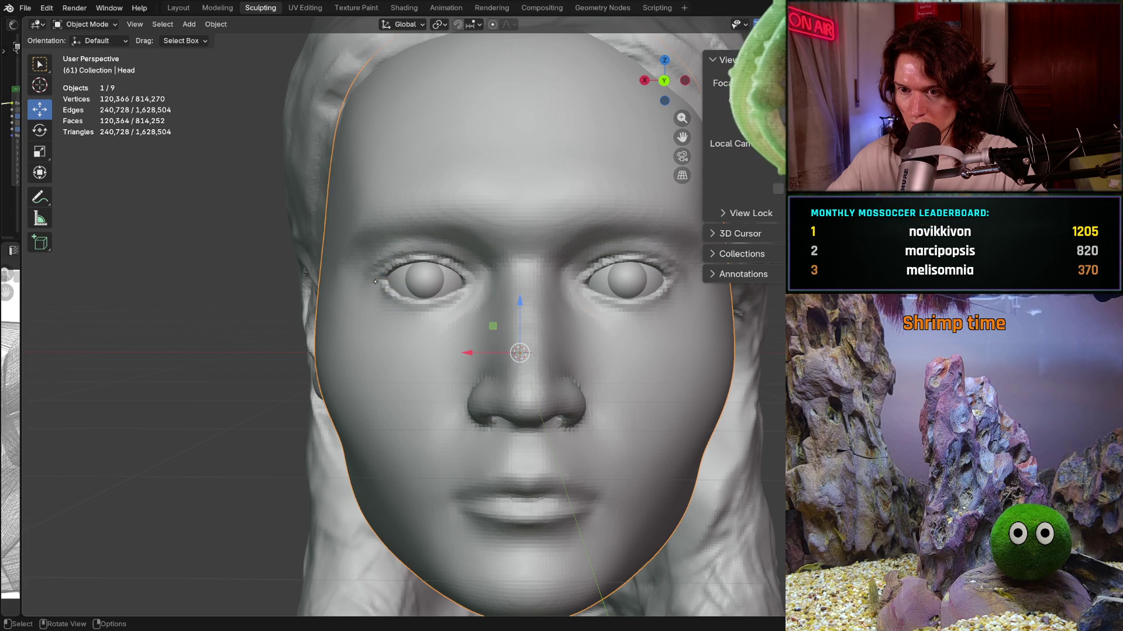
pyautogui.hotkey('ctrl', 'z')
pyautogui.moveTo(369, 281); pyautogui.dragTo(368, 282)
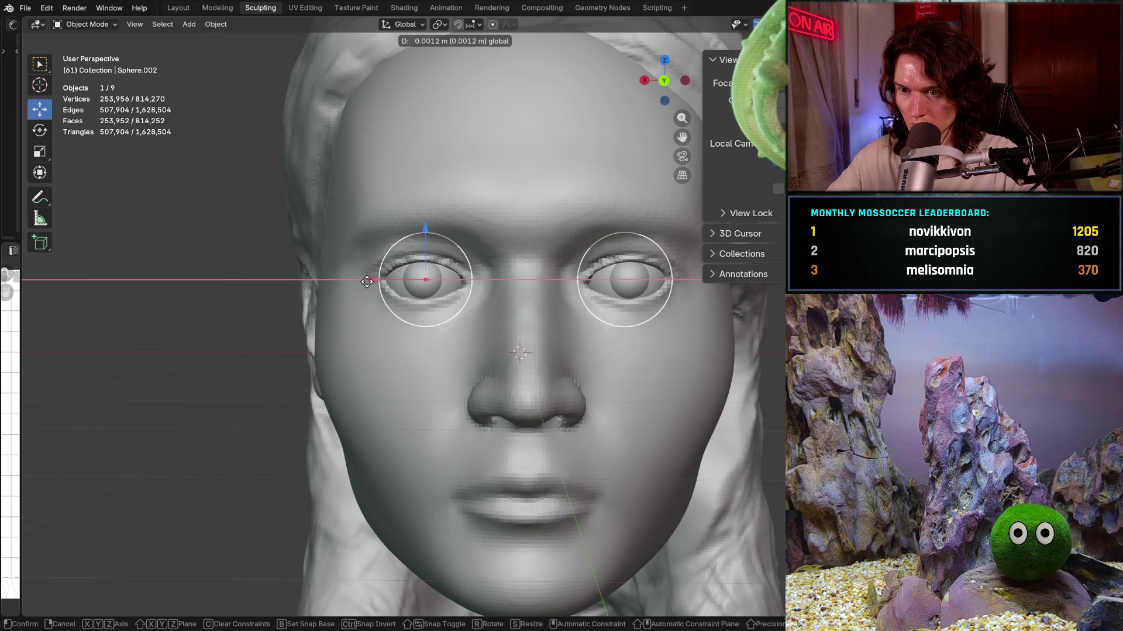
pyautogui.scroll(1, 397, 263)
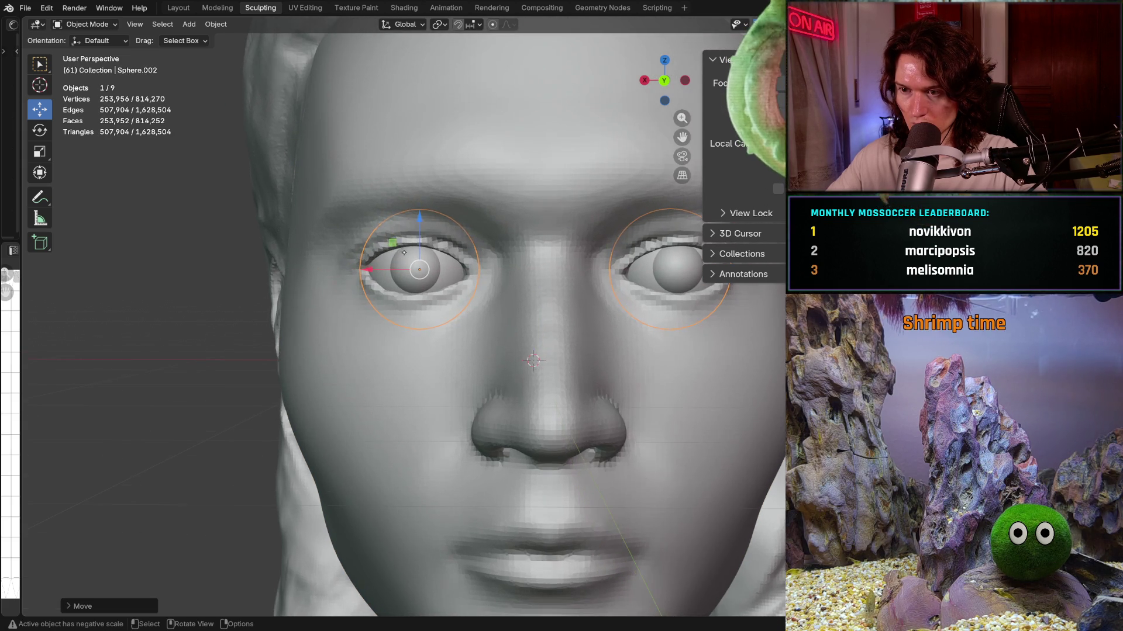
pyautogui.scroll(-5, 421, 333)
pyautogui.scroll(3, 419, 265)
# Step: Deselect the eyeballs and review the head from a three-quarter view
pyautogui.moveTo(429, 232); pyautogui.dragTo(430, 221)
pyautogui.click(232, 376)
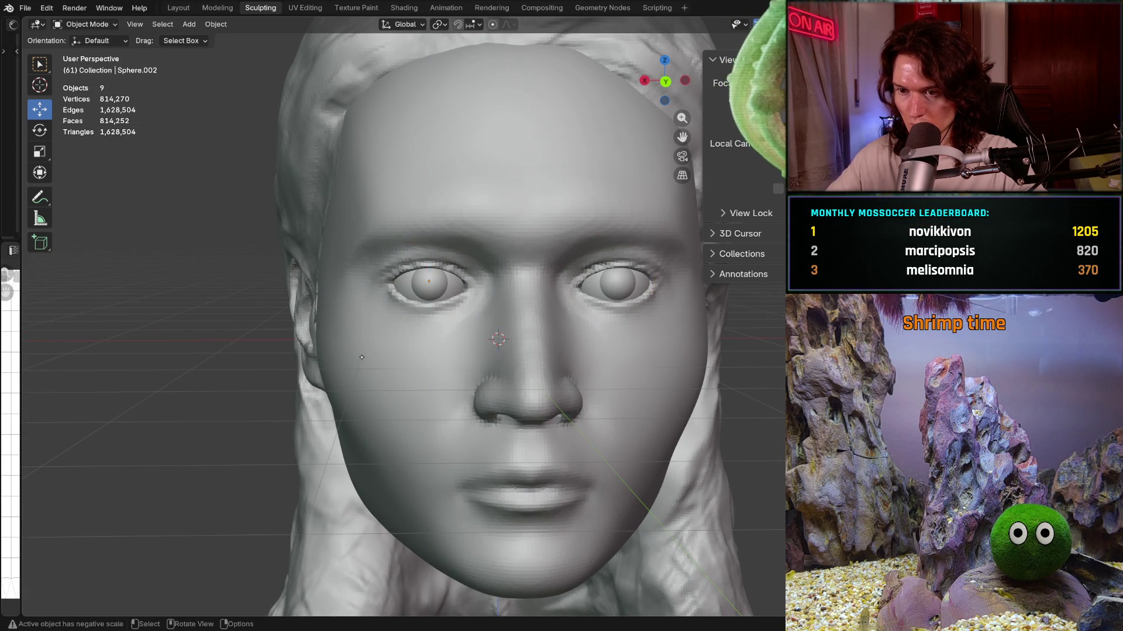
pyautogui.scroll(-5, 232, 377)
pyautogui.moveTo(232, 376); pyautogui.dragTo(495, 387, button='middle')
pyautogui.scroll(2, 495, 369)
pyautogui.scroll(3, 495, 352)
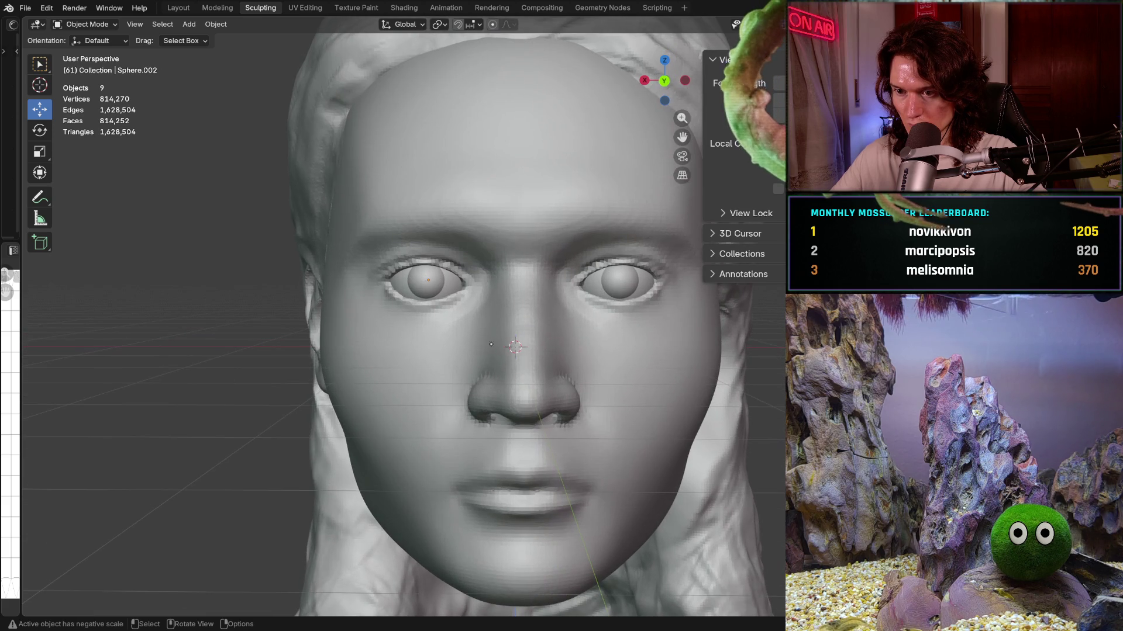
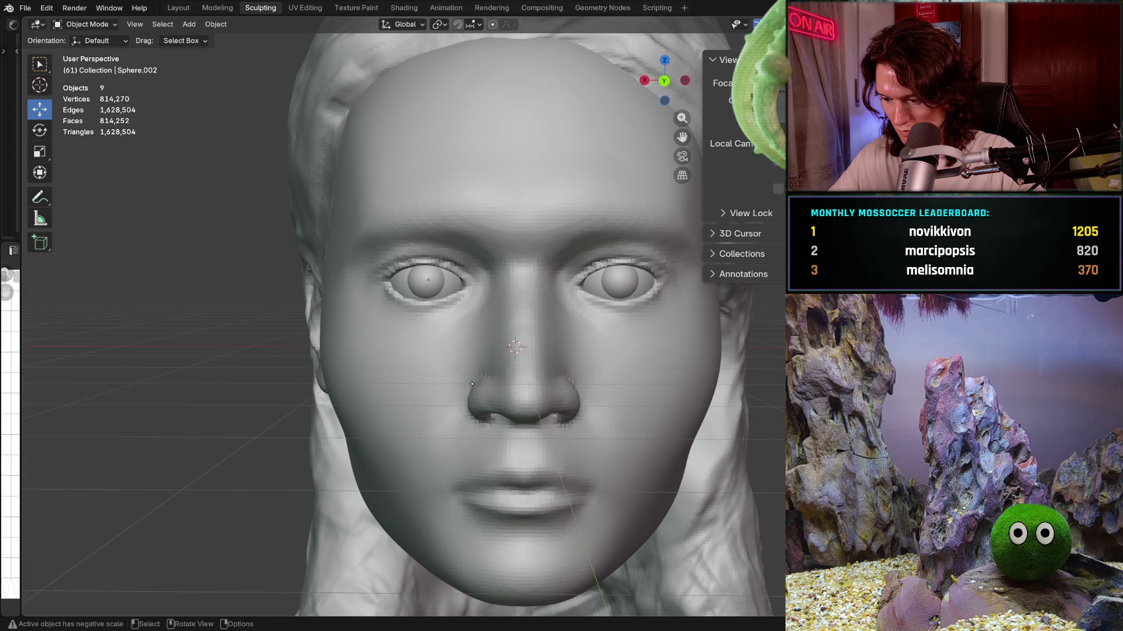
pyautogui.scroll(-3, 473, 302)
pyautogui.scroll(-3, 475, 394)
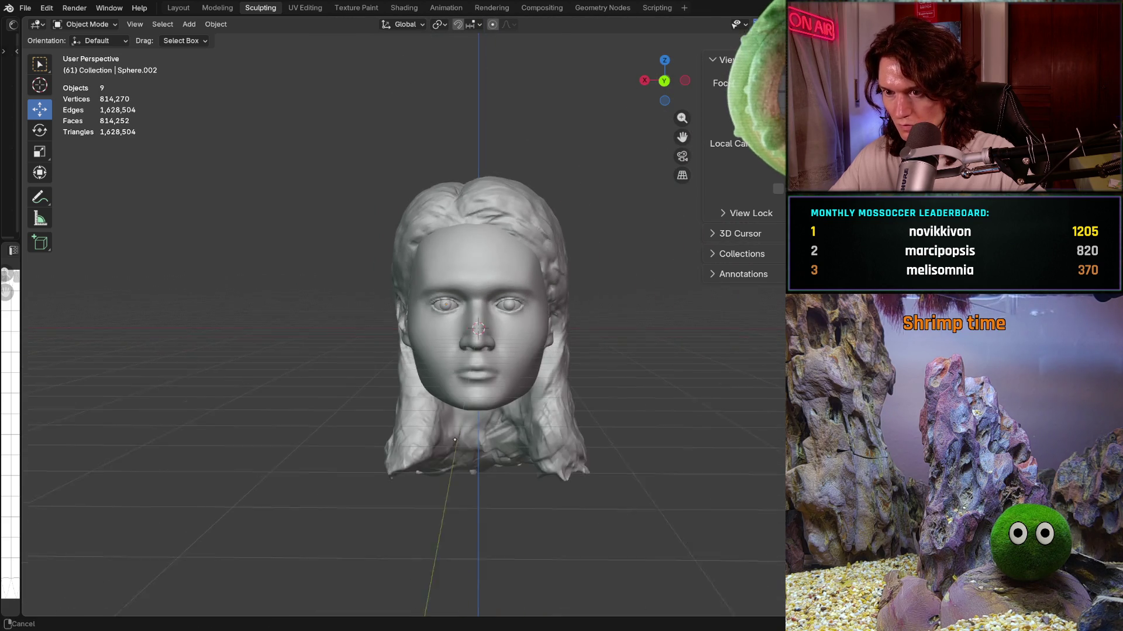
pyautogui.scroll(2, 454, 478)
pyautogui.scroll(2, 455, 478)
# Step: Make the head the active object, undo the stray switch into sculpting, and orbit around the face
pyautogui.moveTo(454, 478)
pyautogui.mouseDown(button='middle')
pyautogui.moveTo(376, 417)
pyautogui.moveTo(562, 387)
pyautogui.mouseUp(button='middle')
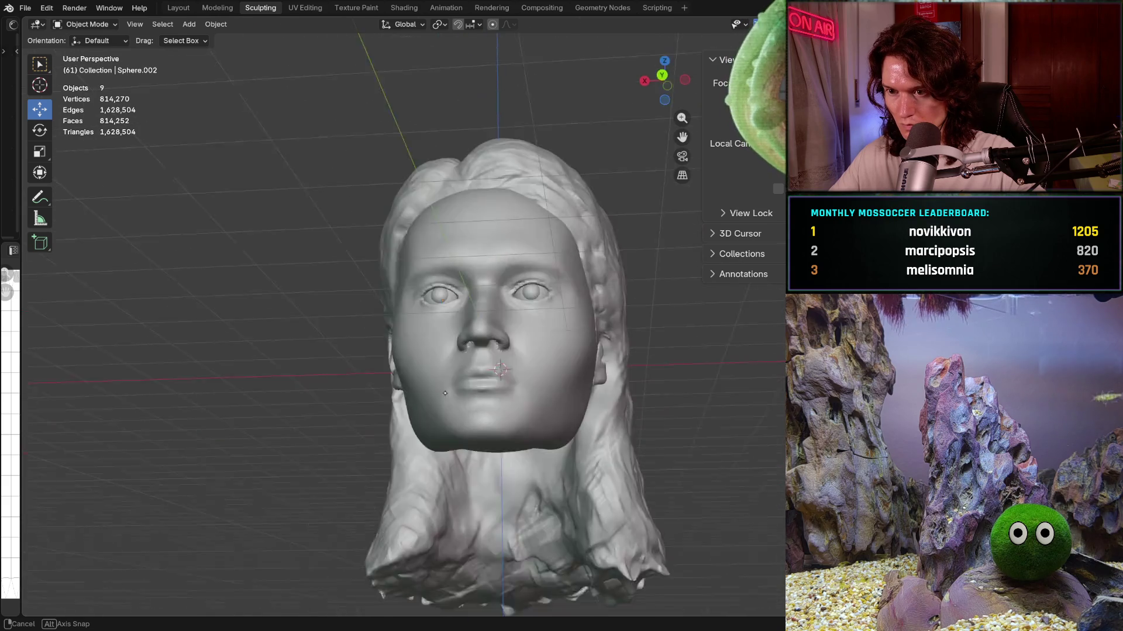
pyautogui.moveTo(563, 386)
pyautogui.mouseDown(button='middle')
pyautogui.moveTo(427, 311)
pyautogui.moveTo(456, 428)
pyautogui.moveTo(452, 413)
pyautogui.mouseUp(button='middle')
pyautogui.click(450, 412)
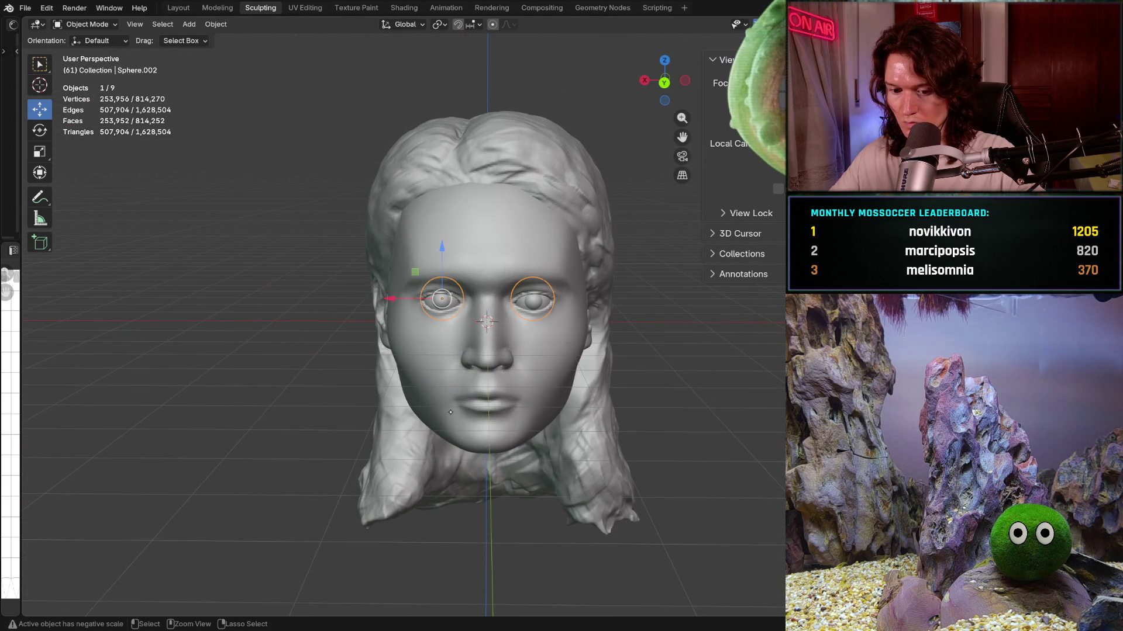
pyautogui.hotkey('ctrl', 'Tab')
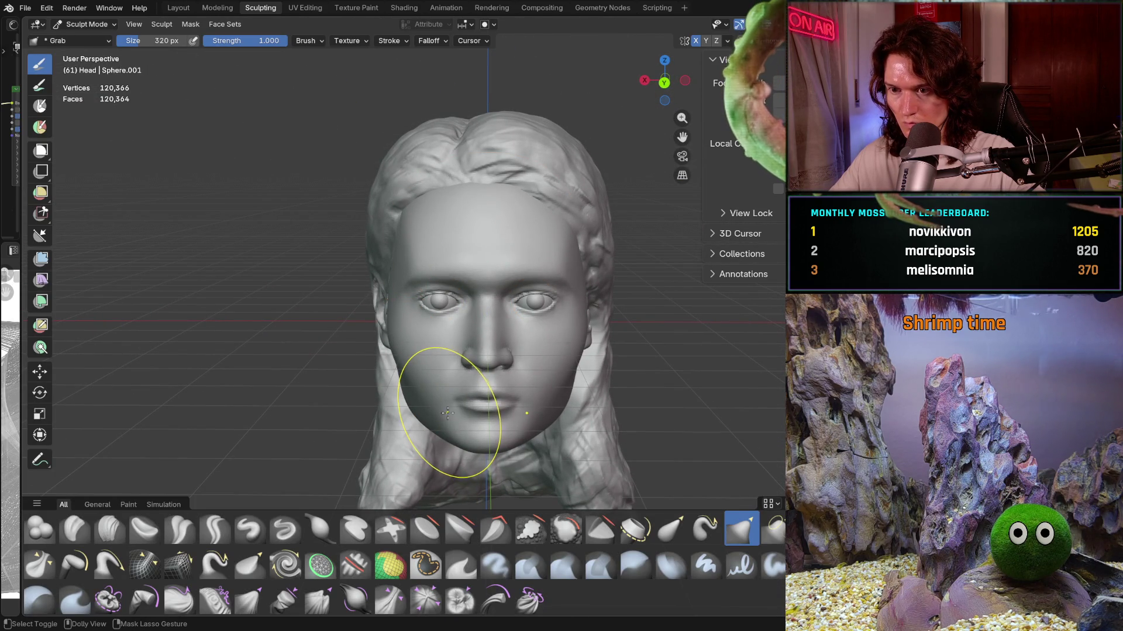
pyautogui.hotkey('ctrl', 'z')
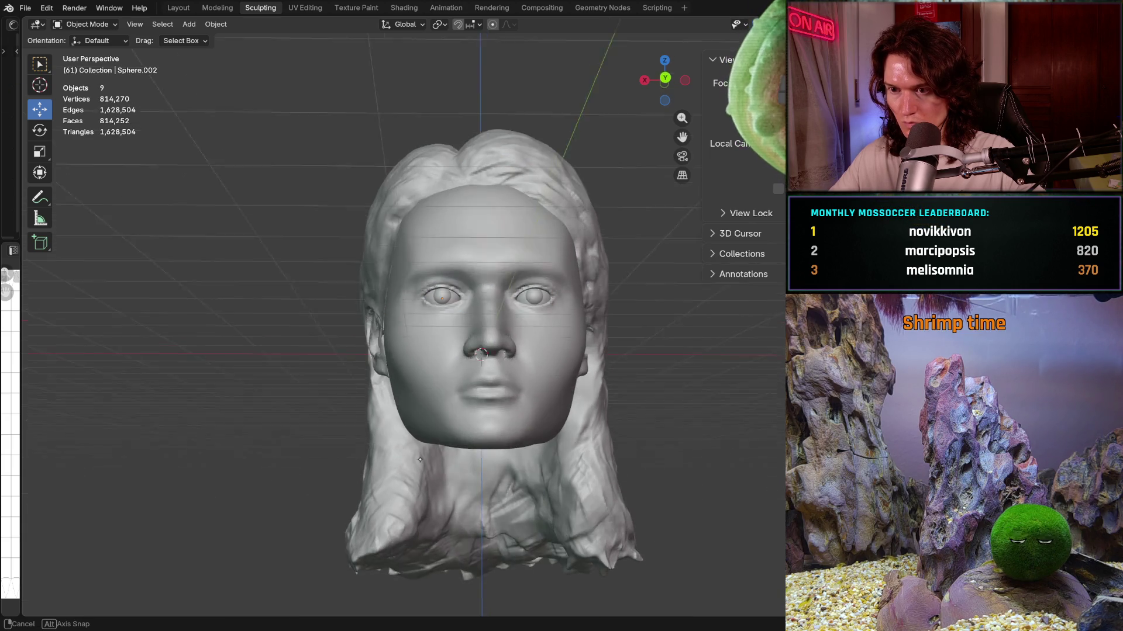
pyautogui.scroll(3, 418, 421)
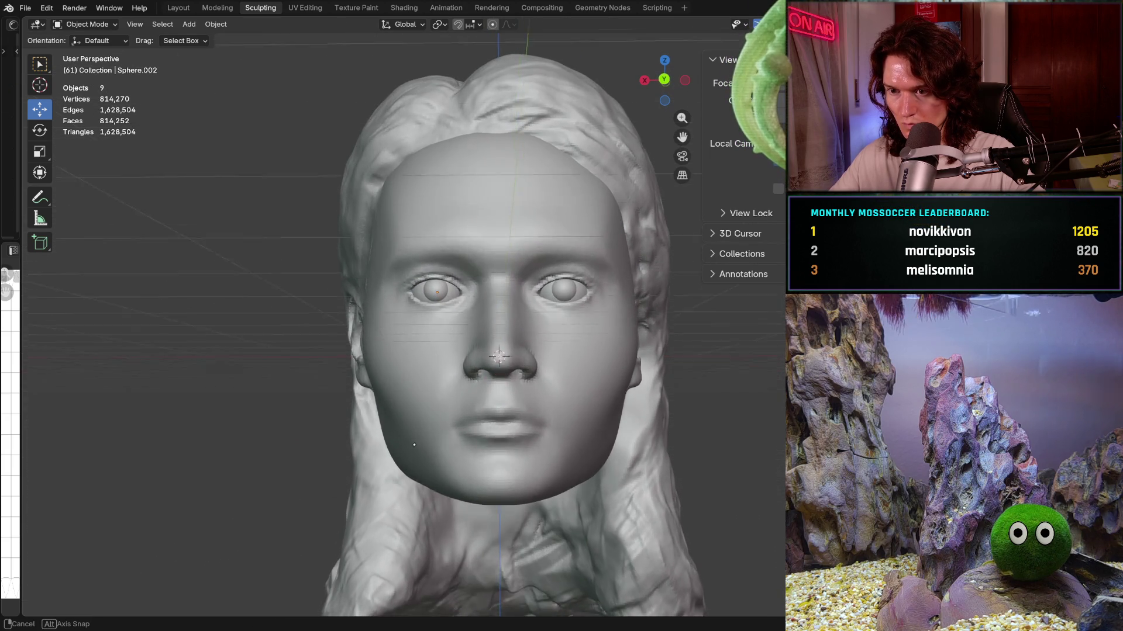
pyautogui.moveTo(417, 421); pyautogui.dragTo(496, 481, button='middle')
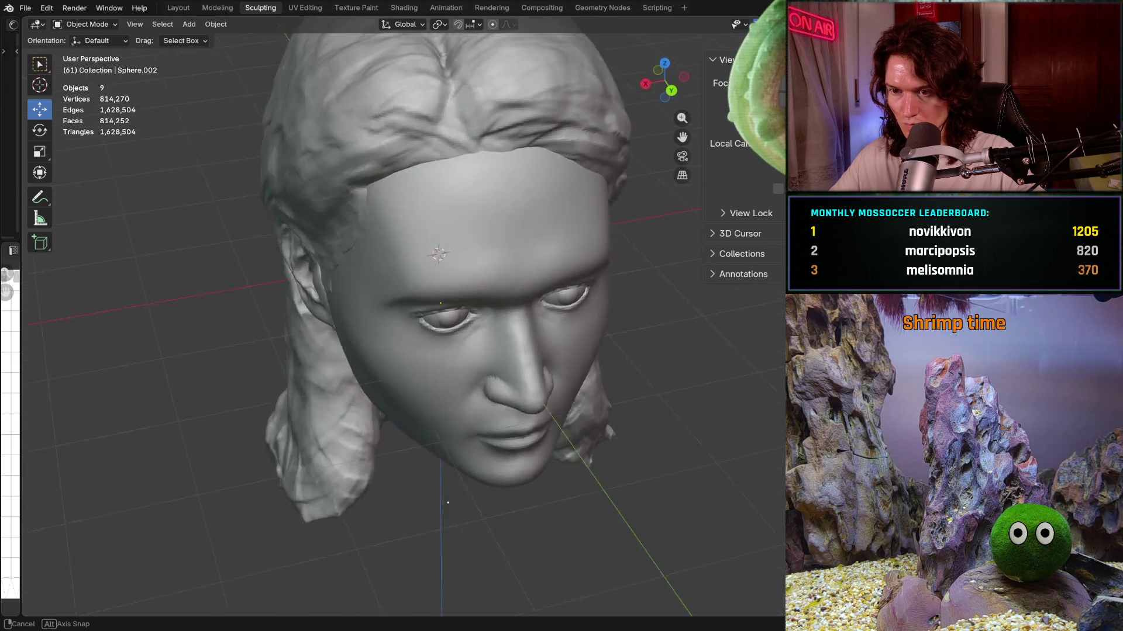
pyautogui.moveTo(496, 481)
pyautogui.mouseDown(button='middle')
pyautogui.moveTo(411, 346)
pyautogui.moveTo(477, 463)
pyautogui.moveTo(519, 460)
pyautogui.mouseUp(button='middle')
pyautogui.scroll(3, 412, 347)
pyautogui.scroll(-5, 520, 460)
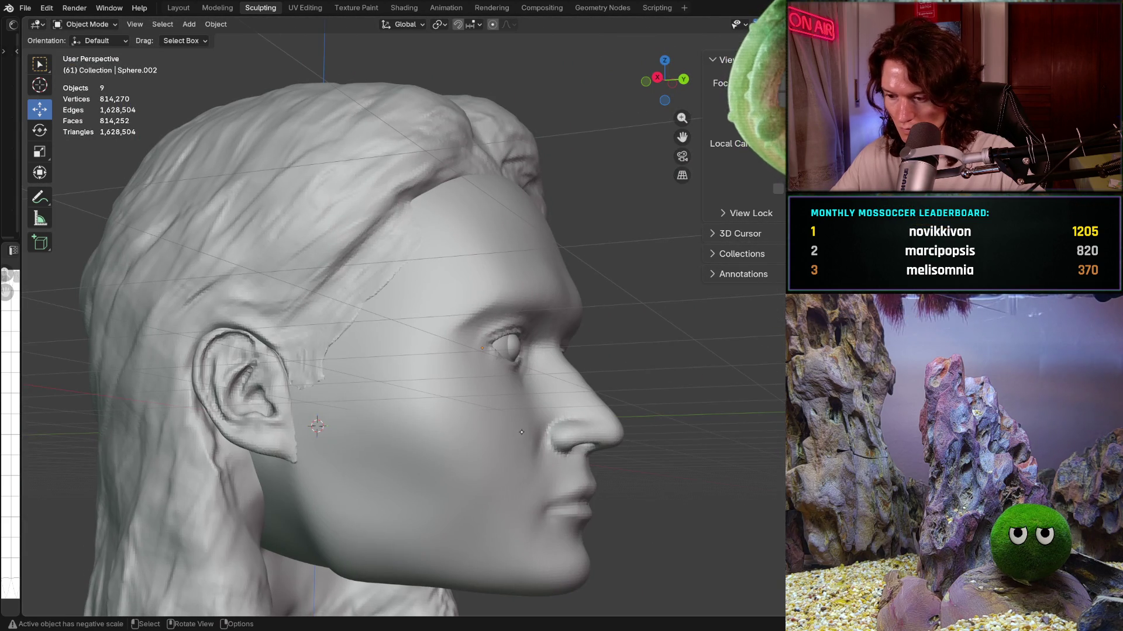
pyautogui.scroll(-5, 521, 432)
pyautogui.moveTo(521, 432); pyautogui.dragTo(524, 401, button='middle')
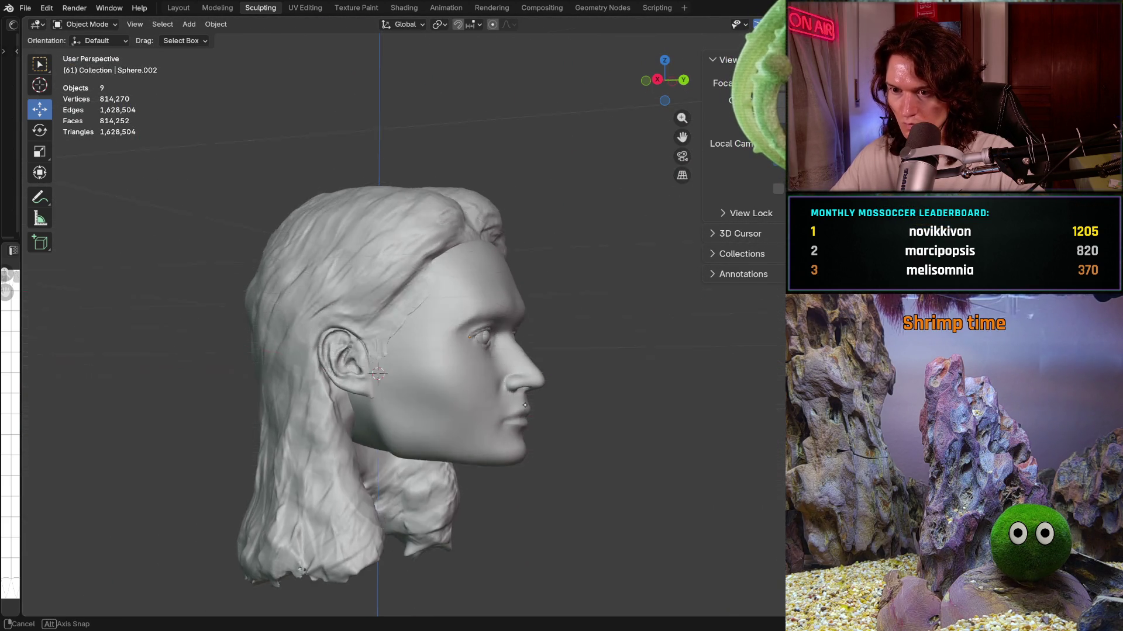
pyautogui.scroll(1, 523, 402)
pyautogui.scroll(1, 526, 394)
pyautogui.scroll(2, 535, 386)
pyautogui.scroll(2, 553, 365)
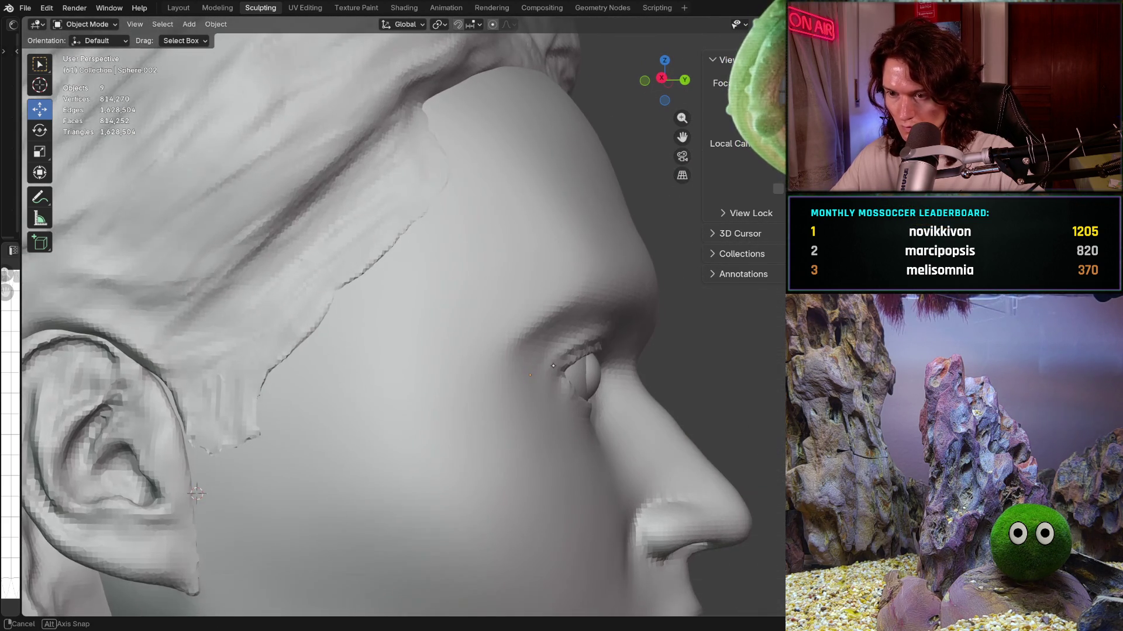
# Step: Nudge the eyes slightly along the Y axis with the move gizmo, then deselect them
pyautogui.moveTo(553, 364); pyautogui.dragTo(568, 379, button='middle')
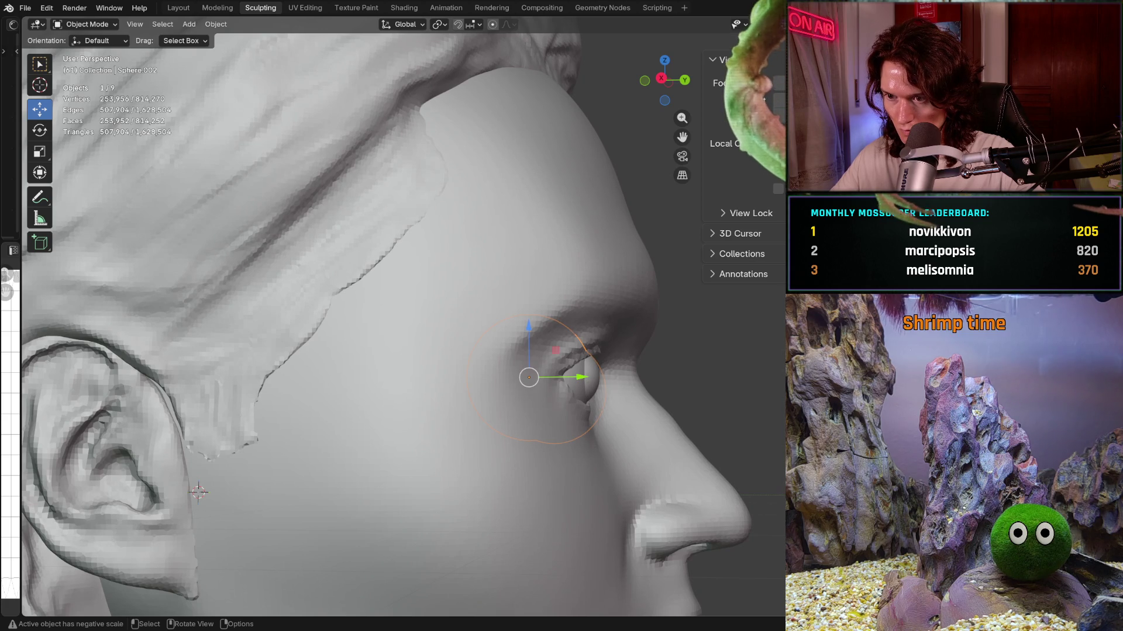
pyautogui.moveTo(579, 377); pyautogui.dragTo(593, 379)
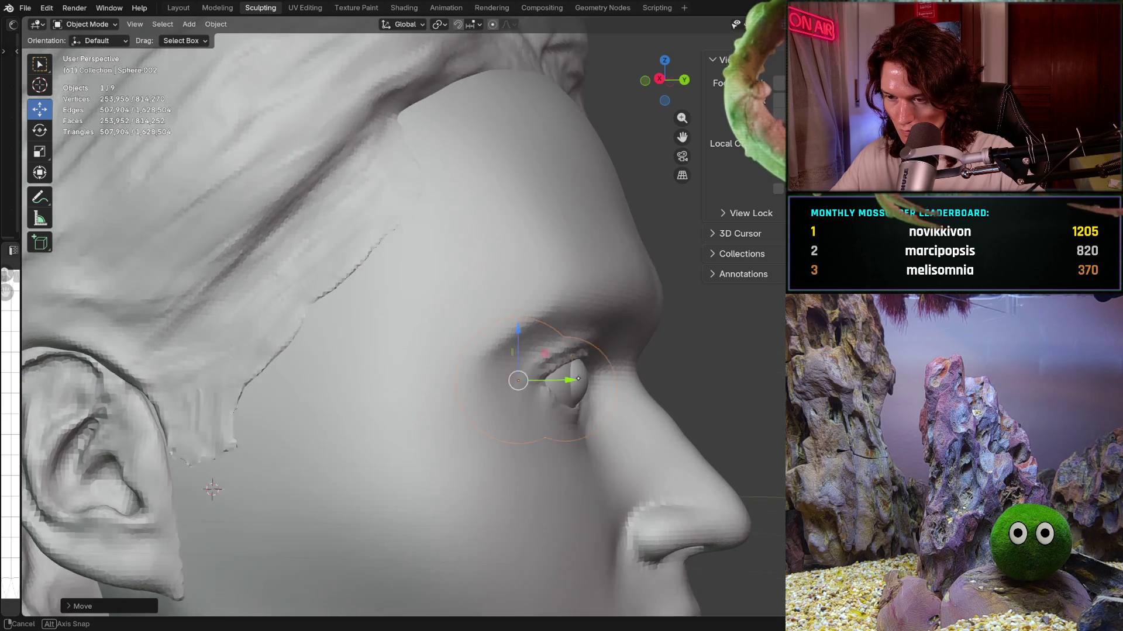
pyautogui.moveTo(576, 376); pyautogui.dragTo(460, 388, button='middle')
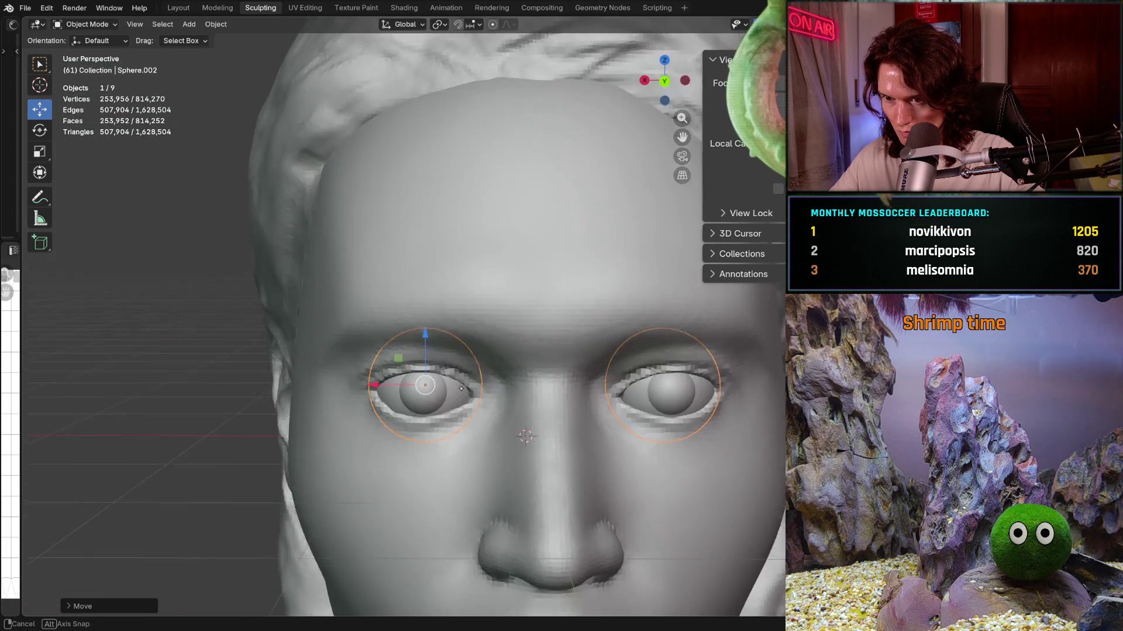
pyautogui.scroll(-3, 462, 389)
pyautogui.scroll(-4, 527, 389)
pyautogui.click(629, 388)
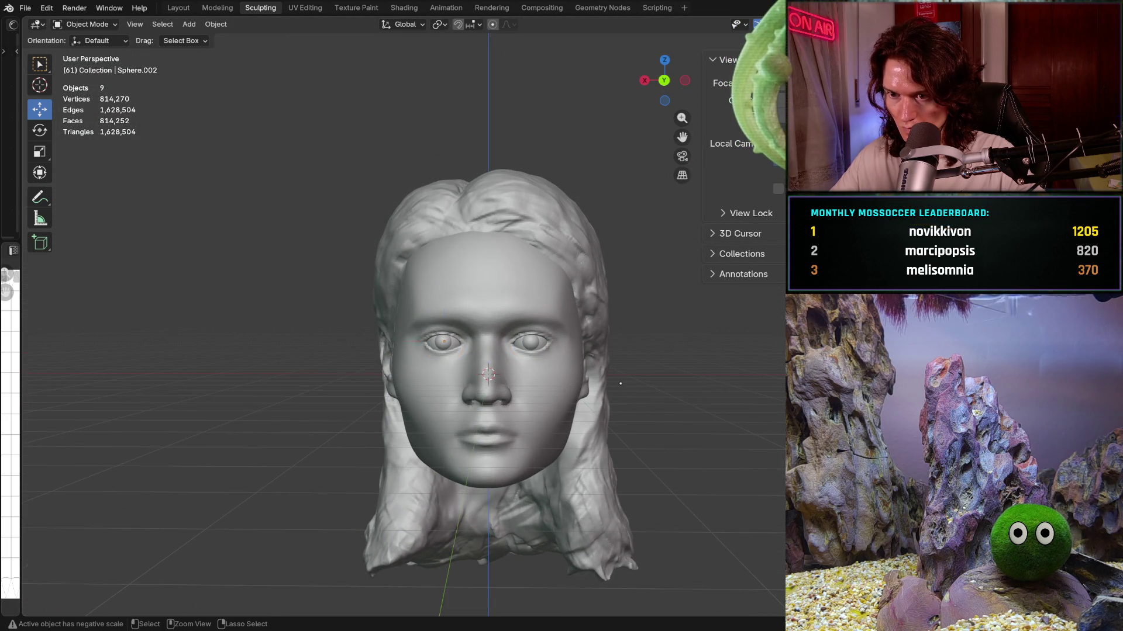
# Step: Reselect both eyes and shift them a little further along the Y axis in profile view
pyautogui.hotkey('ctrl', 'z')
pyautogui.hotkey('ctrl', 'shift', 'z')
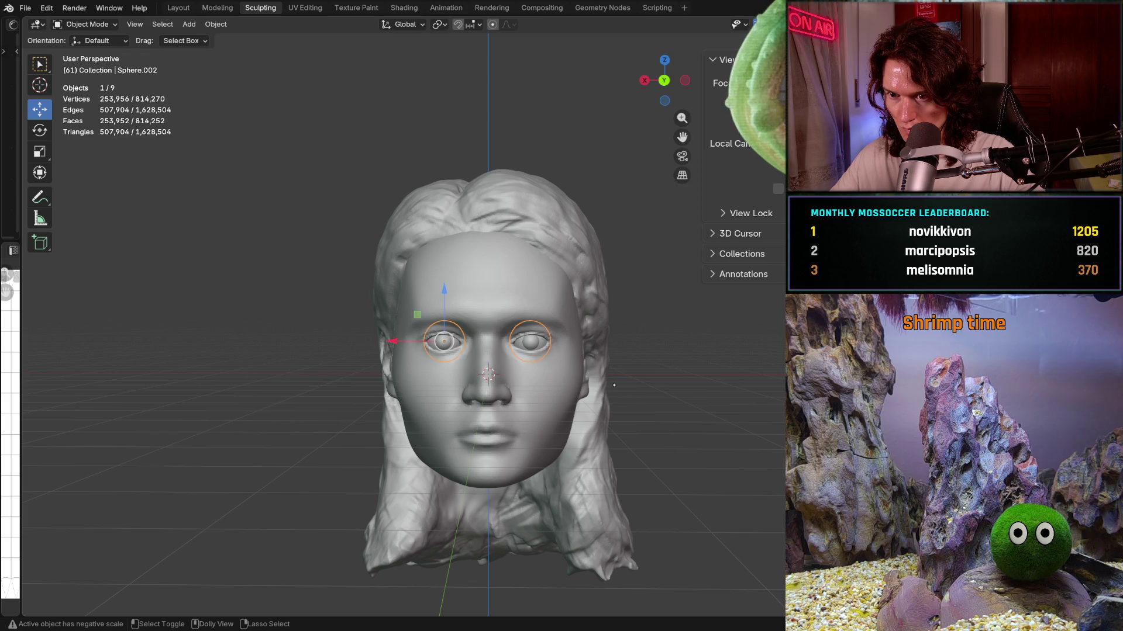
pyautogui.click(614, 384)
pyautogui.moveTo(614, 384); pyautogui.dragTo(316, 411, button='middle')
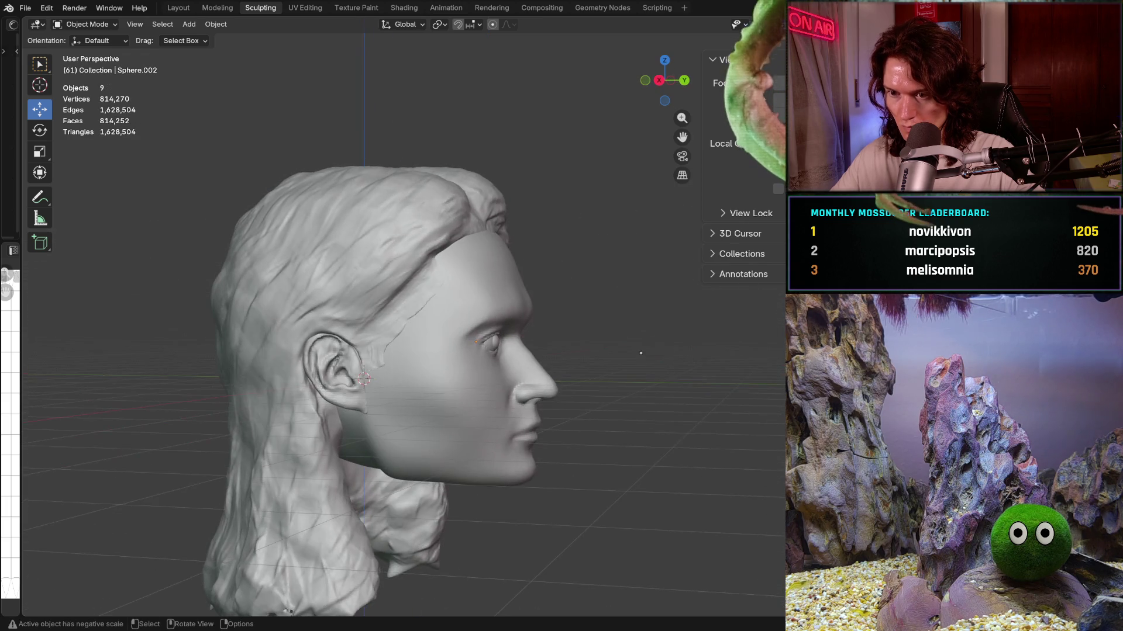
pyautogui.scroll(5, 317, 411)
pyautogui.hotkey('ctrl', 'shift', 'z')
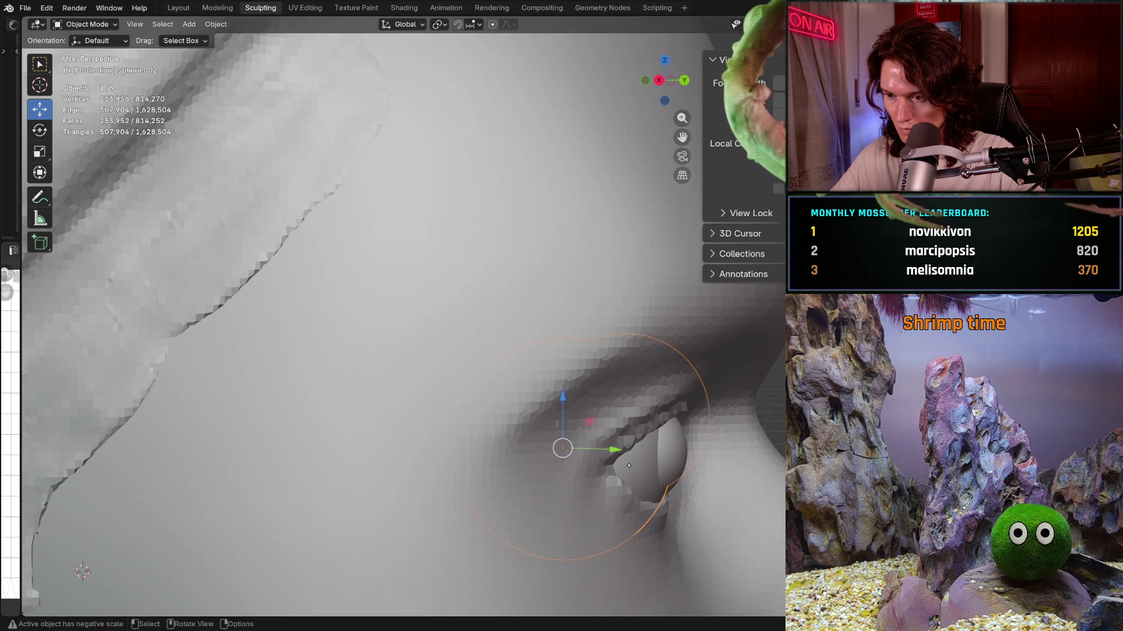
pyautogui.moveTo(613, 449); pyautogui.dragTo(613, 446)
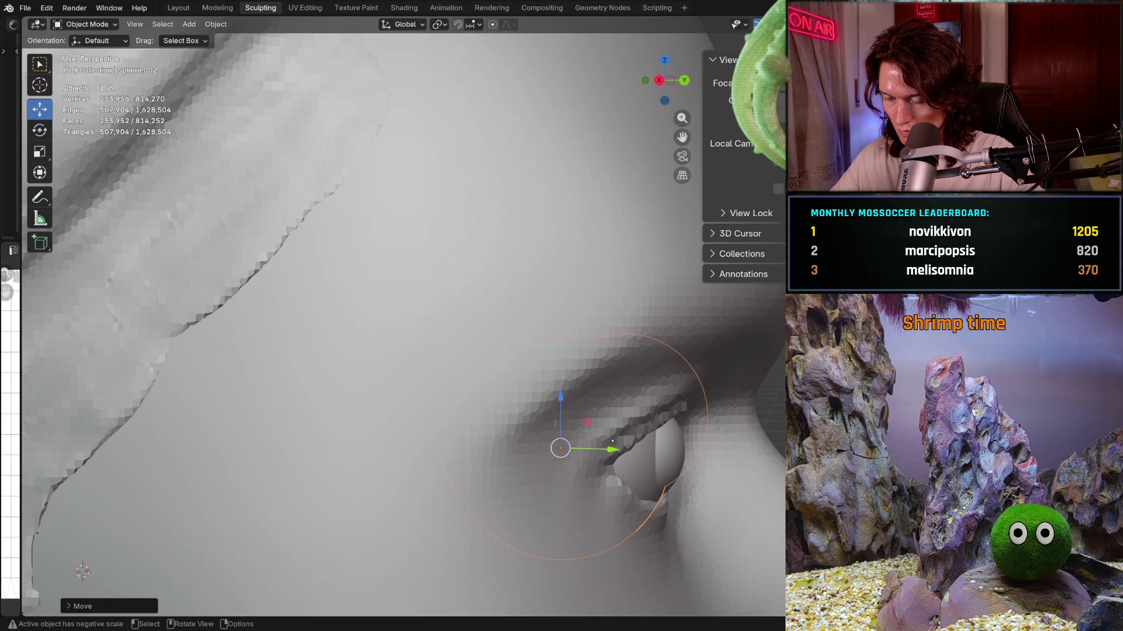
pyautogui.scroll(-3, 456, 360)
pyautogui.scroll(-5, 456, 360)
pyautogui.hotkey('alt', 'a')
# Step: Review the eye placement from front and right-side profile, then reach for the interaction mode list
pyautogui.moveTo(567, 426); pyautogui.dragTo(520, 446, button='middle')
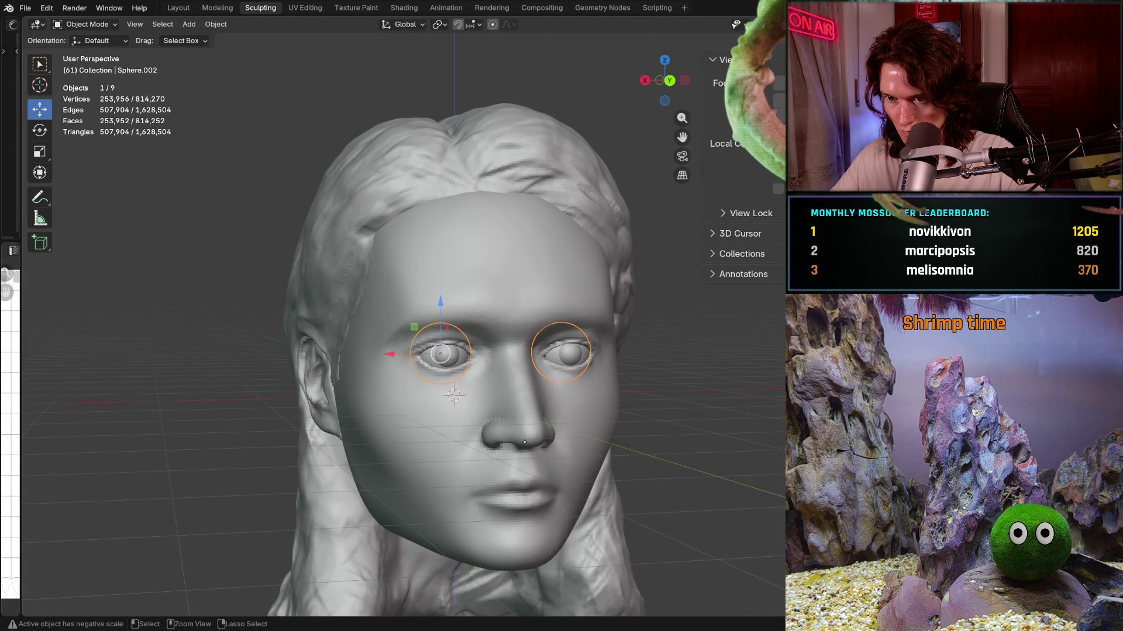
pyautogui.hotkey('alt', 'a')
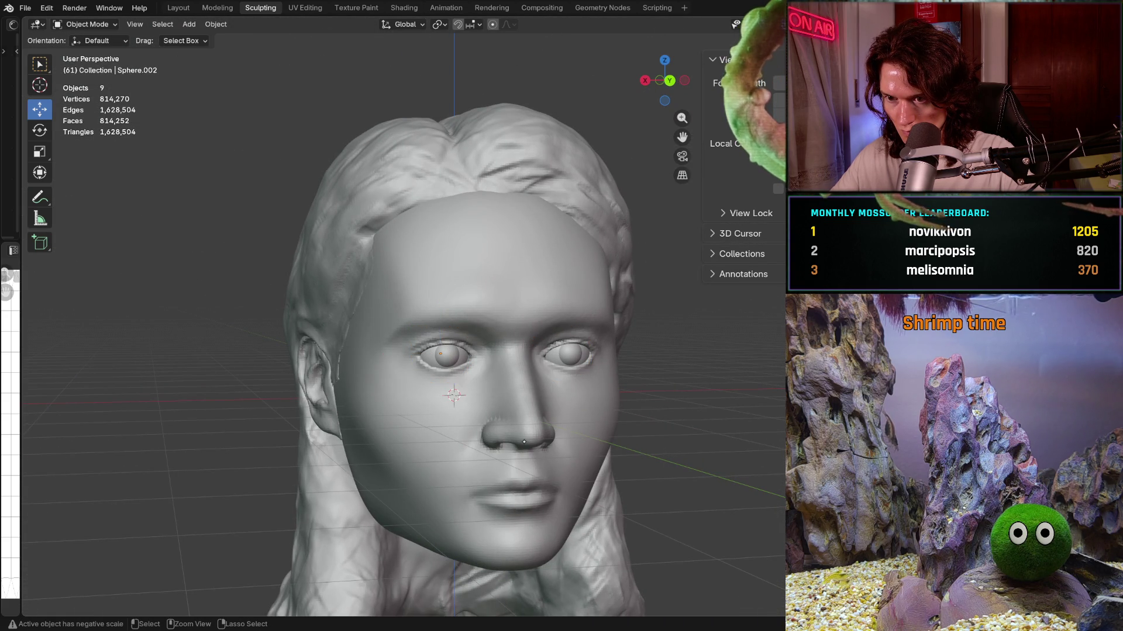
pyautogui.hotkey('ctrl', 'z')
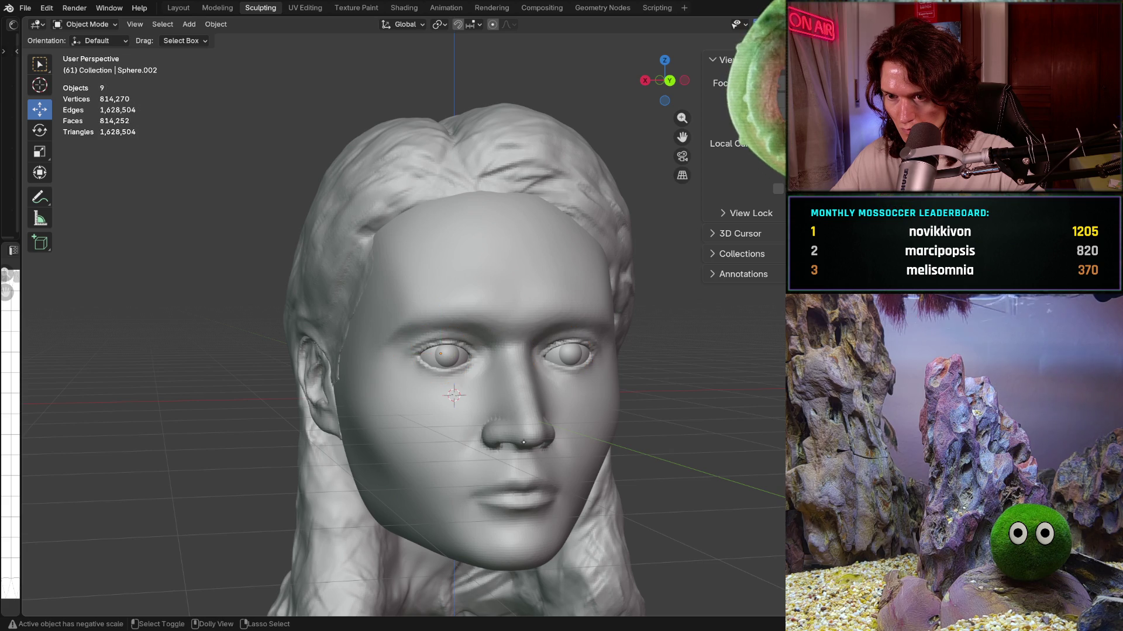
pyautogui.moveTo(523, 423); pyautogui.dragTo(586, 372, button='middle')
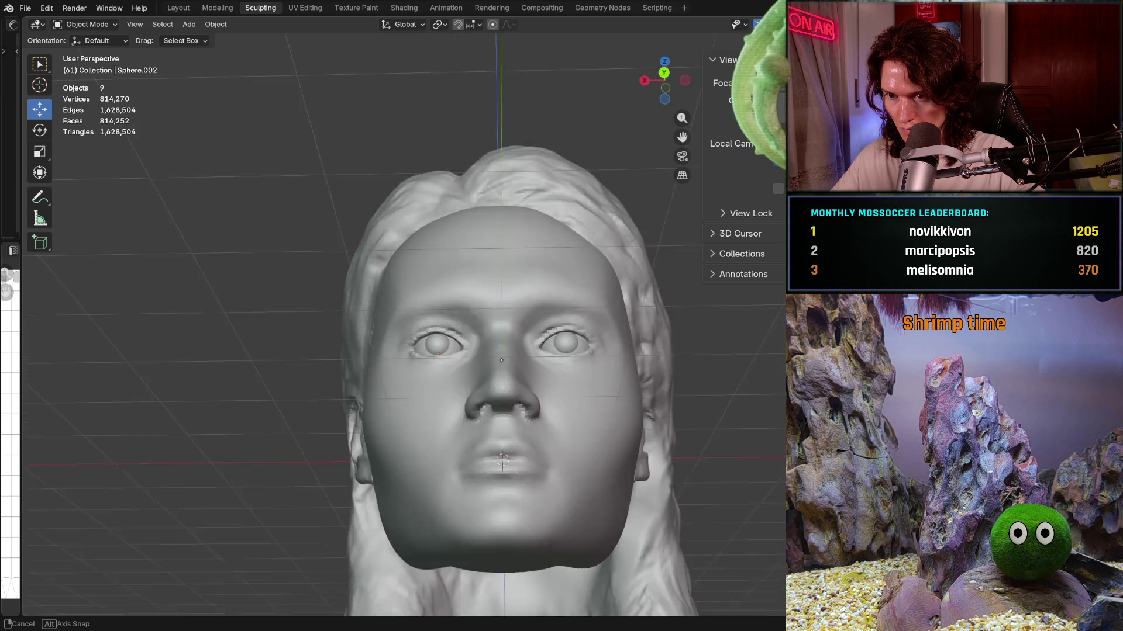
pyautogui.scroll(4, 585, 372)
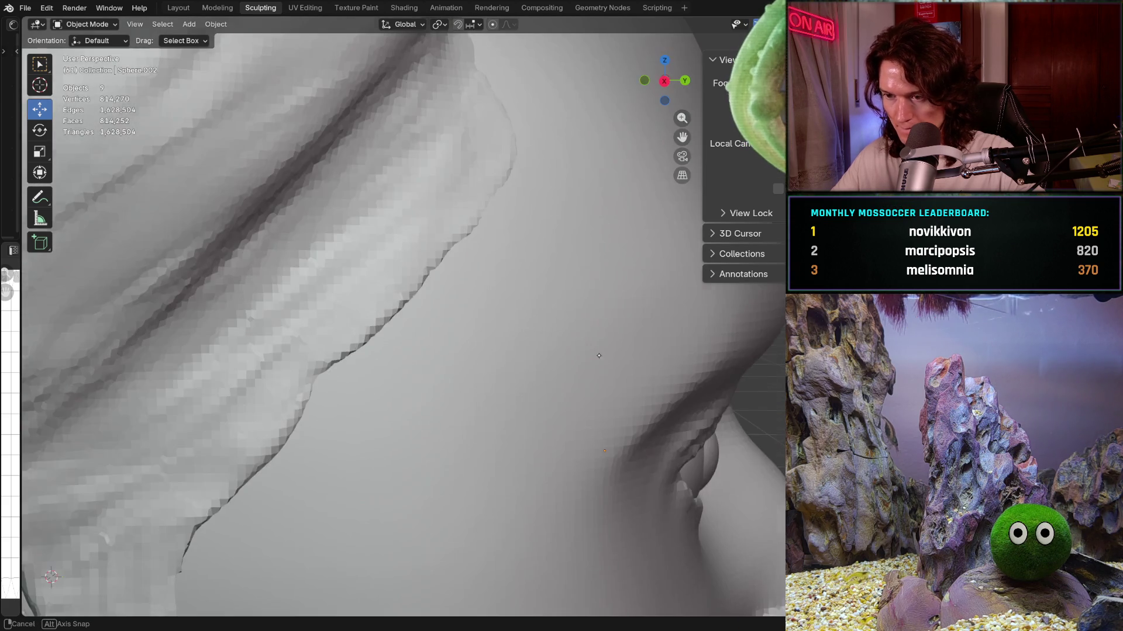
pyautogui.scroll(3, 587, 372)
pyautogui.moveTo(586, 372)
pyautogui.mouseDown(button='middle')
pyautogui.moveTo(559, 342)
pyautogui.moveTo(741, 448)
pyautogui.moveTo(399, 385)
pyautogui.mouseUp(button='middle')
pyautogui.scroll(-3, 560, 341)
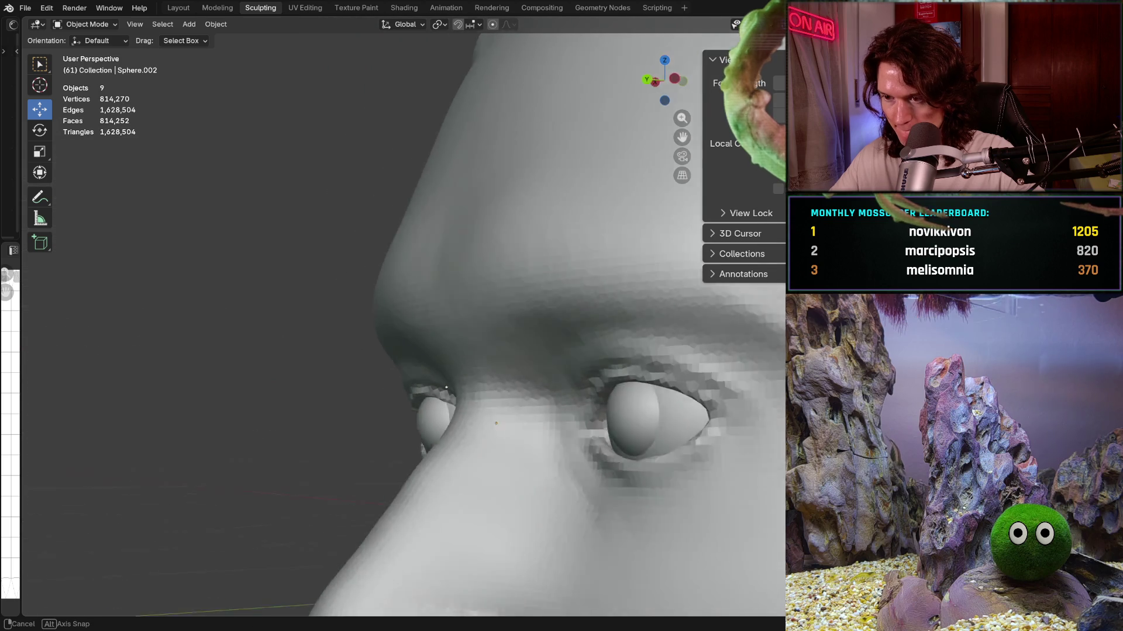
pyautogui.scroll(-5, 423, 365)
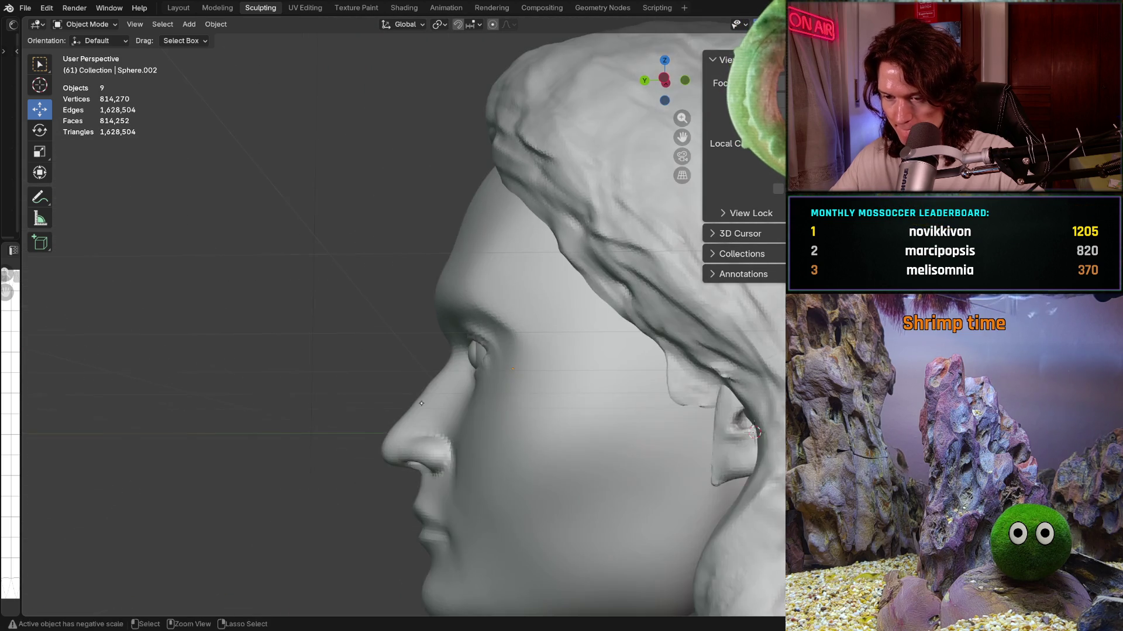
pyautogui.moveTo(423, 366)
pyautogui.mouseDown(button='middle')
pyautogui.moveTo(424, 432)
pyautogui.moveTo(536, 416)
pyautogui.mouseUp(button='middle')
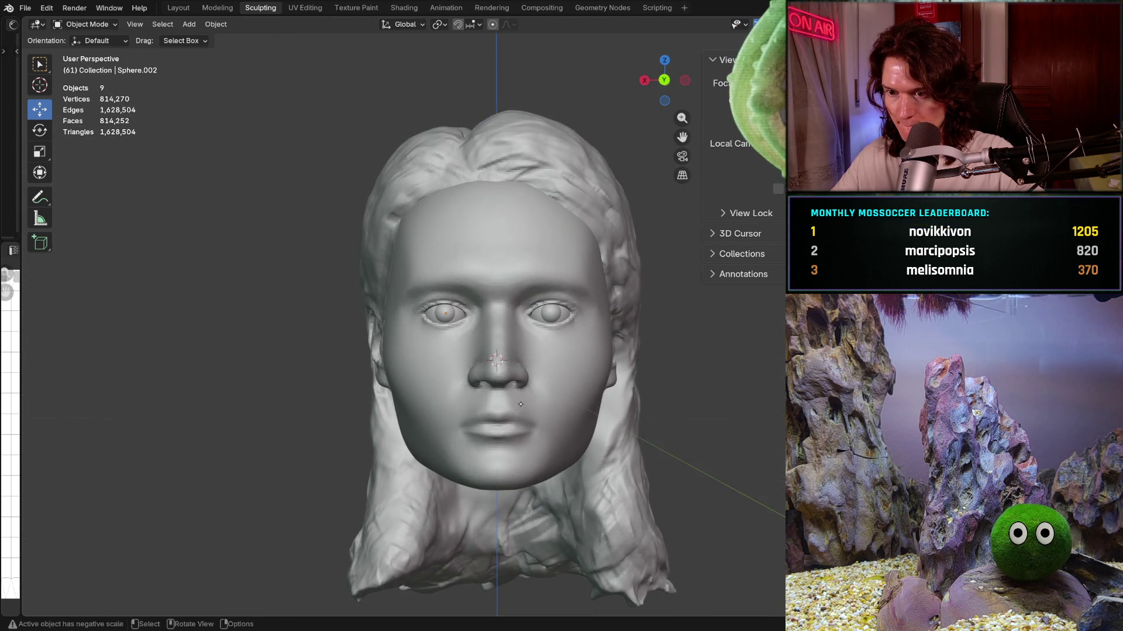
pyautogui.scroll(-3, 503, 427)
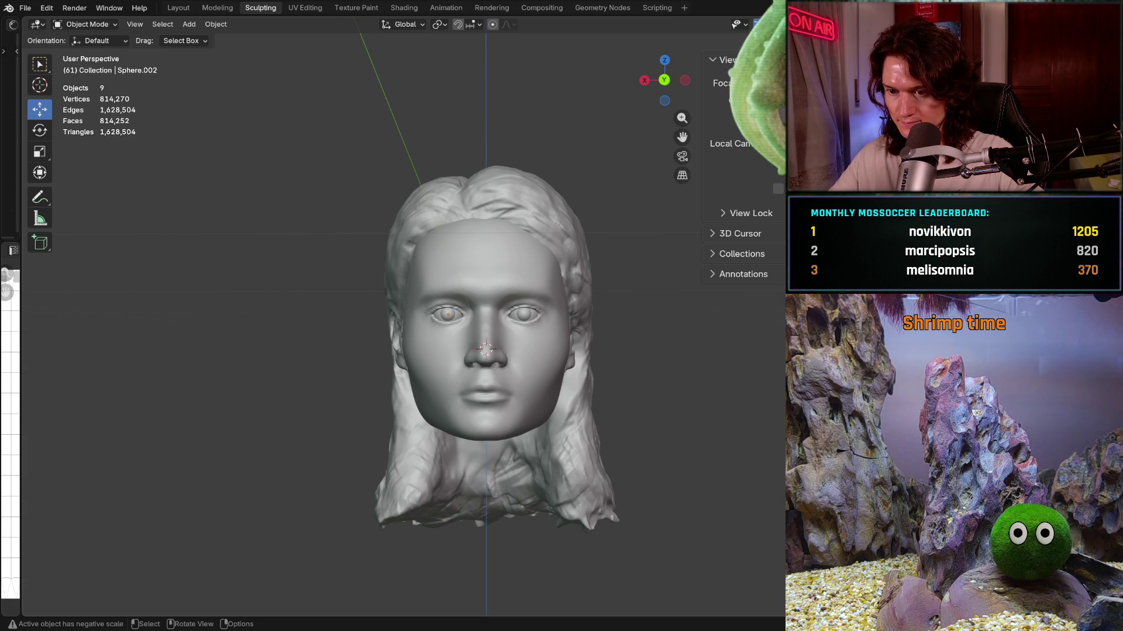
pyautogui.scroll(3, 492, 342)
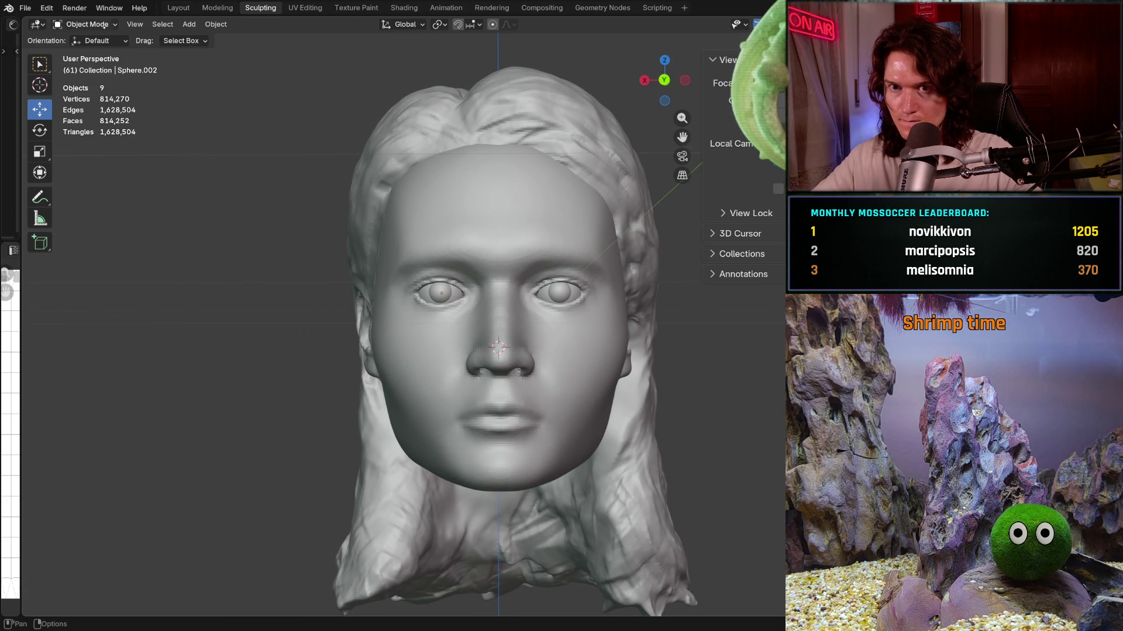
pyautogui.click(85, 24)
# Step: Switch to Sculpt Mode with the head as the sculpting target
pyautogui.click(79, 68)
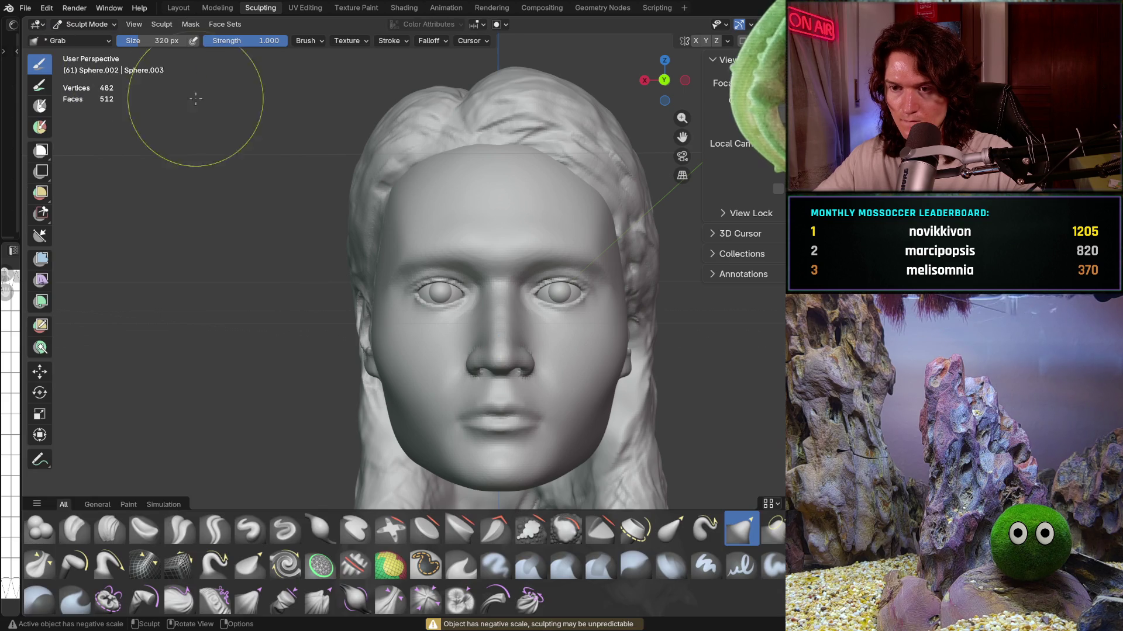
pyautogui.scroll(1, 468, 314)
pyautogui.scroll(1, 472, 325)
pyautogui.scroll(2, 476, 347)
pyautogui.scroll(2, 481, 354)
pyautogui.moveTo(482, 355); pyautogui.dragTo(458, 311, button='middle')
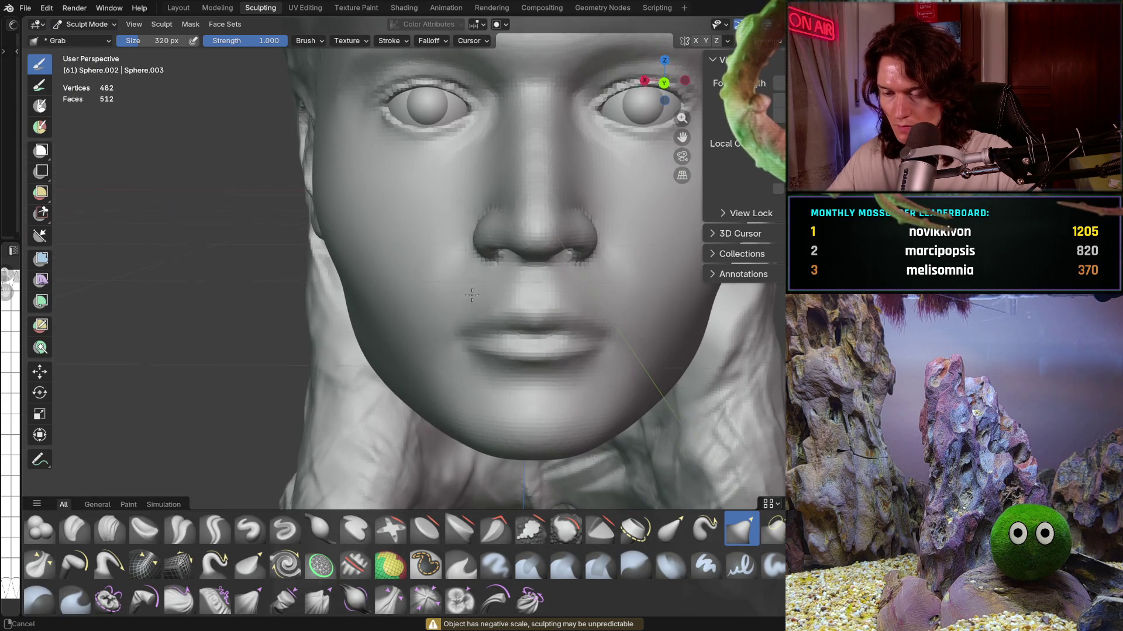
pyautogui.hotkey('alt', 'q')
pyautogui.moveTo(439, 325); pyautogui.dragTo(422, 351, button='middle')
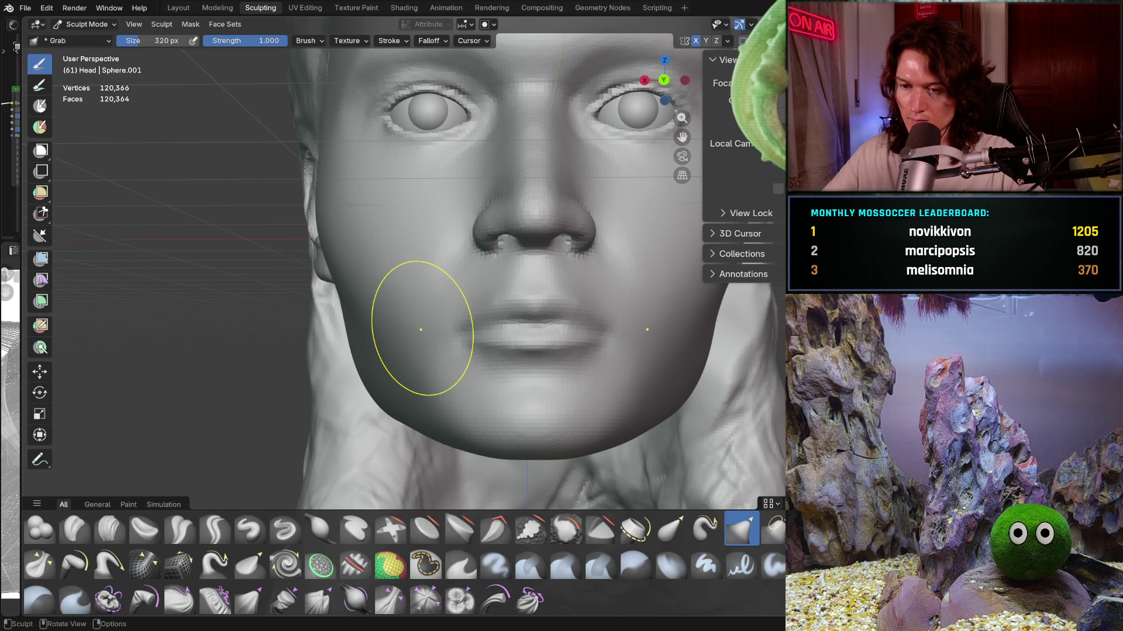
pyautogui.scroll(-3, 422, 354)
# Step: Set the Grab brush to a 528 px size and 0.713 strength
pyautogui.press('f')
pyautogui.click(427, 390)
pyautogui.hotkey('shift', 'f')
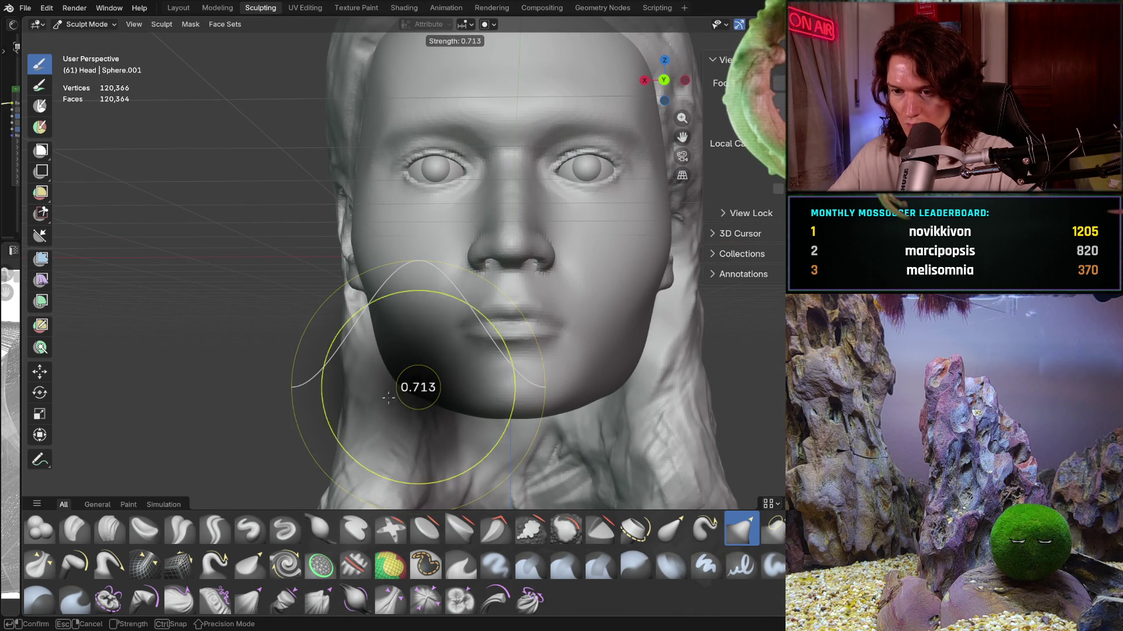
pyautogui.click(418, 386)
pyautogui.hotkey('shift', 'f')
pyautogui.click(397, 386)
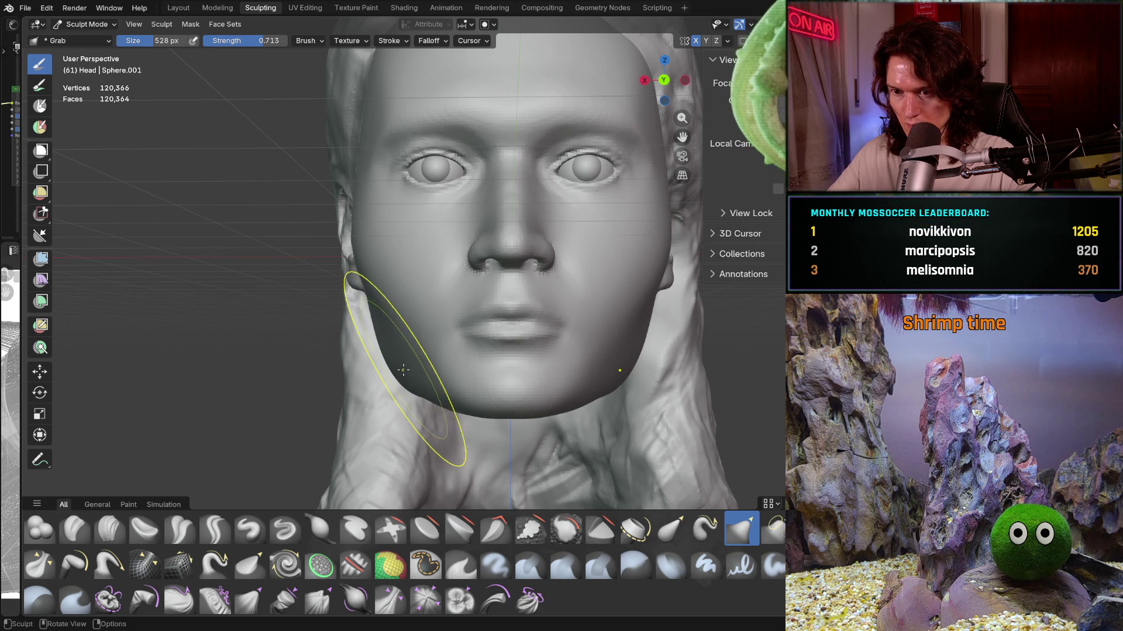
# Step: Pull in the left side of the jaw for a slimmer shape and check it from three-quarter view
pyautogui.moveTo(401, 369); pyautogui.dragTo(398, 378, button='middle')
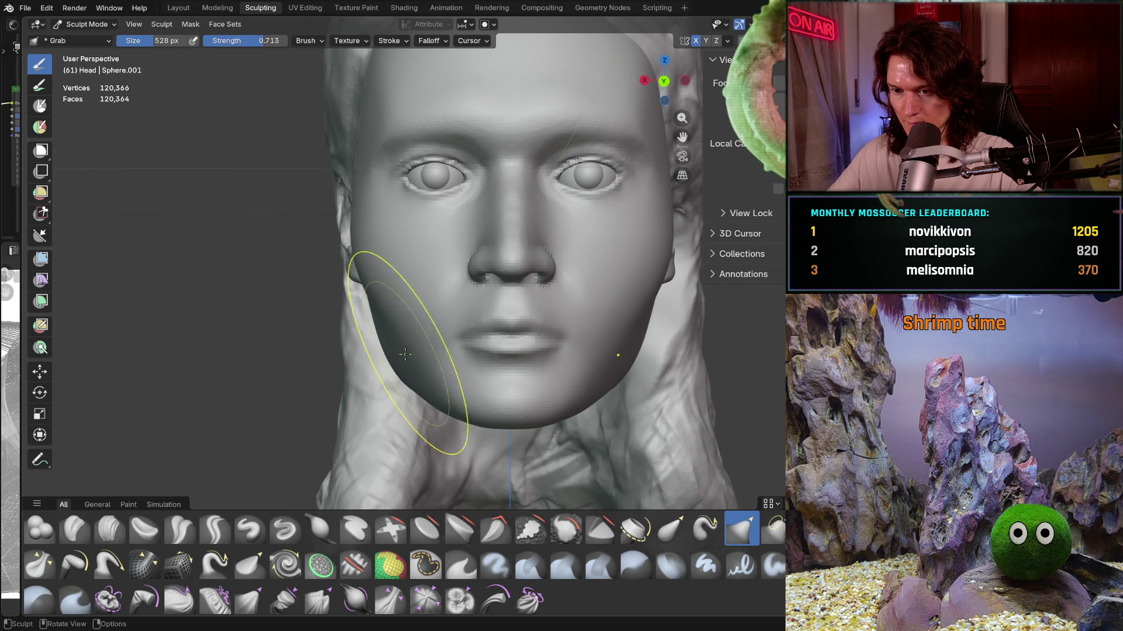
pyautogui.moveTo(397, 370); pyautogui.dragTo(395, 359)
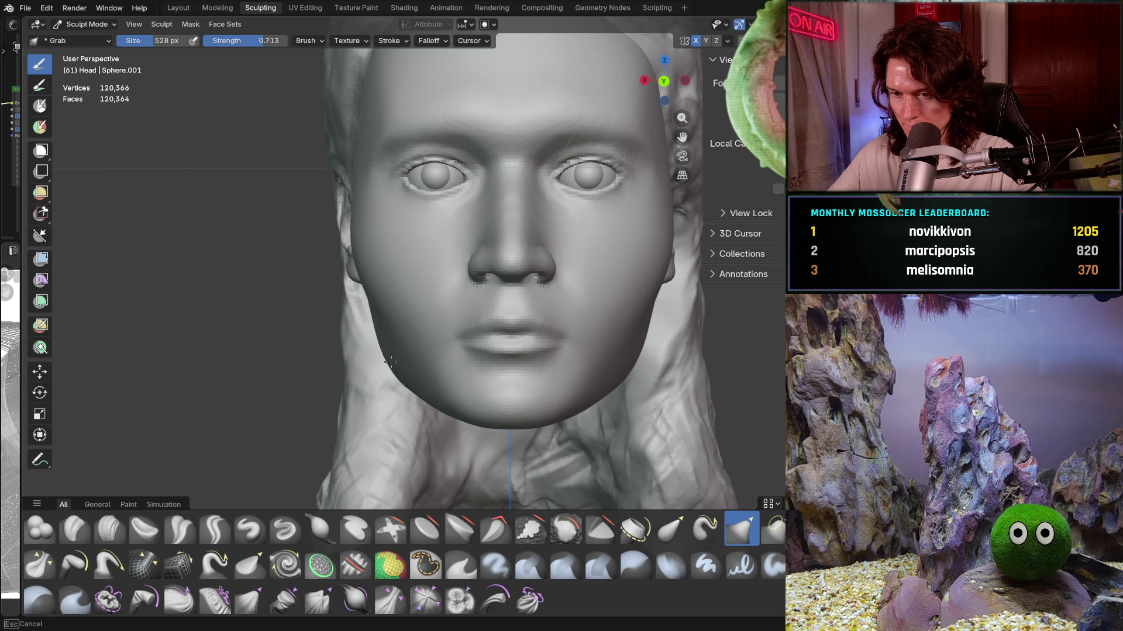
pyautogui.scroll(-4, 419, 339)
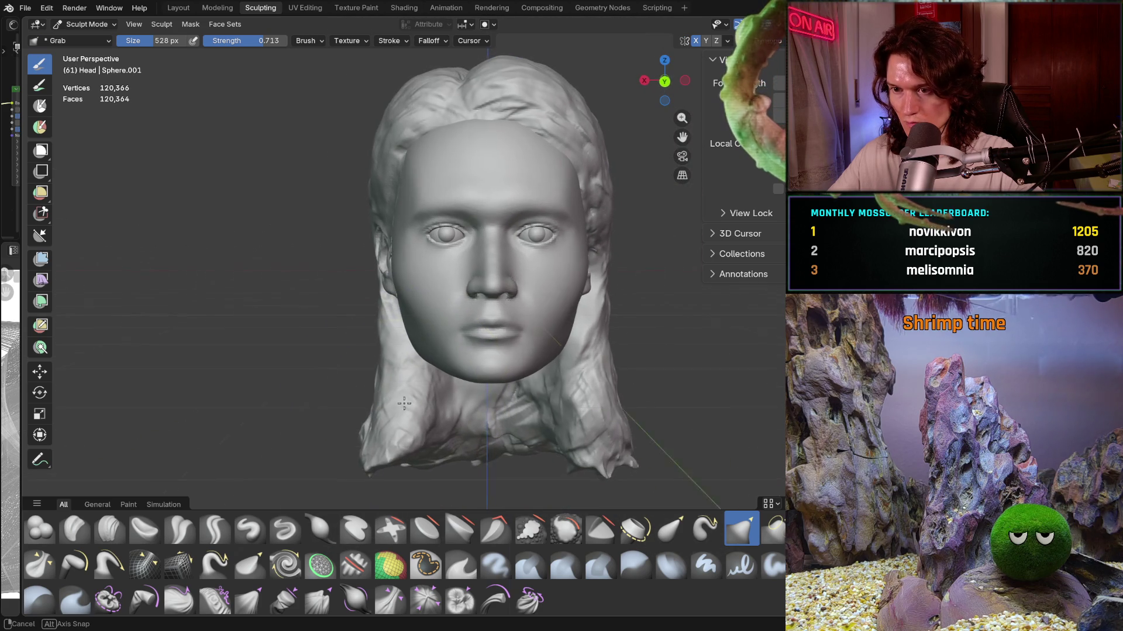
pyautogui.moveTo(509, 408)
pyautogui.mouseDown(button='middle')
pyautogui.moveTo(461, 414)
pyautogui.moveTo(452, 251)
pyautogui.mouseUp(button='middle')
pyautogui.scroll(3, 451, 289)
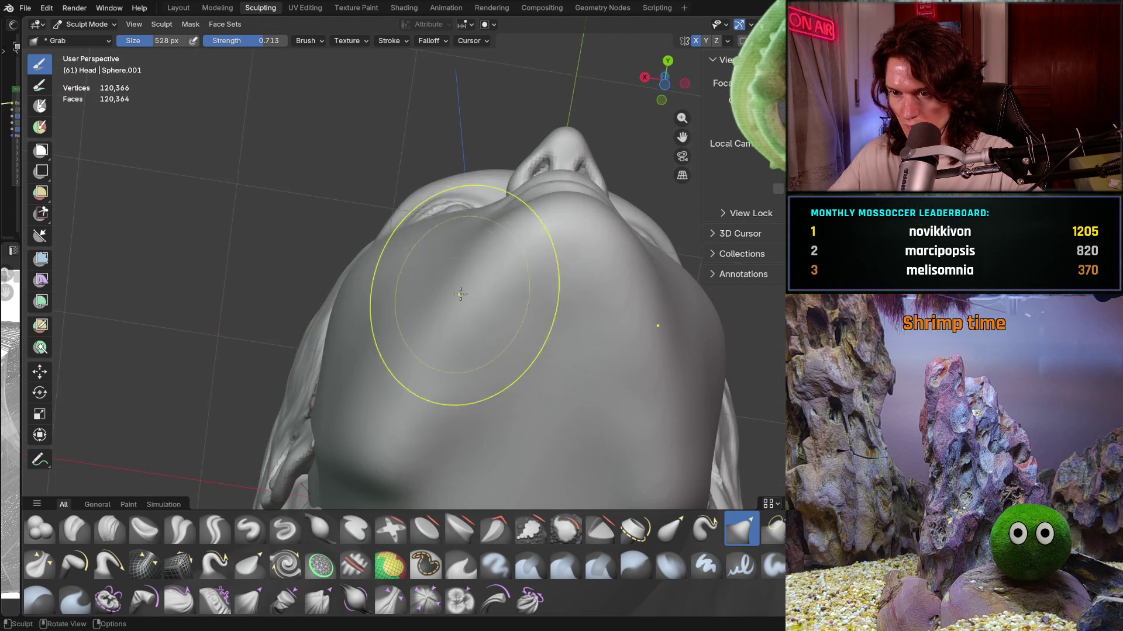
pyautogui.scroll(2, 459, 321)
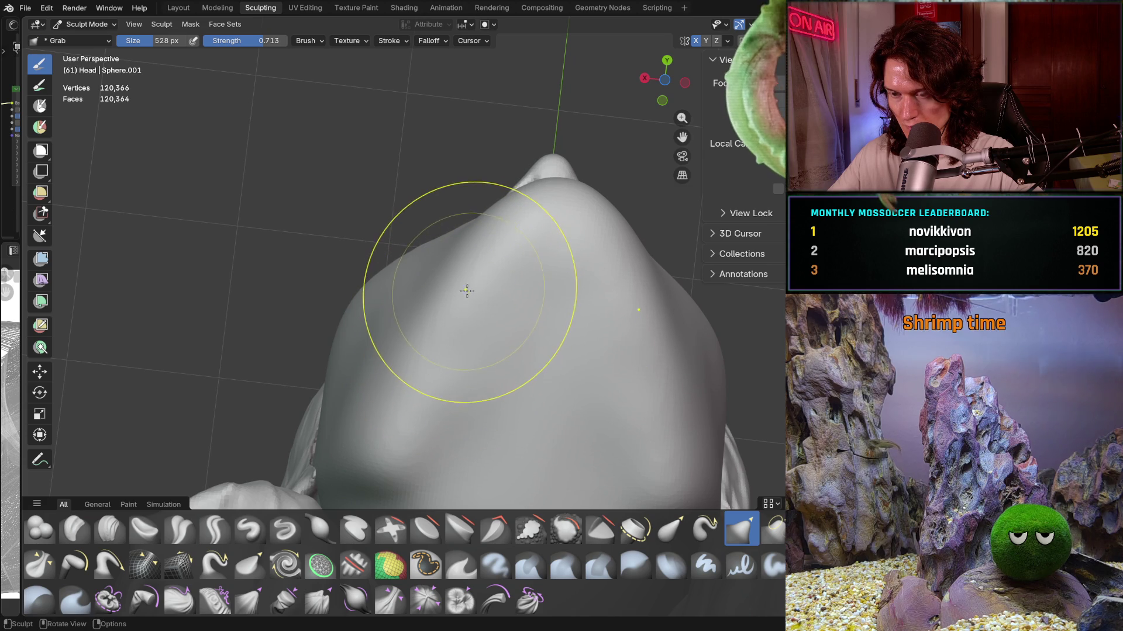
pyautogui.moveTo(455, 317)
pyautogui.mouseDown(button='middle')
pyautogui.moveTo(514, 289)
pyautogui.moveTo(514, 379)
pyautogui.moveTo(544, 336)
pyautogui.moveTo(538, 268)
pyautogui.moveTo(500, 279)
pyautogui.mouseUp(button='middle')
pyautogui.scroll(-3, 544, 336)
pyautogui.scroll(3, 535, 329)
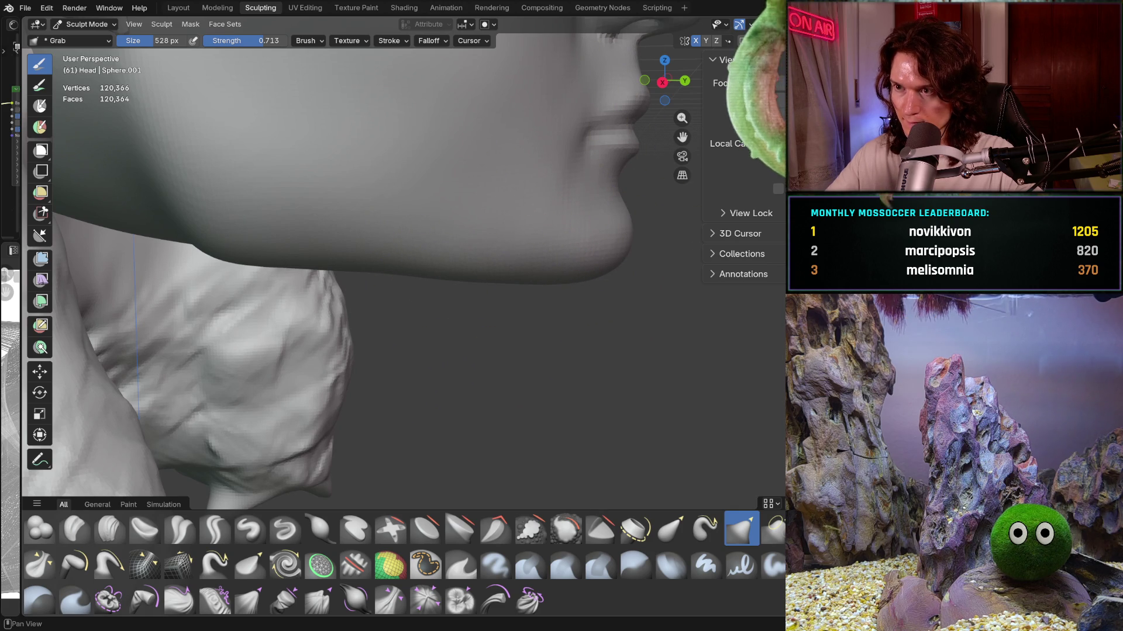
pyautogui.click(728, 41)
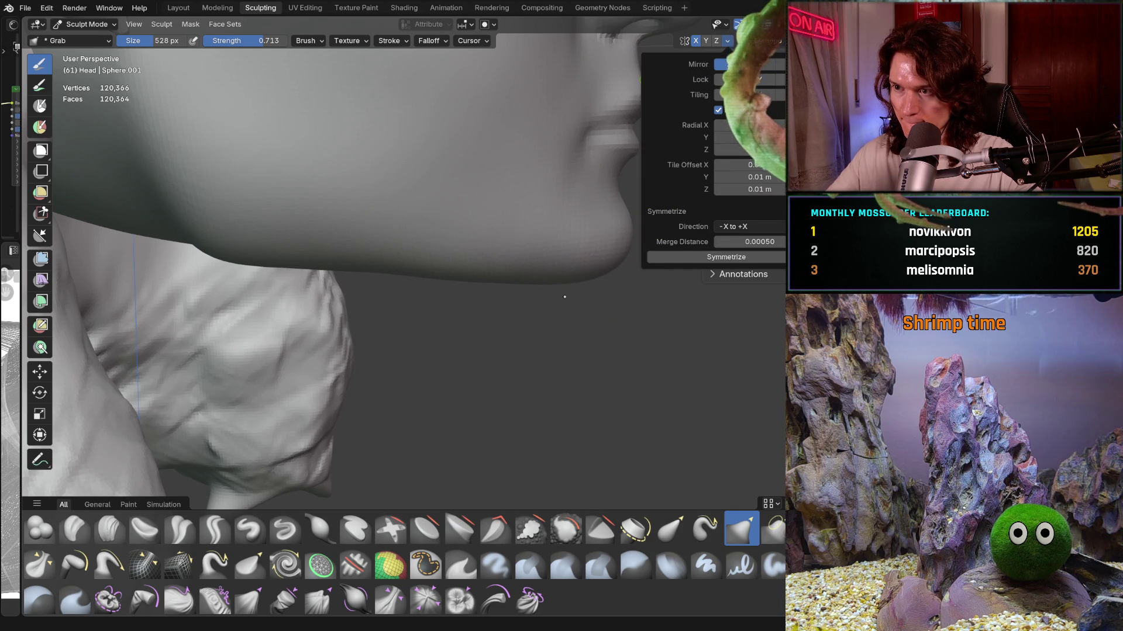
pyautogui.scroll(-3, 539, 339)
pyautogui.moveTo(539, 338); pyautogui.dragTo(419, 356, button='middle')
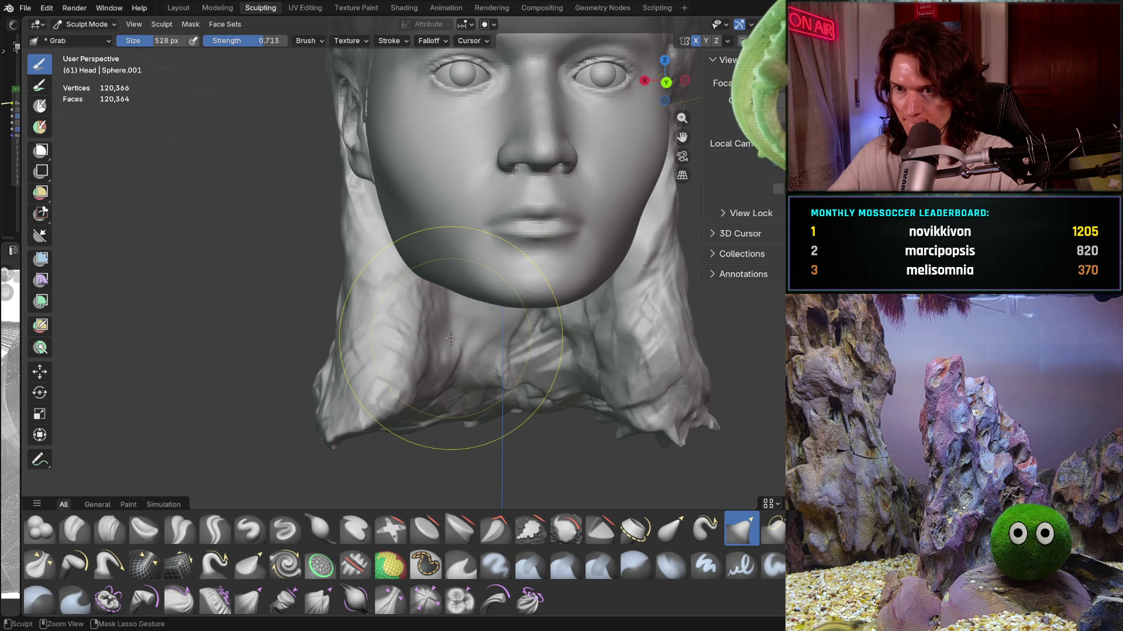
pyautogui.hotkey('ctrl', 'z')
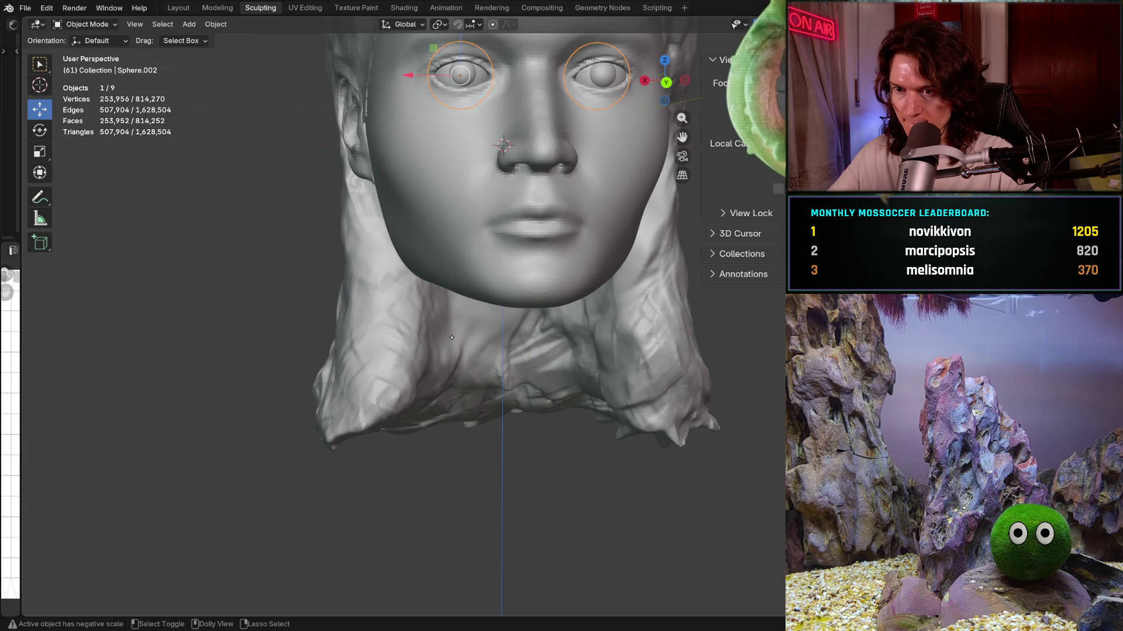
# Step: Back in sculpting, reshape the area near the left ear and the side of the head by the hair
pyautogui.hotkey('ctrl', 'shift', 'z')
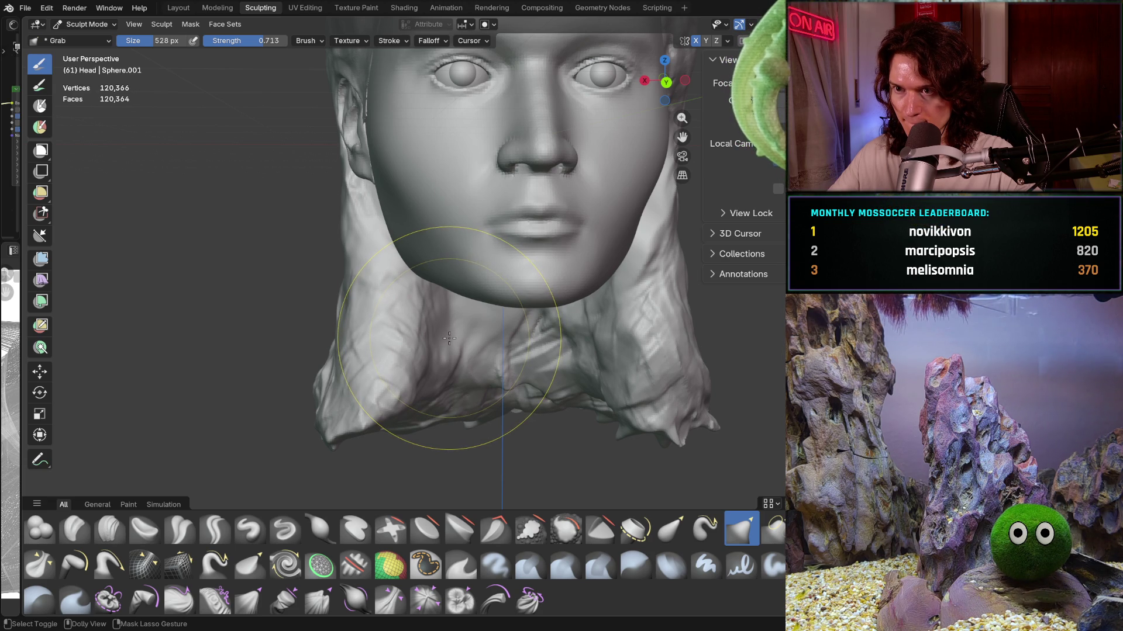
pyautogui.moveTo(448, 338); pyautogui.dragTo(458, 327, button='middle')
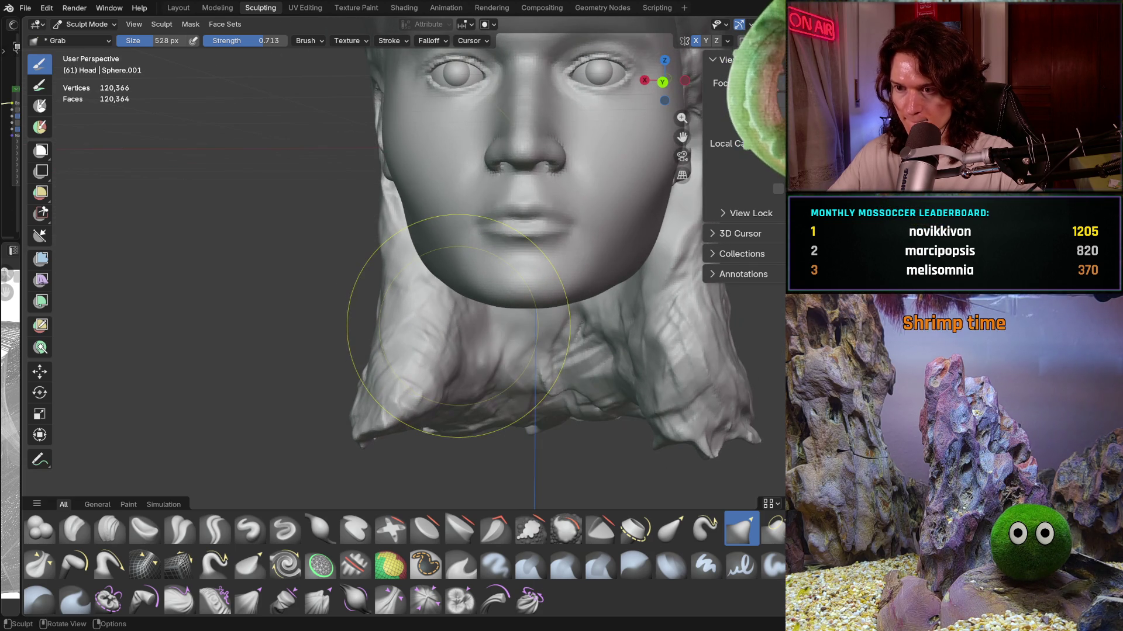
pyautogui.press('ctrl+KP_1')
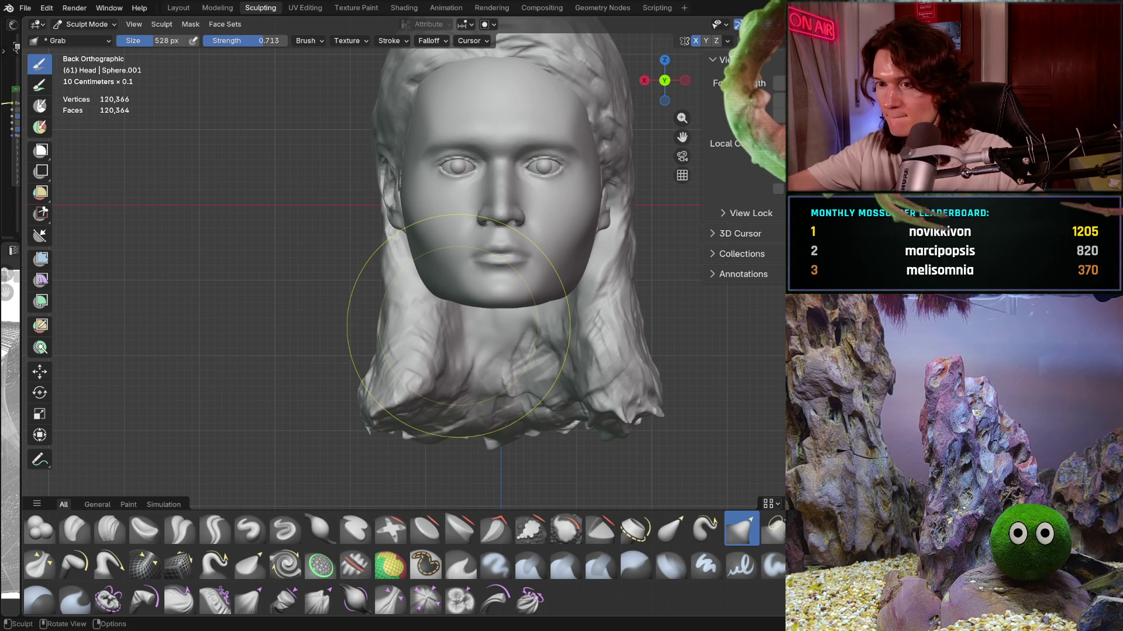
pyautogui.moveTo(458, 326); pyautogui.dragTo(491, 292, button='middle')
pyautogui.scroll(-3, 491, 292)
pyautogui.scroll(-3, 500, 288)
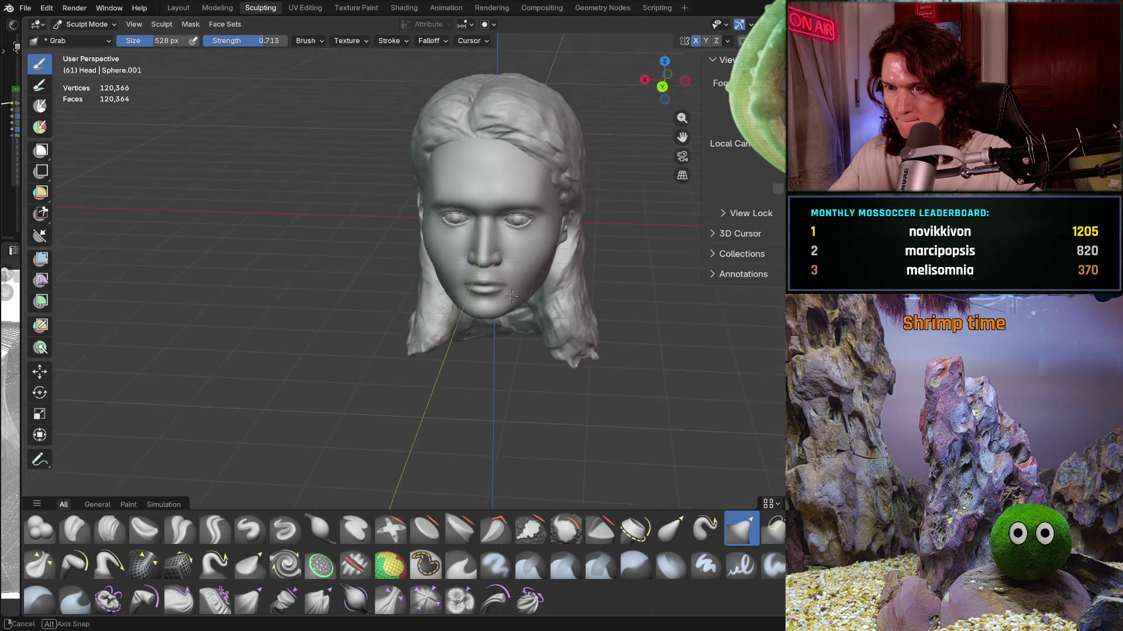
pyautogui.scroll(2, 492, 280)
pyautogui.scroll(2, 461, 285)
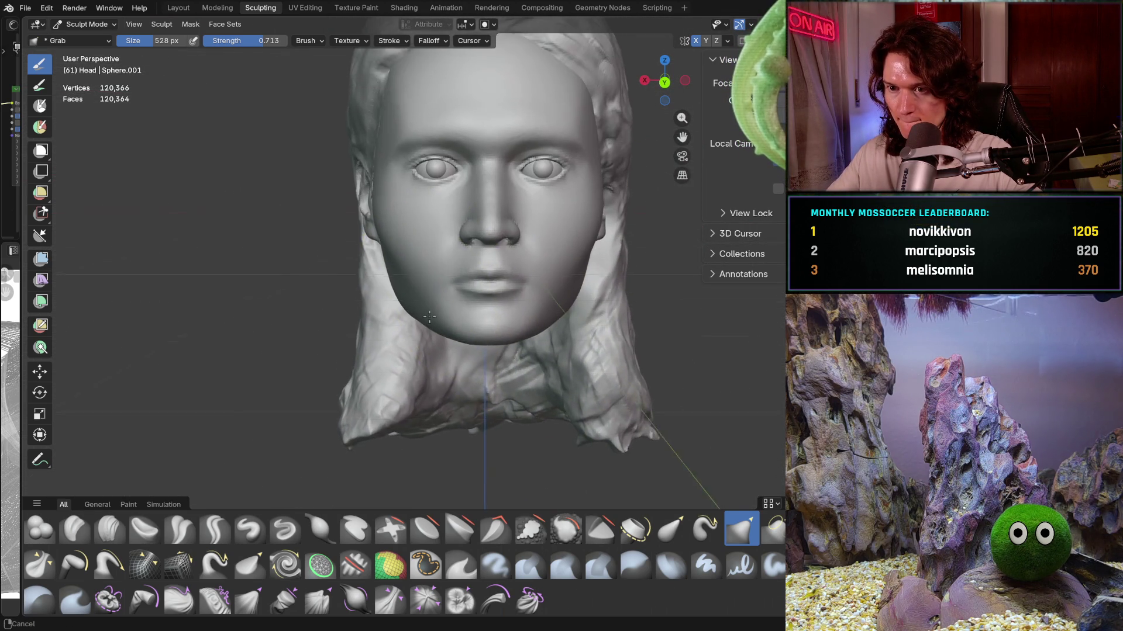
pyautogui.scroll(2, 431, 289)
pyautogui.moveTo(431, 290); pyautogui.dragTo(407, 290, button='middle')
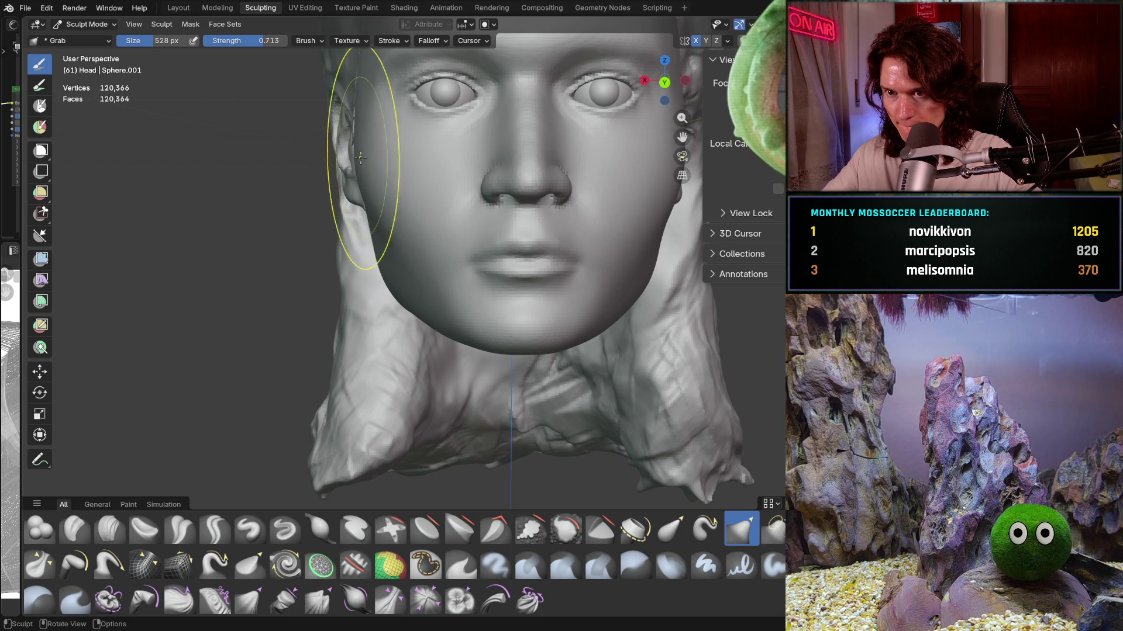
pyautogui.moveTo(360, 158); pyautogui.dragTo(362, 174)
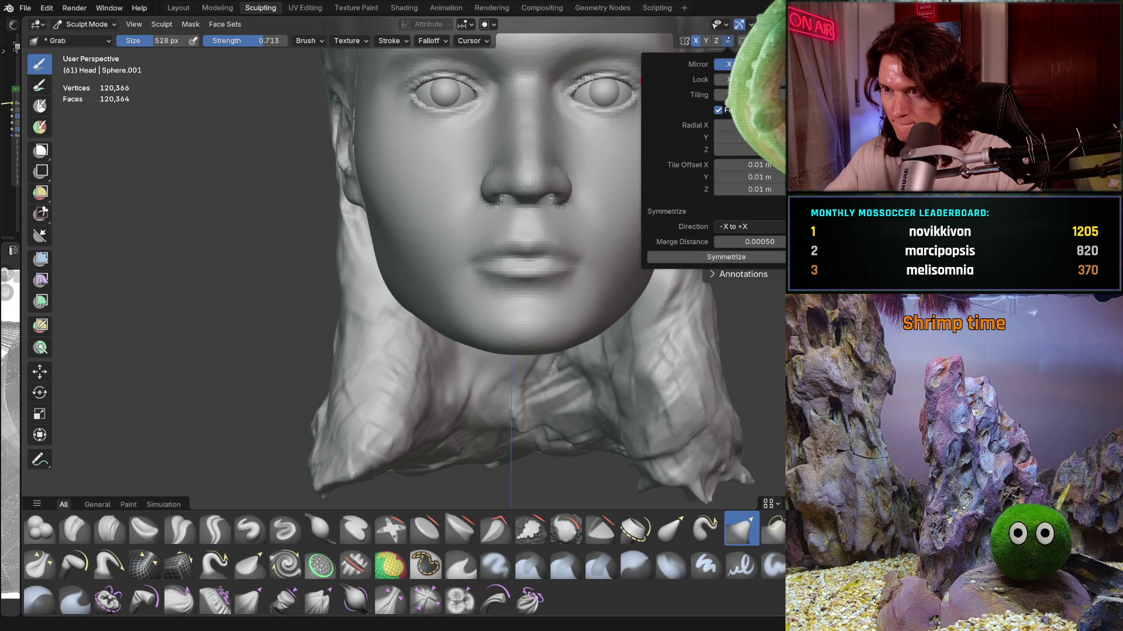
pyautogui.moveTo(381, 206); pyautogui.dragTo(369, 211)
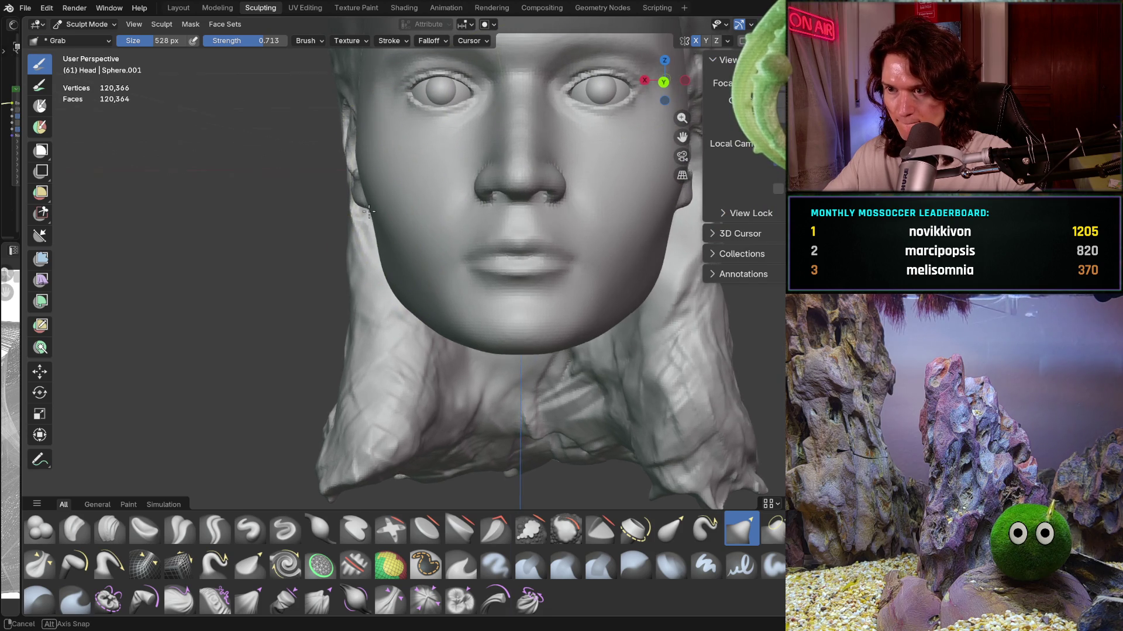
pyautogui.scroll(-5, 369, 211)
# Step: Orbit to the right profile and reshape the jawline, then check it from the front
pyautogui.moveTo(372, 252)
pyautogui.mouseDown(button='middle')
pyautogui.moveTo(303, 261)
pyautogui.moveTo(386, 253)
pyautogui.mouseUp(button='middle')
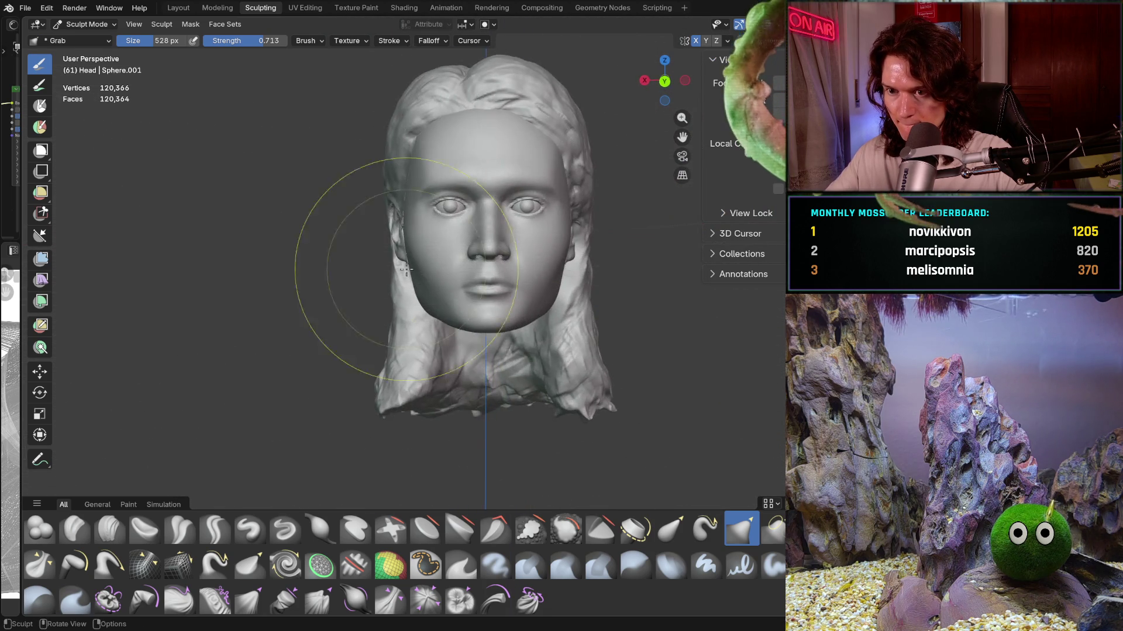
pyautogui.scroll(3, 387, 254)
pyautogui.moveTo(465, 364)
pyautogui.mouseDown(button='middle')
pyautogui.moveTo(537, 332)
pyautogui.moveTo(351, 325)
pyautogui.mouseUp(button='middle')
pyautogui.moveTo(343, 264)
pyautogui.mouseDown(button='middle')
pyautogui.moveTo(394, 289)
pyautogui.moveTo(391, 275)
pyautogui.mouseUp(button='middle')
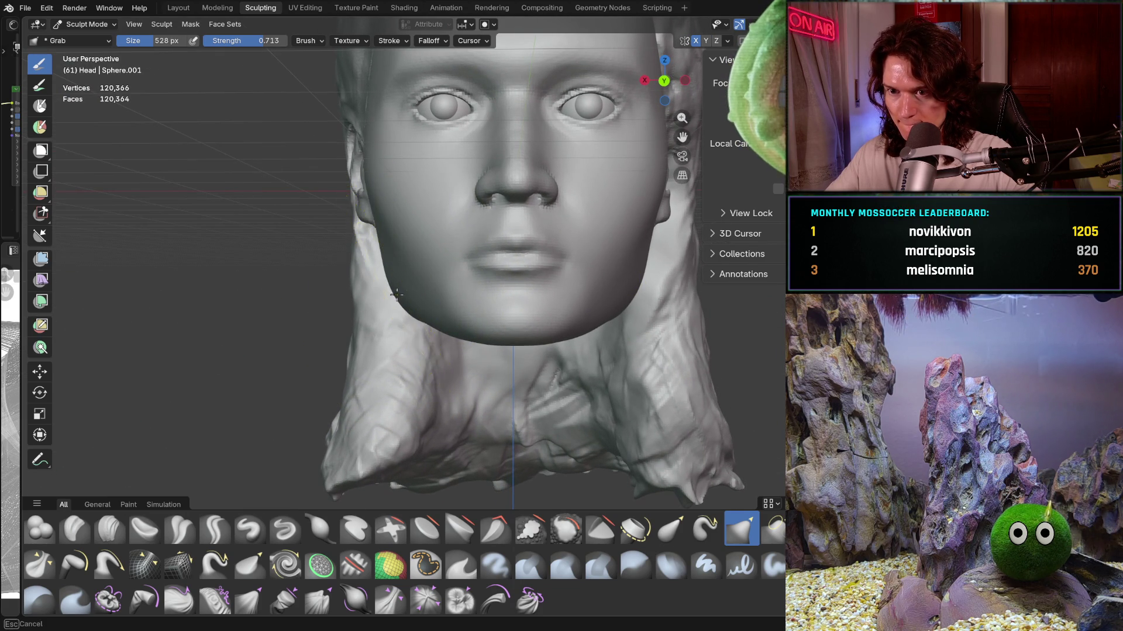
pyautogui.moveTo(406, 284)
pyautogui.mouseDown(button='middle')
pyautogui.moveTo(514, 275)
pyautogui.moveTo(468, 306)
pyautogui.moveTo(548, 338)
pyautogui.mouseUp(button='middle')
pyautogui.moveTo(453, 314); pyautogui.dragTo(352, 306)
pyautogui.moveTo(464, 304)
pyautogui.mouseDown(button='middle')
pyautogui.moveTo(360, 324)
pyautogui.moveTo(366, 336)
pyautogui.mouseUp(button='middle')
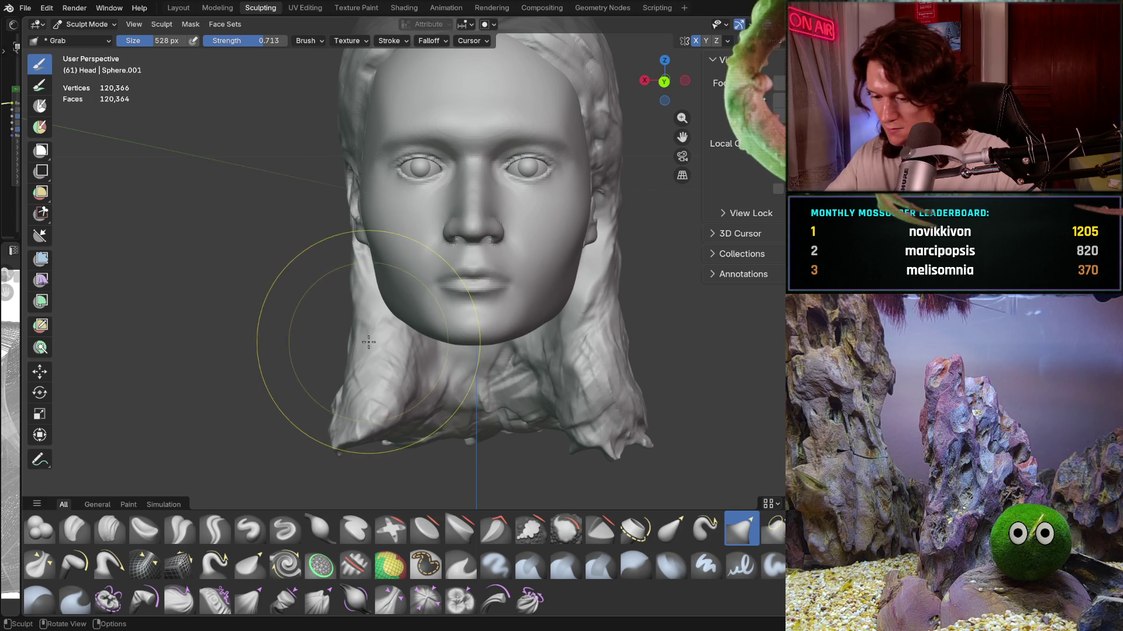
pyautogui.scroll(3, 316, 290)
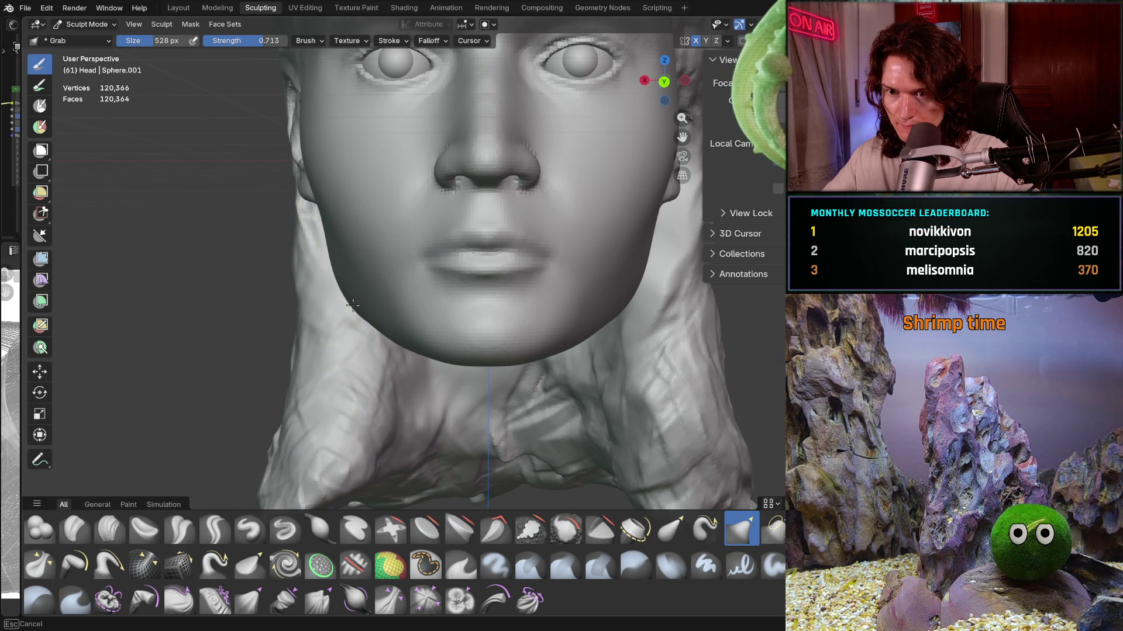
pyautogui.scroll(-2, 352, 303)
pyautogui.scroll(-3, 355, 311)
pyautogui.scroll(-1, 359, 324)
pyautogui.moveTo(360, 326)
pyautogui.mouseDown(button='middle')
pyautogui.moveTo(366, 336)
pyautogui.moveTo(370, 320)
pyautogui.mouseUp(button='middle')
pyautogui.scroll(2, 371, 320)
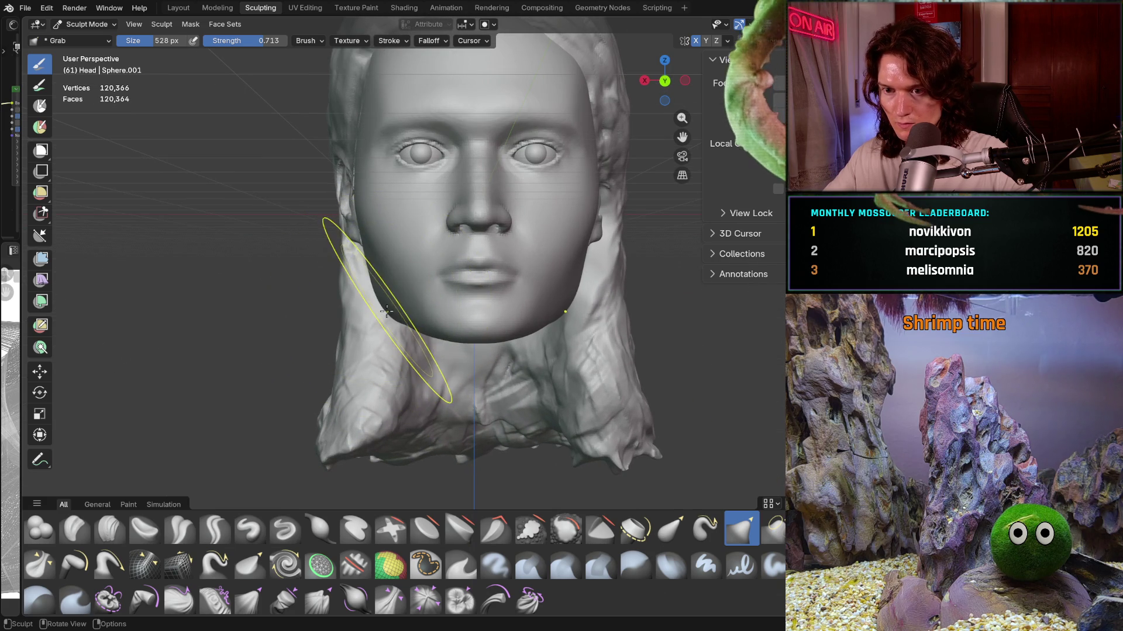
pyautogui.moveTo(374, 324); pyautogui.dragTo(509, 338, button='middle')
pyautogui.scroll(3, 491, 325)
pyautogui.scroll(2, 430, 307)
pyautogui.moveTo(430, 307)
pyautogui.mouseDown(button='middle')
pyautogui.moveTo(418, 303)
pyautogui.moveTo(444, 289)
pyautogui.mouseUp(button='middle')
pyautogui.scroll(2, 465, 413)
pyautogui.scroll(2, 498, 340)
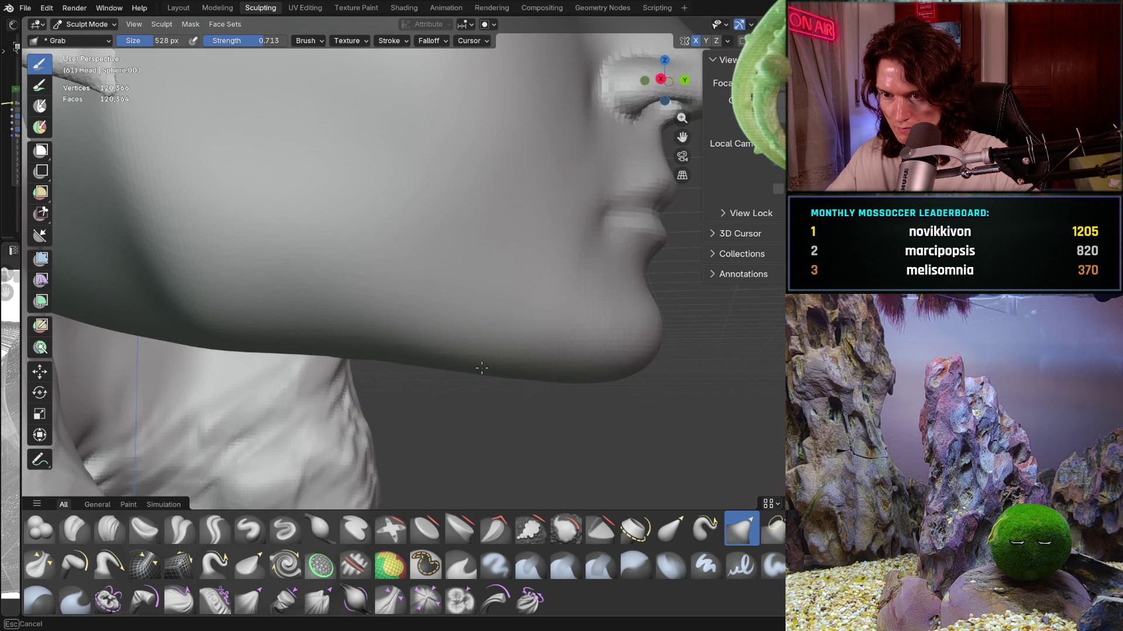
pyautogui.scroll(-4, 489, 345)
pyautogui.moveTo(476, 350)
pyautogui.mouseDown(button='middle')
pyautogui.moveTo(488, 369)
pyautogui.moveTo(457, 362)
pyautogui.moveTo(463, 351)
pyautogui.mouseUp(button='middle')
pyautogui.scroll(2, 483, 368)
pyautogui.scroll(2, 486, 372)
pyautogui.scroll(-4, 462, 358)
pyautogui.scroll(1, 463, 351)
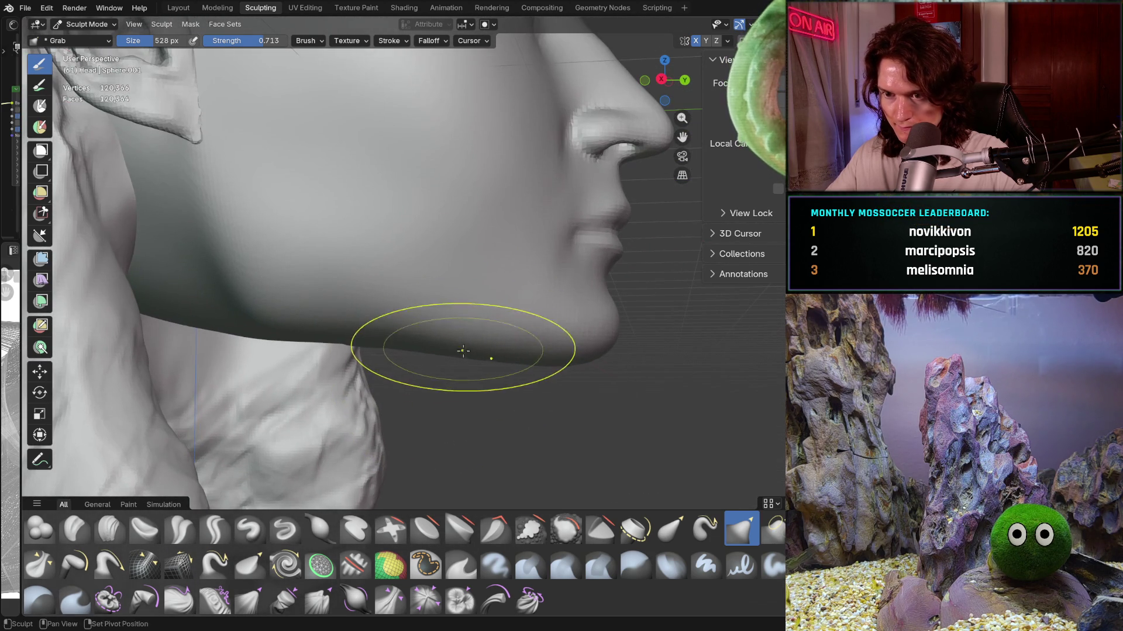
pyautogui.scroll(-4, 516, 321)
pyautogui.moveTo(516, 322)
pyautogui.mouseDown(button='middle')
pyautogui.moveTo(390, 351)
pyautogui.moveTo(418, 342)
pyautogui.mouseUp(button='middle')
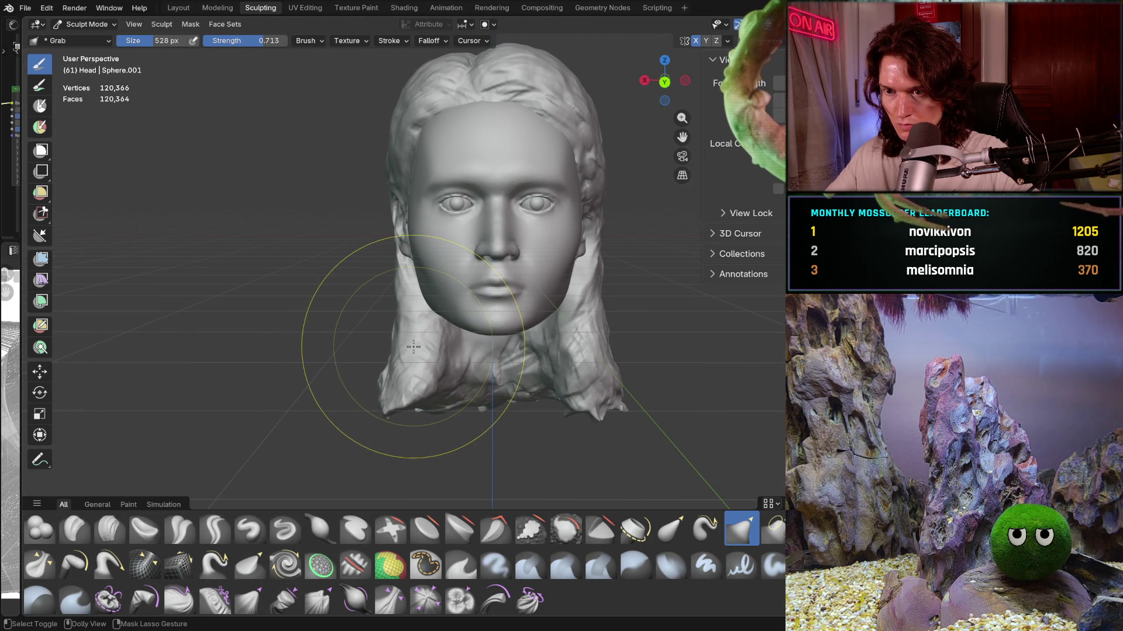
pyautogui.scroll(3, 470, 347)
pyautogui.moveTo(501, 401)
pyautogui.mouseDown(button='middle')
pyautogui.moveTo(523, 326)
pyautogui.moveTo(510, 328)
pyautogui.mouseUp(button='middle')
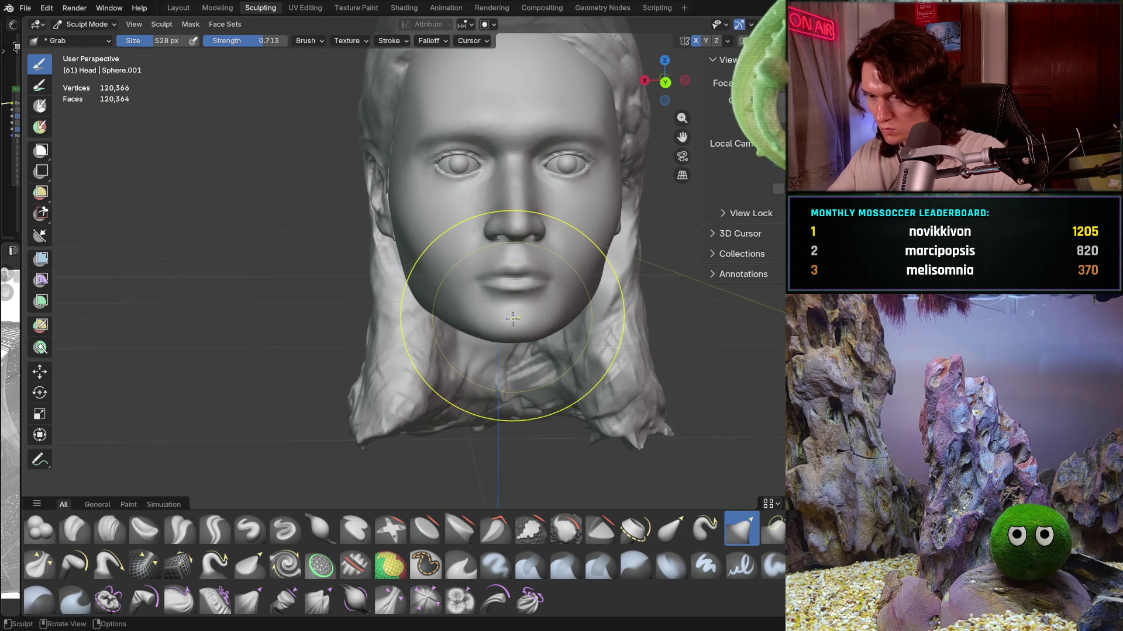
pyautogui.scroll(2, 509, 328)
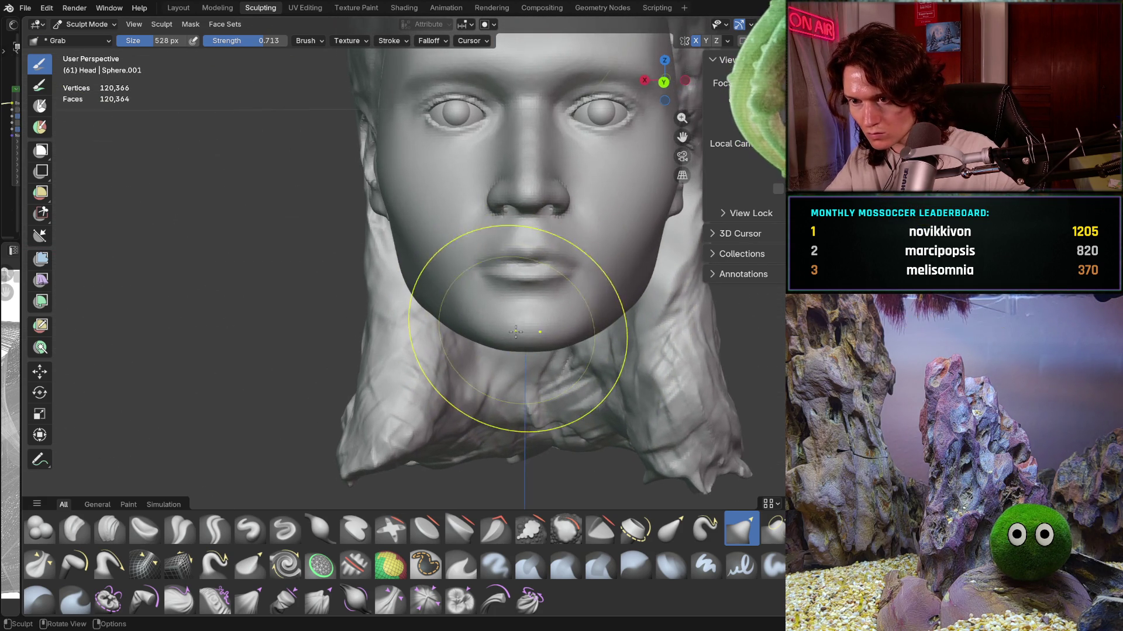
pyautogui.scroll(1, 504, 338)
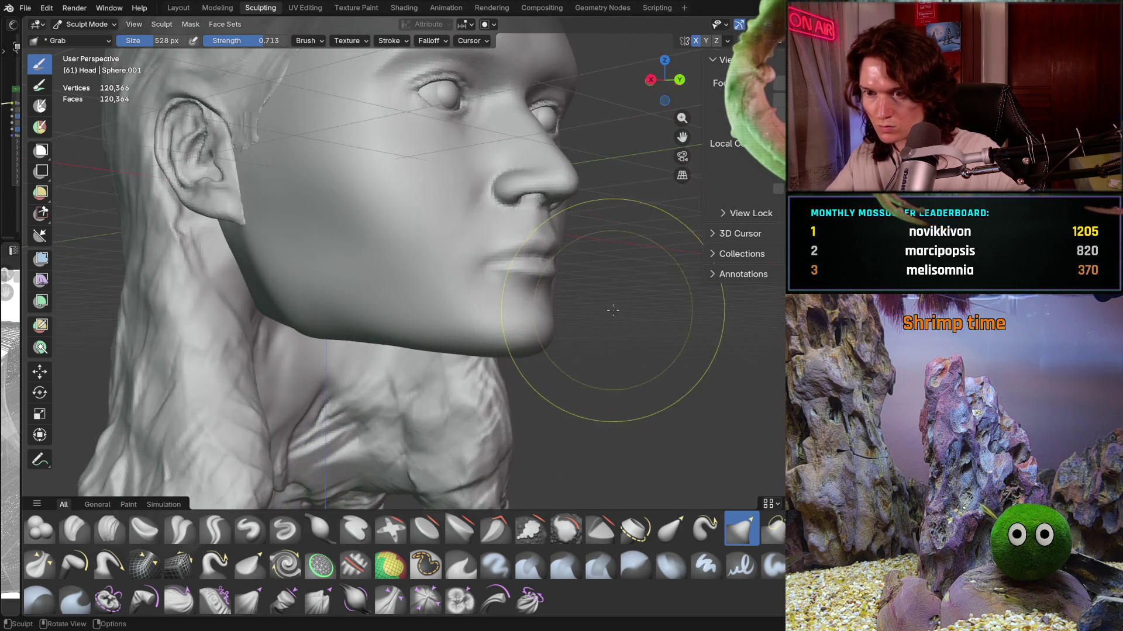
pyautogui.moveTo(531, 329); pyautogui.dragTo(602, 312, button='middle')
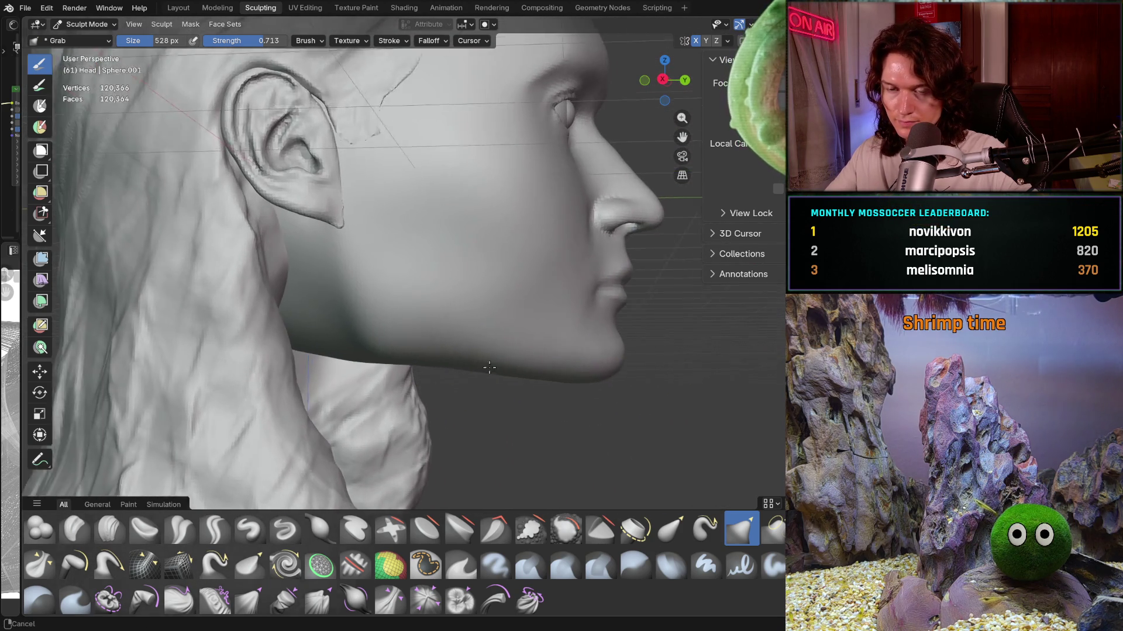
pyautogui.scroll(-2, 509, 325)
pyautogui.scroll(-3, 494, 354)
pyautogui.moveTo(493, 356)
pyautogui.mouseDown(button='middle')
pyautogui.moveTo(474, 352)
pyautogui.moveTo(499, 343)
pyautogui.mouseUp(button='middle')
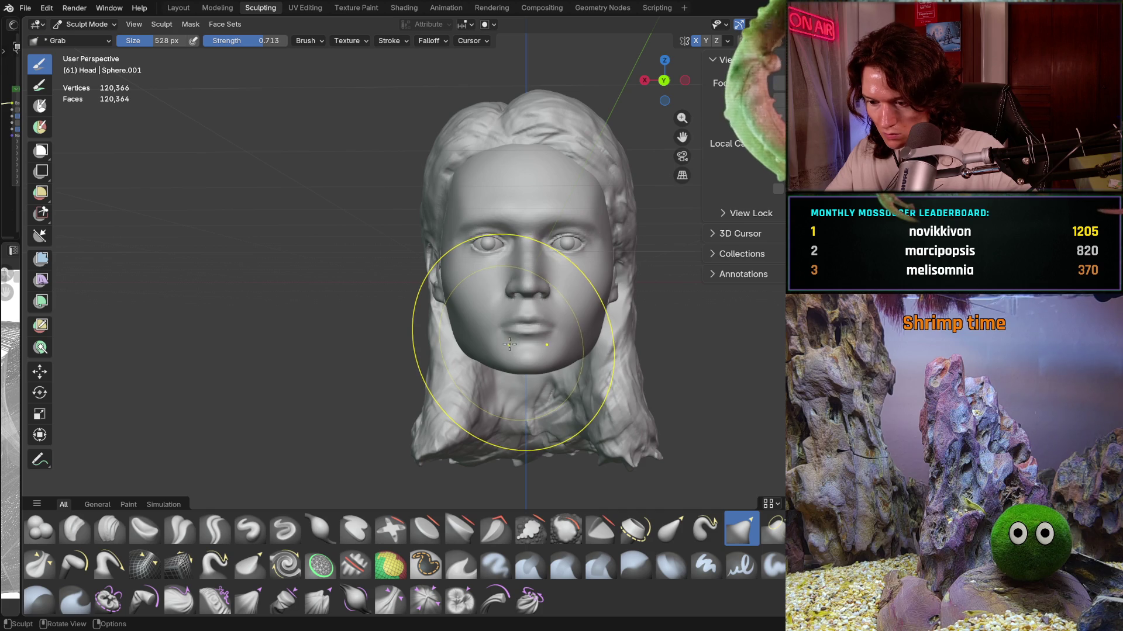
pyautogui.scroll(2, 498, 355)
pyautogui.scroll(3, 501, 301)
# Step: Pull the ear area downward with the Grab brush and review it from front and right profile
pyautogui.keyDown('shift'); pyautogui.moveTo(500, 302); pyautogui.dragTo(433, 192, button='middle'); pyautogui.keyUp('shift')
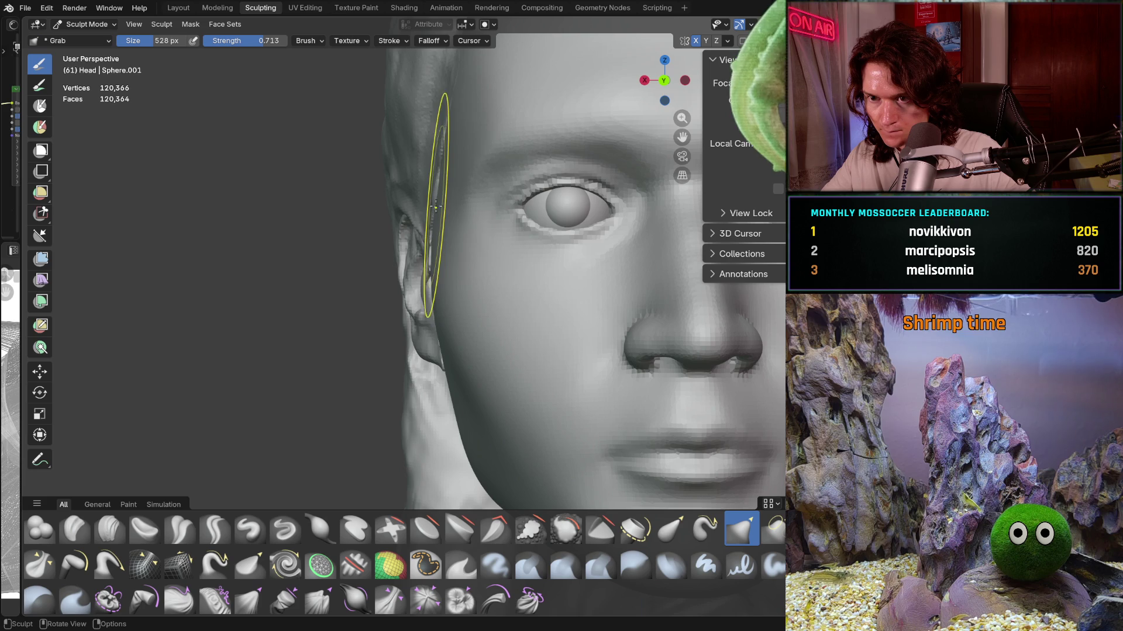
pyautogui.scroll(-5, 473, 176)
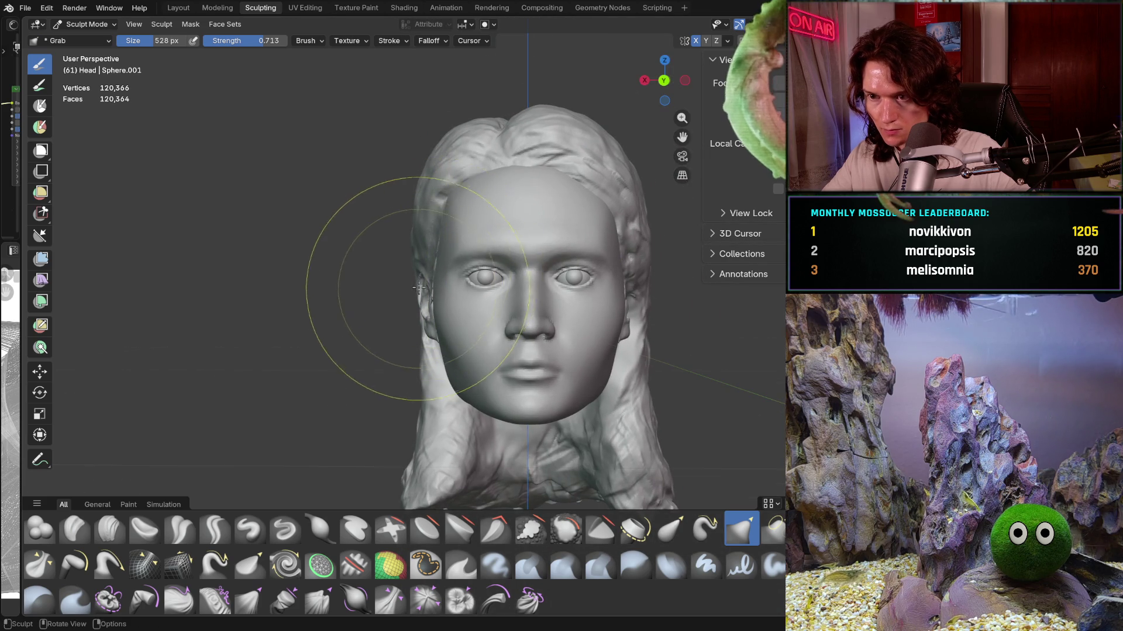
pyautogui.scroll(1, 420, 286)
pyautogui.scroll(2, 420, 280)
pyautogui.scroll(1, 419, 264)
pyautogui.scroll(1, 419, 244)
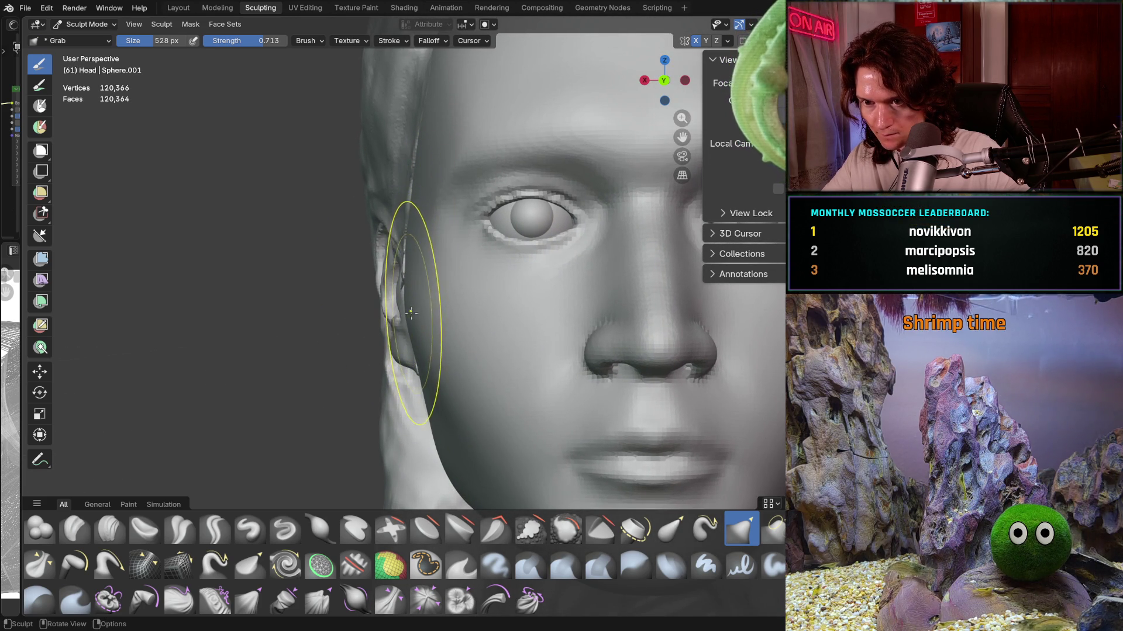
pyautogui.moveTo(407, 271); pyautogui.dragTo(416, 327)
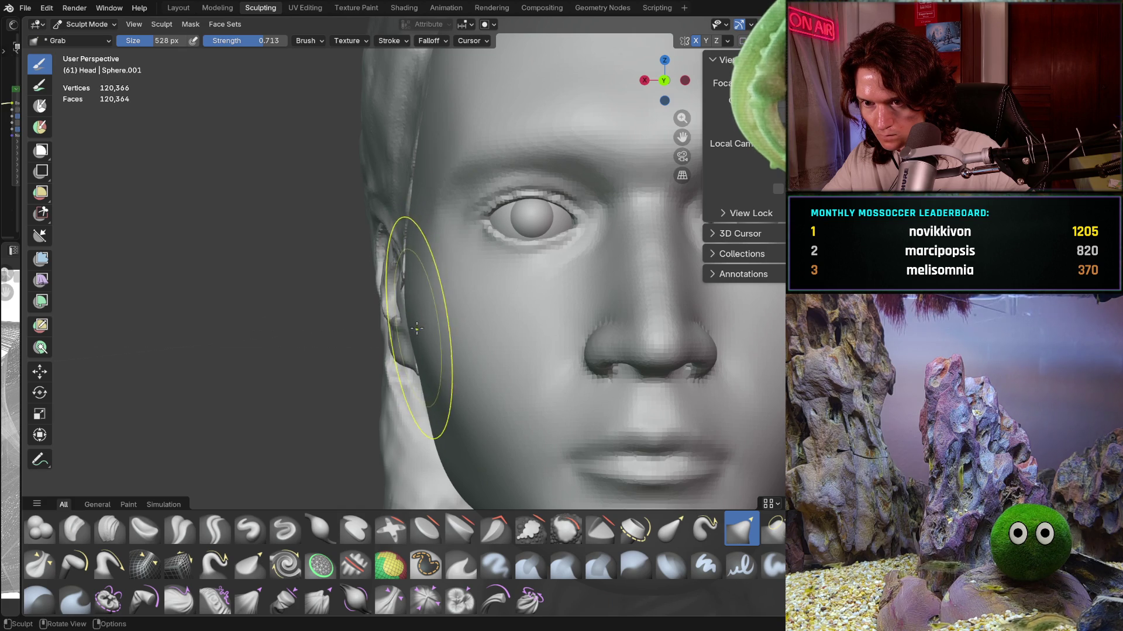
pyautogui.scroll(-4, 443, 312)
pyautogui.moveTo(451, 325); pyautogui.dragTo(451, 325, button='middle')
pyautogui.scroll(3, 430, 323)
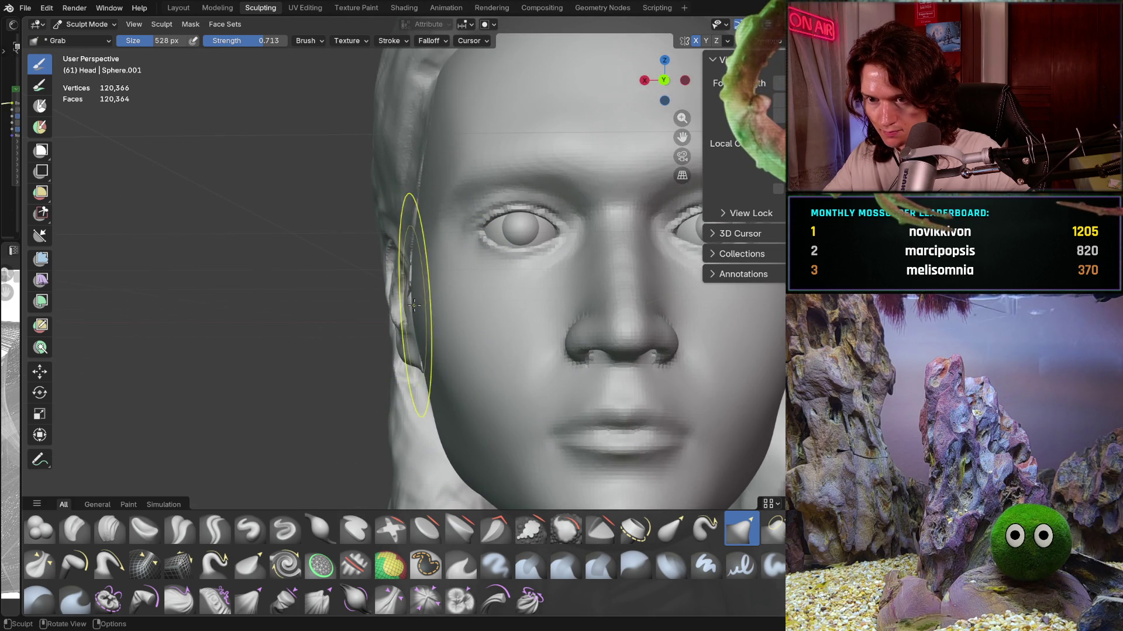
pyautogui.scroll(-3, 439, 304)
pyautogui.moveTo(439, 304)
pyautogui.mouseDown(button='middle')
pyautogui.moveTo(572, 360)
pyautogui.moveTo(481, 373)
pyautogui.moveTo(617, 328)
pyautogui.mouseUp(button='middle')
pyautogui.scroll(2, 481, 373)
pyautogui.scroll(-3, 478, 373)
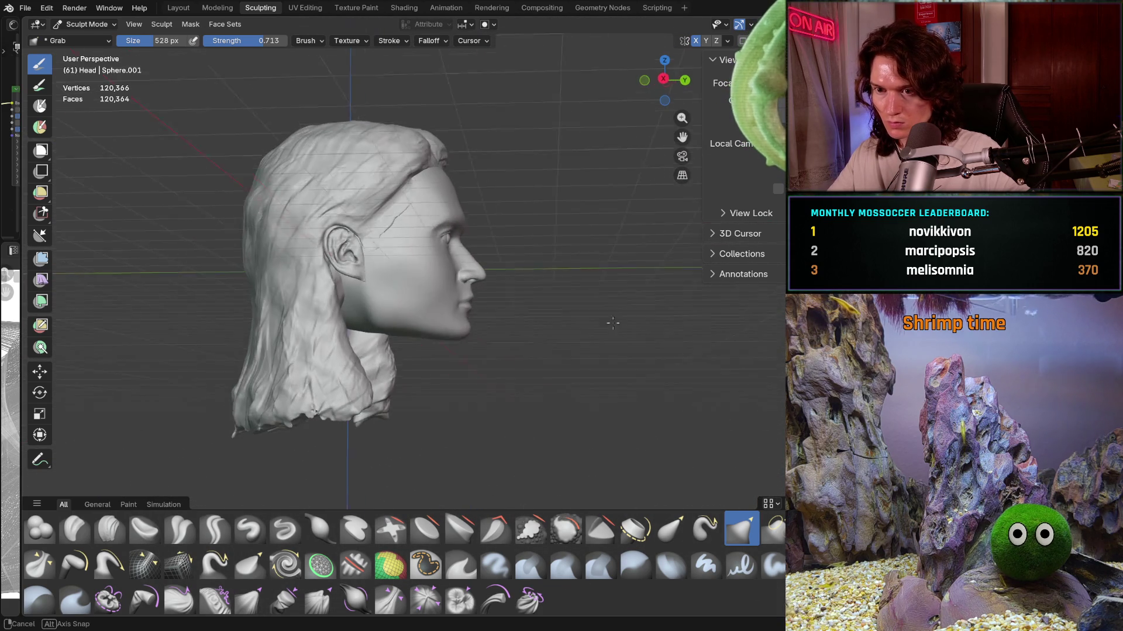
pyautogui.moveTo(618, 328); pyautogui.dragTo(423, 373, button='middle')
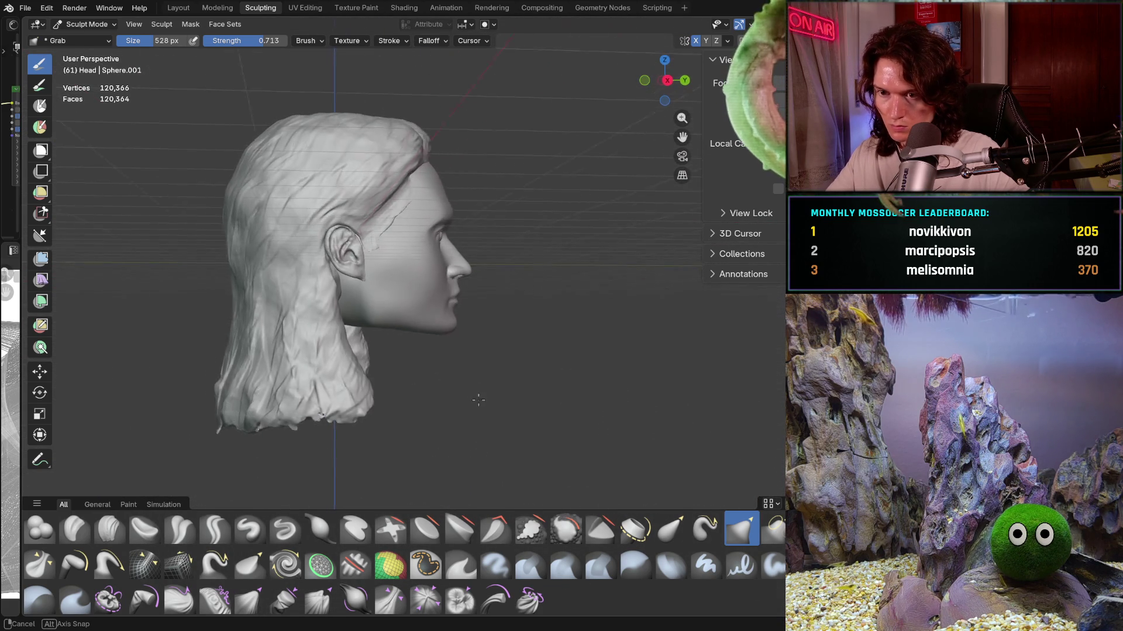
pyautogui.scroll(2, 423, 374)
pyautogui.scroll(3, 422, 373)
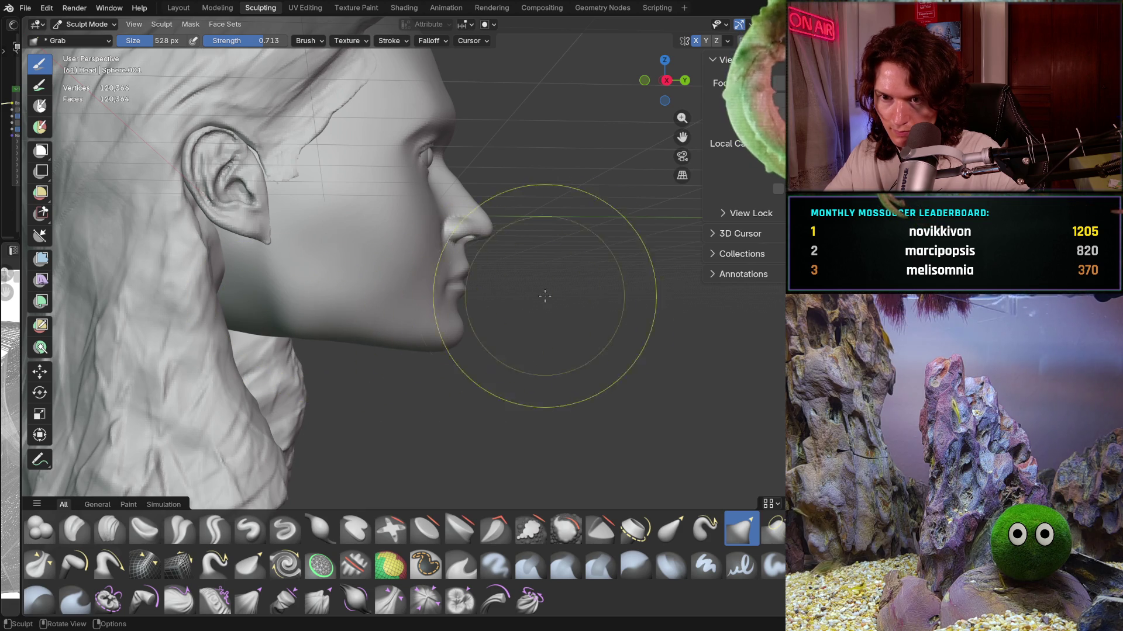
pyautogui.scroll(-2, 535, 307)
pyautogui.moveTo(561, 331)
pyautogui.mouseDown(button='middle')
pyautogui.moveTo(408, 334)
pyautogui.moveTo(544, 327)
pyautogui.moveTo(494, 281)
pyautogui.mouseUp(button='middle')
pyautogui.scroll(3, 542, 327)
pyautogui.click(726, 40)
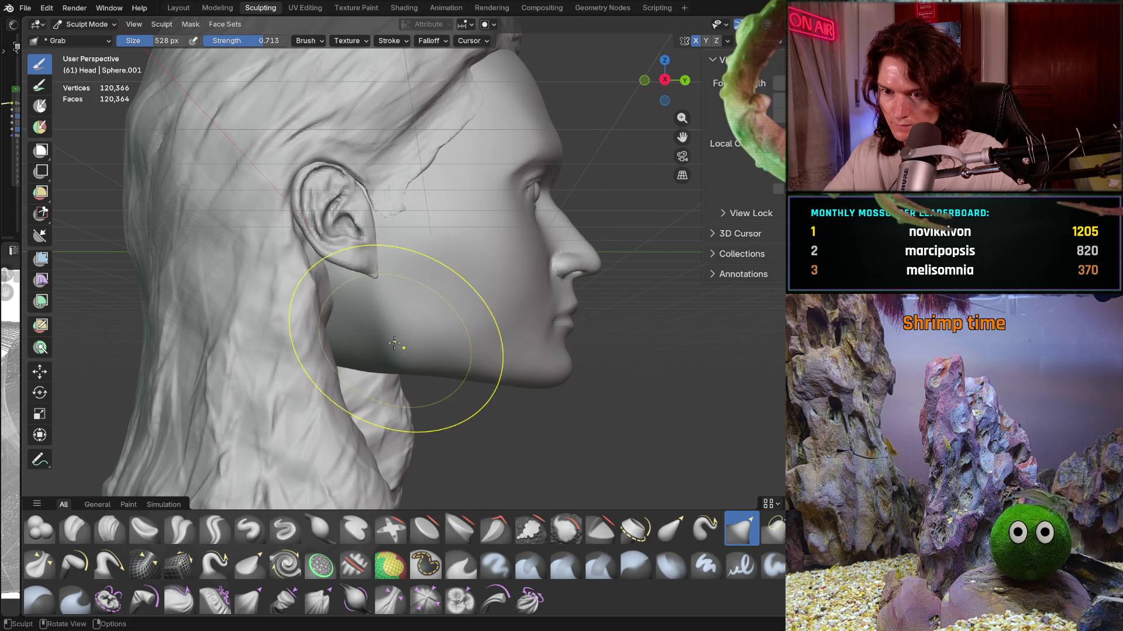
pyautogui.scroll(3, 431, 342)
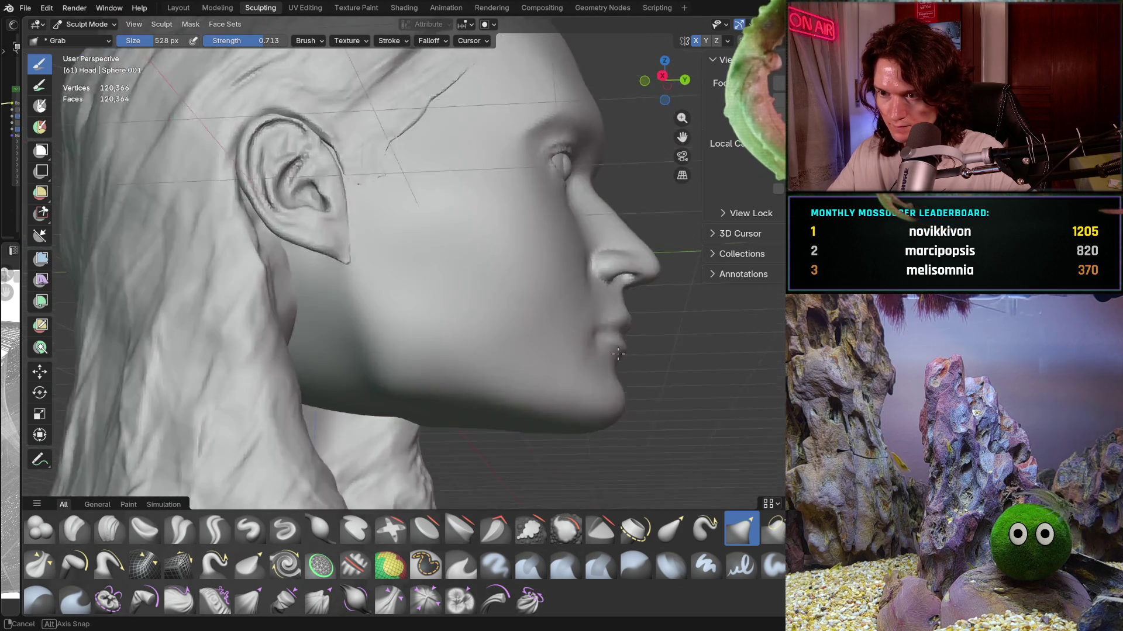
pyautogui.moveTo(431, 342)
pyautogui.mouseDown(button='middle')
pyautogui.moveTo(620, 366)
pyautogui.moveTo(571, 351)
pyautogui.mouseUp(button='middle')
pyautogui.scroll(2, 576, 343)
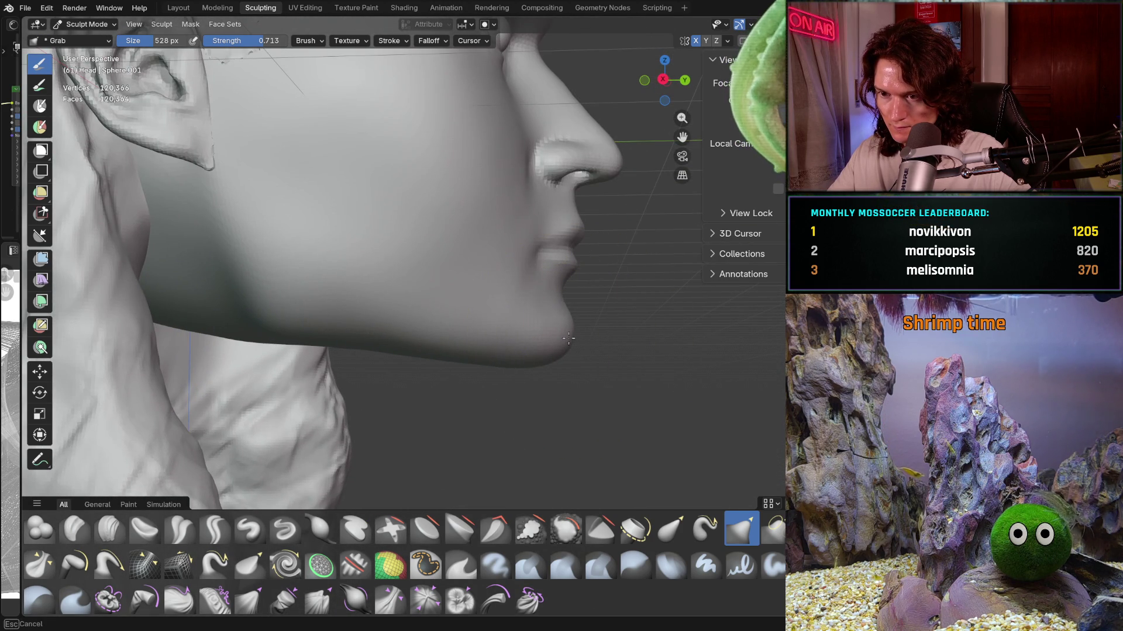
pyautogui.scroll(-3, 589, 338)
pyautogui.scroll(-2, 589, 342)
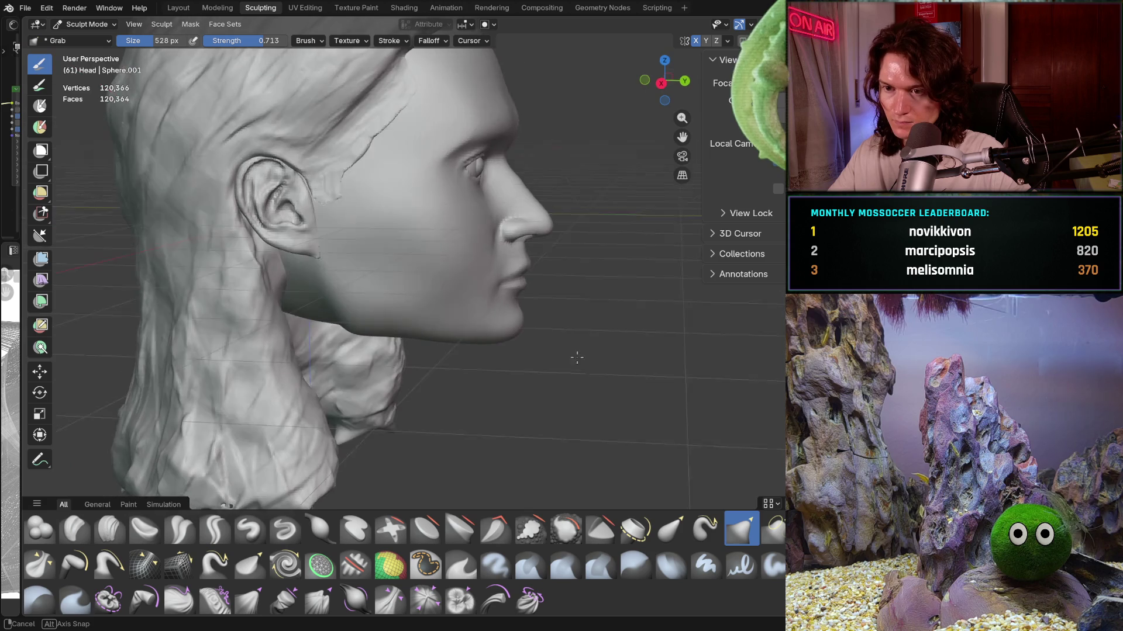
pyautogui.scroll(-2, 589, 342)
pyautogui.scroll(-2, 579, 340)
pyautogui.moveTo(571, 338)
pyautogui.mouseDown(button='middle')
pyautogui.moveTo(620, 343)
pyautogui.moveTo(463, 359)
pyautogui.moveTo(583, 337)
pyautogui.mouseUp(button='middle')
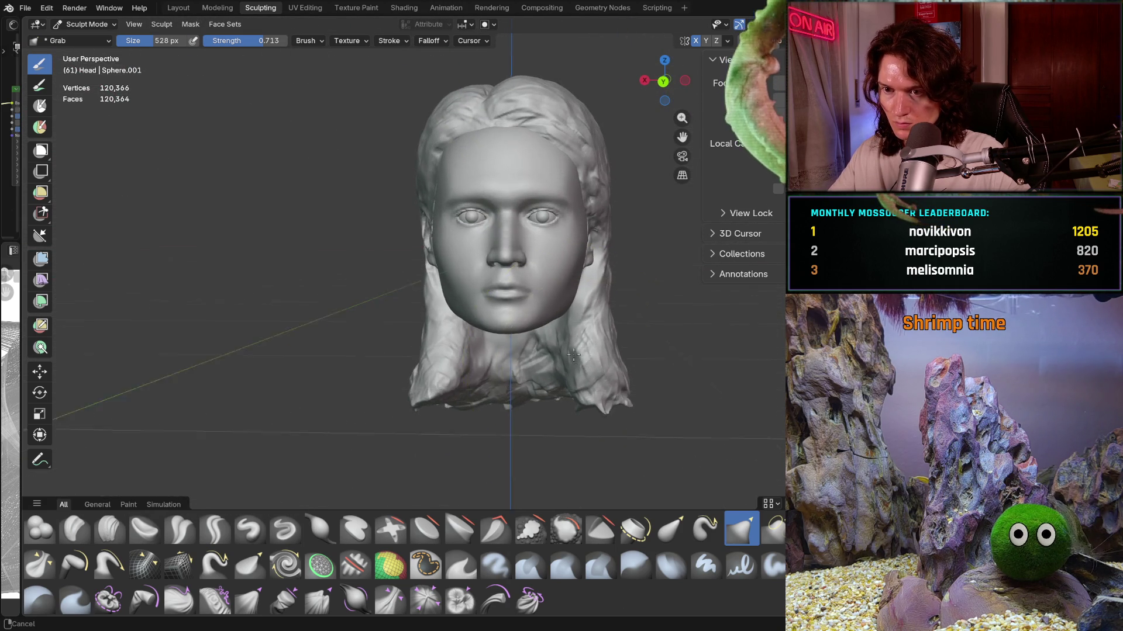
# Step: Check the symmetry settings, stroke the left jaw and undo the unwanted changes, then view the right profile
pyautogui.moveTo(582, 337); pyautogui.dragTo(575, 355, button='middle')
pyautogui.scroll(3, 572, 340)
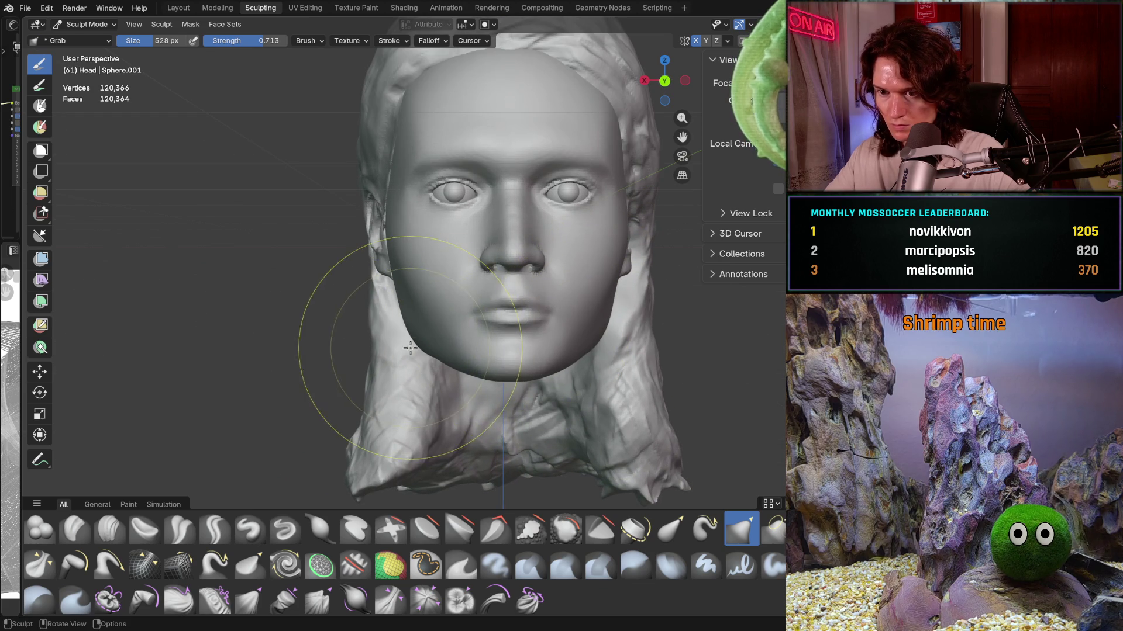
pyautogui.keyDown('shift'); pyautogui.moveTo(420, 345); pyautogui.dragTo(422, 345, button='middle'); pyautogui.keyUp('shift')
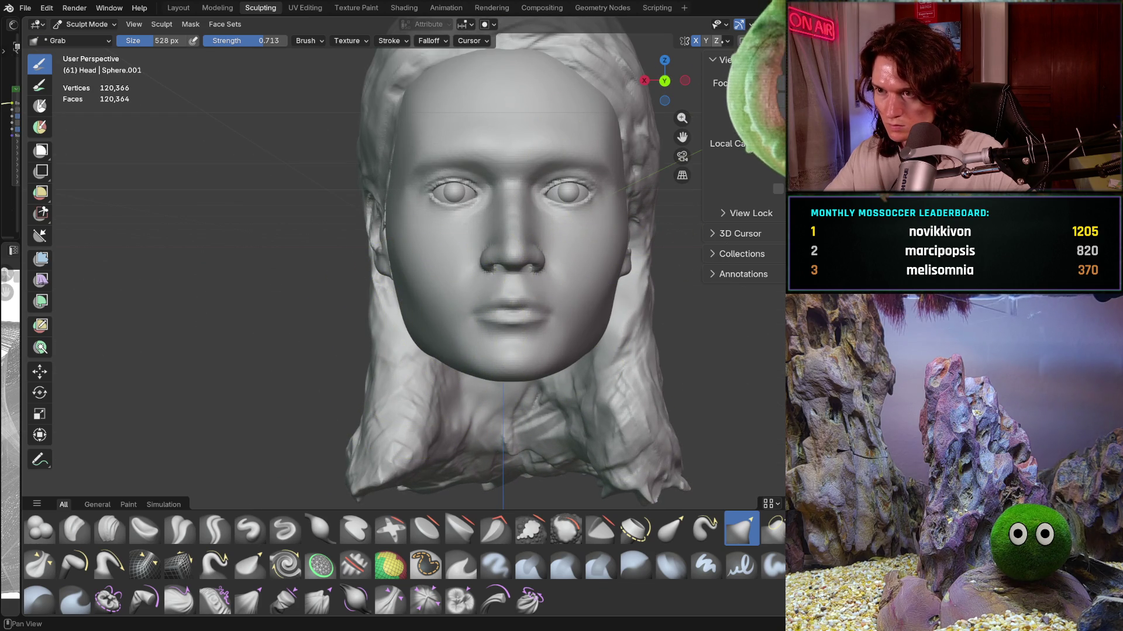
pyautogui.click(729, 41)
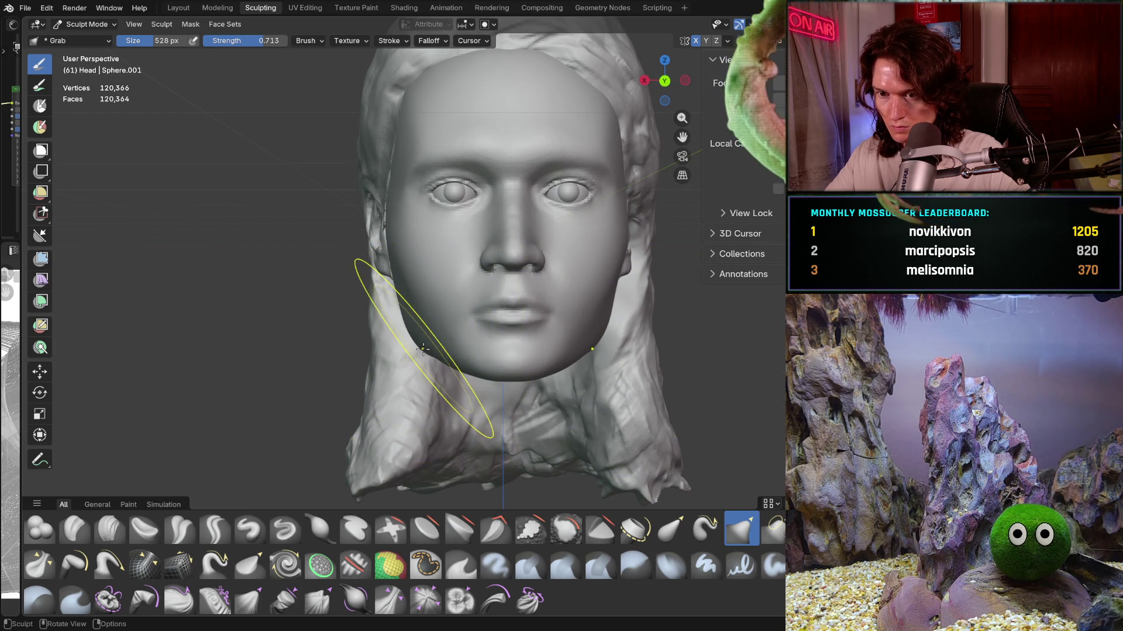
pyautogui.moveTo(414, 342); pyautogui.dragTo(414, 342)
pyautogui.hotkey('ctrl', 'z')
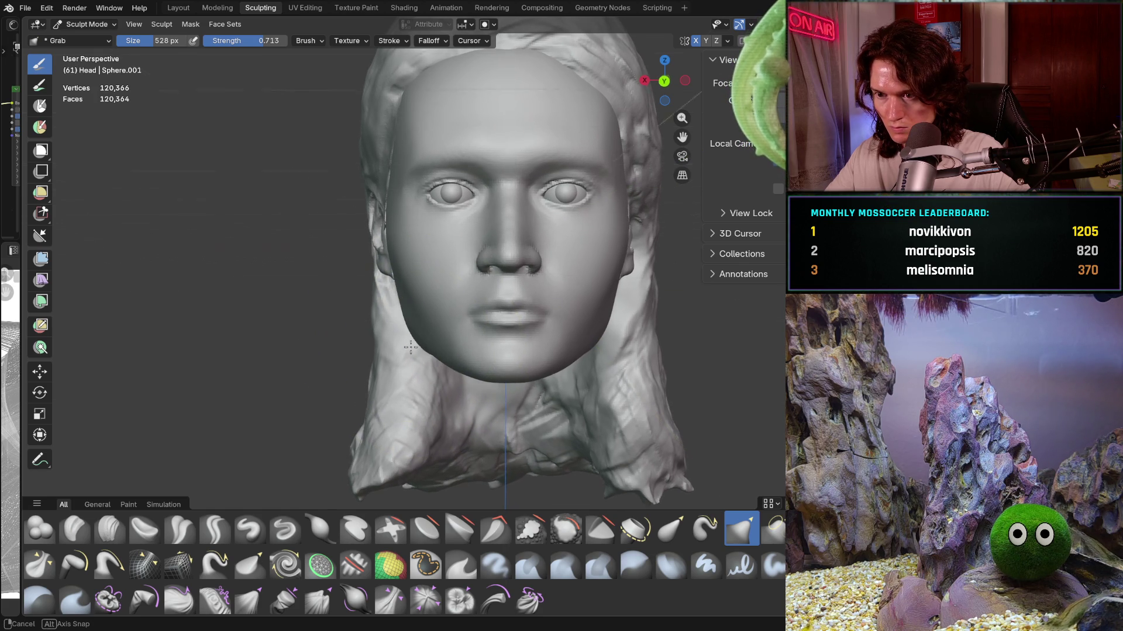
pyautogui.hotkey('ctrl', 'z')
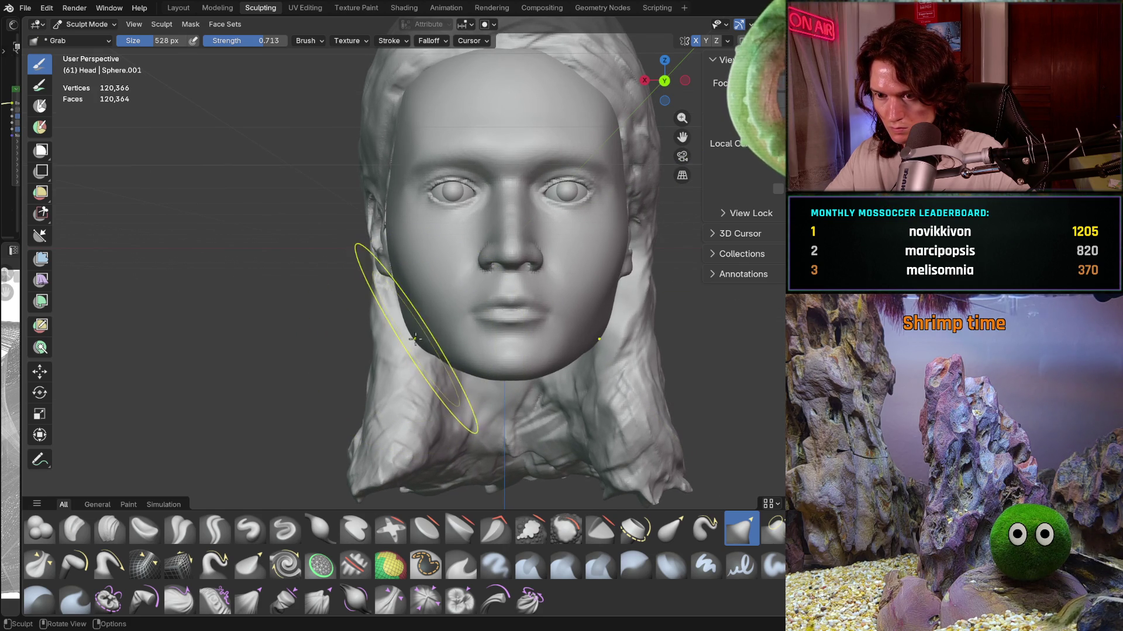
pyautogui.moveTo(431, 336)
pyautogui.mouseDown(button='middle')
pyautogui.moveTo(568, 338)
pyautogui.moveTo(487, 372)
pyautogui.mouseUp(button='middle')
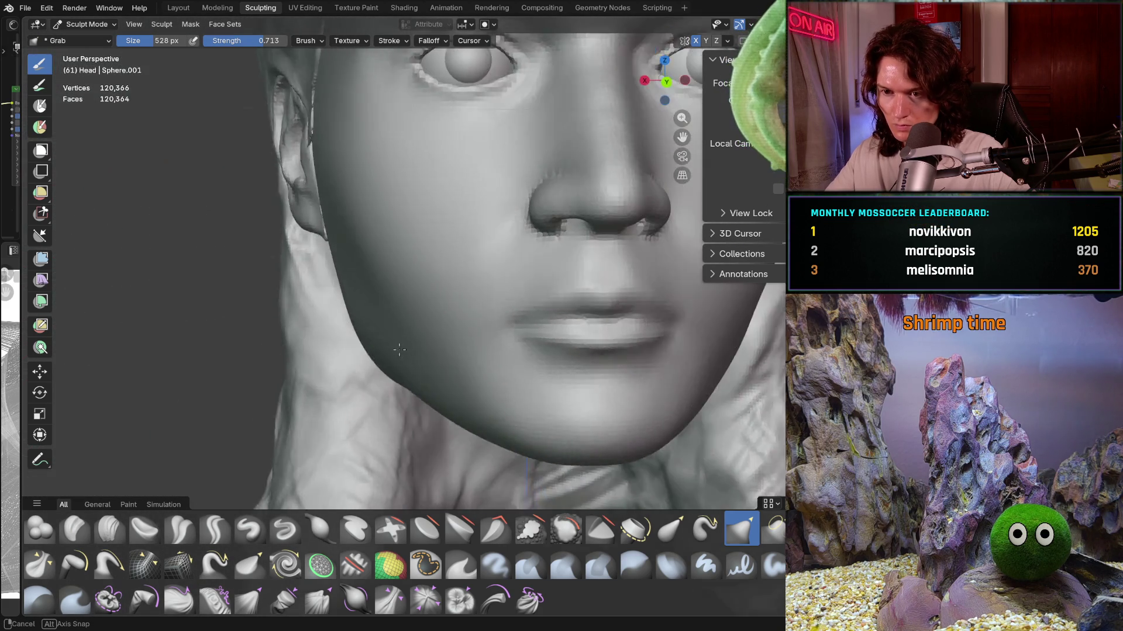
# Step: Check the symmetry settings twice, then pull the chin into a sharper profile shape
pyautogui.moveTo(488, 372)
pyautogui.mouseDown(button='middle')
pyautogui.moveTo(409, 367)
pyautogui.moveTo(475, 356)
pyautogui.mouseUp(button='middle')
pyautogui.scroll(-2, 475, 357)
pyautogui.scroll(-1, 477, 369)
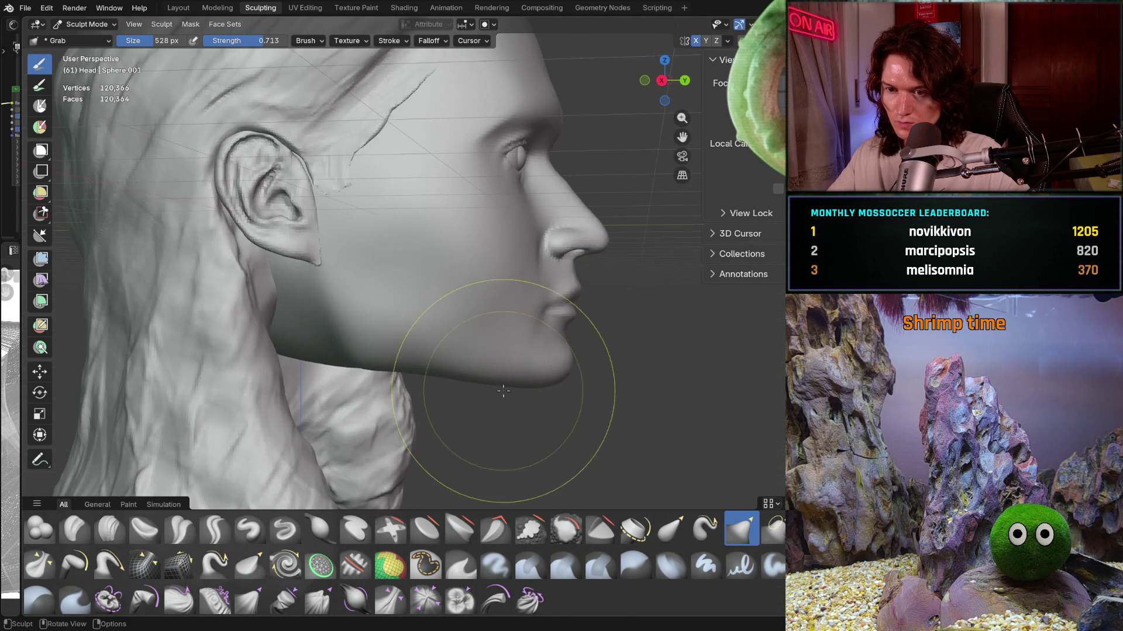
pyautogui.scroll(-2, 482, 382)
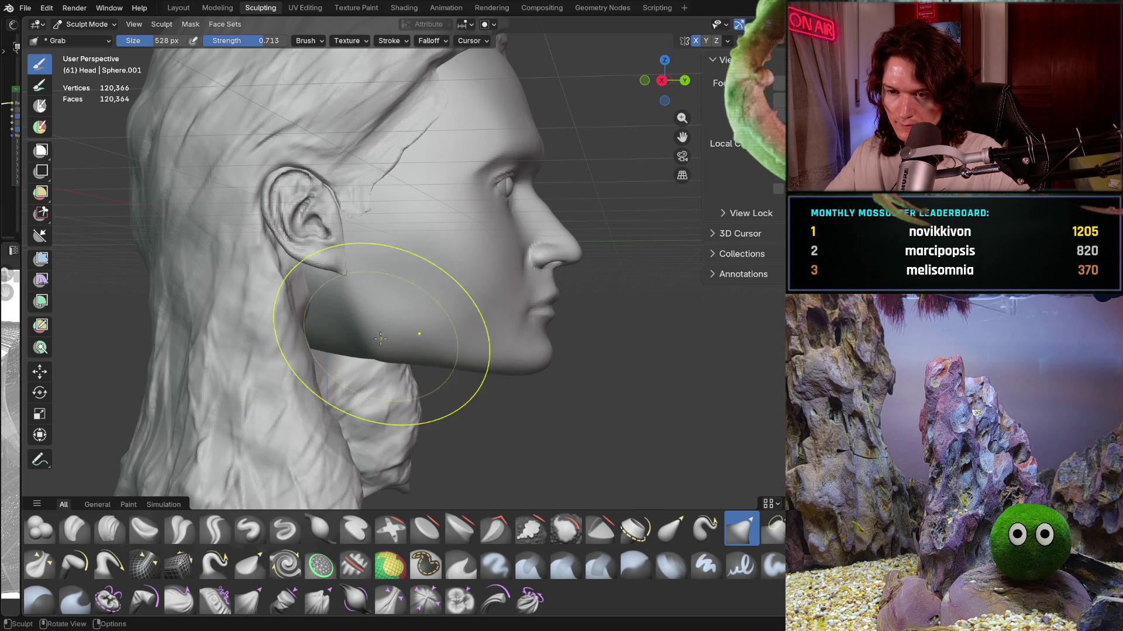
pyautogui.click(727, 40)
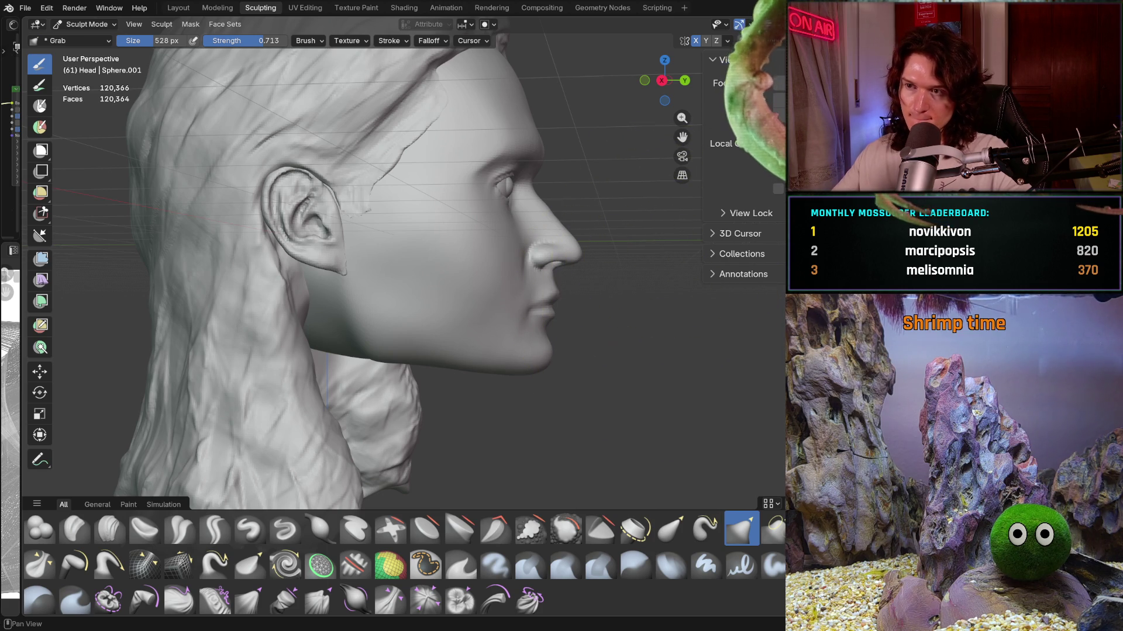
pyautogui.click(727, 40)
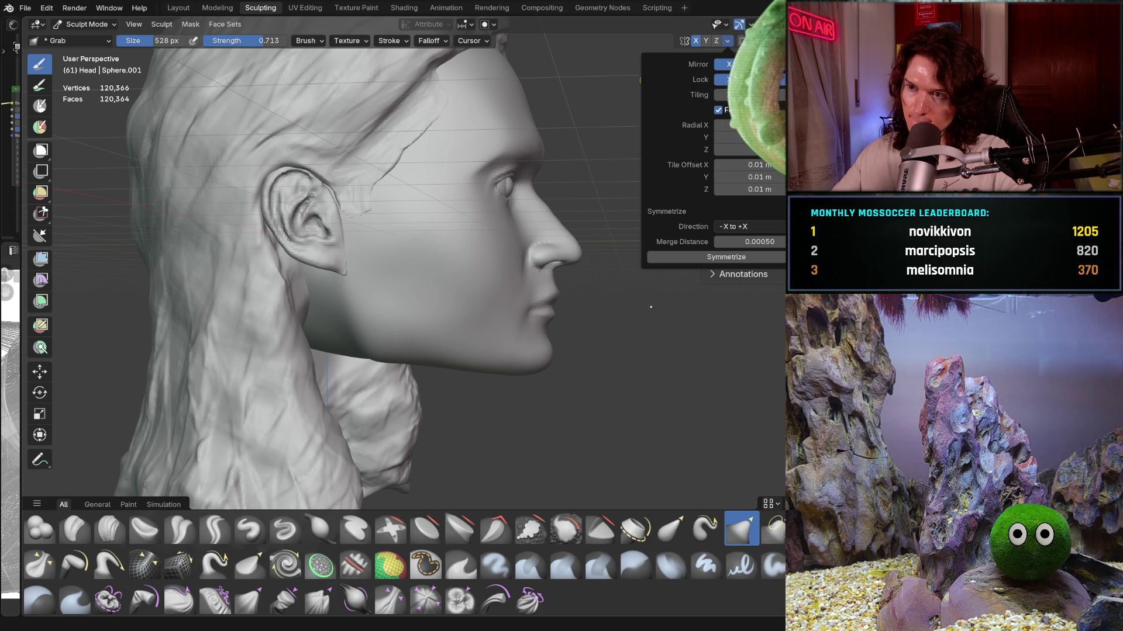
pyautogui.moveTo(426, 352)
pyautogui.mouseDown(button='middle')
pyautogui.moveTo(445, 383)
pyautogui.moveTo(476, 351)
pyautogui.moveTo(363, 325)
pyautogui.moveTo(357, 353)
pyautogui.mouseUp(button='middle')
pyautogui.moveTo(357, 353)
pyautogui.mouseDown()
pyautogui.moveTo(329, 275)
pyautogui.moveTo(350, 290)
pyautogui.mouseUp()
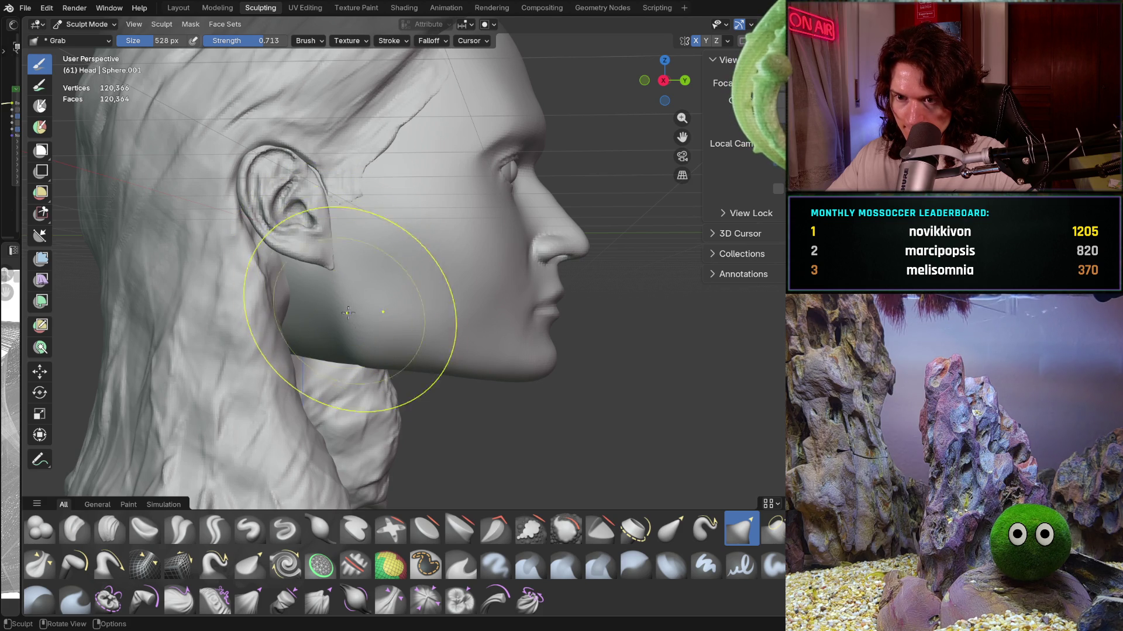
pyautogui.moveTo(555, 367); pyautogui.dragTo(551, 369)
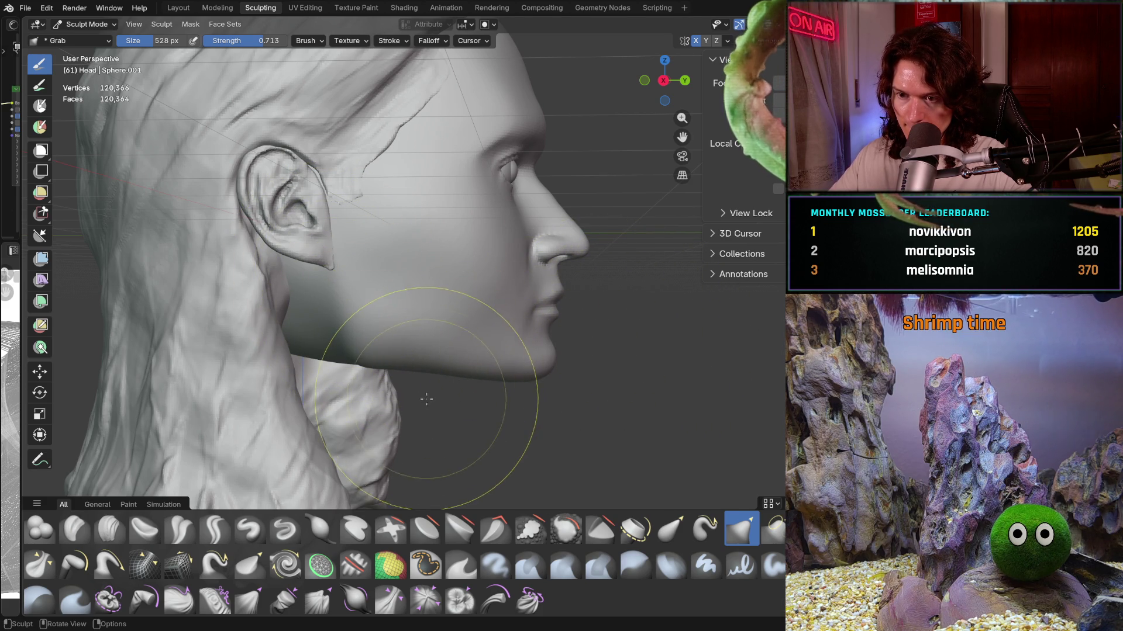
pyautogui.moveTo(427, 401)
pyautogui.mouseDown(button='middle')
pyautogui.moveTo(359, 376)
pyautogui.moveTo(499, 379)
pyautogui.mouseUp(button='middle')
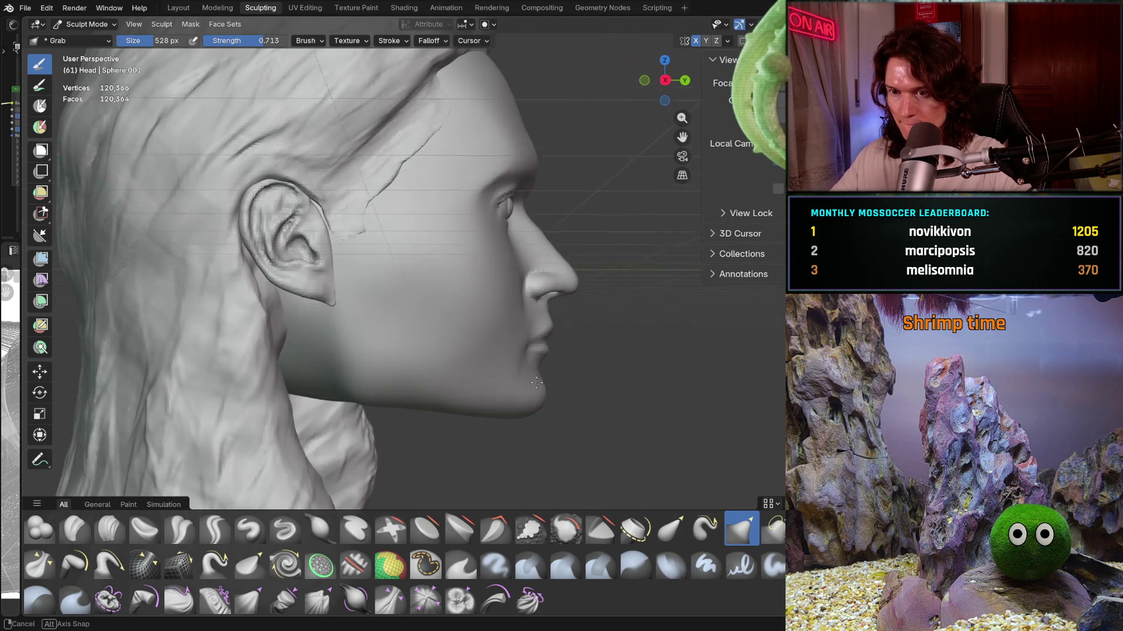
pyautogui.scroll(2, 499, 379)
pyautogui.scroll(1, 479, 290)
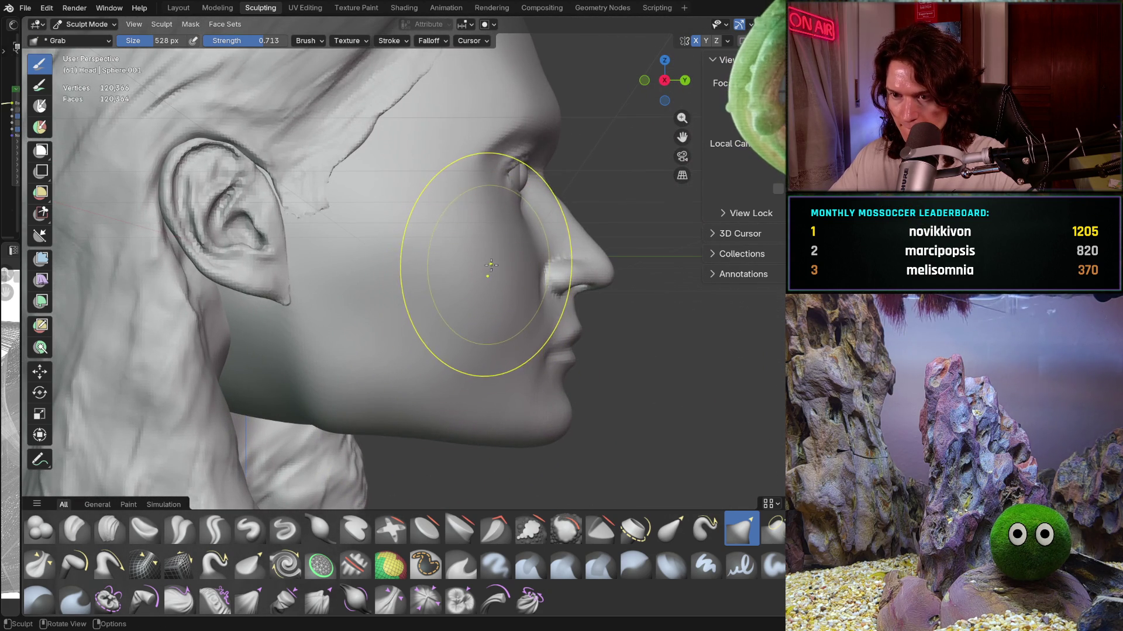
# Step: Reshape the cheek beside the nose, then set the brush to 460 px size and 0.402 strength
pyautogui.moveTo(492, 269); pyautogui.dragTo(480, 293)
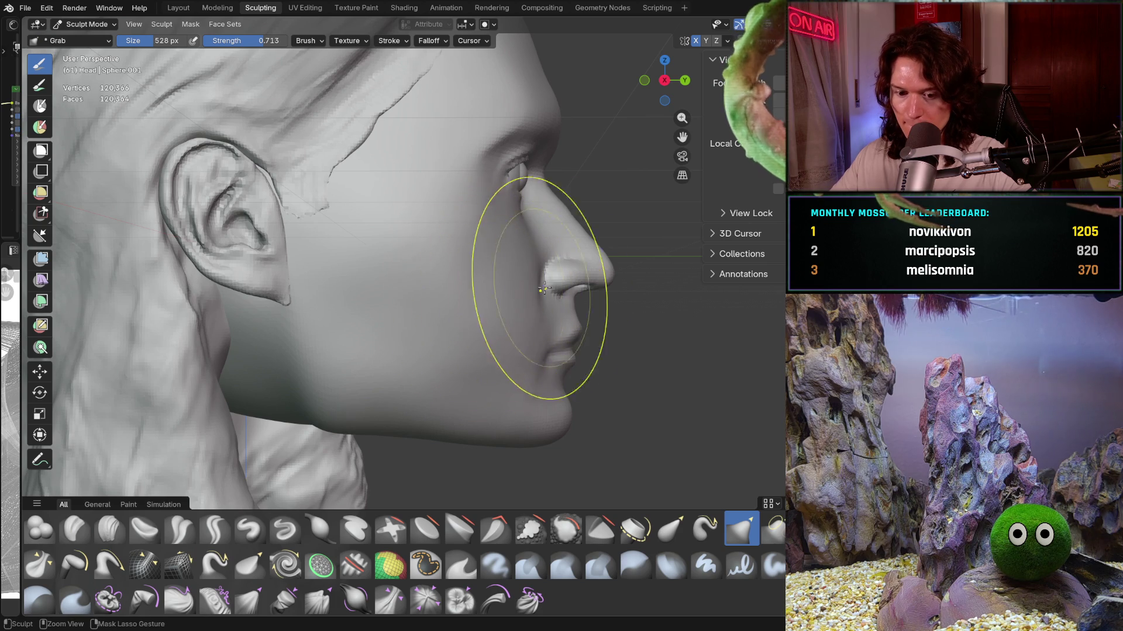
pyautogui.press('f')
pyautogui.click(482, 271)
pyautogui.press('f')
pyautogui.click(466, 292)
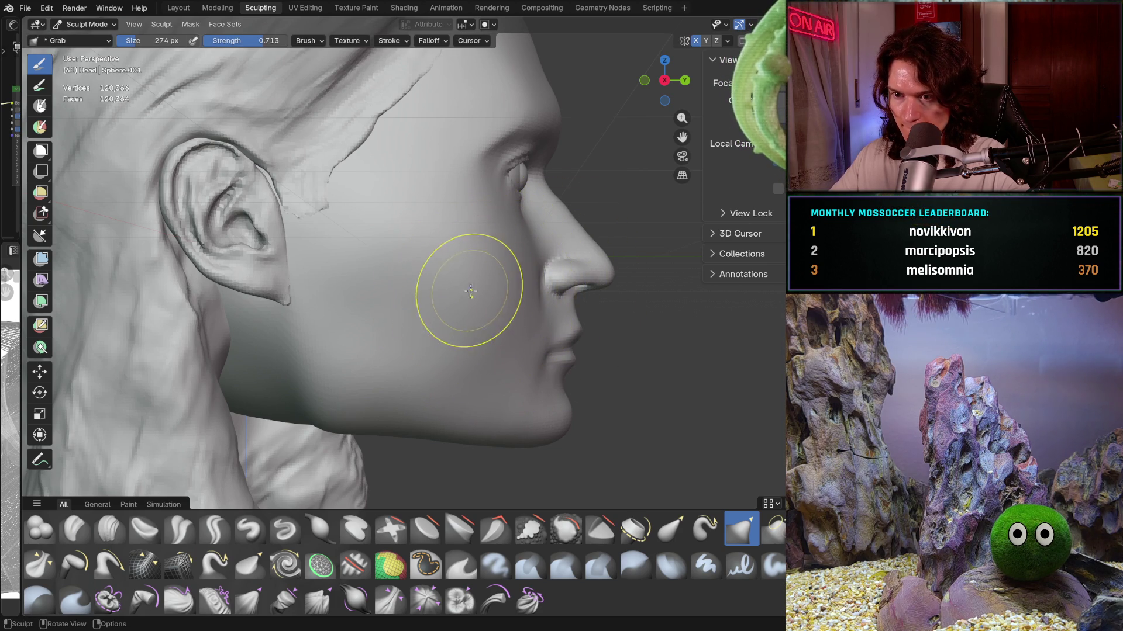
pyautogui.press('f')
pyautogui.click(504, 305)
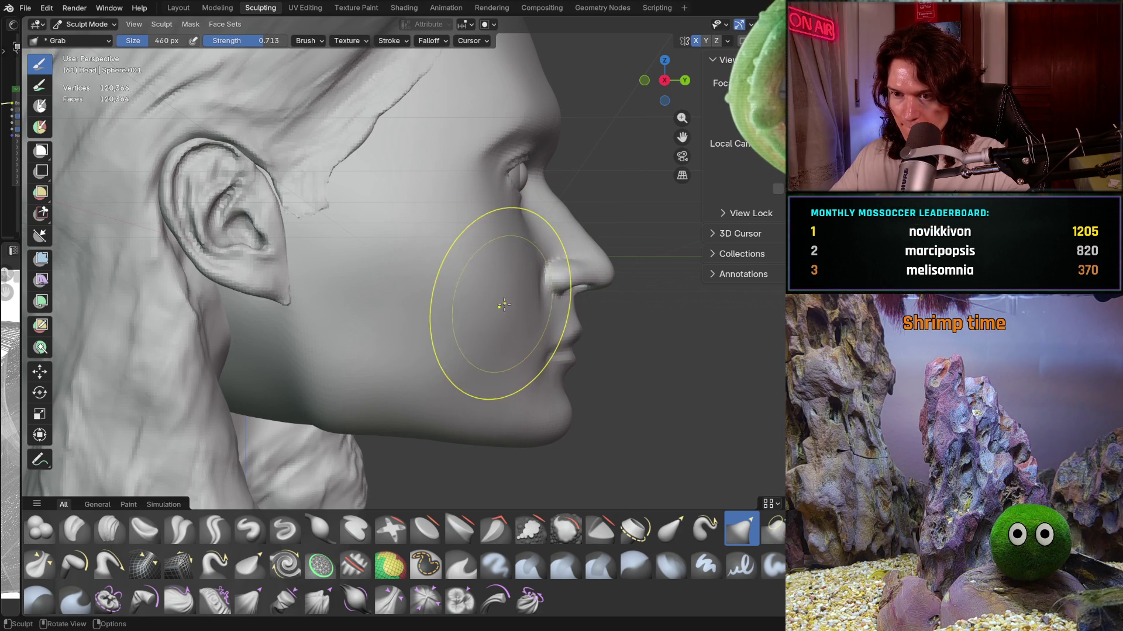
pyautogui.hotkey('shift', 'f')
pyautogui.click(475, 304)
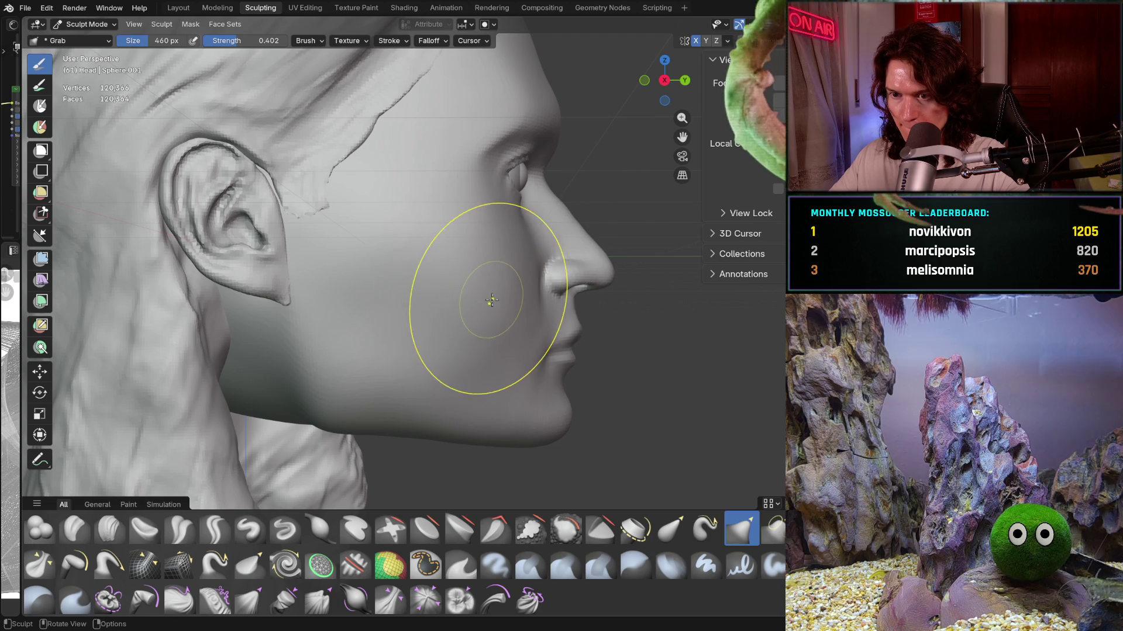
# Step: Orbit around the head to review the jaw and chin from three-quarter, back and front views
pyautogui.moveTo(518, 336)
pyautogui.mouseDown(button='middle')
pyautogui.moveTo(456, 348)
pyautogui.moveTo(488, 351)
pyautogui.mouseUp(button='middle')
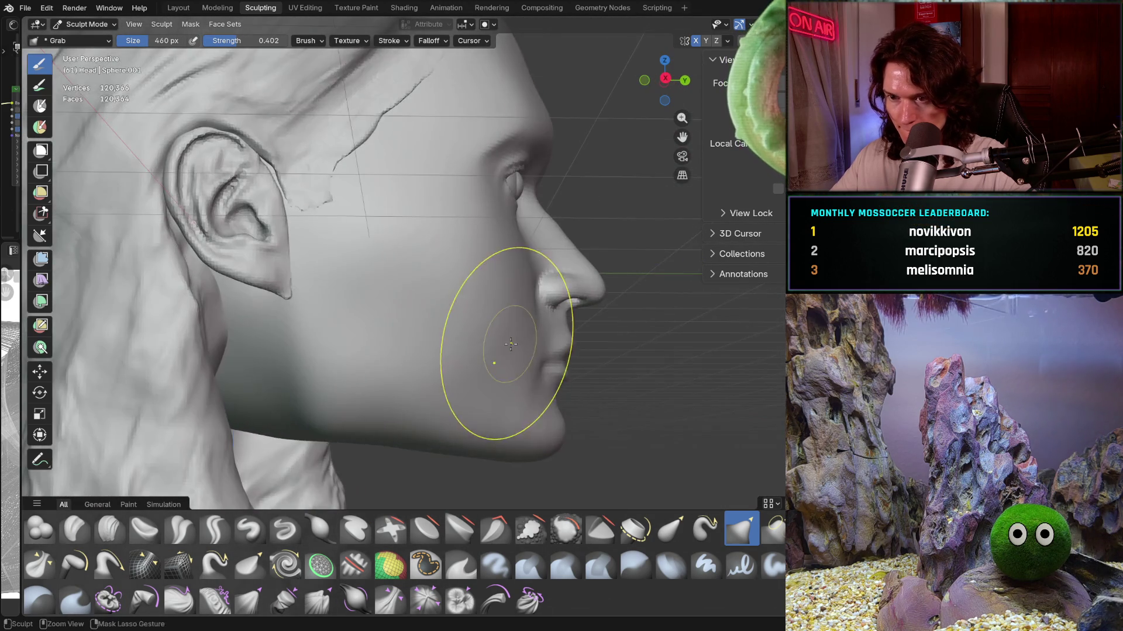
pyautogui.scroll(2, 514, 319)
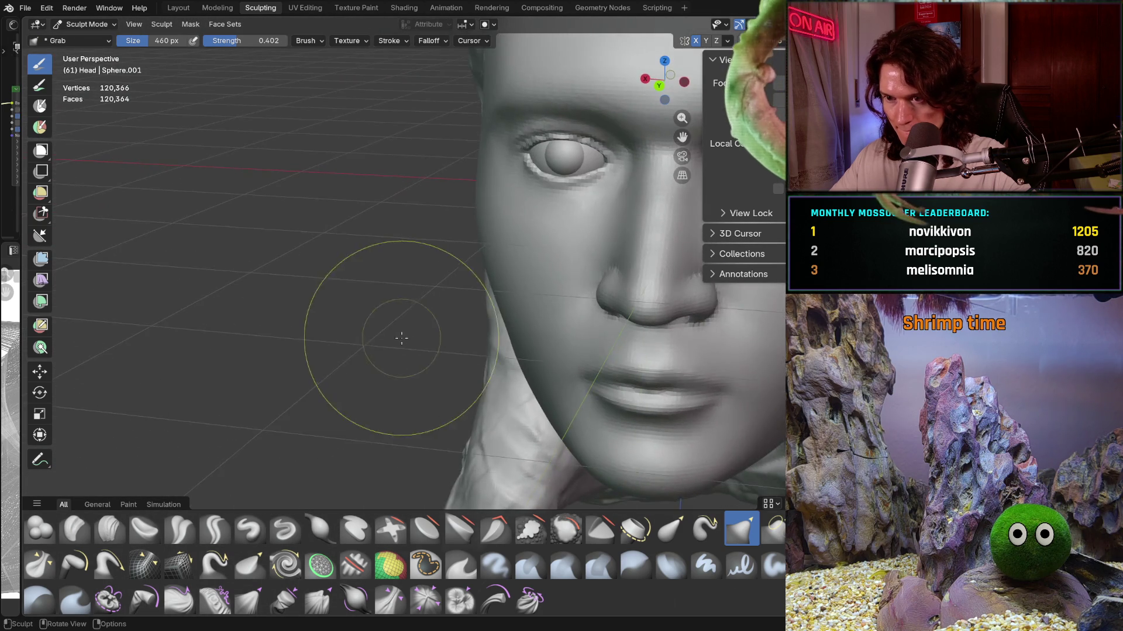
pyautogui.moveTo(531, 298)
pyautogui.mouseDown(button='middle')
pyautogui.moveTo(412, 331)
pyautogui.moveTo(590, 332)
pyautogui.moveTo(544, 316)
pyautogui.moveTo(601, 301)
pyautogui.mouseUp(button='middle')
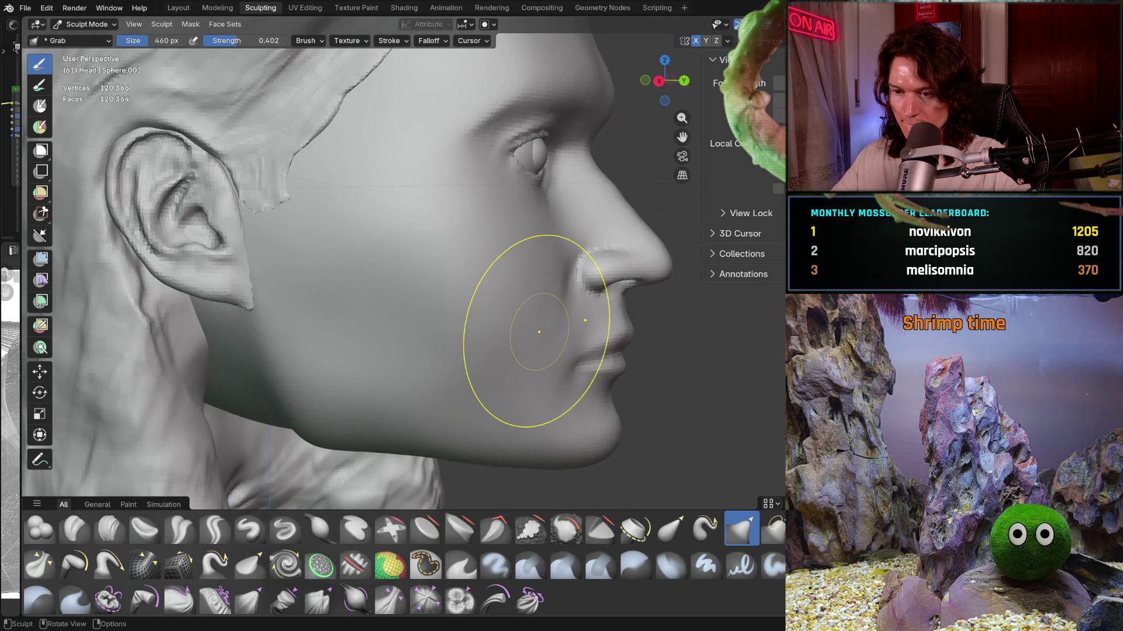
pyautogui.moveTo(555, 328); pyautogui.dragTo(427, 414, button='middle')
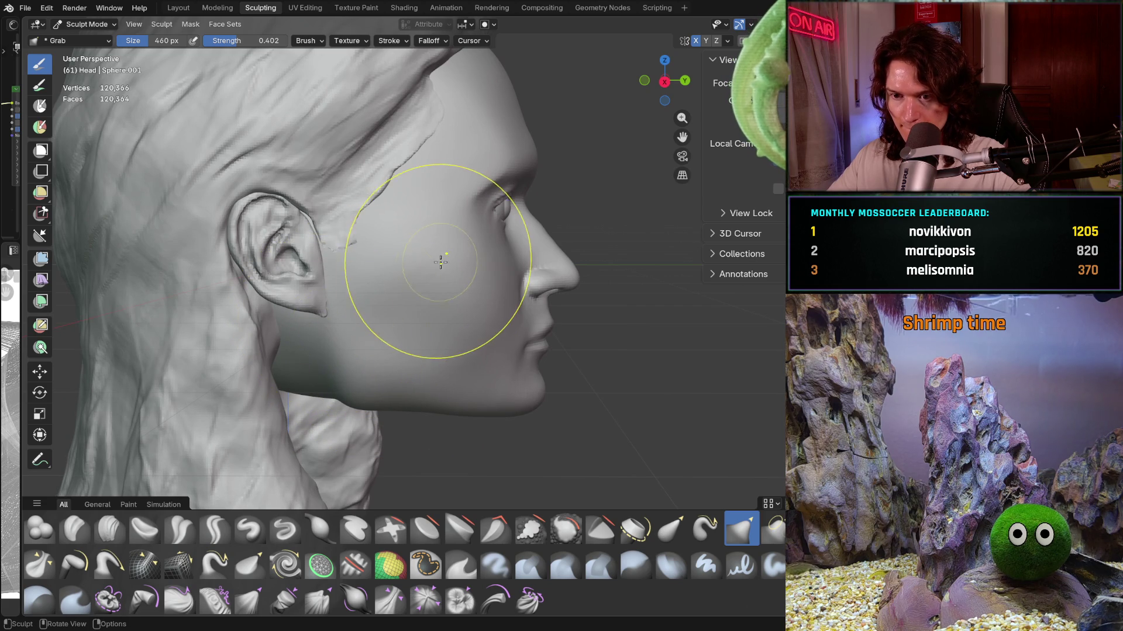
pyautogui.moveTo(452, 338)
pyautogui.mouseDown(button='middle')
pyautogui.moveTo(368, 331)
pyautogui.moveTo(342, 383)
pyautogui.moveTo(284, 409)
pyautogui.moveTo(380, 376)
pyautogui.moveTo(480, 383)
pyautogui.moveTo(501, 376)
pyautogui.moveTo(476, 378)
pyautogui.moveTo(514, 351)
pyautogui.mouseUp(button='middle')
pyautogui.scroll(-3, 367, 331)
pyautogui.scroll(2, 380, 376)
pyautogui.scroll(2, 476, 394)
pyautogui.scroll(1, 576, 294)
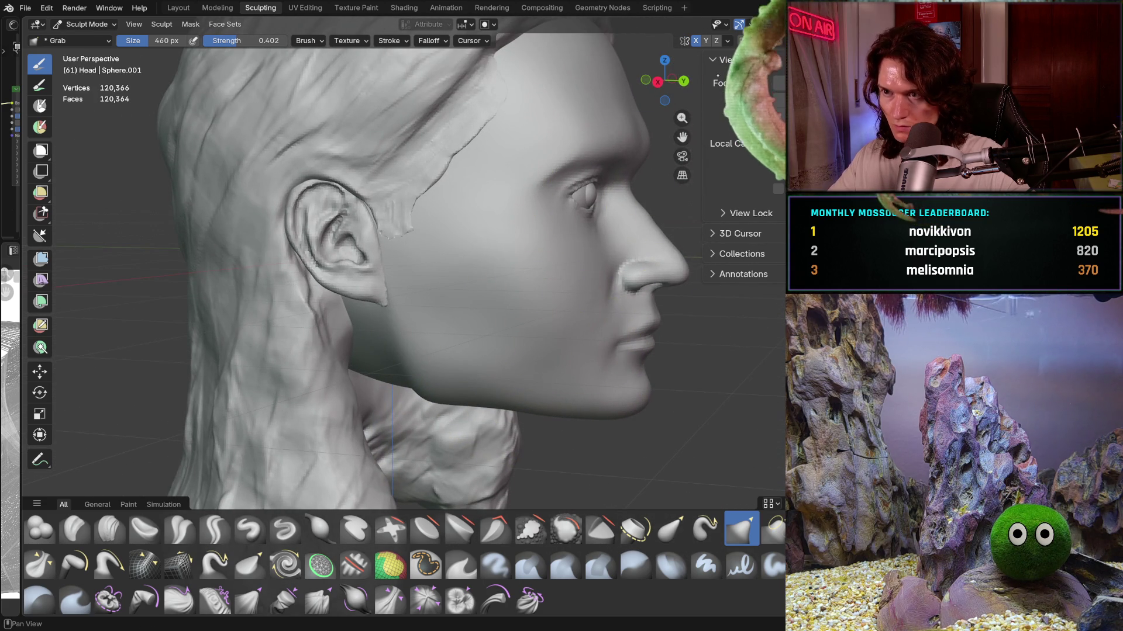
pyautogui.scroll(-3, 577, 342)
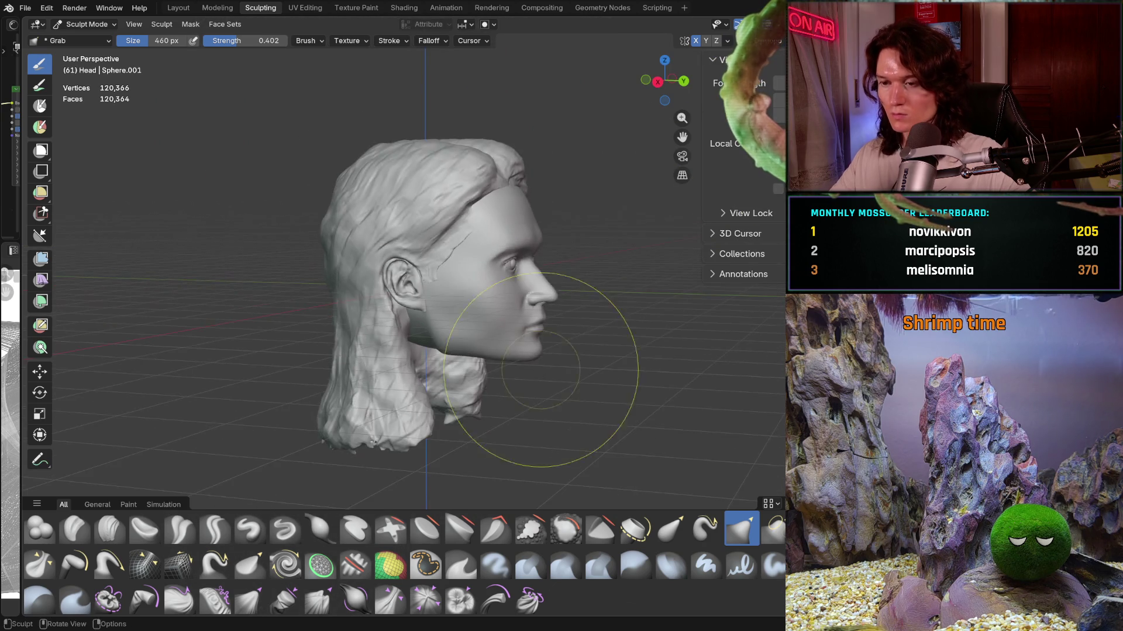
pyautogui.scroll(-2, 578, 342)
pyautogui.moveTo(577, 342); pyautogui.dragTo(471, 326, button='middle')
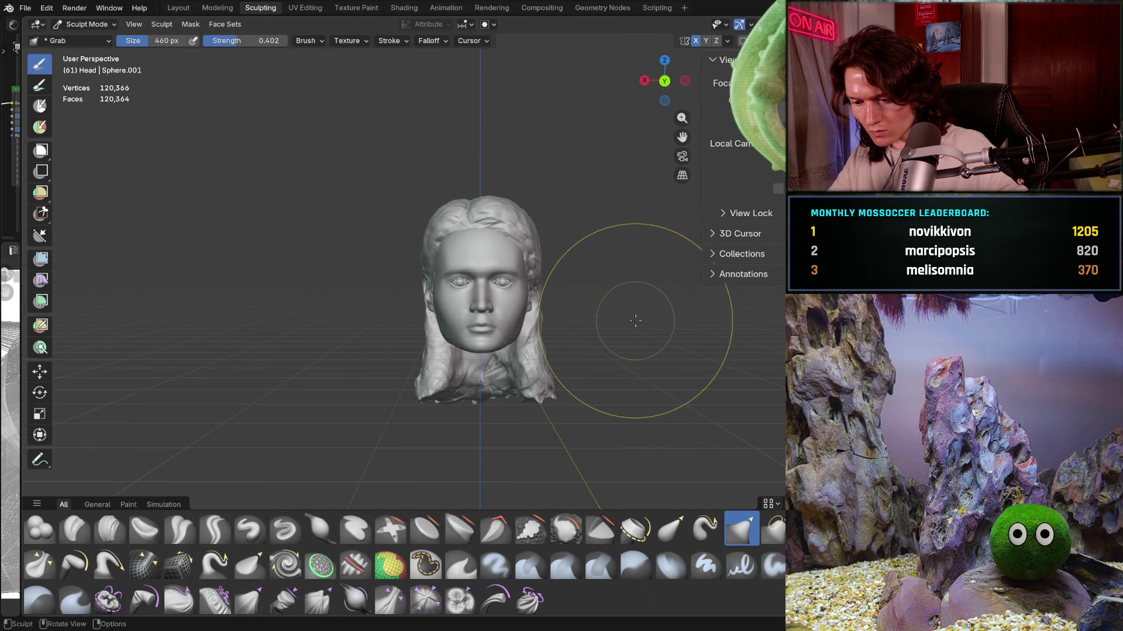
pyautogui.moveTo(635, 322); pyautogui.dragTo(631, 319, button='middle')
pyautogui.scroll(2, 632, 318)
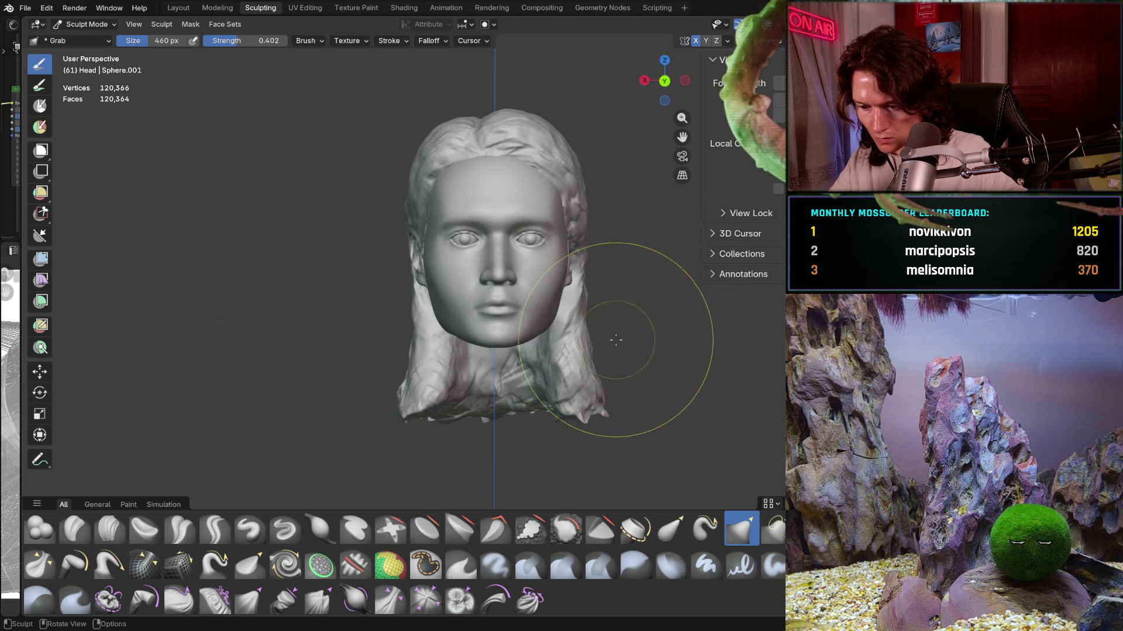
pyautogui.scroll(2, 515, 339)
pyautogui.scroll(2, 527, 254)
pyautogui.scroll(2, 522, 297)
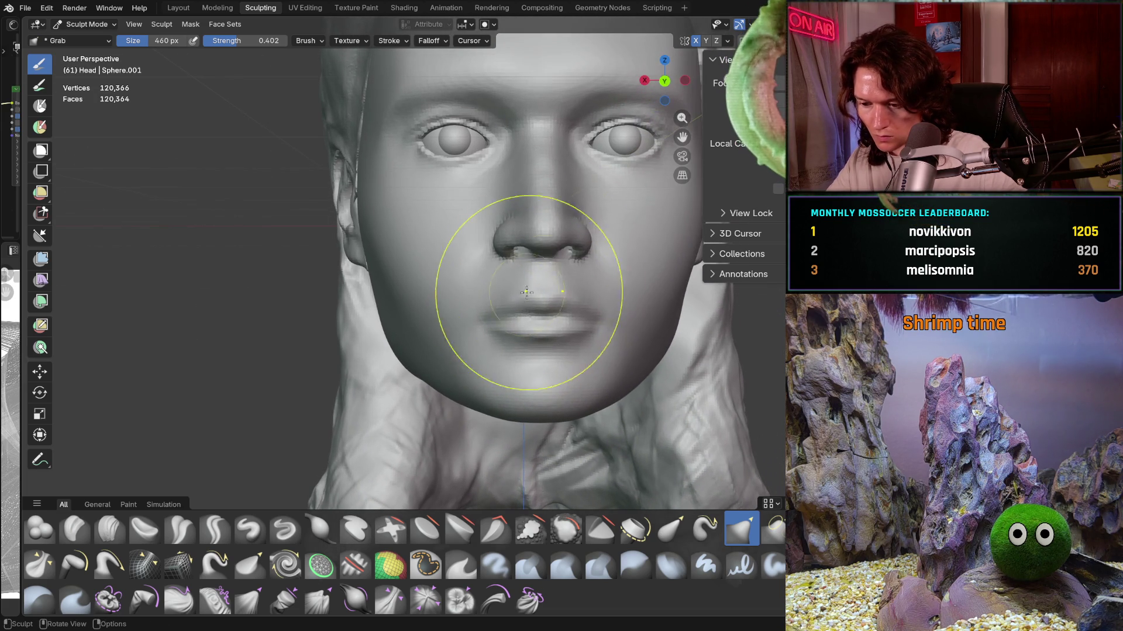
pyautogui.click(728, 41)
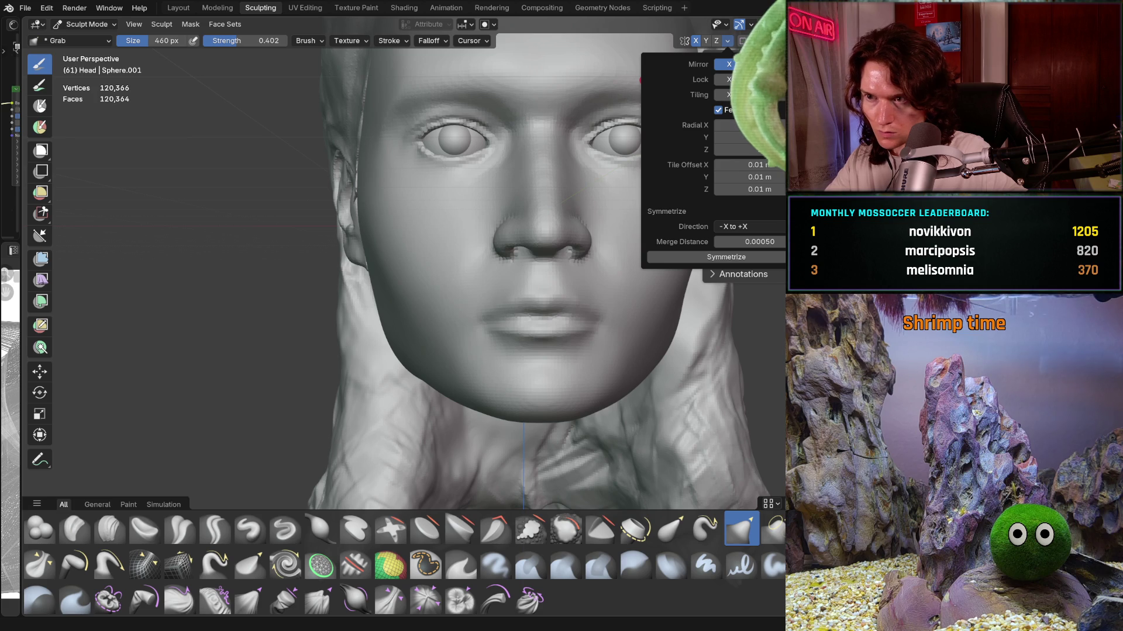
# Step: Close the symmetry settings and pull the side of the face slightly near the ear
pyautogui.moveTo(251, 352); pyautogui.dragTo(358, 230, button='middle')
pyautogui.moveTo(361, 217); pyautogui.dragTo(365, 224)
pyautogui.moveTo(367, 224); pyautogui.dragTo(319, 260, button='middle')
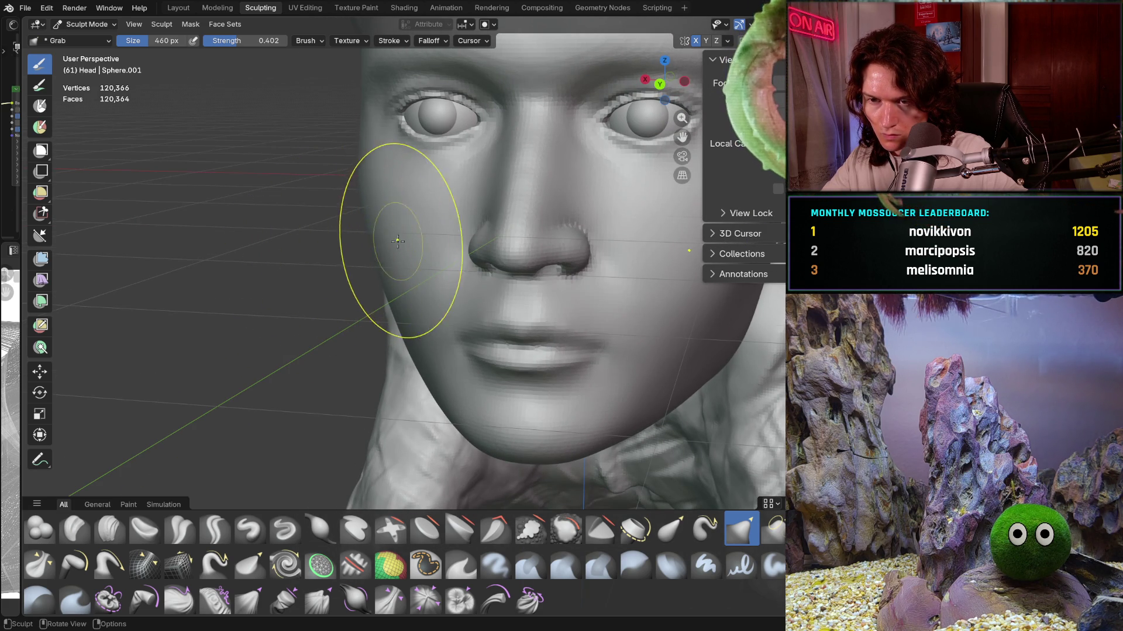
# Step: Orbit between angled, frontal and right-profile views of the face to check the cheek outline
pyautogui.moveTo(395, 242); pyautogui.dragTo(381, 241, button='middle')
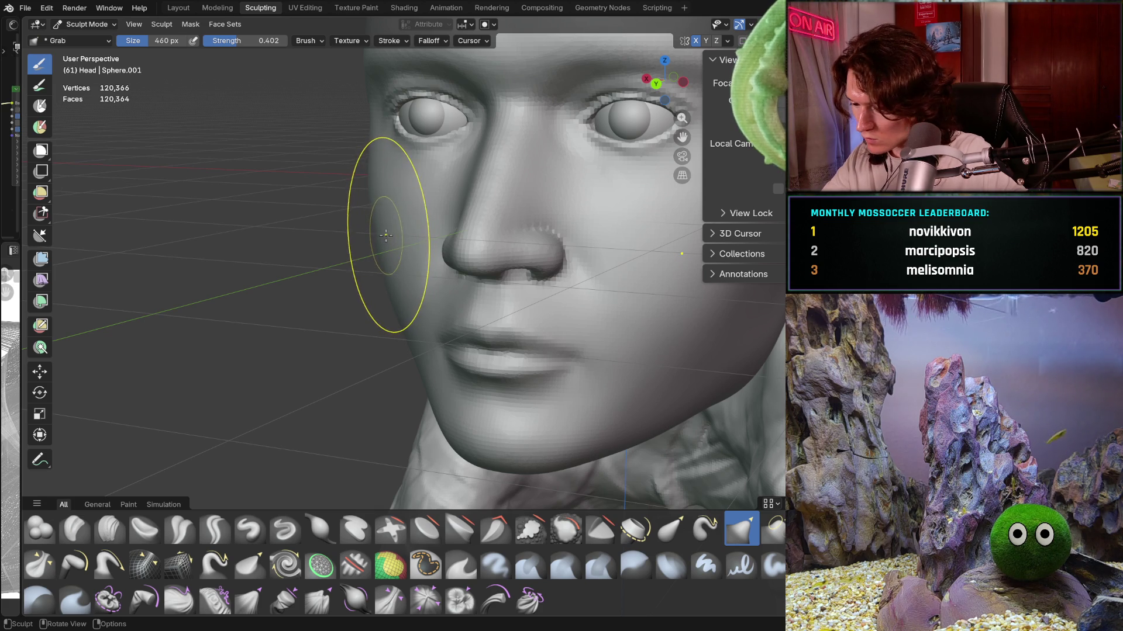
pyautogui.moveTo(383, 242)
pyautogui.mouseDown(button='middle')
pyautogui.moveTo(366, 280)
pyautogui.moveTo(402, 239)
pyautogui.mouseUp(button='middle')
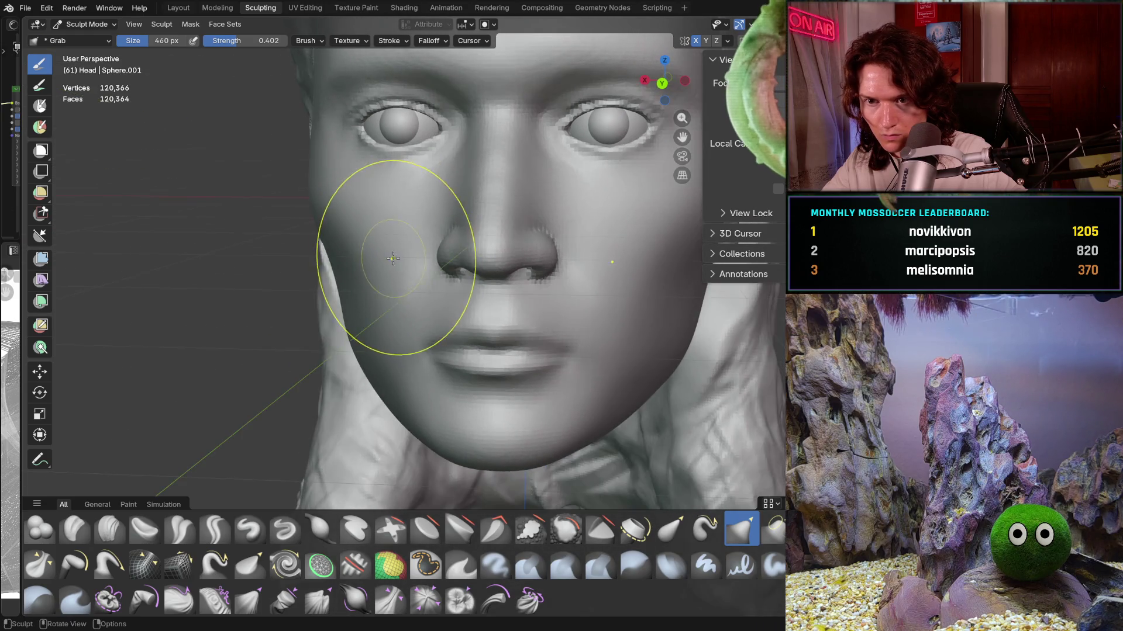
pyautogui.moveTo(401, 239); pyautogui.dragTo(361, 270, button='middle')
pyautogui.scroll(2, 329, 230)
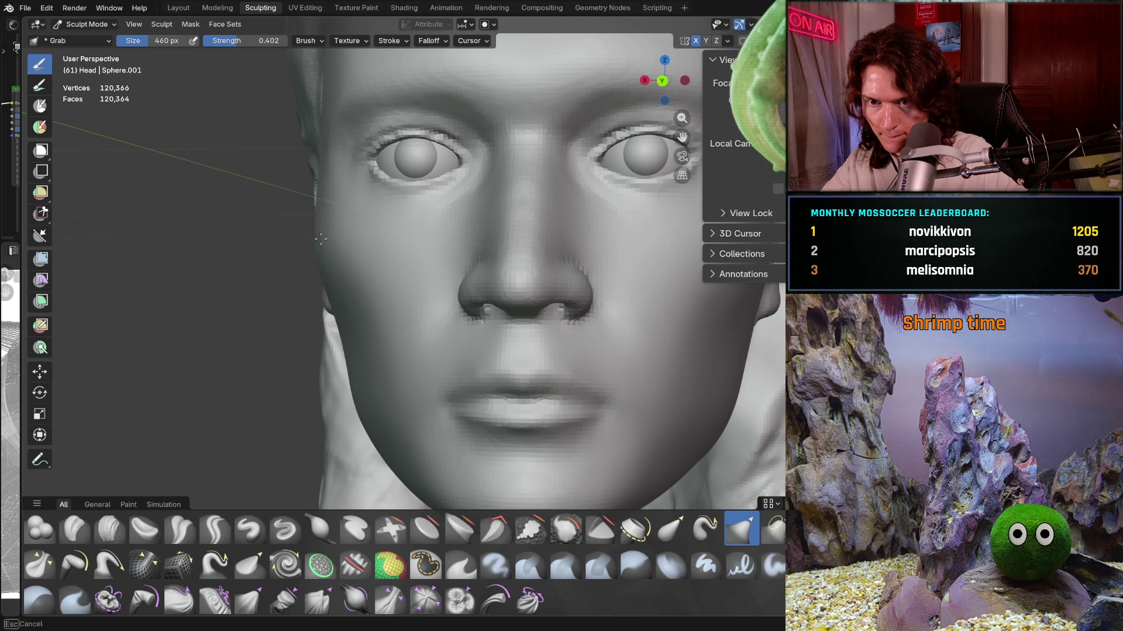
pyautogui.moveTo(318, 241)
pyautogui.mouseDown(button='middle')
pyautogui.moveTo(428, 299)
pyautogui.moveTo(294, 250)
pyautogui.moveTo(293, 215)
pyautogui.moveTo(314, 262)
pyautogui.mouseUp(button='middle')
pyautogui.scroll(-2, 299, 210)
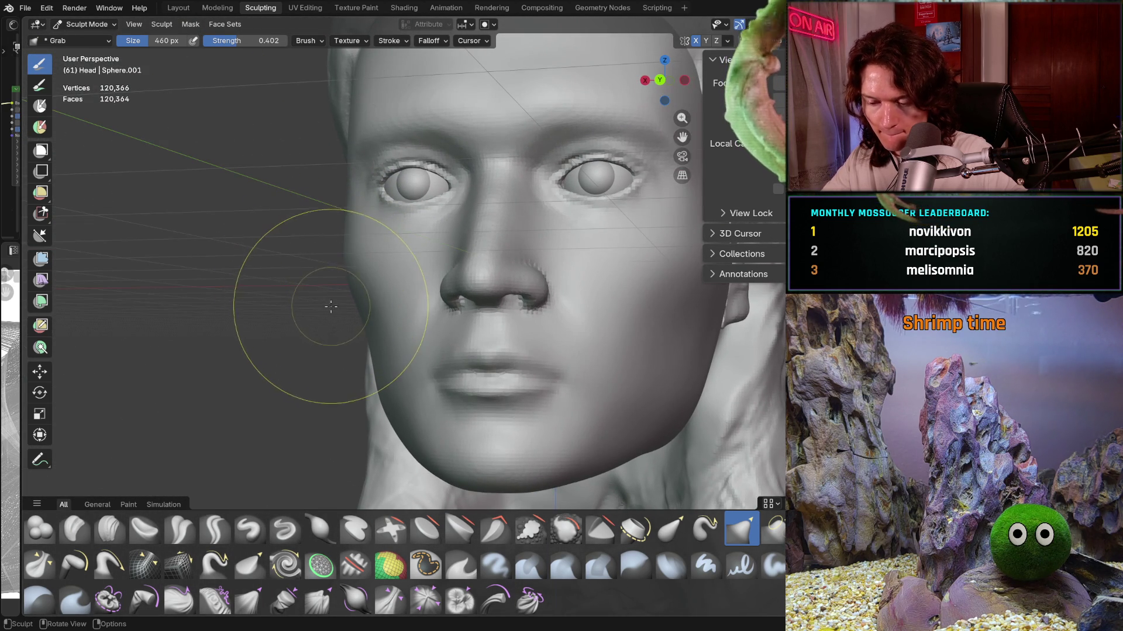
# Step: Tilt and turn around the jaw sides, then pull back to see the whole head from the front
pyautogui.moveTo(329, 305); pyautogui.dragTo(326, 299, button='middle')
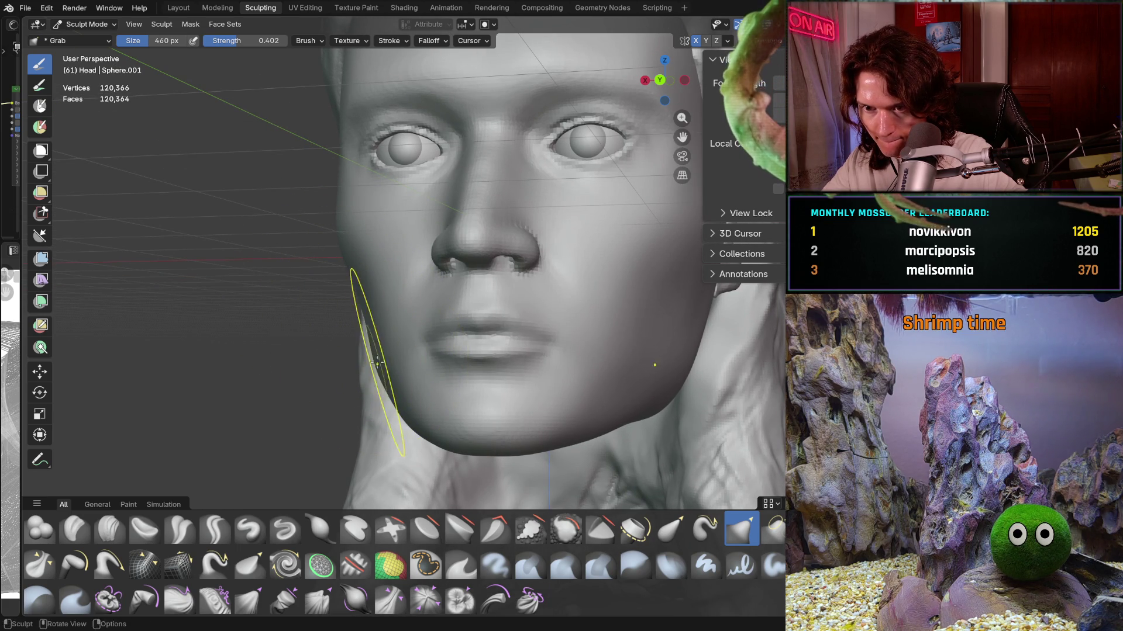
pyautogui.moveTo(423, 319)
pyautogui.mouseDown(button='middle')
pyautogui.moveTo(592, 344)
pyautogui.moveTo(413, 363)
pyautogui.mouseUp(button='middle')
pyautogui.scroll(2, 412, 363)
pyautogui.scroll(2, 385, 326)
pyautogui.moveTo(387, 327)
pyautogui.mouseDown(button='middle')
pyautogui.moveTo(368, 281)
pyautogui.moveTo(389, 281)
pyautogui.moveTo(342, 296)
pyautogui.mouseUp(button='middle')
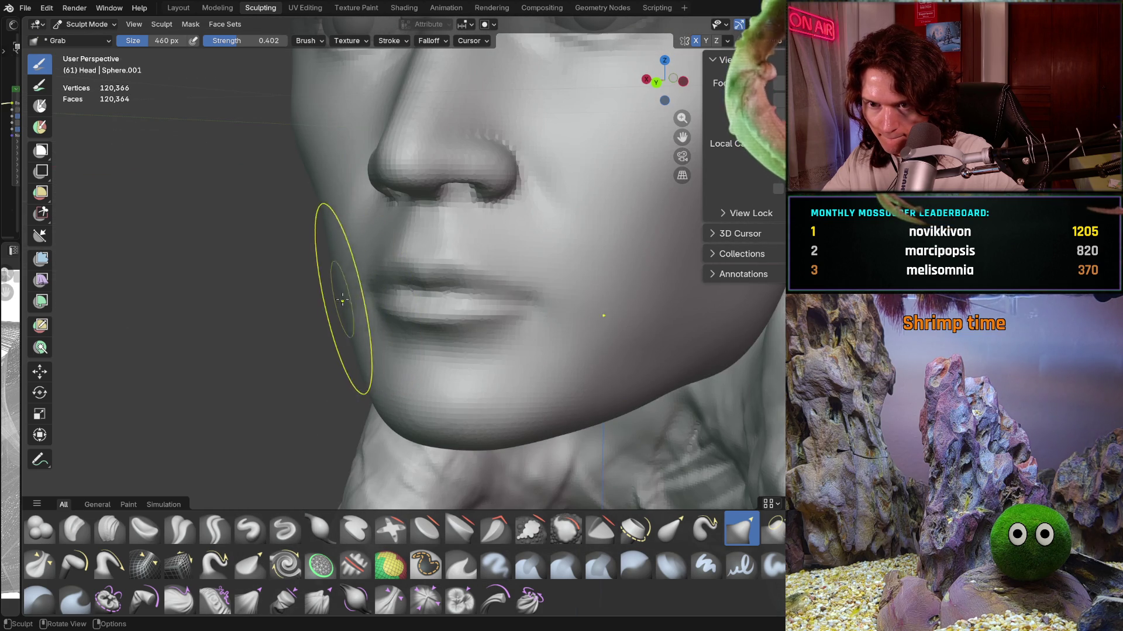
pyautogui.scroll(-5, 354, 282)
pyautogui.scroll(-3, 421, 263)
pyautogui.moveTo(476, 250); pyautogui.dragTo(472, 273, button='middle')
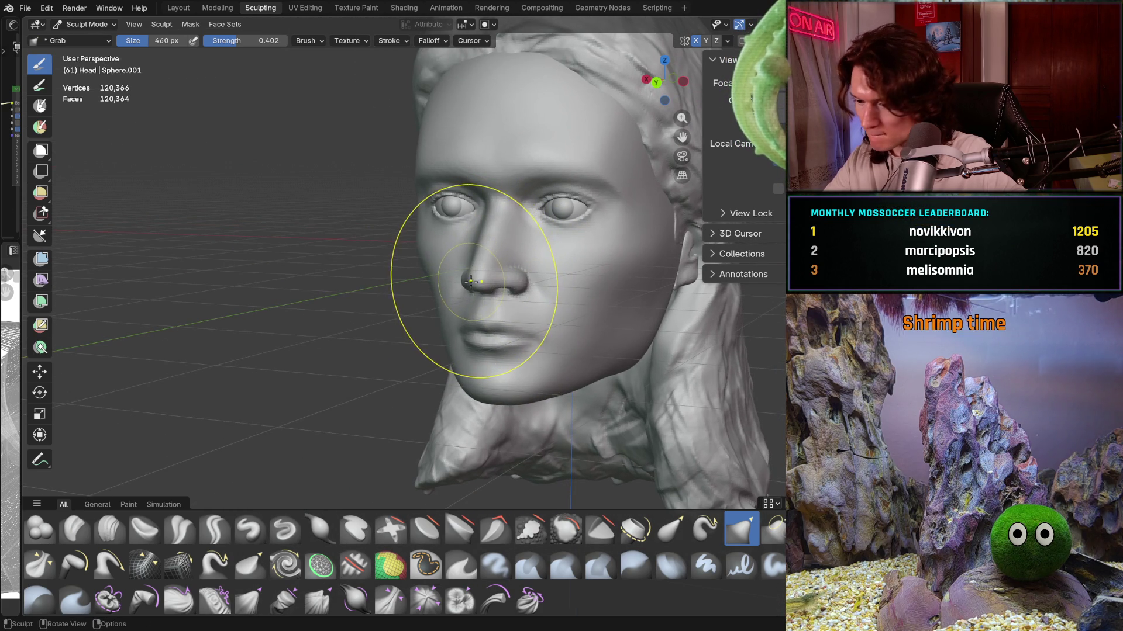
pyautogui.scroll(2, 377, 272)
pyautogui.scroll(2, 386, 263)
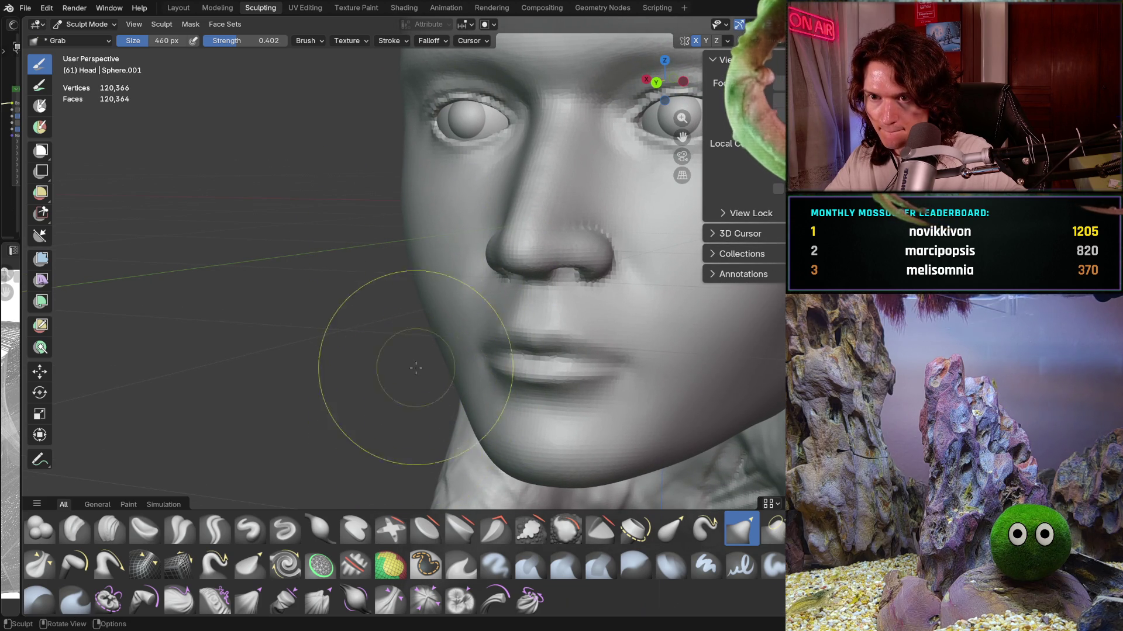
pyautogui.moveTo(406, 380); pyautogui.dragTo(508, 334, button='middle')
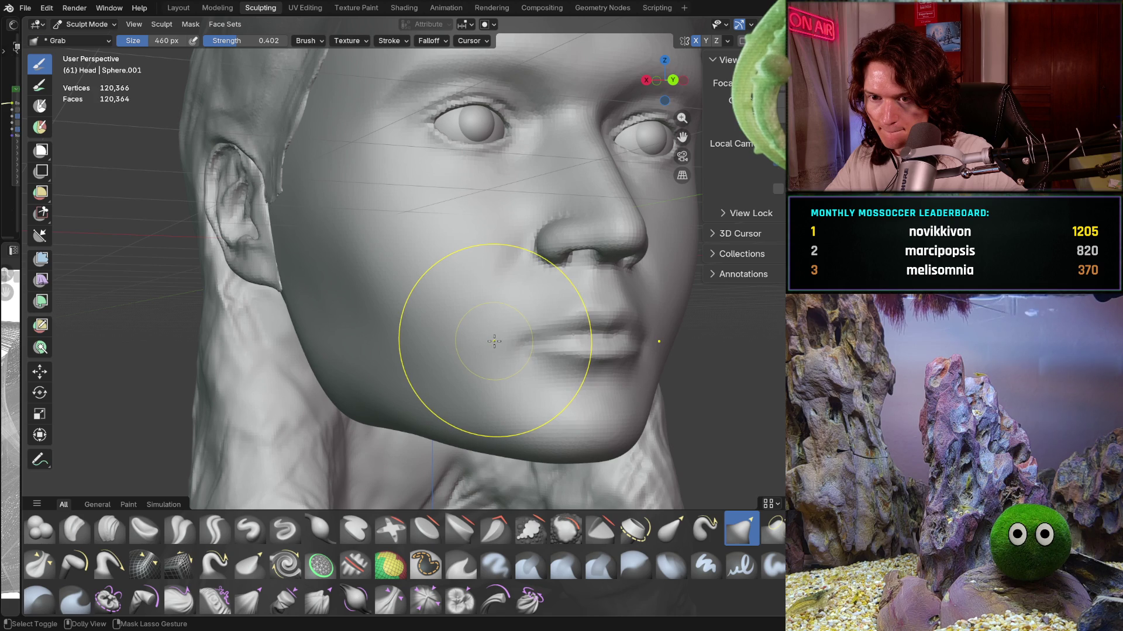
pyautogui.moveTo(453, 316)
pyautogui.mouseDown(button='middle')
pyautogui.moveTo(325, 288)
pyautogui.moveTo(289, 228)
pyautogui.mouseUp(button='middle')
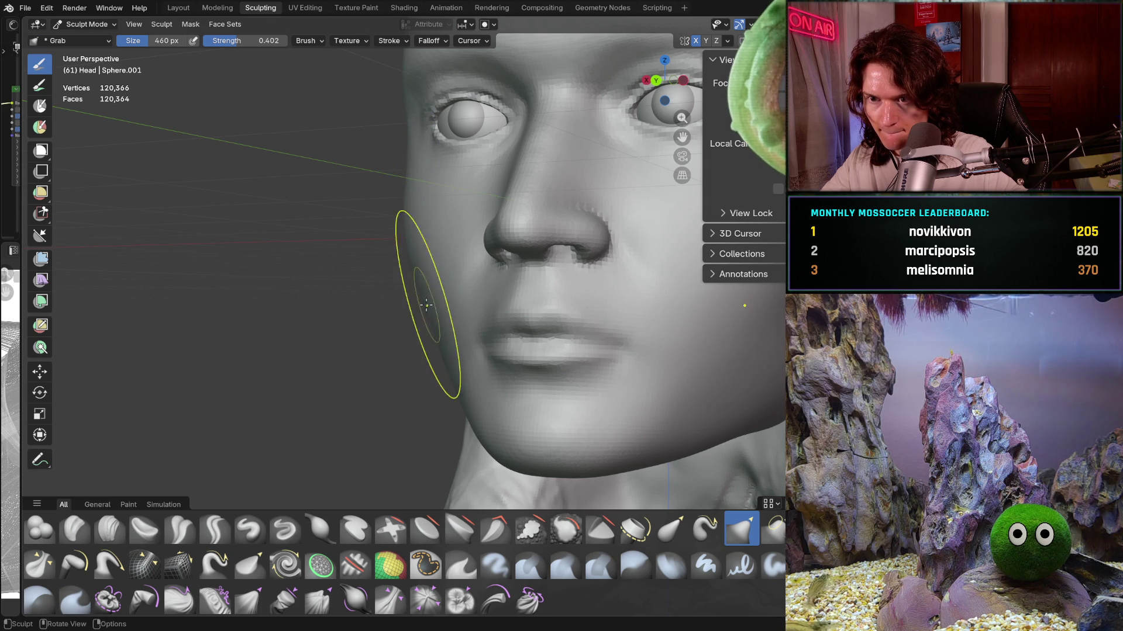
pyautogui.moveTo(426, 304); pyautogui.dragTo(409, 313, button='middle')
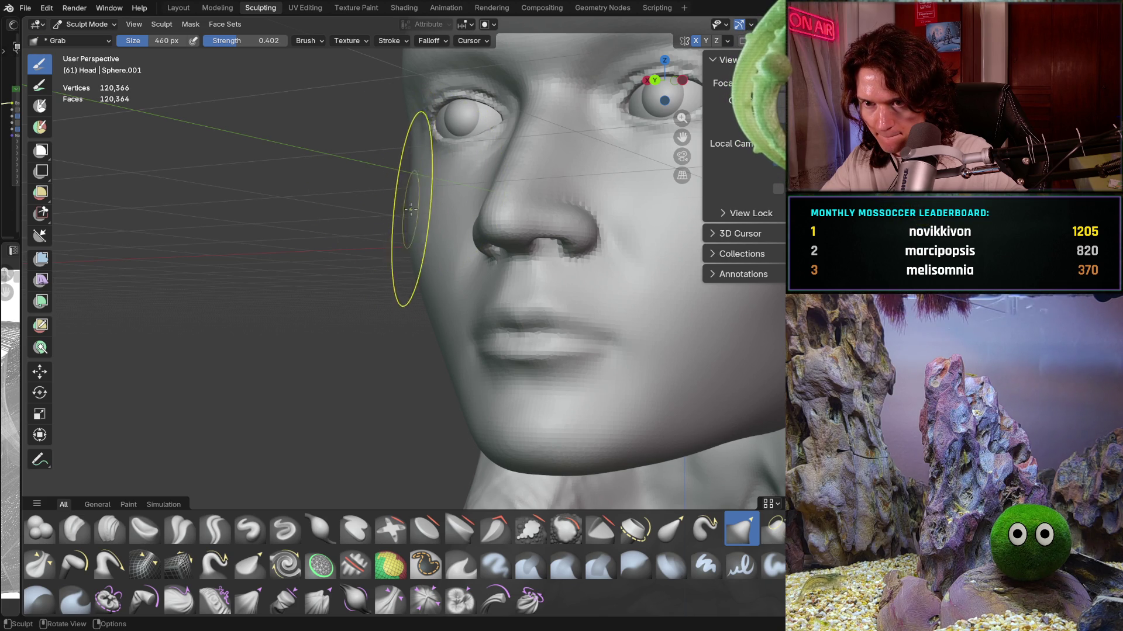
pyautogui.moveTo(431, 312)
pyautogui.mouseDown(button='middle')
pyautogui.moveTo(413, 301)
pyautogui.moveTo(433, 303)
pyautogui.moveTo(414, 317)
pyautogui.moveTo(386, 277)
pyautogui.mouseUp(button='middle')
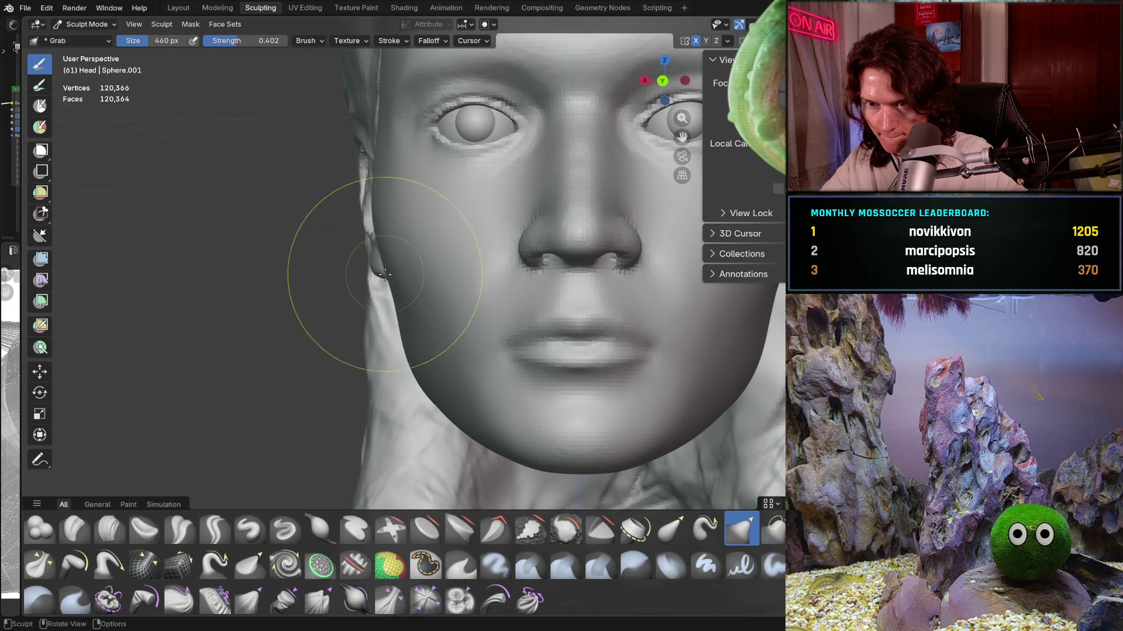
pyautogui.moveTo(388, 235)
pyautogui.mouseDown(button='middle')
pyautogui.moveTo(351, 212)
pyautogui.moveTo(384, 242)
pyautogui.mouseUp(button='middle')
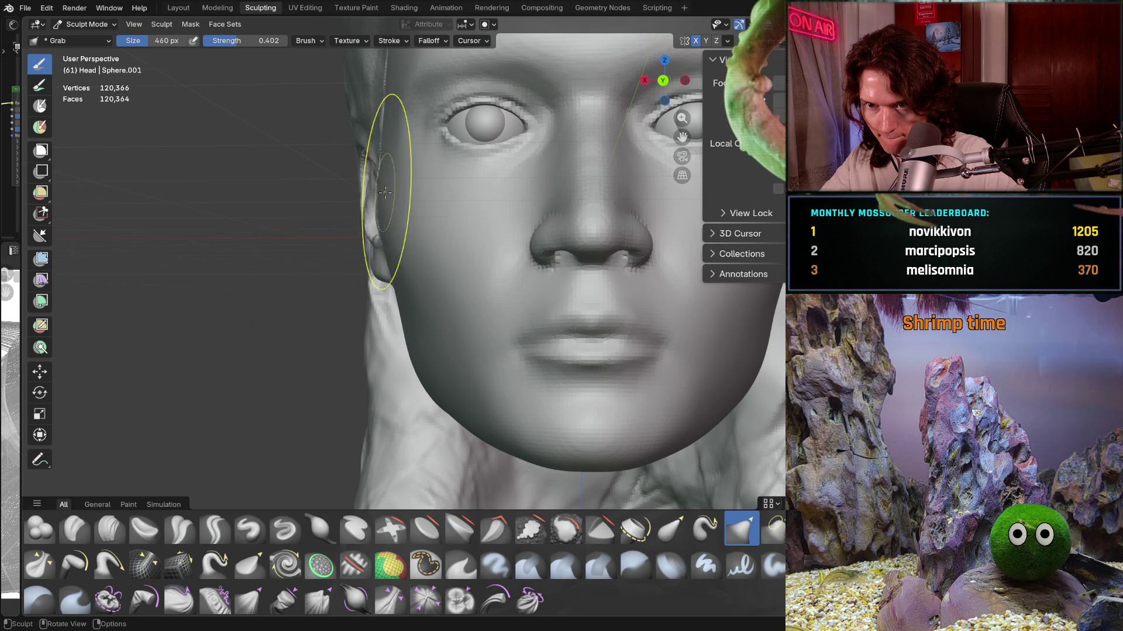
pyautogui.moveTo(381, 189); pyautogui.dragTo(382, 196, button='middle')
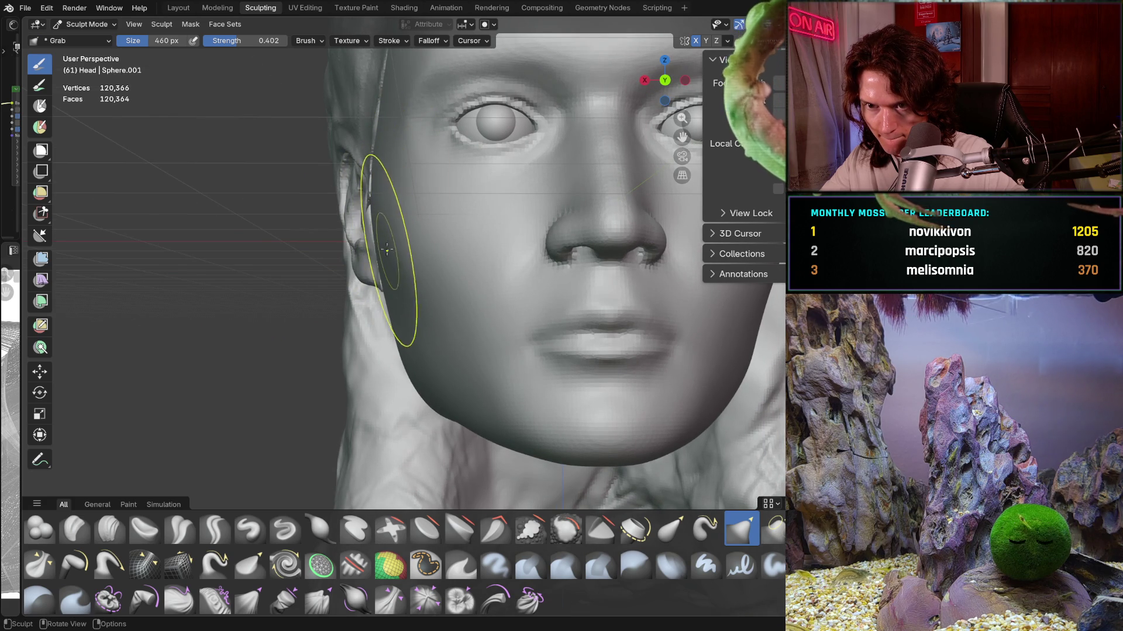
pyautogui.scroll(-3, 407, 271)
pyautogui.moveTo(408, 270)
pyautogui.mouseDown(button='middle')
pyautogui.moveTo(501, 288)
pyautogui.moveTo(408, 345)
pyautogui.moveTo(325, 334)
pyautogui.mouseUp(button='middle')
pyautogui.scroll(-2, 408, 346)
pyautogui.scroll(2, 325, 333)
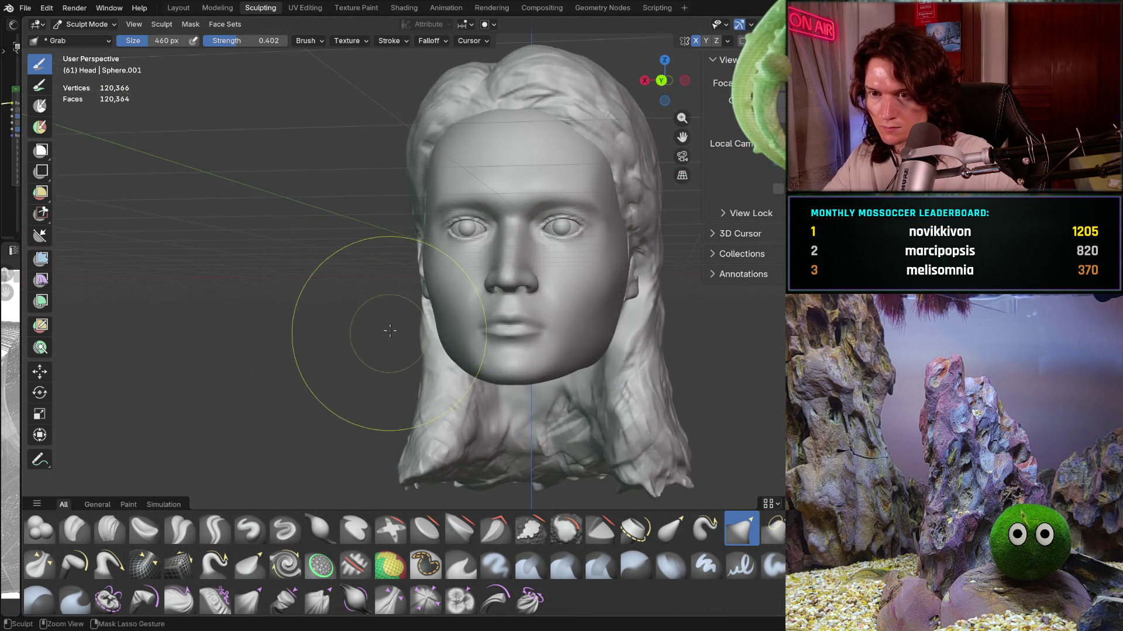
pyautogui.scroll(4, 414, 276)
# Step: Orbit between front, side and three-quarter views to inspect the cheek beside the nose and jaw
pyautogui.moveTo(414, 276)
pyautogui.mouseDown(button='middle')
pyautogui.moveTo(421, 261)
pyautogui.moveTo(383, 238)
pyautogui.mouseUp(button='middle')
pyautogui.moveTo(439, 212)
pyautogui.mouseDown(button='middle')
pyautogui.moveTo(526, 237)
pyautogui.moveTo(400, 292)
pyautogui.moveTo(421, 290)
pyautogui.moveTo(367, 294)
pyautogui.mouseUp(button='middle')
pyautogui.scroll(-3, 400, 292)
pyautogui.scroll(-2, 421, 290)
pyautogui.scroll(3, 452, 293)
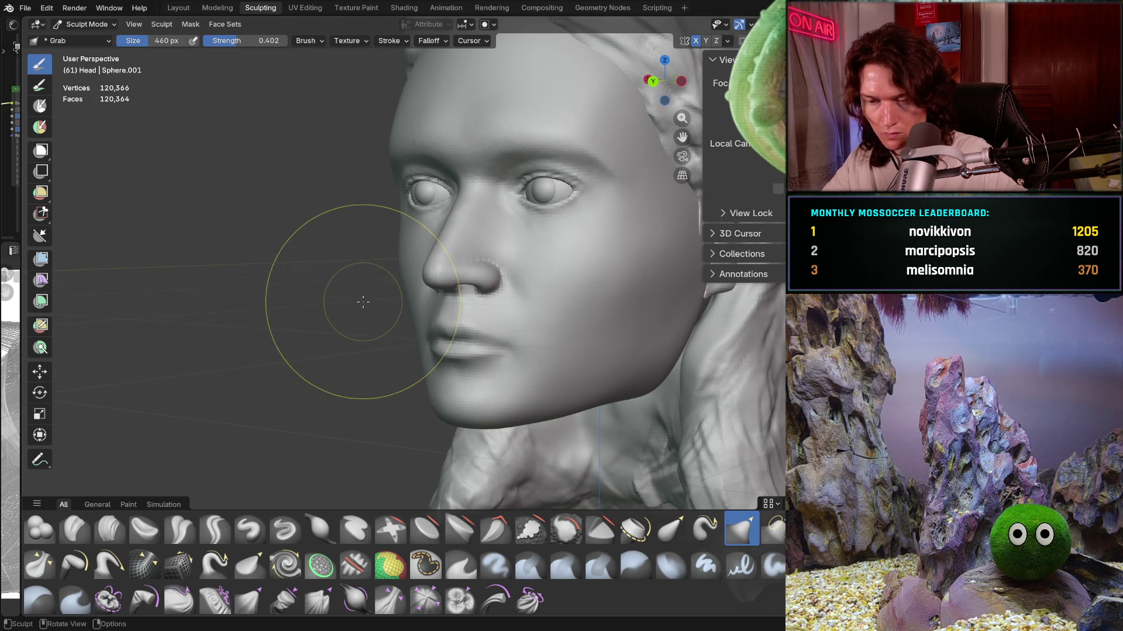
pyautogui.scroll(3, 396, 242)
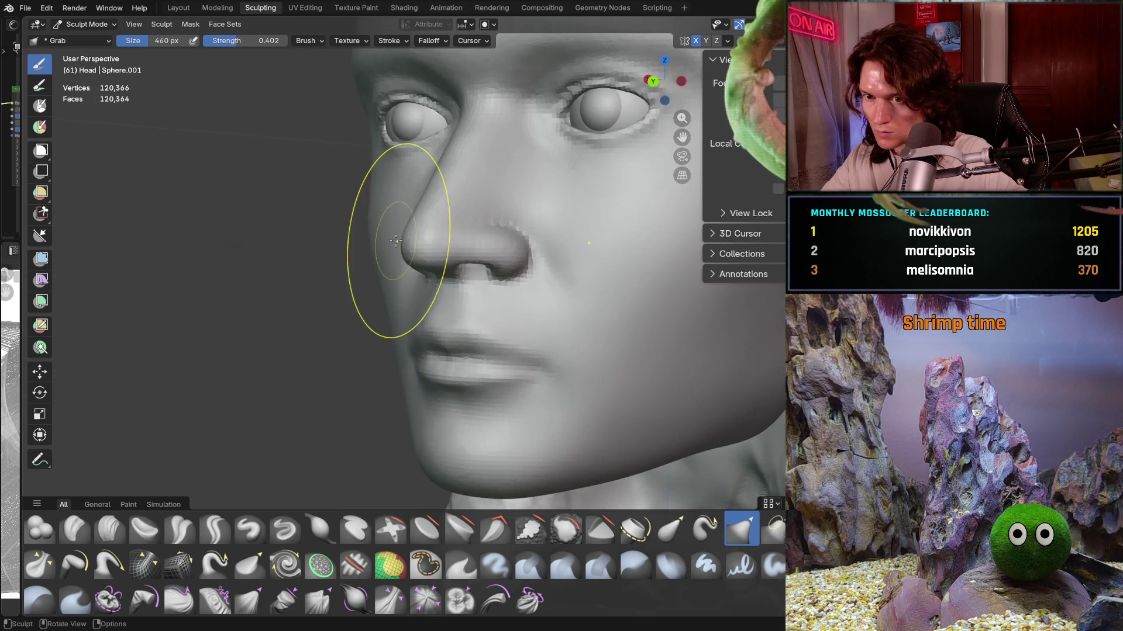
pyautogui.moveTo(396, 241); pyautogui.dragTo(397, 245, button='middle')
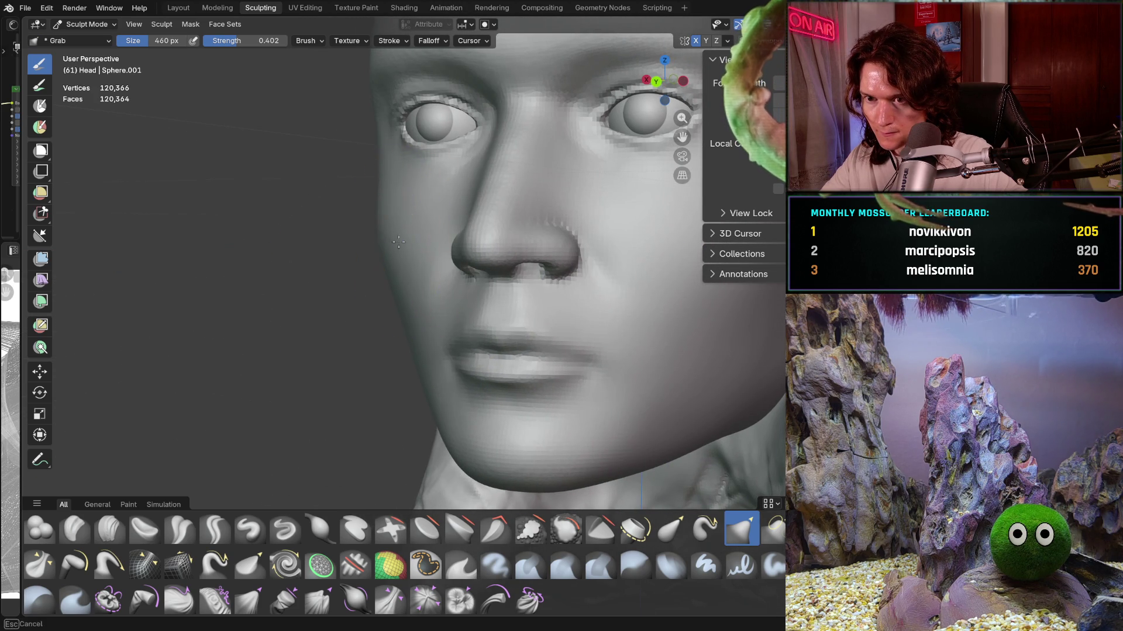
pyautogui.moveTo(387, 250)
pyautogui.mouseDown(button='middle')
pyautogui.moveTo(374, 273)
pyautogui.moveTo(436, 249)
pyautogui.moveTo(373, 271)
pyautogui.moveTo(331, 253)
pyautogui.moveTo(485, 285)
pyautogui.moveTo(270, 230)
pyautogui.moveTo(449, 304)
pyautogui.moveTo(313, 296)
pyautogui.mouseUp(button='middle')
pyautogui.scroll(2, 277, 233)
pyautogui.scroll(2, 251, 264)
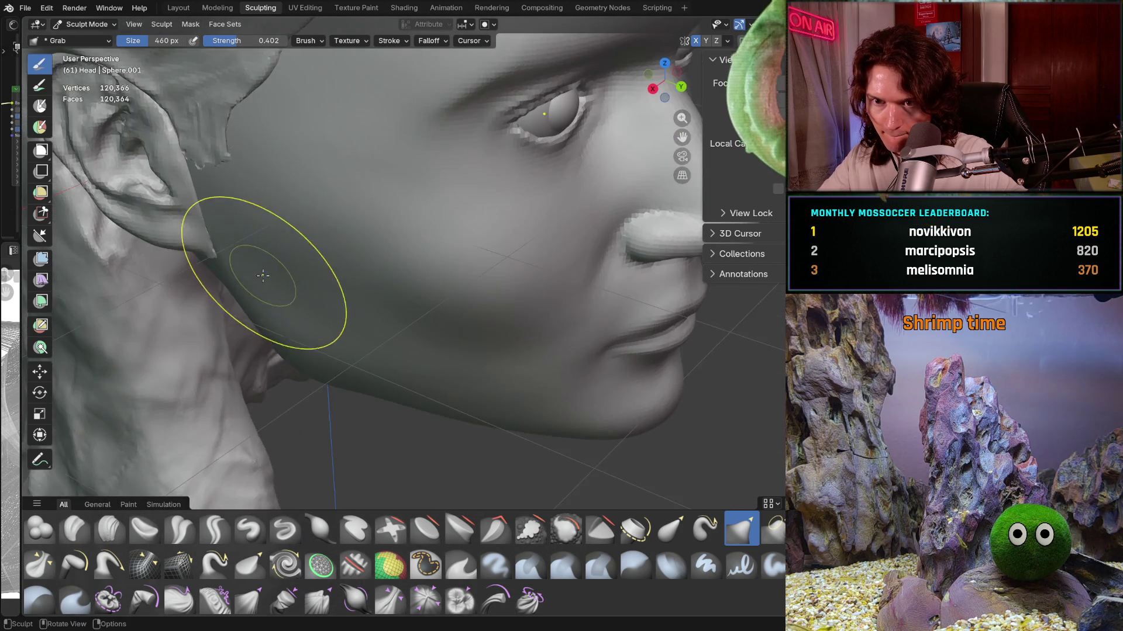
pyautogui.scroll(2, 255, 230)
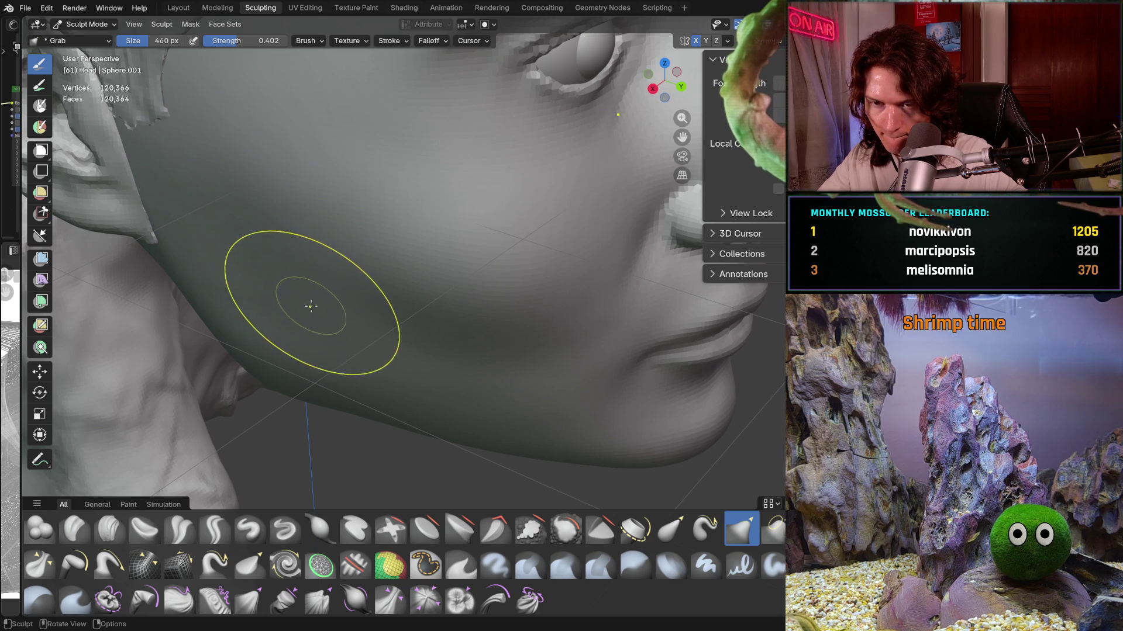
pyautogui.moveTo(309, 305)
pyautogui.mouseDown(button='middle')
pyautogui.moveTo(399, 295)
pyautogui.moveTo(276, 252)
pyautogui.moveTo(278, 198)
pyautogui.moveTo(396, 159)
pyautogui.mouseUp(button='middle')
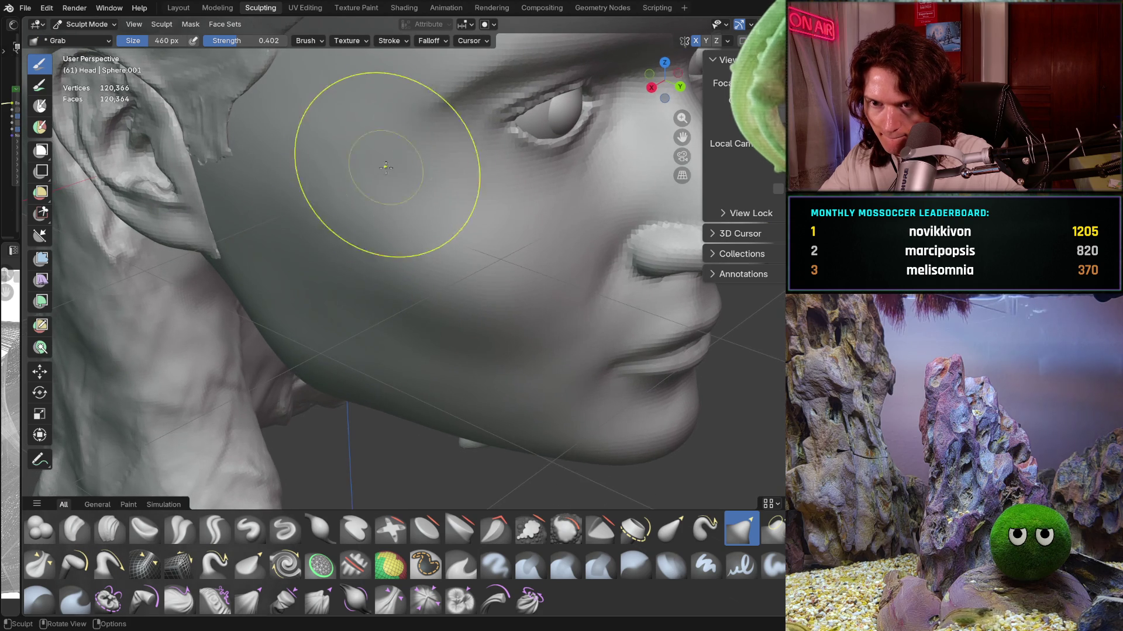
pyautogui.moveTo(351, 214)
pyautogui.mouseDown(button='middle')
pyautogui.moveTo(324, 246)
pyautogui.moveTo(351, 376)
pyautogui.moveTo(347, 245)
pyautogui.mouseUp(button='middle')
pyautogui.moveTo(400, 292); pyautogui.dragTo(375, 307, button='middle')
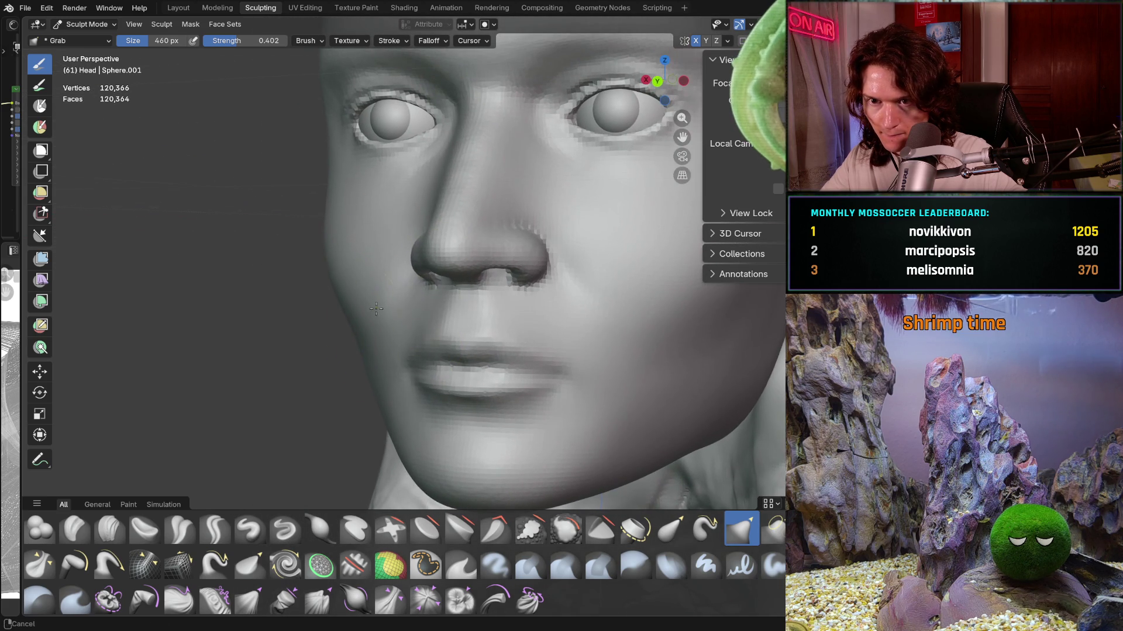
# Step: Pull the outer edge of the left cheek into shape with Grab strokes, then check it beside the ear
pyautogui.moveTo(349, 308)
pyautogui.mouseDown(button='middle')
pyautogui.moveTo(314, 307)
pyautogui.moveTo(326, 257)
pyautogui.mouseUp(button='middle')
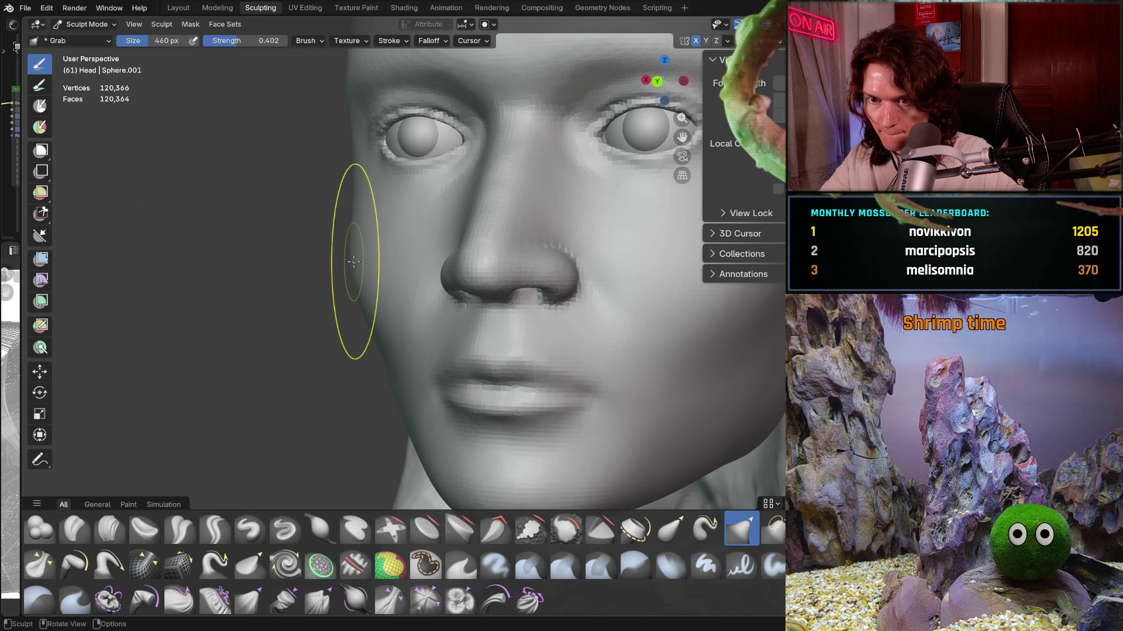
pyautogui.moveTo(358, 301); pyautogui.dragTo(361, 299, button='middle')
pyautogui.moveTo(355, 242); pyautogui.dragTo(369, 280, button='middle')
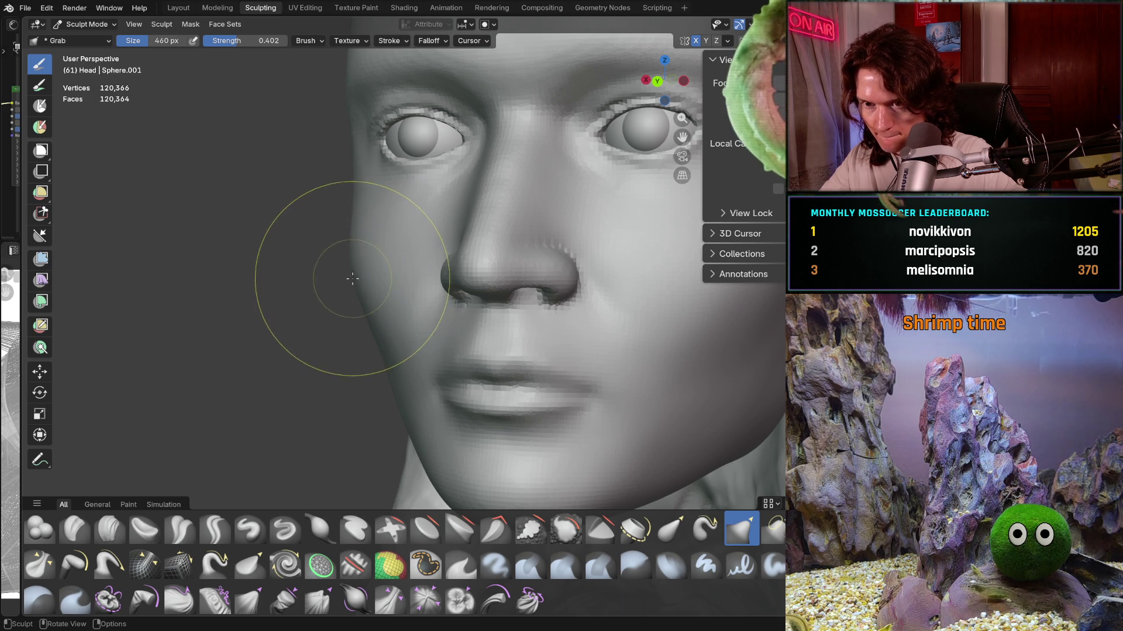
pyautogui.moveTo(350, 251); pyautogui.dragTo(350, 238, button='middle')
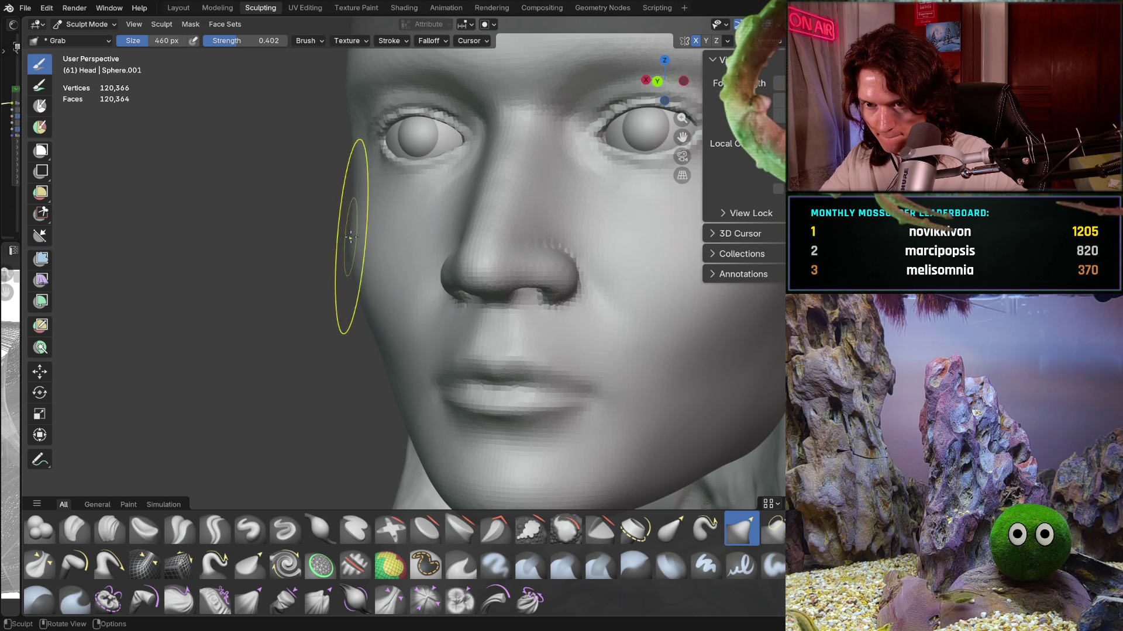
pyautogui.moveTo(363, 287); pyautogui.dragTo(363, 289, button='middle')
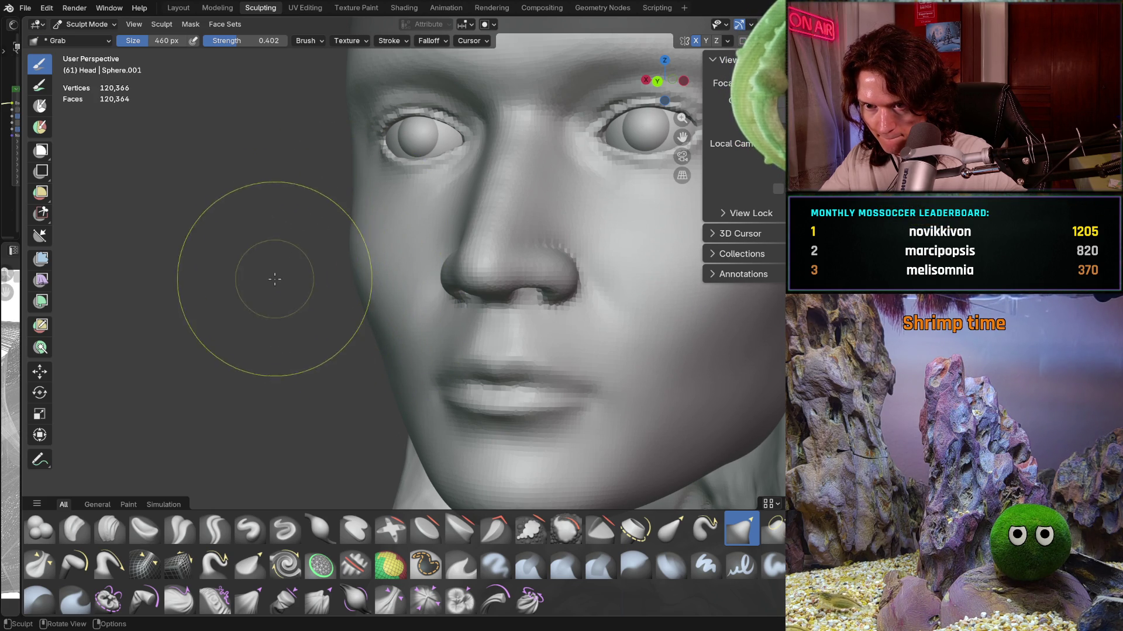
pyautogui.moveTo(275, 277)
pyautogui.mouseDown(button='middle')
pyautogui.moveTo(339, 255)
pyautogui.moveTo(340, 265)
pyautogui.moveTo(327, 263)
pyautogui.moveTo(371, 263)
pyautogui.moveTo(324, 356)
pyautogui.moveTo(301, 208)
pyautogui.mouseUp(button='middle')
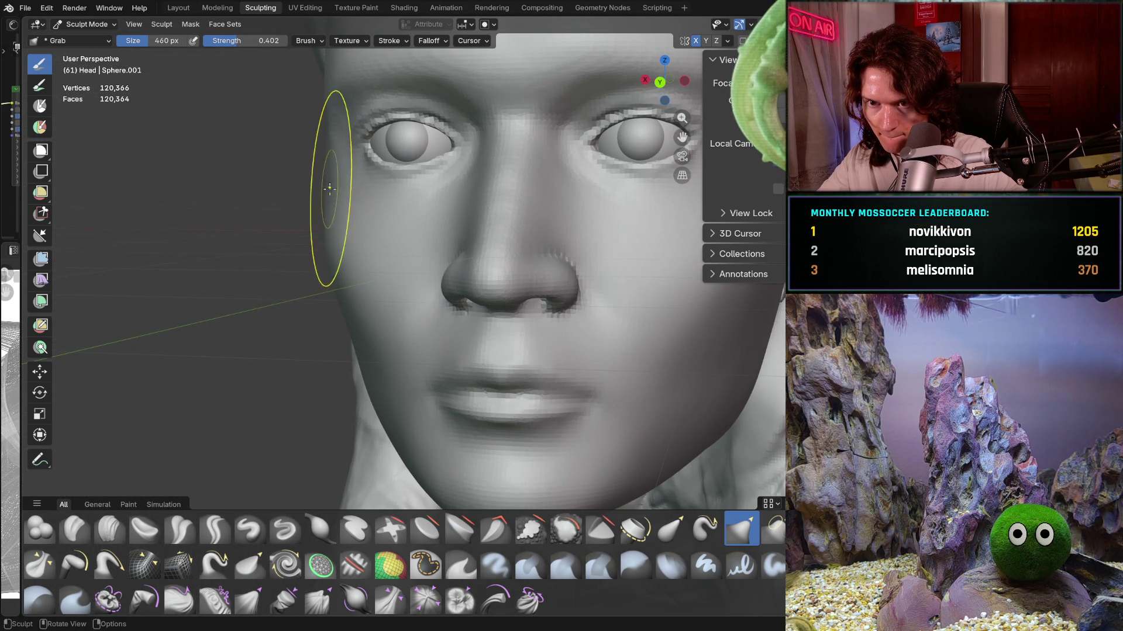
pyautogui.moveTo(330, 192)
pyautogui.mouseDown(button='middle')
pyautogui.moveTo(307, 172)
pyautogui.moveTo(321, 200)
pyautogui.mouseUp(button='middle')
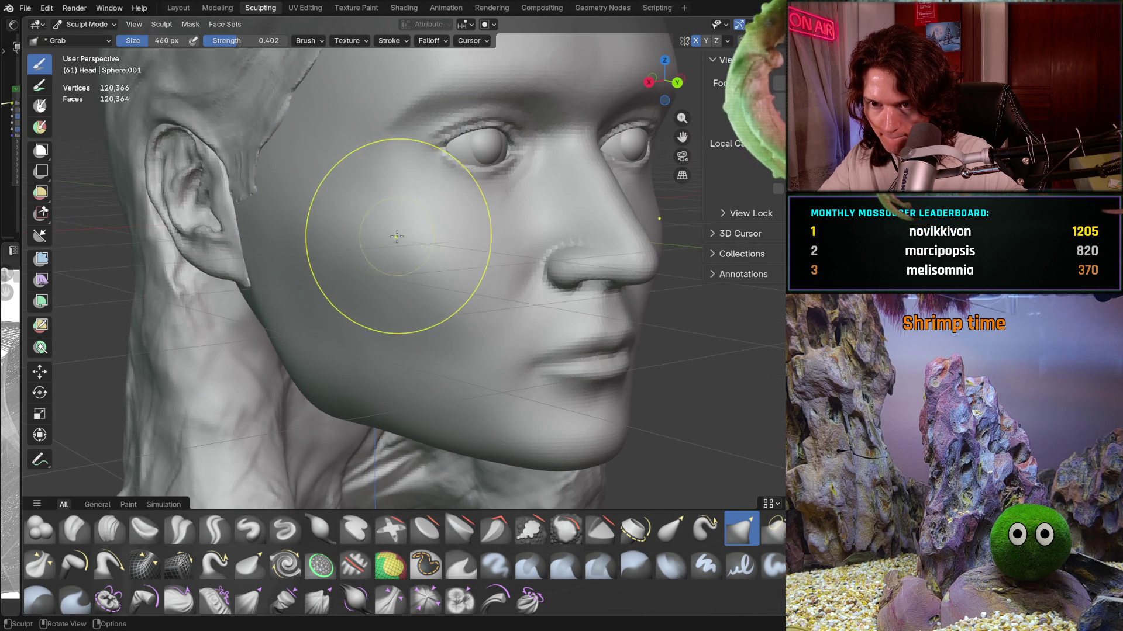
pyautogui.moveTo(410, 254)
pyautogui.mouseDown(button='middle')
pyautogui.moveTo(313, 326)
pyautogui.moveTo(343, 256)
pyautogui.mouseUp(button='middle')
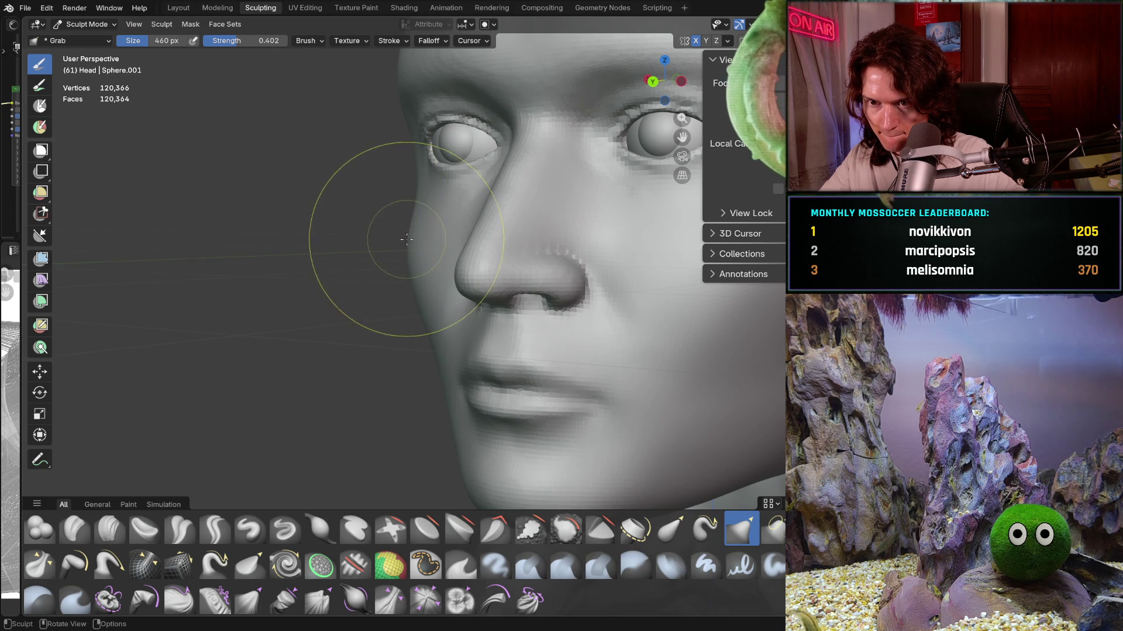
pyautogui.moveTo(408, 240)
pyautogui.mouseDown(button='middle')
pyautogui.moveTo(473, 299)
pyautogui.moveTo(375, 263)
pyautogui.moveTo(407, 263)
pyautogui.mouseUp(button='middle')
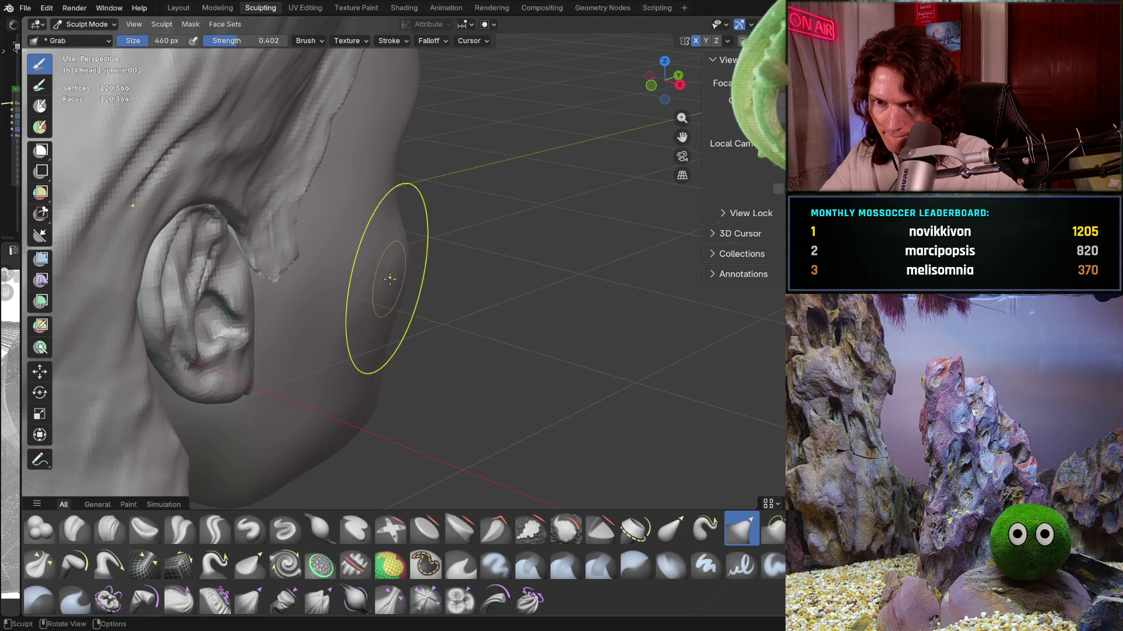
pyautogui.moveTo(378, 306)
pyautogui.mouseDown(button='middle')
pyautogui.moveTo(237, 373)
pyautogui.moveTo(207, 304)
pyautogui.moveTo(271, 289)
pyautogui.moveTo(465, 316)
pyautogui.moveTo(500, 303)
pyautogui.mouseUp(button='middle')
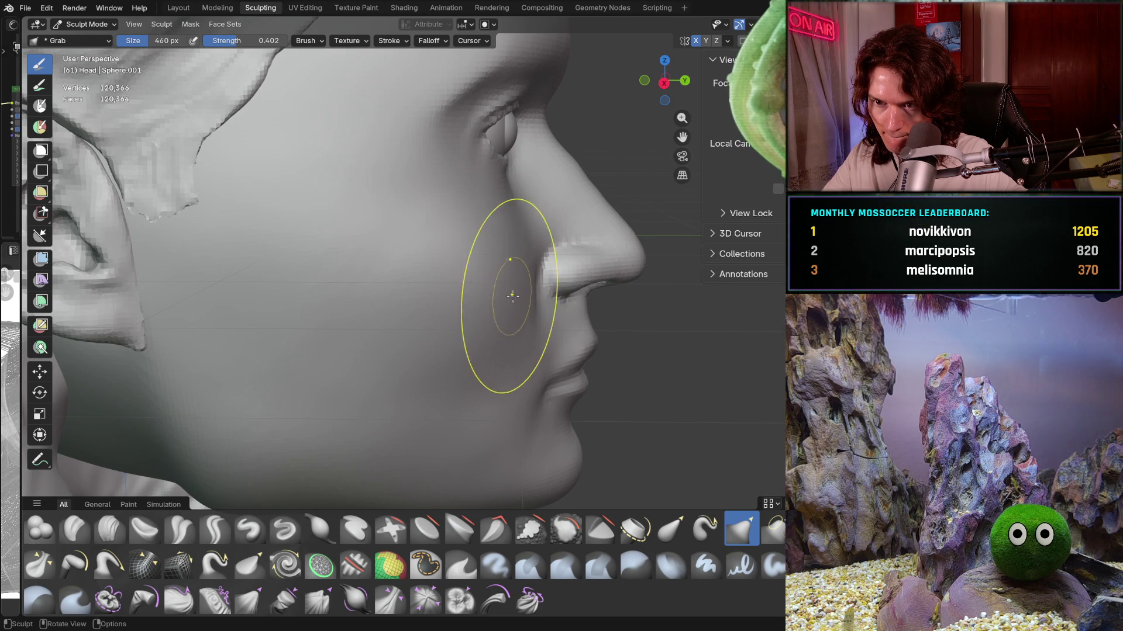
pyautogui.moveTo(432, 358)
pyautogui.mouseDown(button='middle')
pyautogui.moveTo(427, 401)
pyautogui.moveTo(325, 334)
pyautogui.moveTo(268, 333)
pyautogui.moveTo(367, 332)
pyautogui.moveTo(301, 325)
pyautogui.moveTo(388, 300)
pyautogui.mouseUp(button='middle')
pyautogui.scroll(3, 389, 300)
pyautogui.scroll(2, 394, 296)
pyautogui.scroll(2, 393, 294)
pyautogui.scroll(-5, 393, 293)
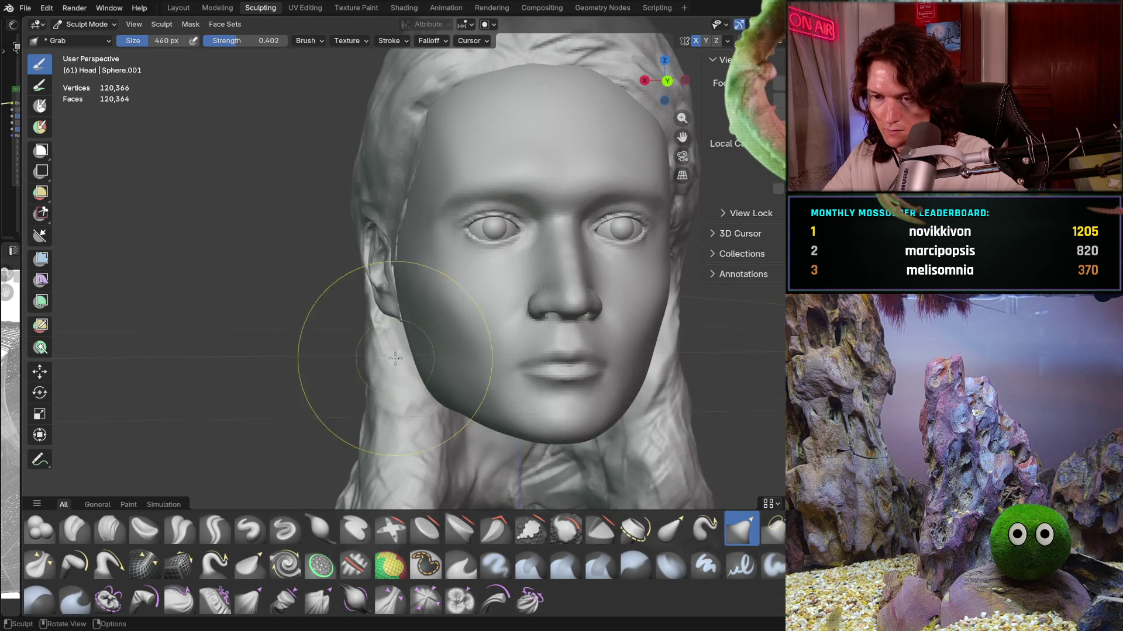
pyautogui.scroll(1, 377, 325)
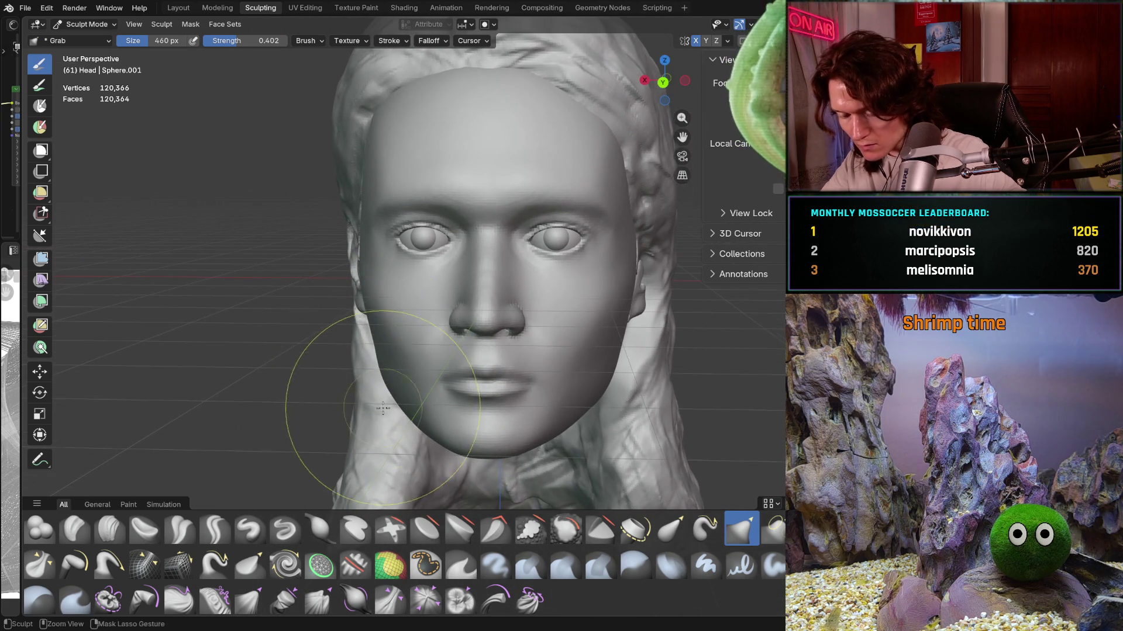
pyautogui.scroll(2, 334, 412)
pyautogui.scroll(1, 360, 399)
pyautogui.scroll(1, 375, 394)
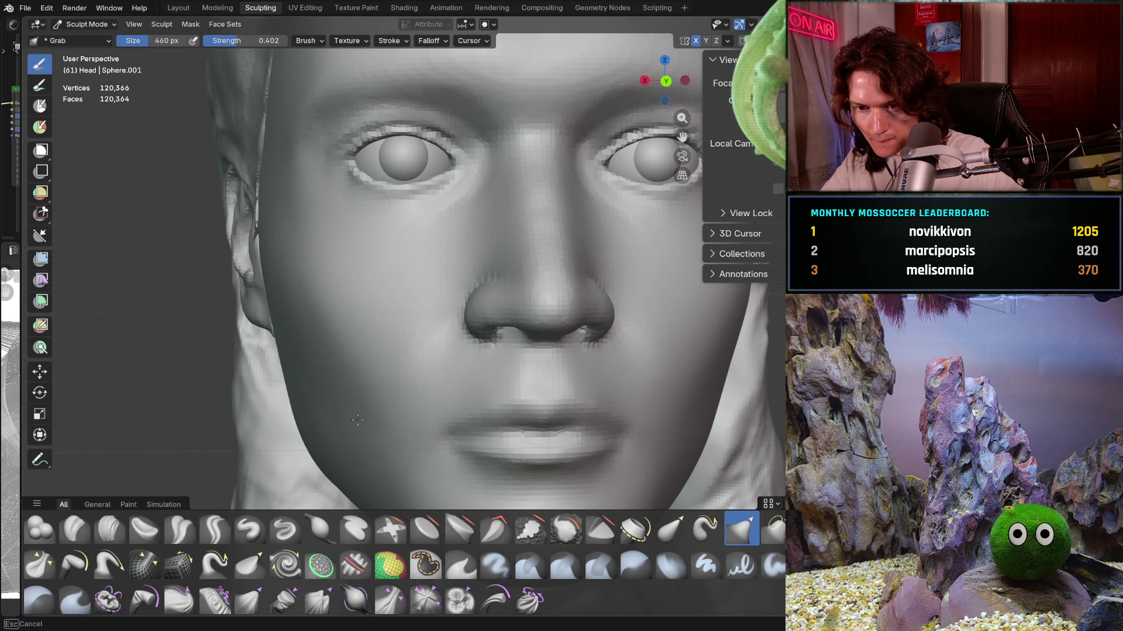
pyautogui.moveTo(359, 413)
pyautogui.mouseDown(button='middle')
pyautogui.moveTo(386, 345)
pyautogui.moveTo(404, 390)
pyautogui.mouseUp(button='middle')
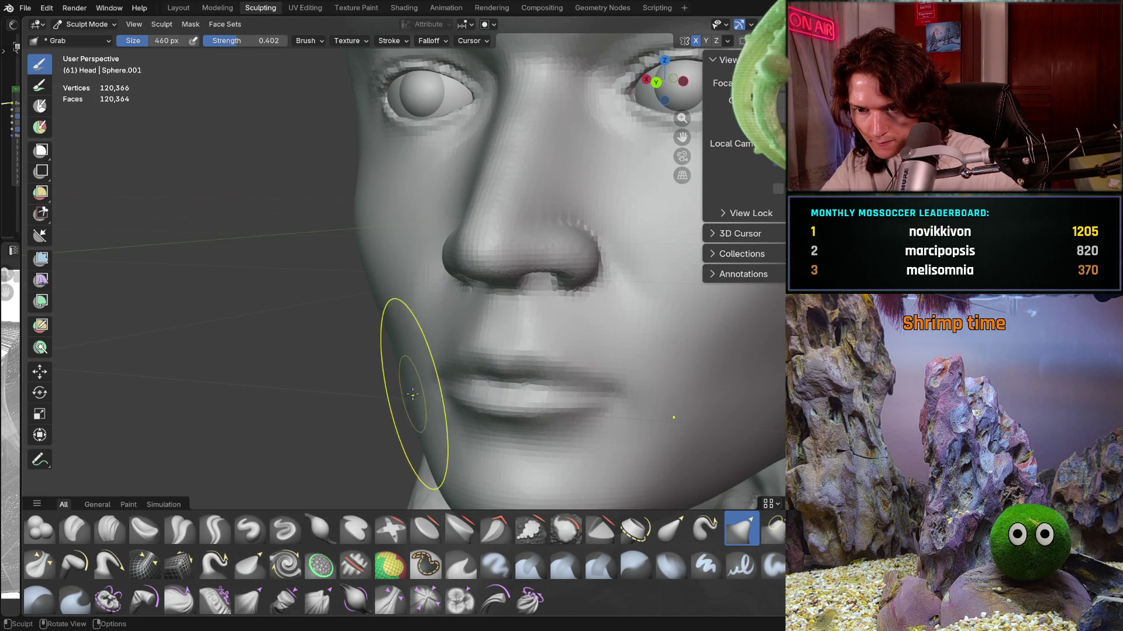
pyautogui.moveTo(413, 389); pyautogui.dragTo(425, 384, button='middle')
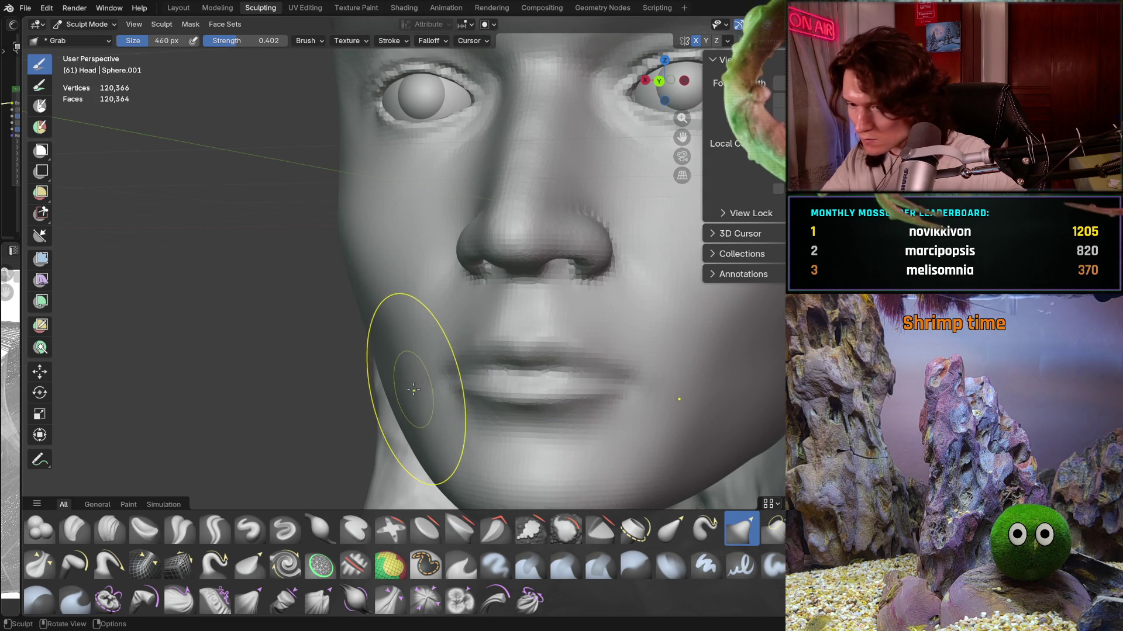
pyautogui.moveTo(408, 379); pyautogui.dragTo(526, 383, button='middle')
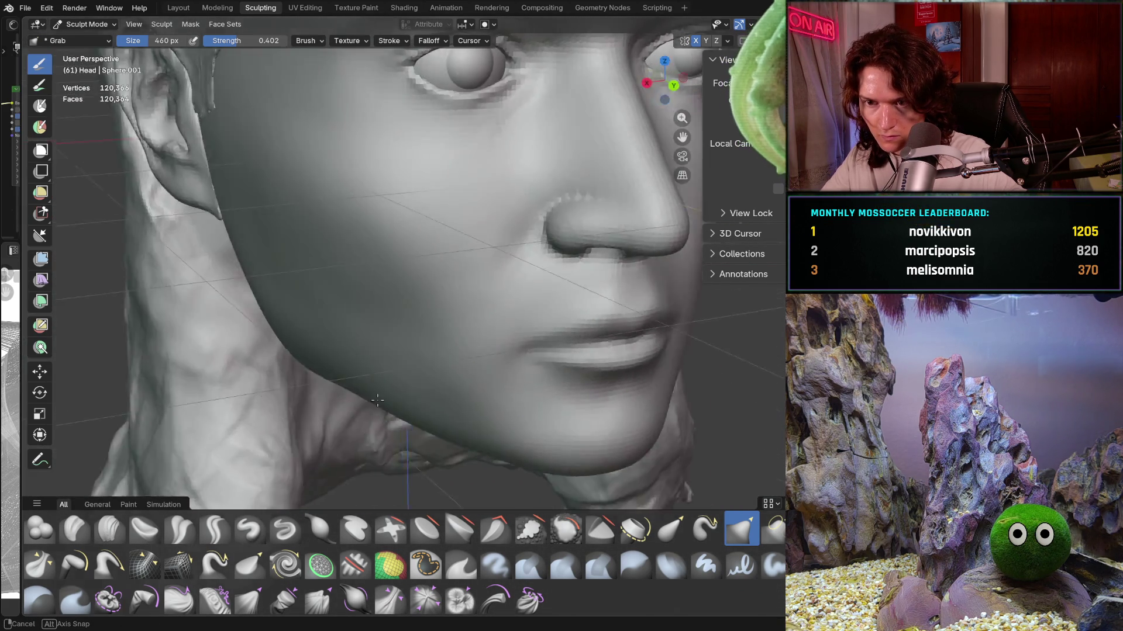
pyautogui.moveTo(526, 383); pyautogui.dragTo(358, 371, button='middle')
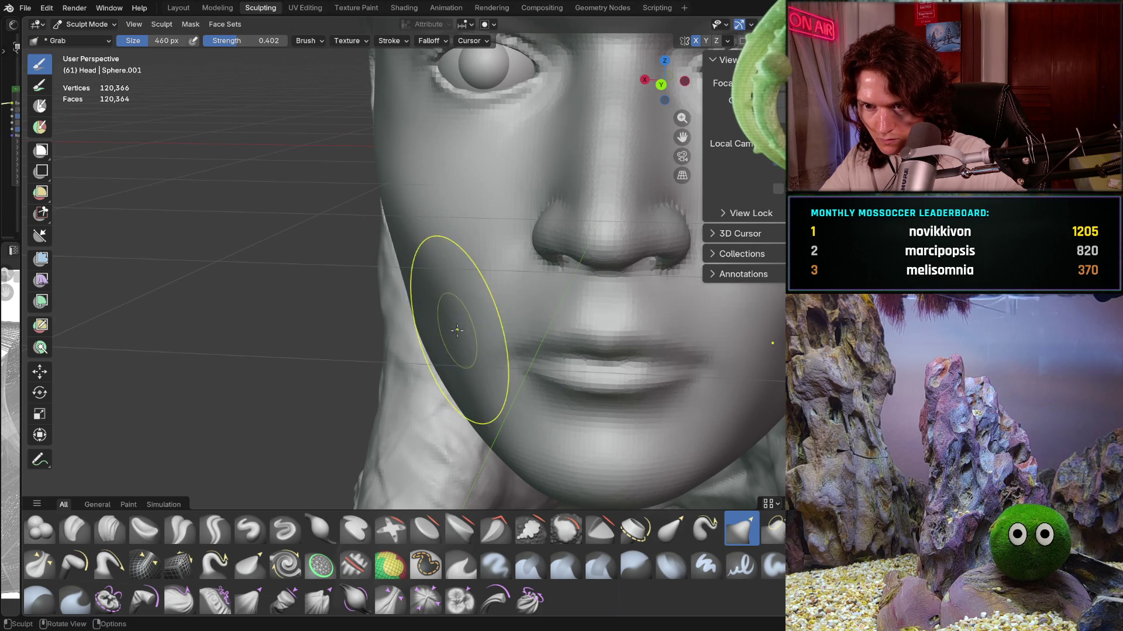
pyautogui.moveTo(455, 331)
pyautogui.mouseDown(button='middle')
pyautogui.moveTo(475, 333)
pyautogui.moveTo(414, 351)
pyautogui.moveTo(350, 330)
pyautogui.moveTo(361, 340)
pyautogui.mouseUp(button='middle')
pyautogui.press('s')
# Step: Smooth the jaw surface and the cheek in front of the ear
pyautogui.moveTo(361, 341); pyautogui.dragTo(350, 354)
pyautogui.moveTo(555, 351); pyautogui.dragTo(326, 185, button='middle')
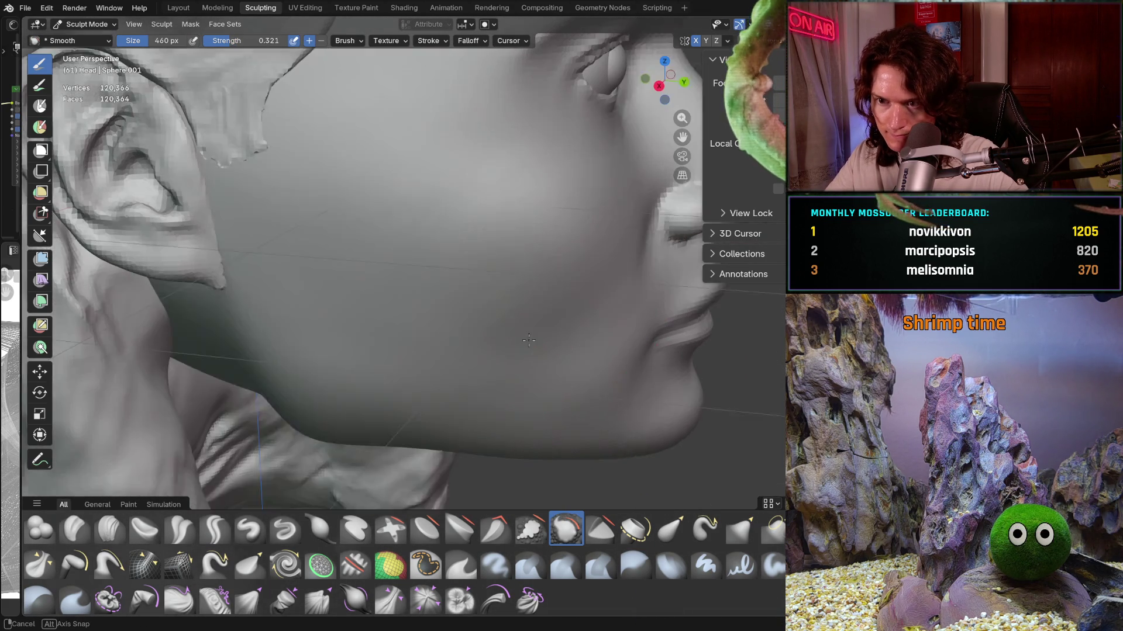
pyautogui.moveTo(486, 245); pyautogui.dragTo(407, 194, button='middle')
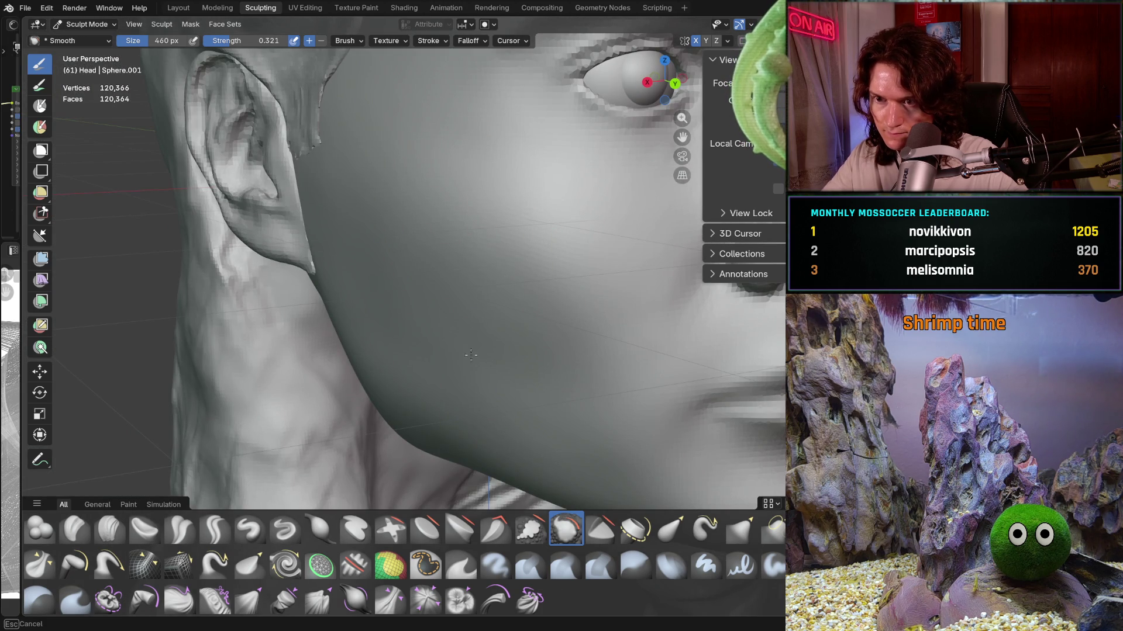
pyautogui.moveTo(478, 290); pyautogui.dragTo(482, 240)
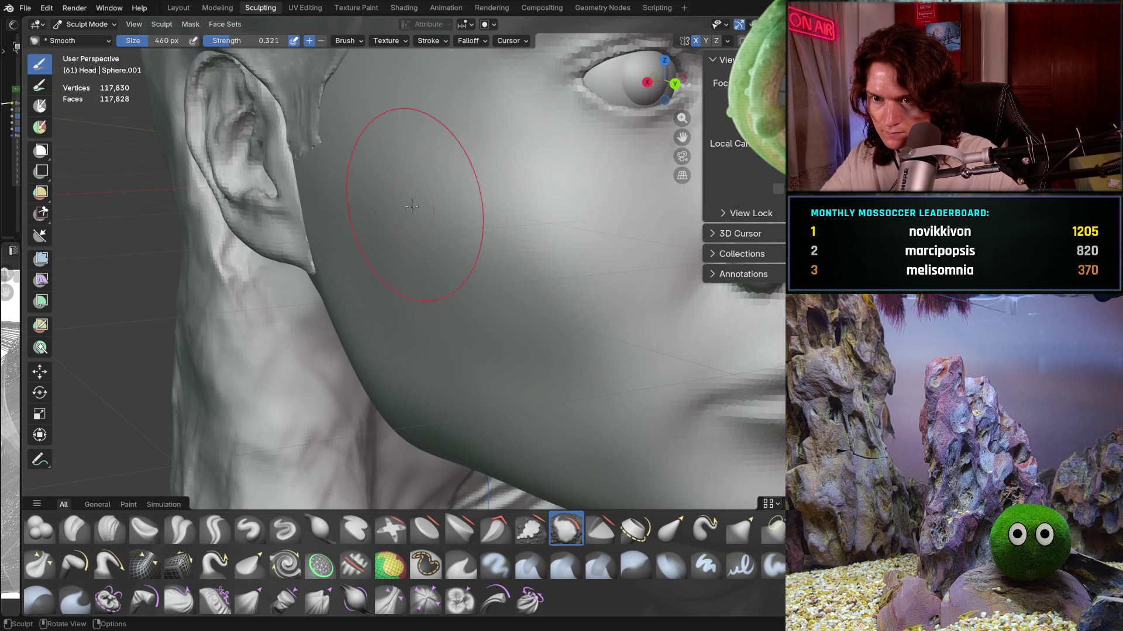
pyautogui.scroll(-5, 560, 388)
pyautogui.moveTo(560, 389); pyautogui.dragTo(463, 368, button='middle')
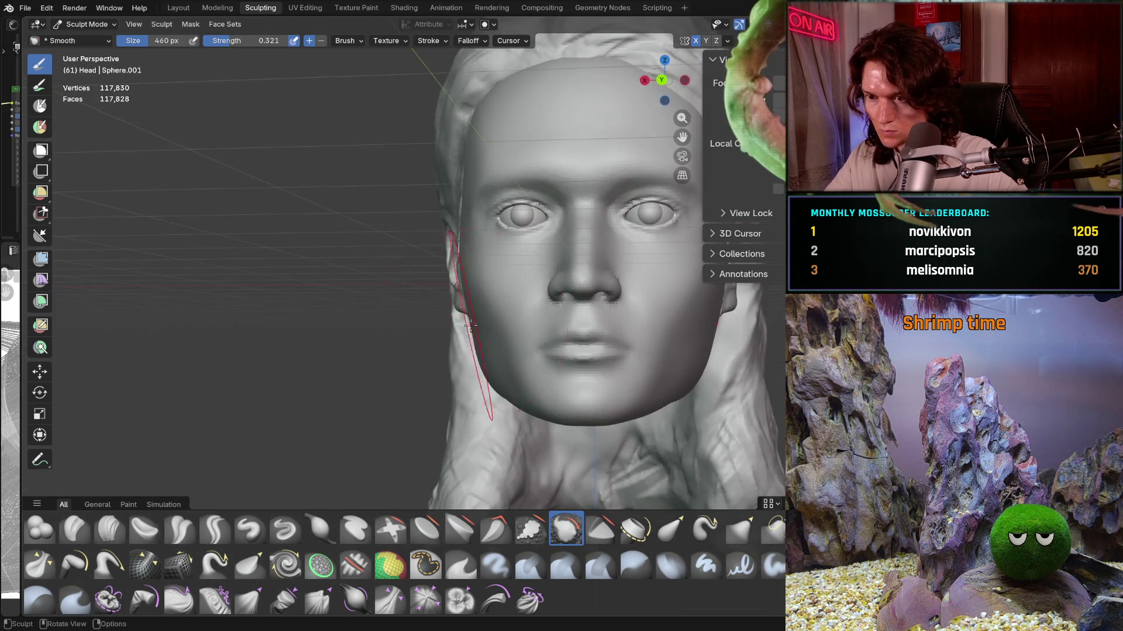
pyautogui.scroll(2, 473, 360)
pyautogui.scroll(2, 473, 360)
pyautogui.scroll(2, 473, 361)
# Step: Orbit and zoom around the head to review the smoothed cheek from three-quarter, side and front views
pyautogui.moveTo(472, 360); pyautogui.dragTo(432, 284, button='middle')
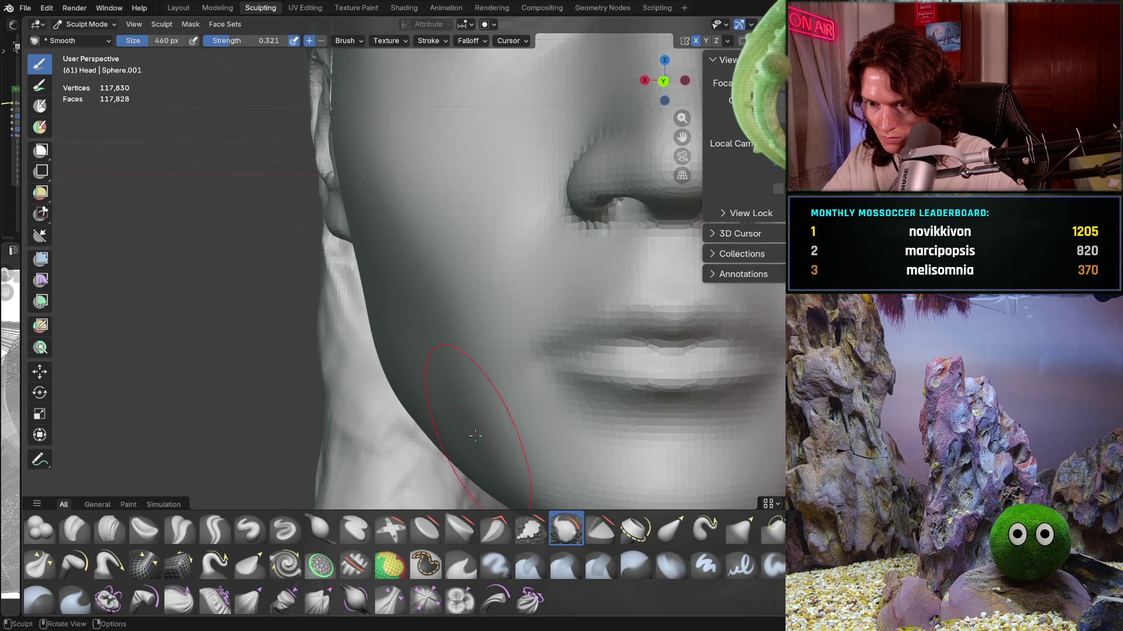
pyautogui.moveTo(440, 317)
pyautogui.mouseDown(button='middle')
pyautogui.moveTo(352, 333)
pyautogui.moveTo(501, 351)
pyautogui.moveTo(366, 195)
pyautogui.mouseUp(button='middle')
pyautogui.moveTo(411, 221); pyautogui.dragTo(467, 180, button='middle')
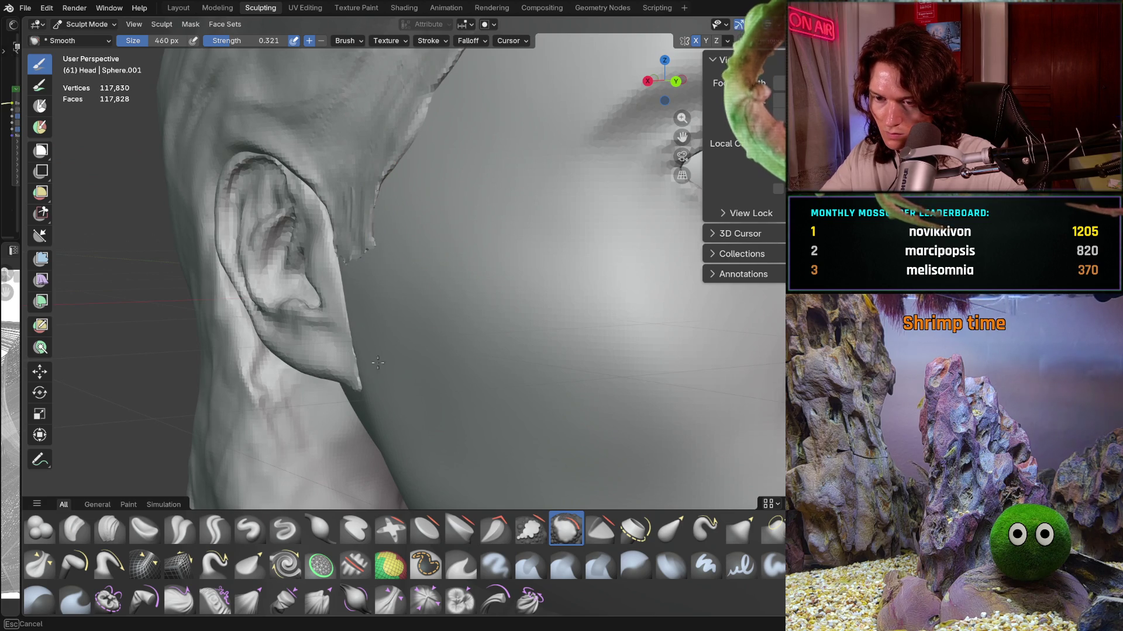
pyautogui.moveTo(415, 271)
pyautogui.keyDown('ctrl'); pyautogui.mouseDown(button='middle')
pyautogui.moveTo(421, 316)
pyautogui.moveTo(646, 318)
pyautogui.moveTo(526, 263)
pyautogui.moveTo(506, 300)
pyautogui.moveTo(424, 332)
pyautogui.mouseUp(button='middle'); pyautogui.keyUp('ctrl')
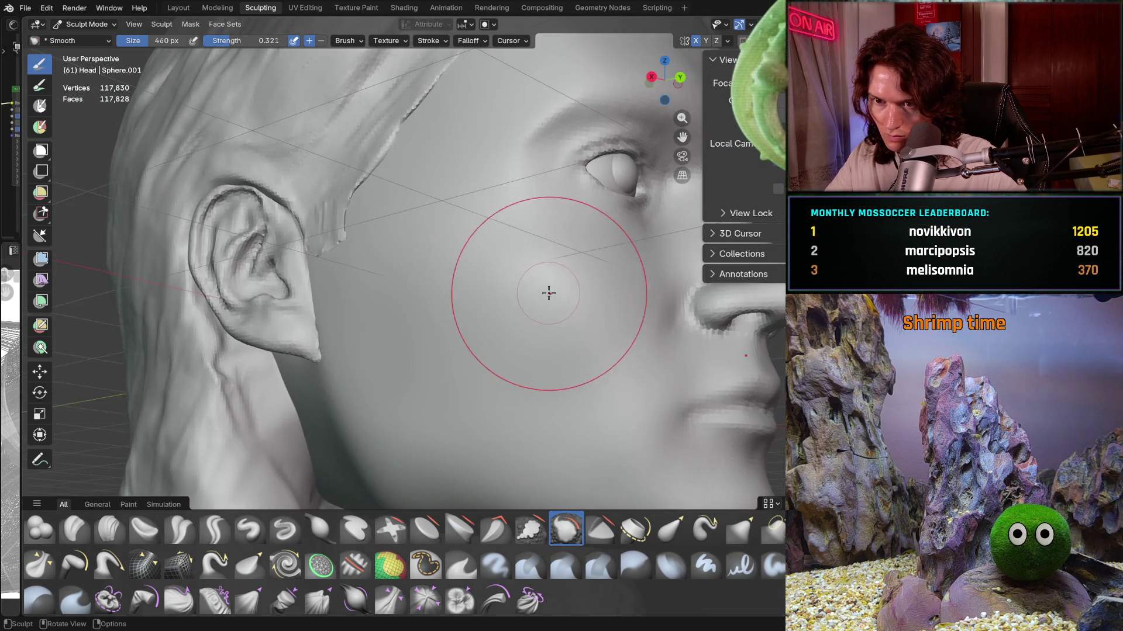
pyautogui.moveTo(542, 422)
pyautogui.mouseDown(button='middle')
pyautogui.moveTo(477, 276)
pyautogui.moveTo(474, 381)
pyautogui.moveTo(443, 355)
pyautogui.moveTo(454, 366)
pyautogui.mouseUp(button='middle')
pyautogui.scroll(-5, 477, 276)
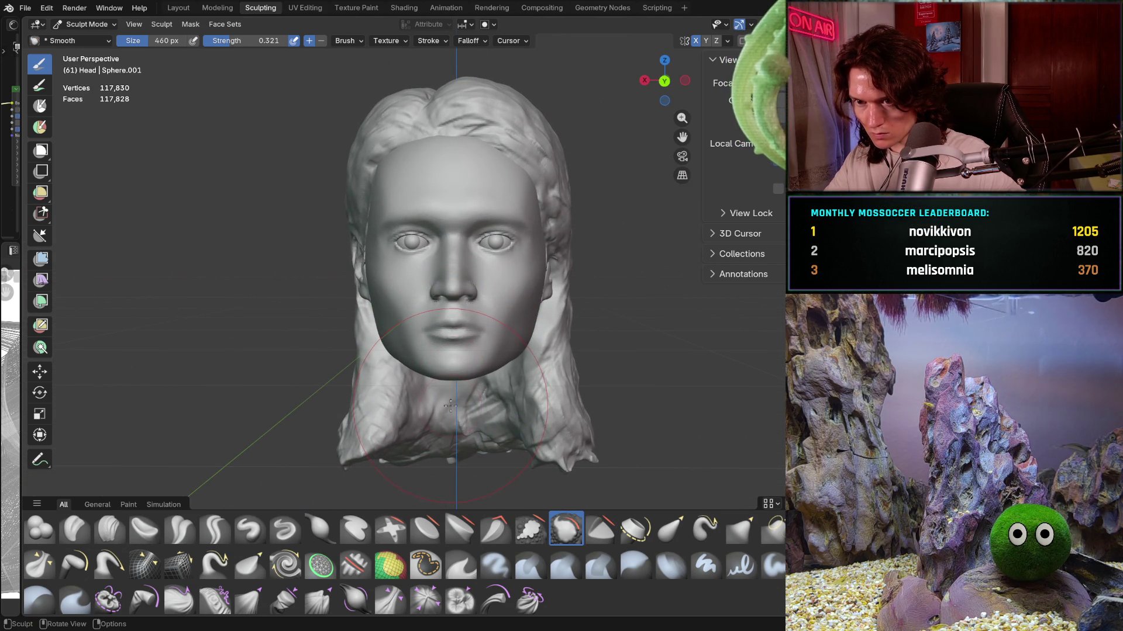
pyautogui.keyDown('ctrl'); pyautogui.moveTo(452, 403); pyautogui.dragTo(460, 383, button='middle'); pyautogui.keyUp('ctrl')
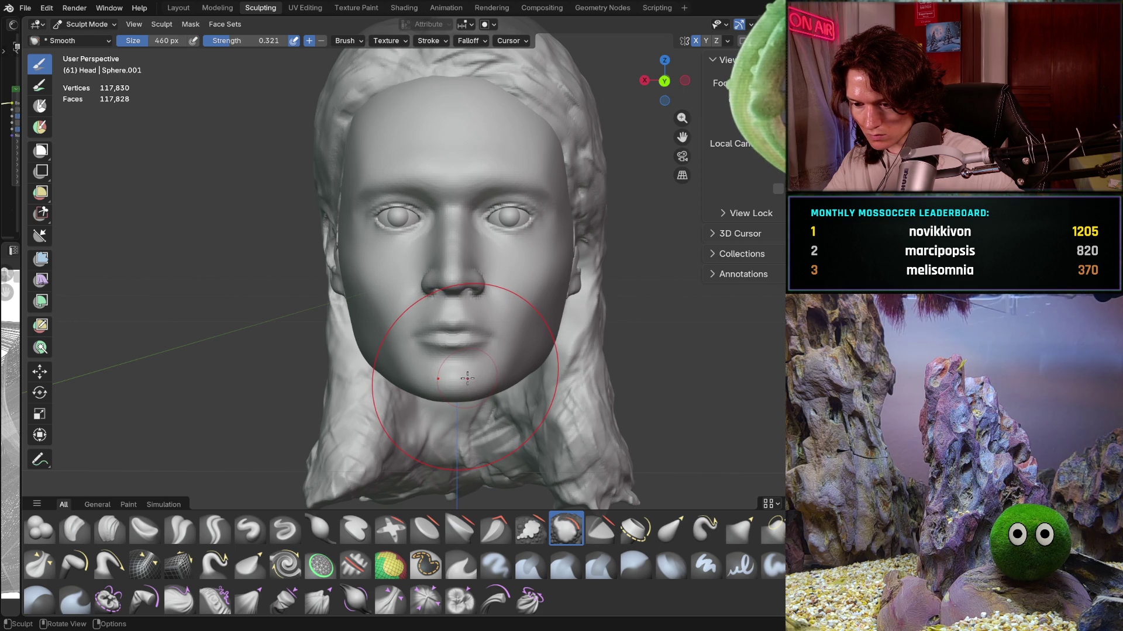
pyautogui.moveTo(468, 377)
pyautogui.keyDown('ctrl'); pyautogui.mouseDown(button='middle')
pyautogui.moveTo(467, 334)
pyautogui.moveTo(515, 351)
pyautogui.mouseUp(button='middle'); pyautogui.keyUp('ctrl')
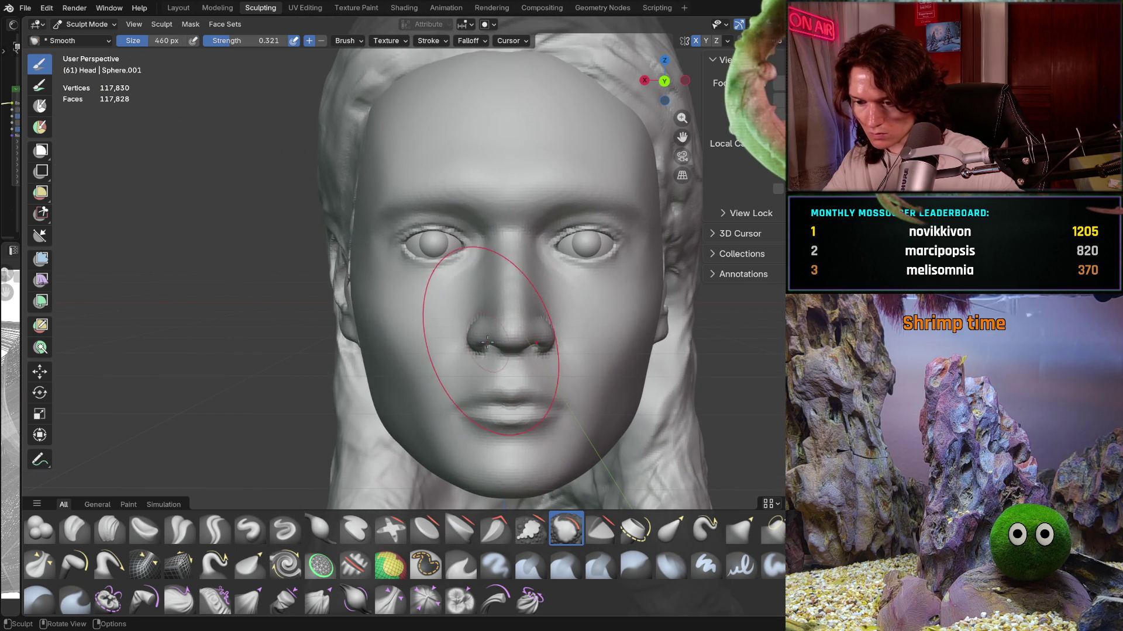
pyautogui.keyDown('ctrl'); pyautogui.moveTo(427, 287); pyautogui.dragTo(408, 226, button='middle'); pyautogui.keyUp('ctrl')
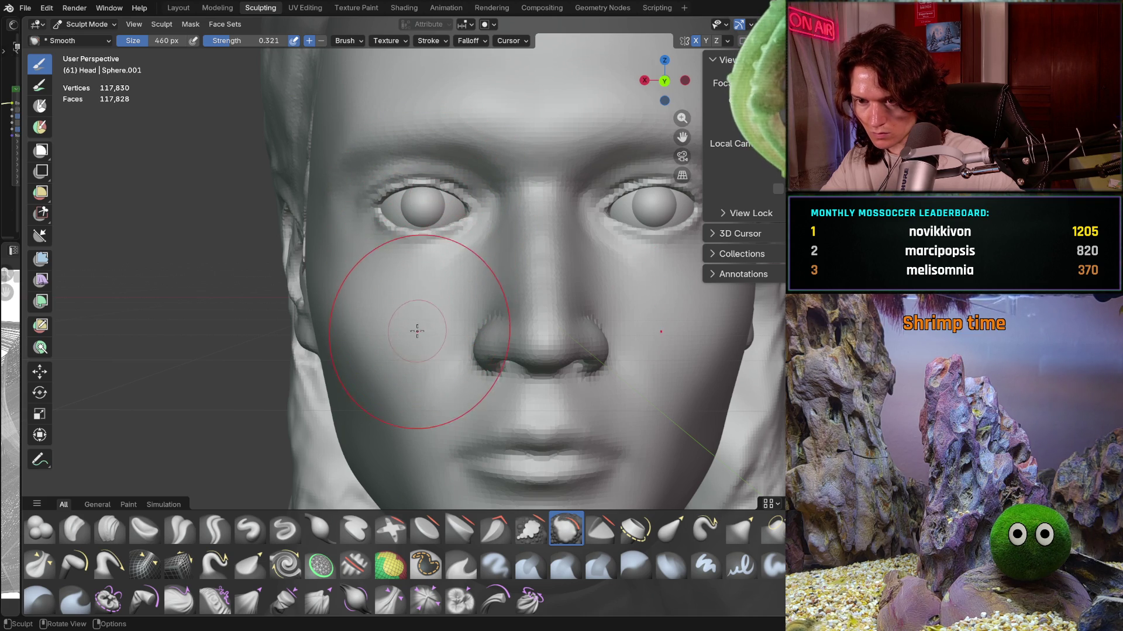
pyautogui.scroll(-2, 414, 316)
pyautogui.scroll(-2, 412, 343)
pyautogui.scroll(-2, 409, 377)
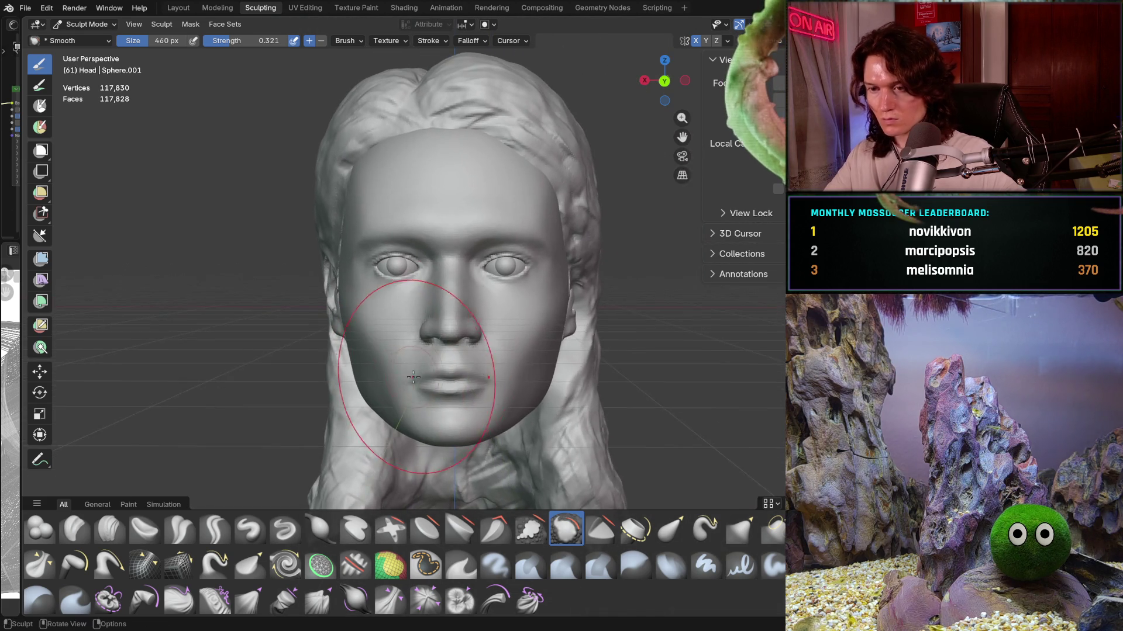
pyautogui.scroll(-2, 410, 377)
pyautogui.moveTo(409, 378); pyautogui.dragTo(453, 387, button='middle')
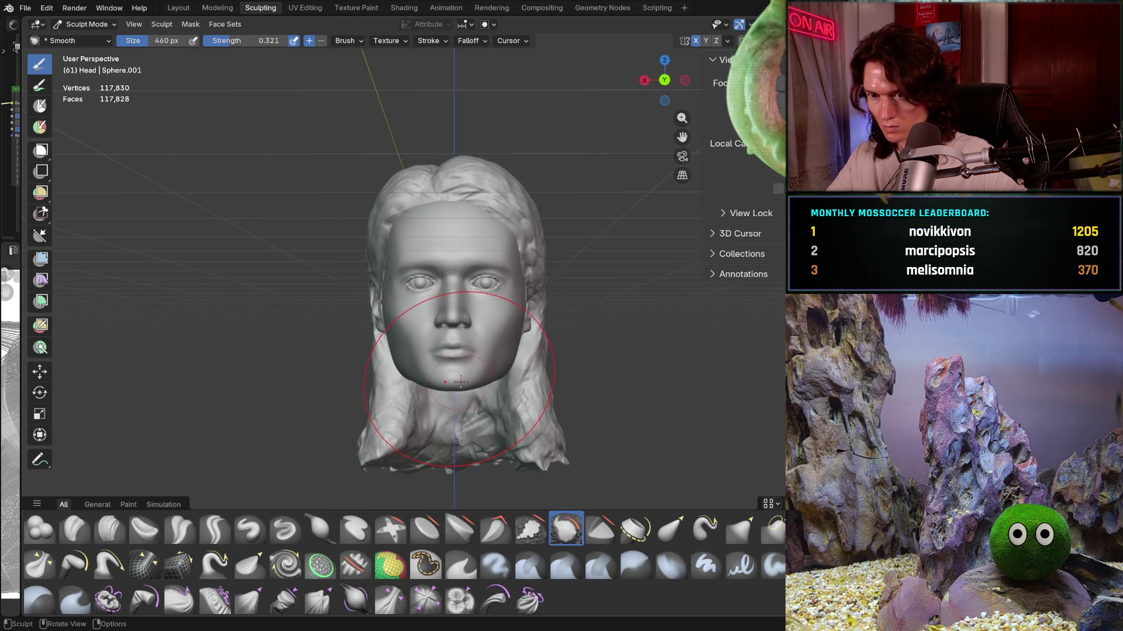
pyautogui.scroll(1, 453, 397)
pyautogui.scroll(1, 461, 371)
pyautogui.press('g')
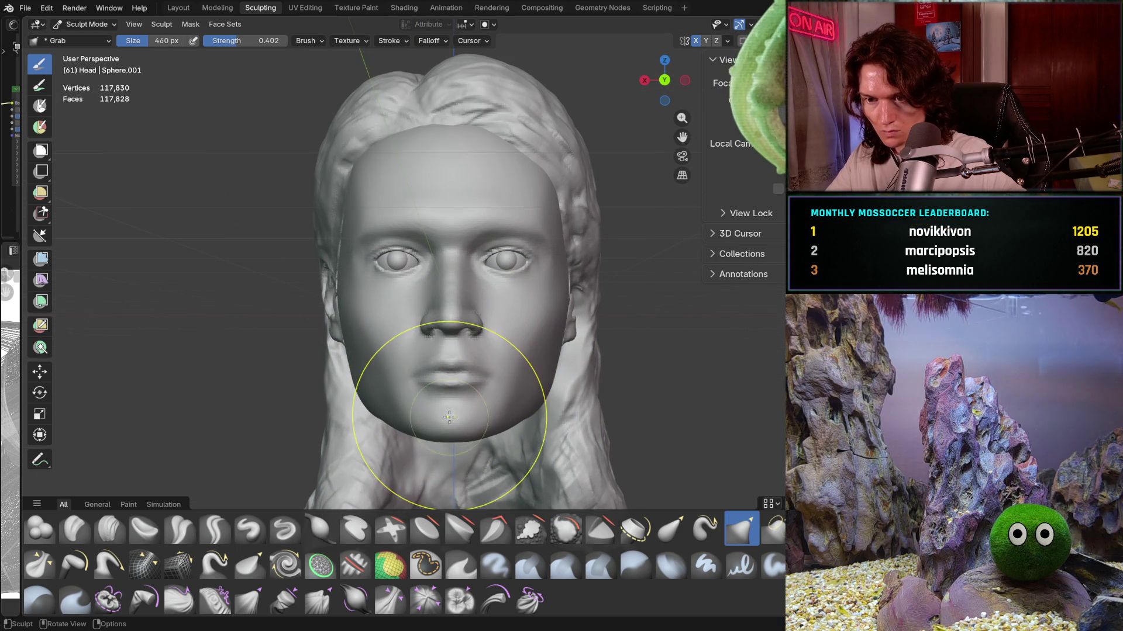
pyautogui.scroll(1, 445, 381)
pyautogui.scroll(1, 446, 377)
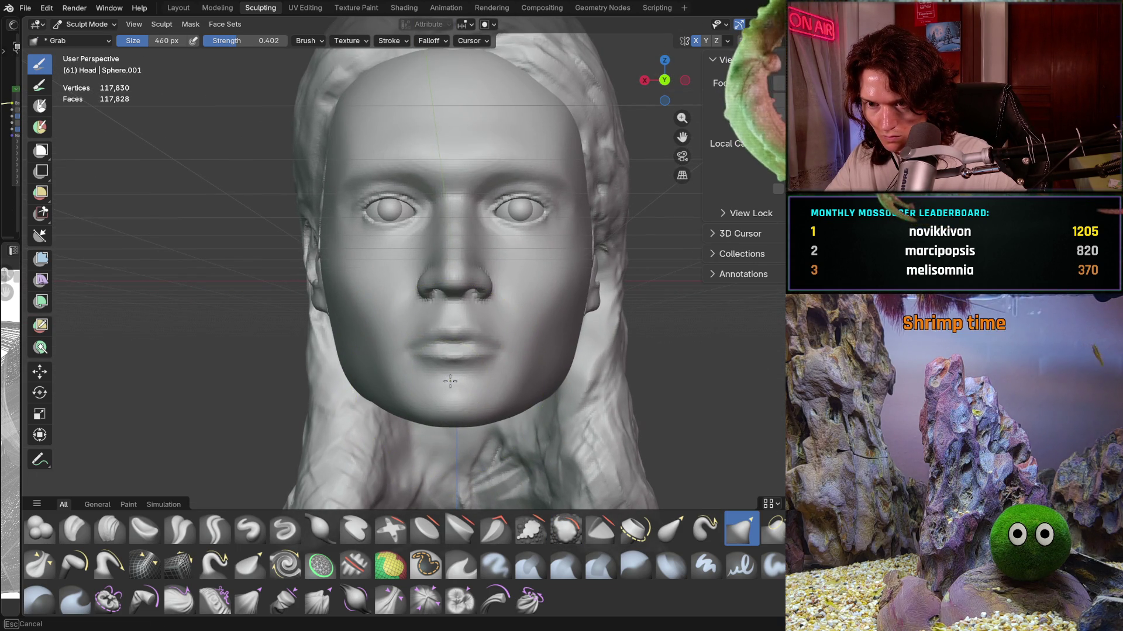
# Step: Pull the mouth upward and shrink the lips with the Grab brush enlarged to 564 px
pyautogui.moveTo(450, 383); pyautogui.dragTo(451, 401, button='middle')
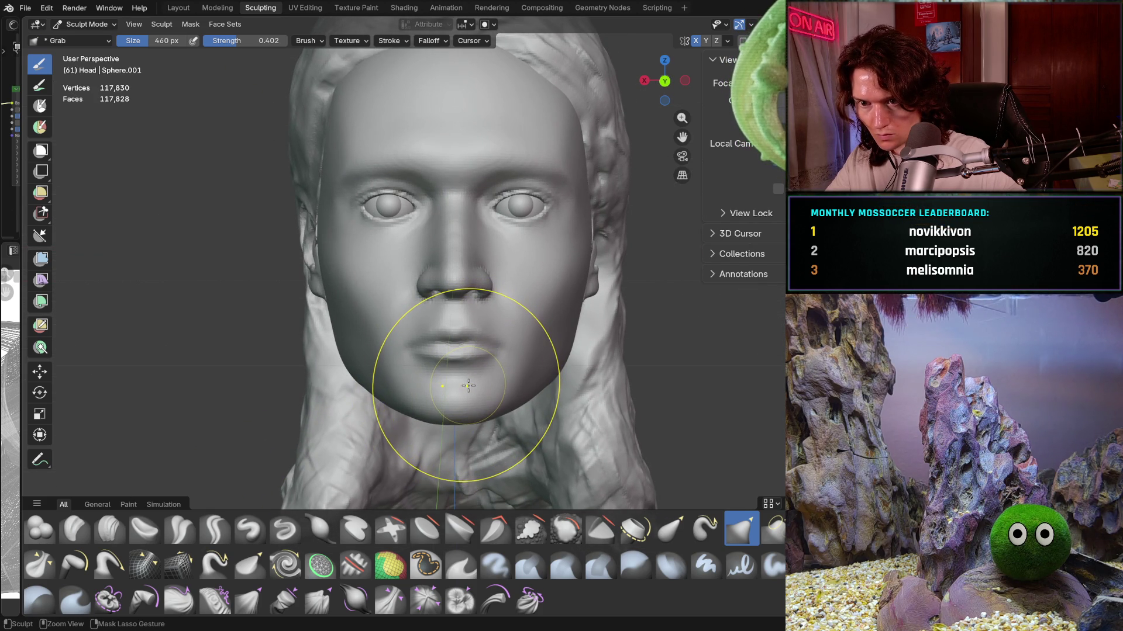
pyautogui.scroll(-3, 492, 361)
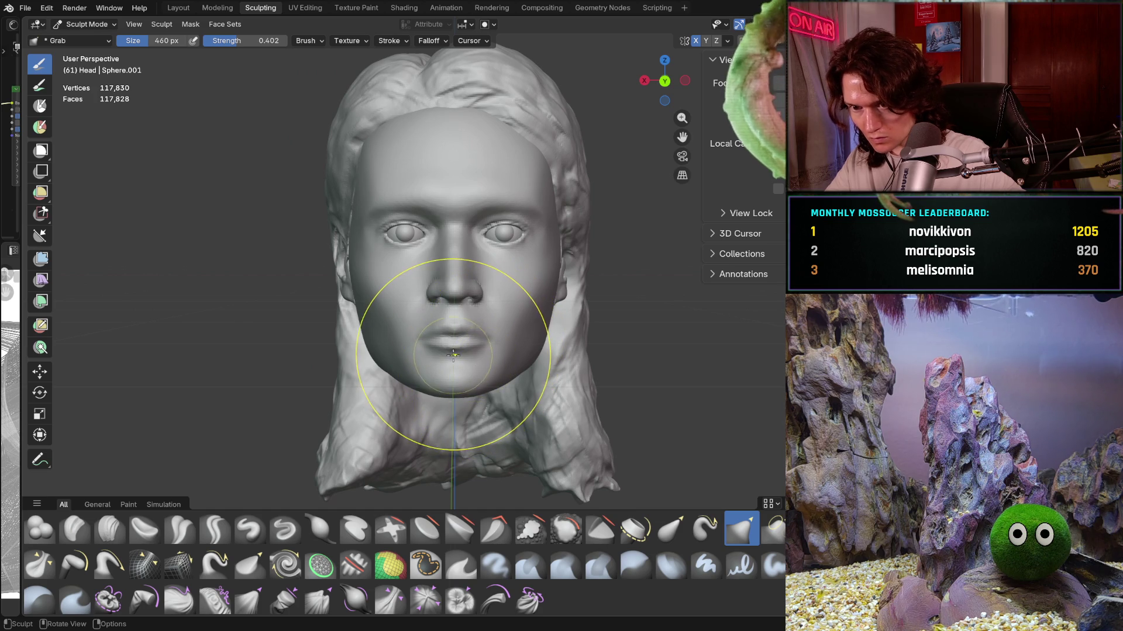
pyautogui.moveTo(456, 347); pyautogui.dragTo(471, 328)
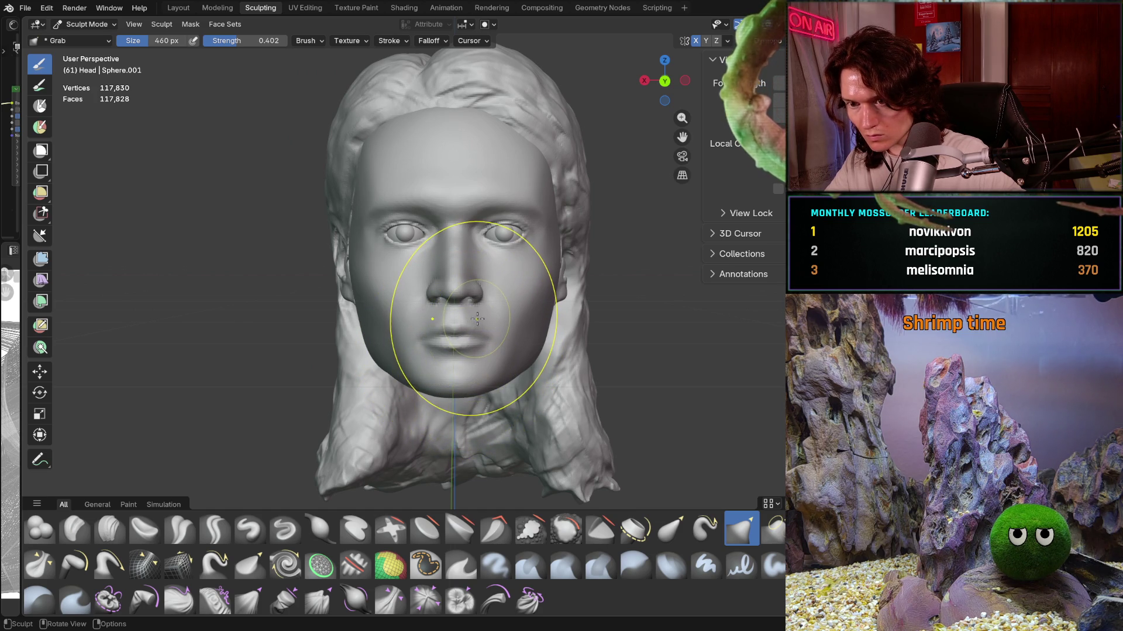
pyautogui.scroll(2, 457, 333)
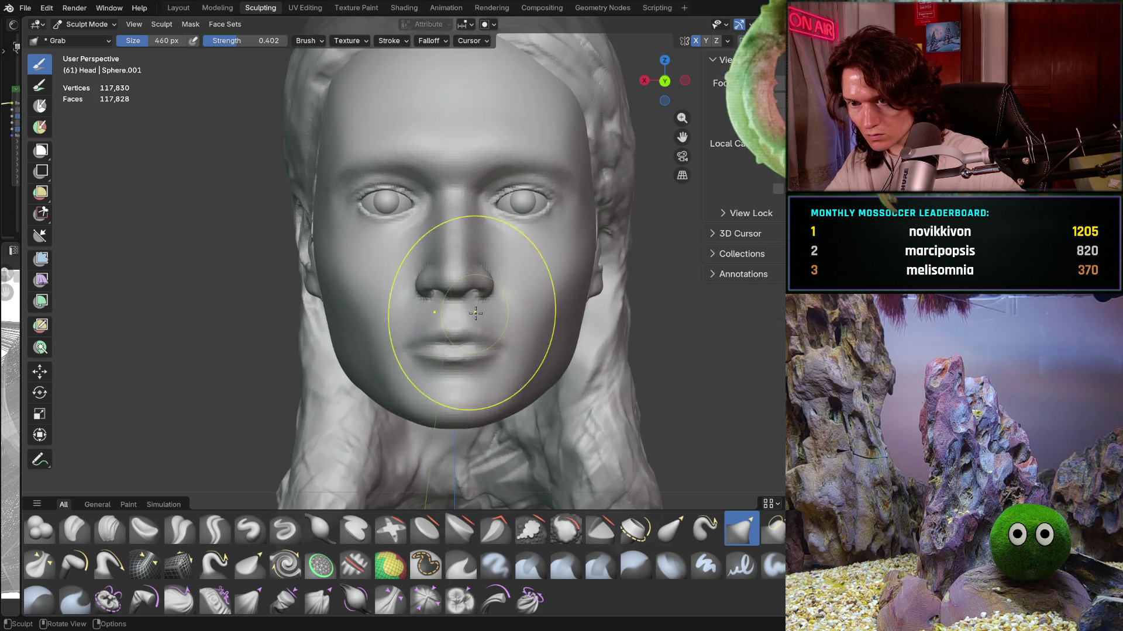
pyautogui.press('f')
pyautogui.click(469, 342)
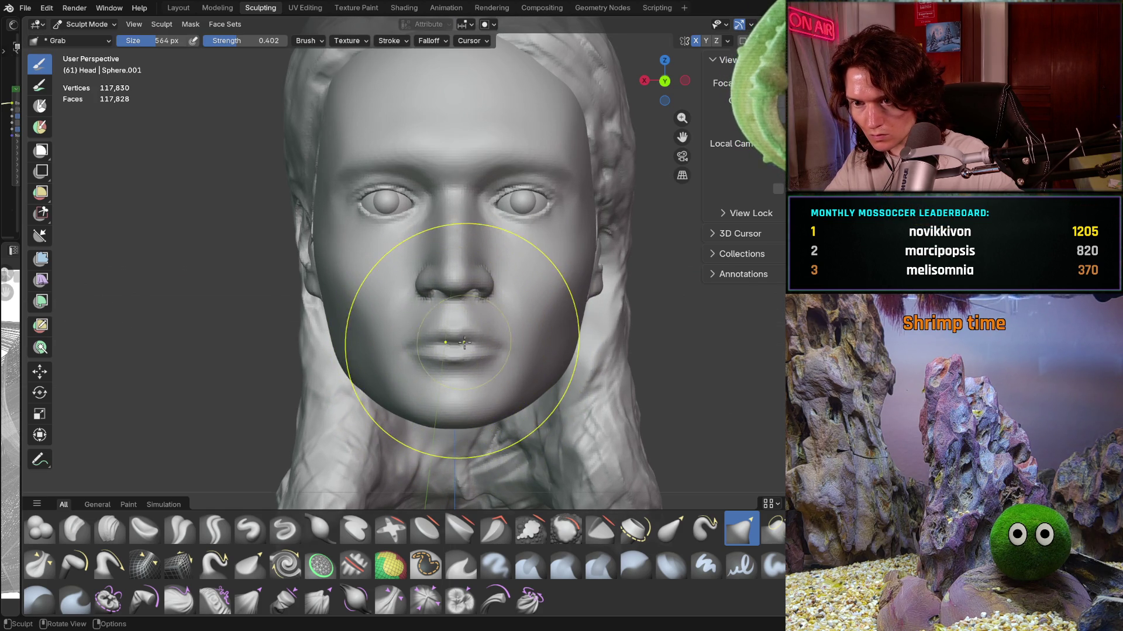
pyautogui.click(454, 340)
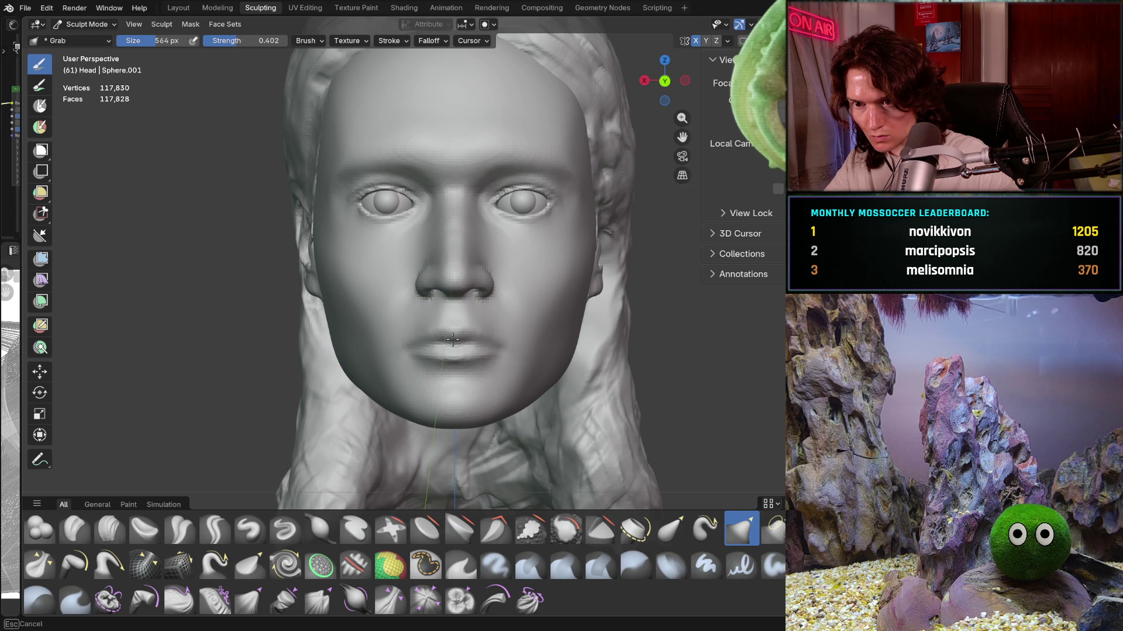
pyautogui.moveTo(453, 341); pyautogui.dragTo(463, 334)
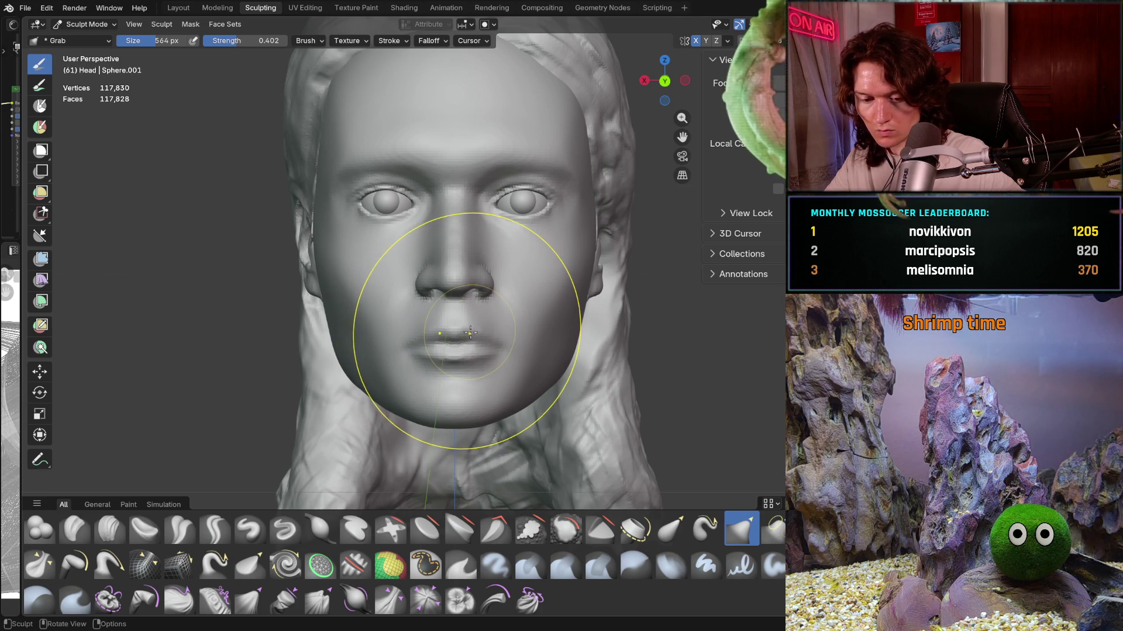
# Step: Readjust the Grab brush angle, raise its strength to 0.733 and settle its size at 462 px
pyautogui.press('f')
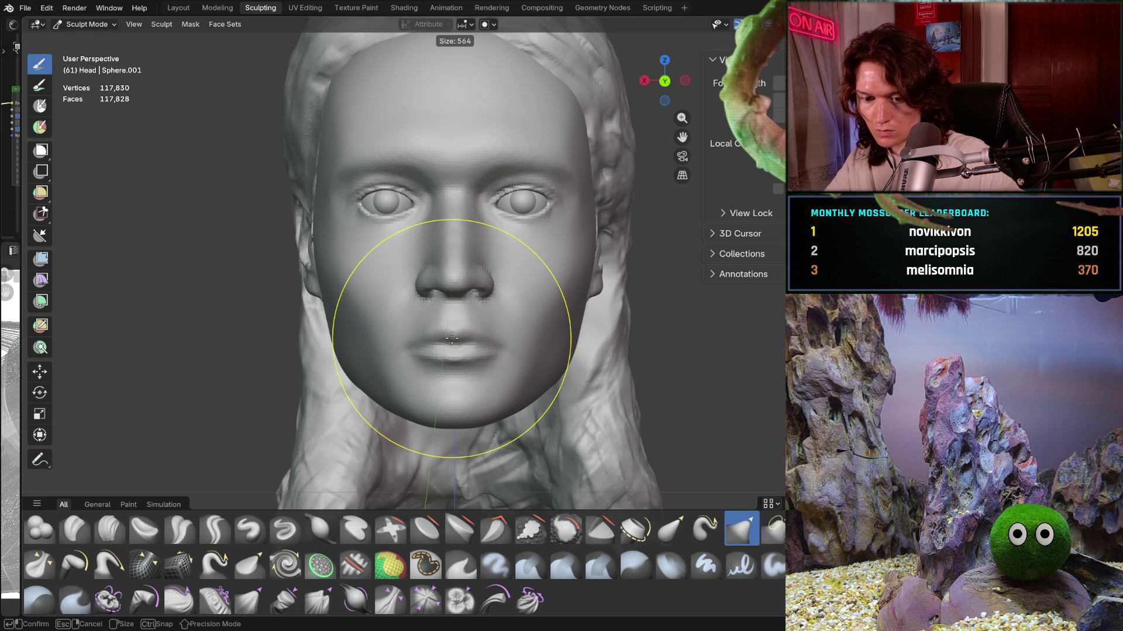
pyautogui.click(485, 337)
pyautogui.hotkey('ctrl', 'f')
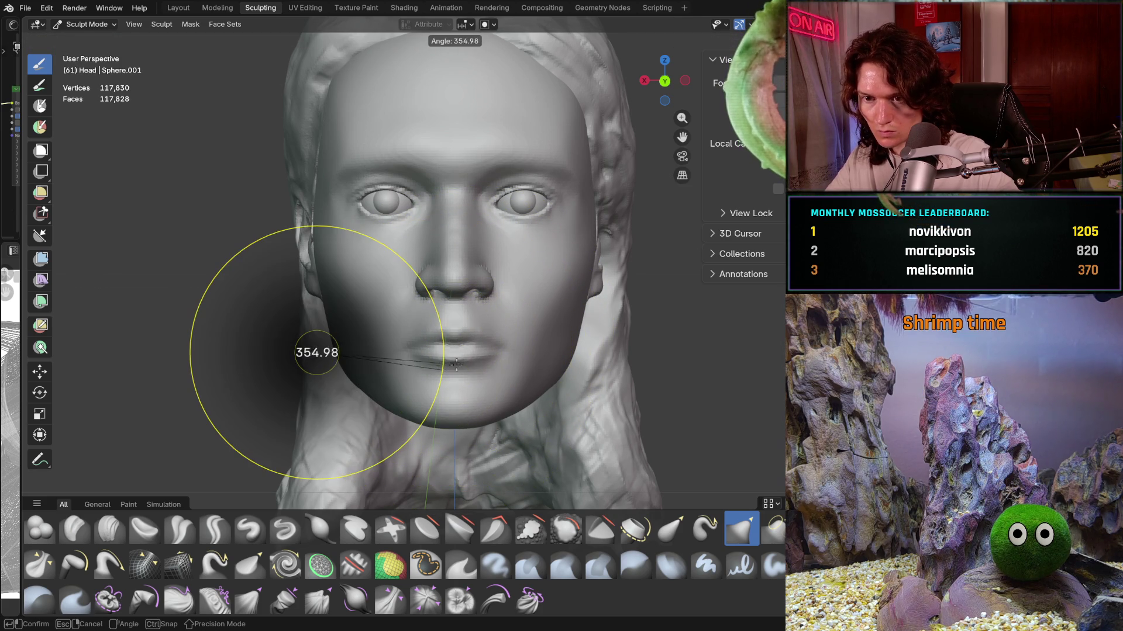
pyautogui.click(463, 365)
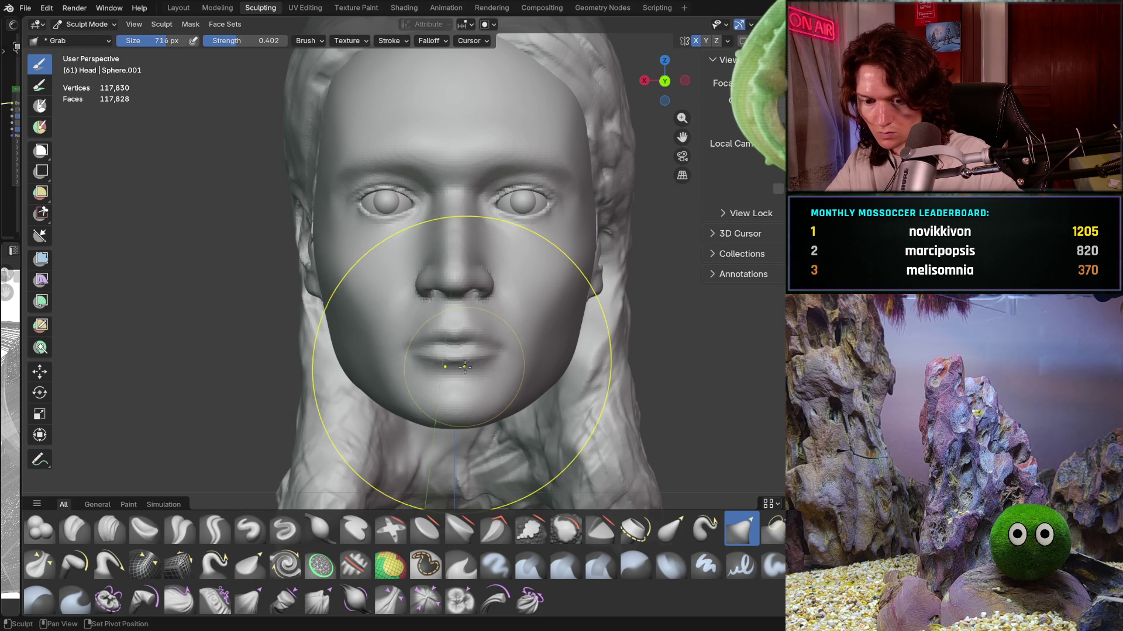
pyautogui.hotkey('shift', 'f')
pyautogui.click(474, 356)
pyautogui.press('f')
pyautogui.click(433, 316)
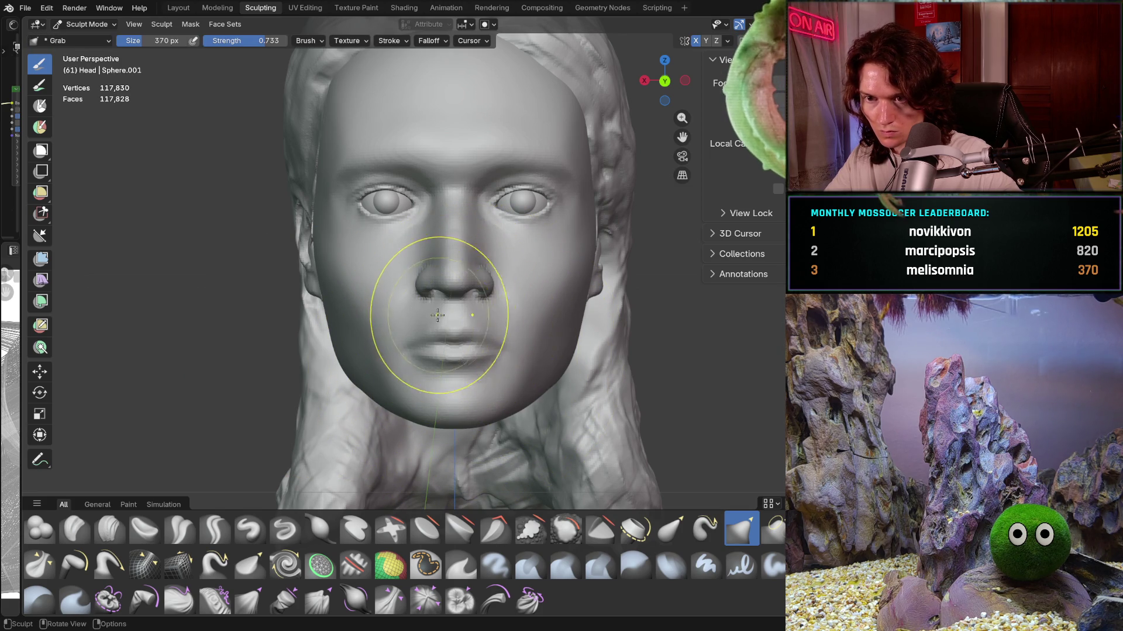
pyautogui.press('f')
pyautogui.click(453, 316)
# Step: Grab the mouth area again and orbit to check it from the side
pyautogui.click(455, 321)
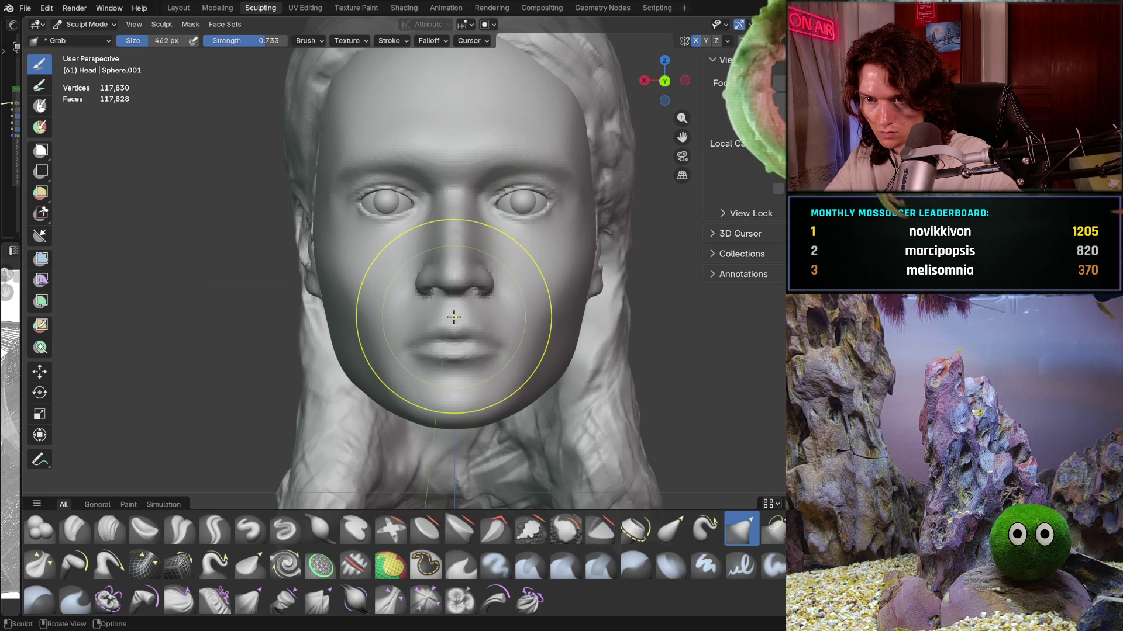
pyautogui.scroll(-3, 511, 360)
pyautogui.moveTo(512, 360)
pyautogui.mouseDown(button='middle')
pyautogui.moveTo(496, 347)
pyautogui.moveTo(516, 358)
pyautogui.mouseUp(button='middle')
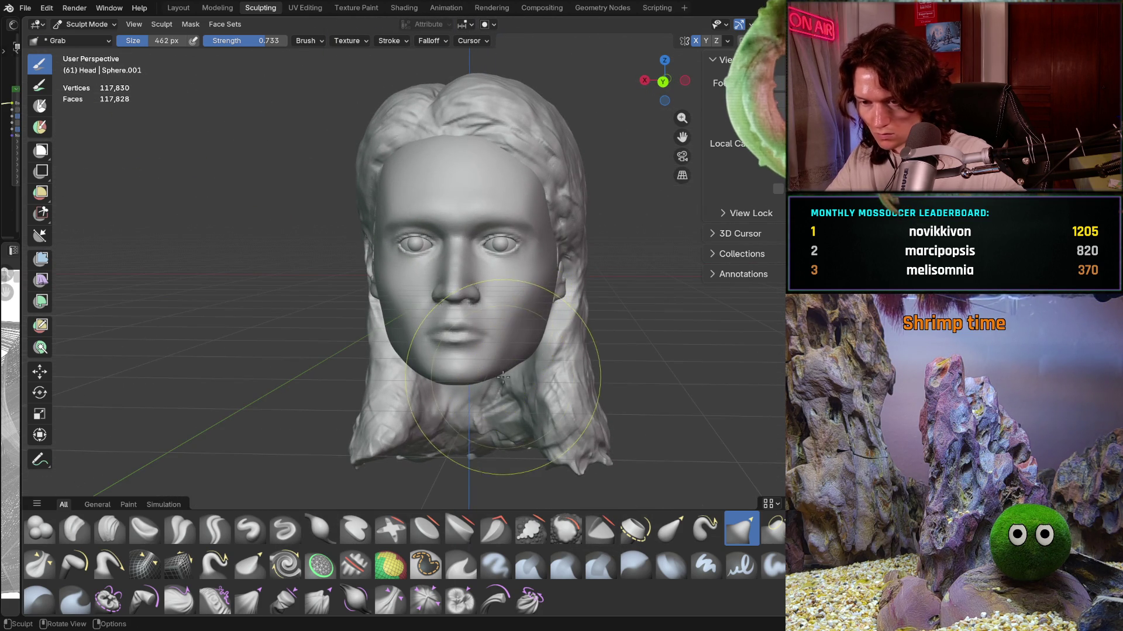
pyautogui.moveTo(503, 374)
pyautogui.mouseDown(button='middle')
pyautogui.moveTo(523, 391)
pyautogui.moveTo(530, 344)
pyautogui.moveTo(498, 369)
pyautogui.moveTo(478, 342)
pyautogui.mouseUp(button='middle')
# Step: Shrink the Grab brush to 216 px, adjust its angle and lower its strength to 0.422
pyautogui.press('f')
pyautogui.click(452, 312)
pyautogui.hotkey('ctrl', 'f')
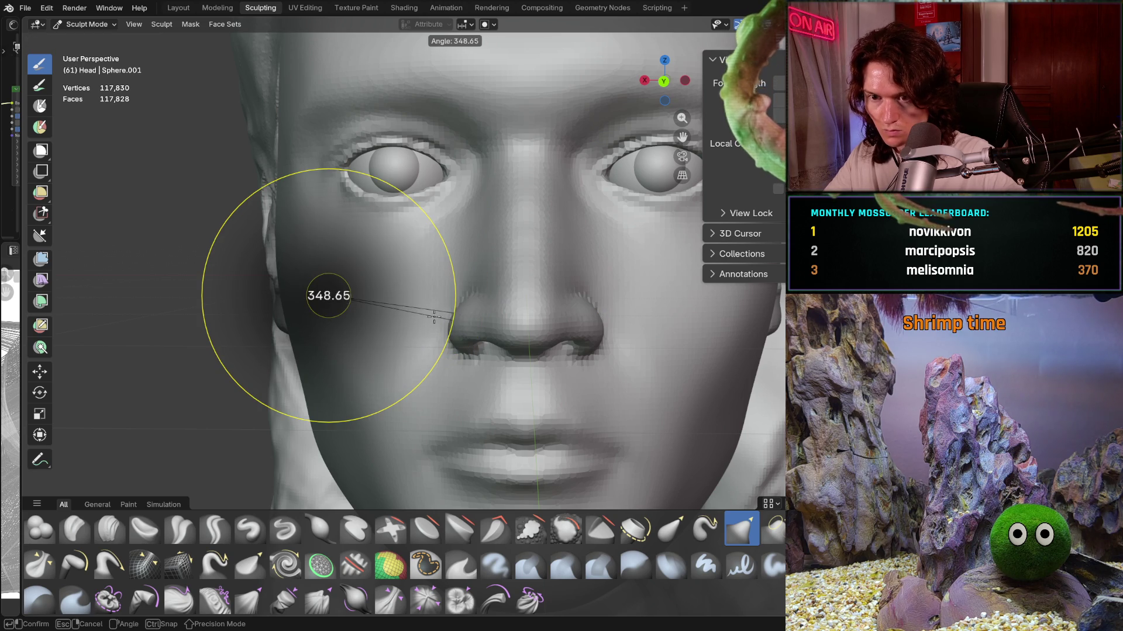
pyautogui.click(436, 314)
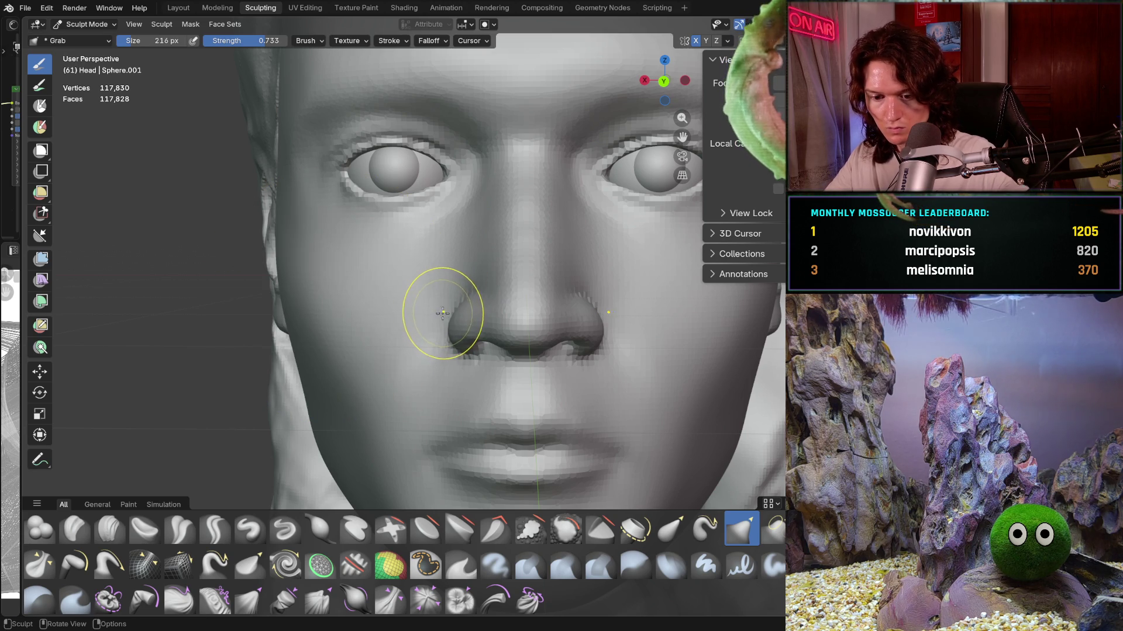
pyautogui.hotkey('shift', 'f')
pyautogui.click(449, 300)
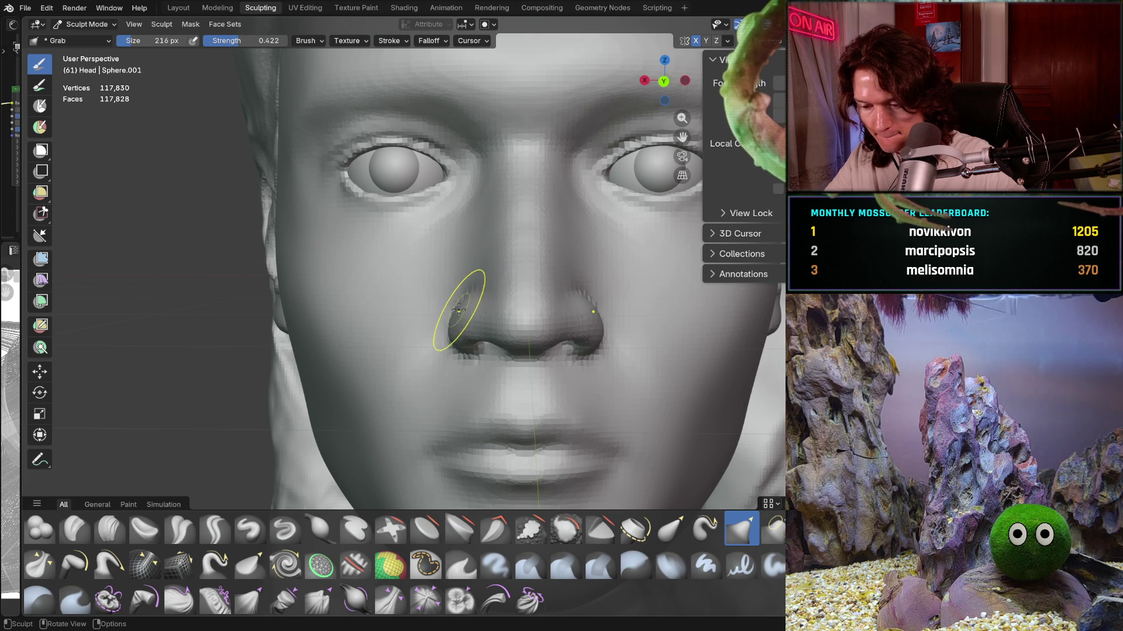
# Step: Nudge the left side of the nose and orbit to view the nose in profile
pyautogui.moveTo(455, 311); pyautogui.dragTo(452, 318)
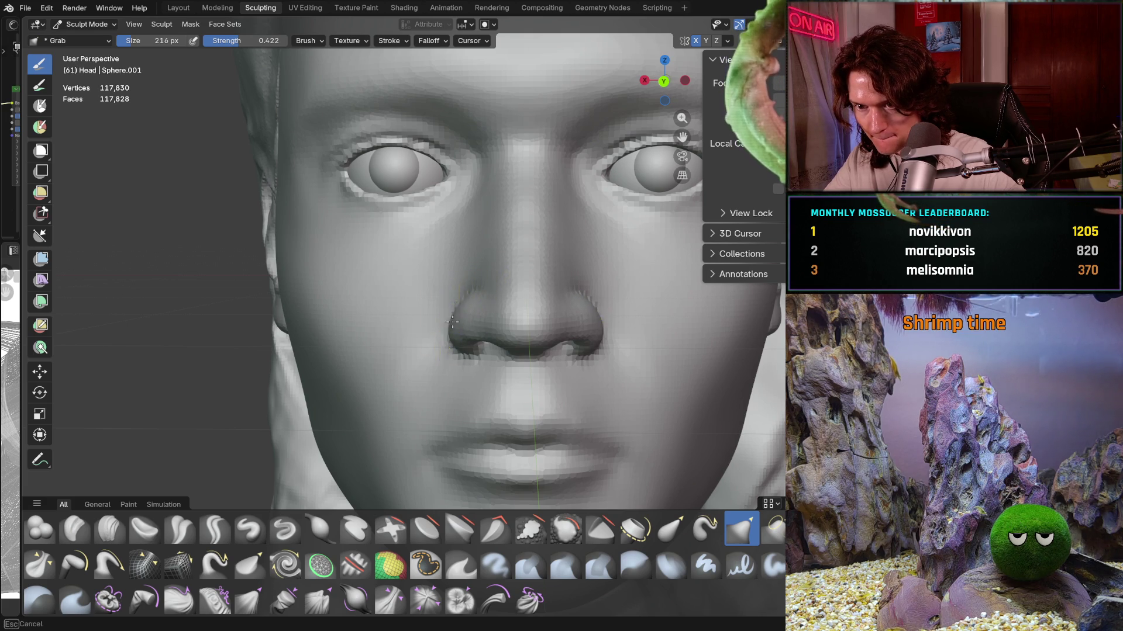
pyautogui.scroll(-5, 491, 263)
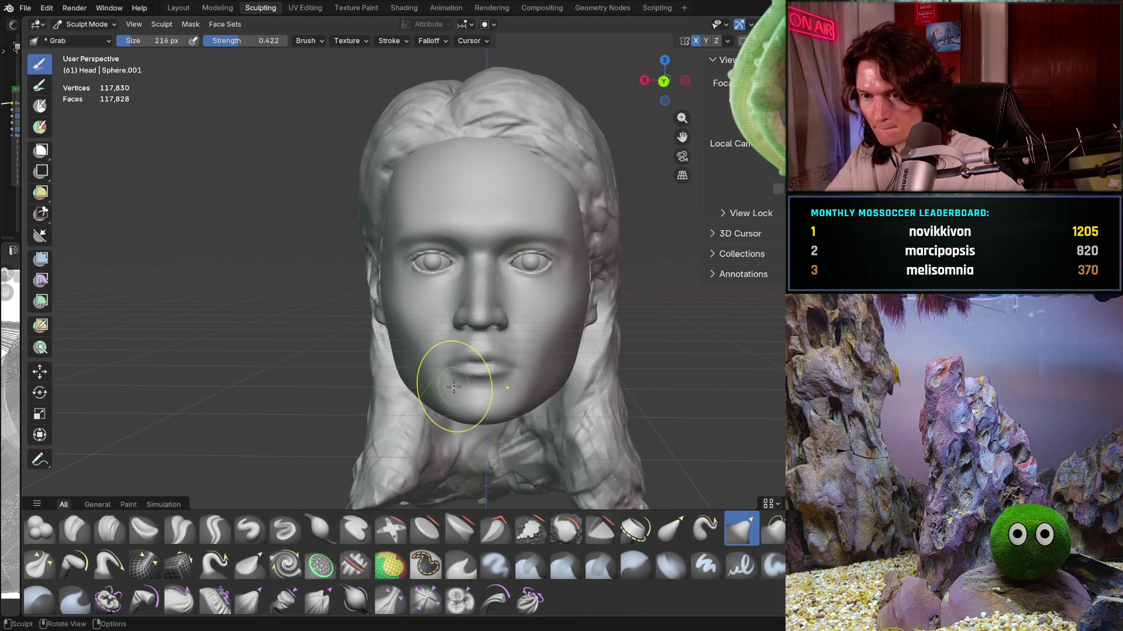
pyautogui.moveTo(456, 443)
pyautogui.mouseDown(button='middle')
pyautogui.moveTo(533, 367)
pyautogui.moveTo(479, 376)
pyautogui.mouseUp(button='middle')
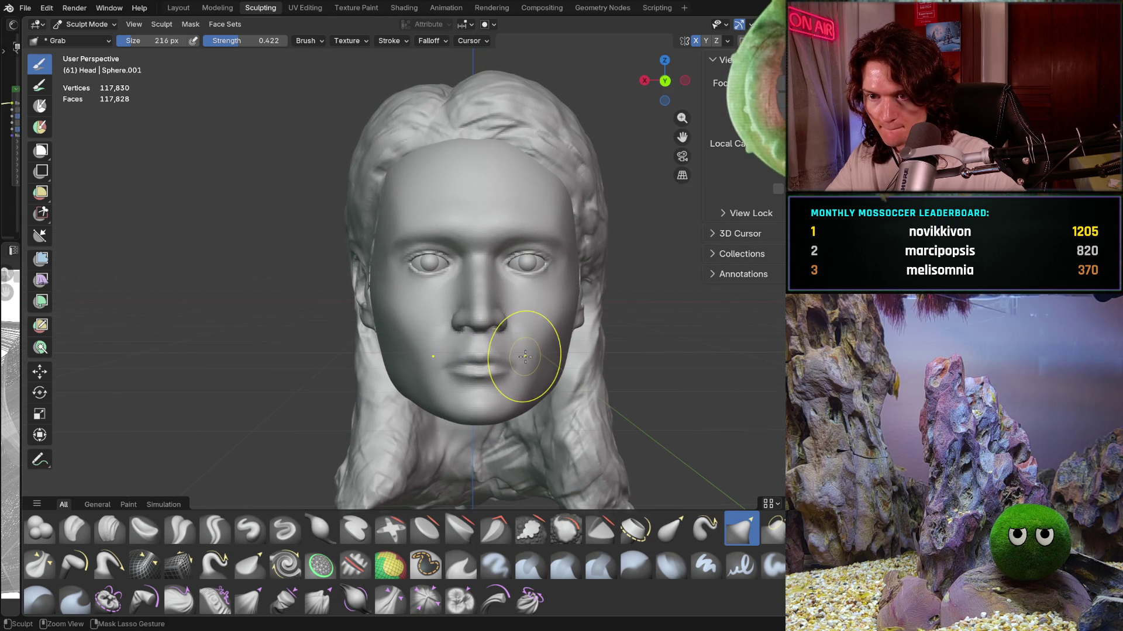
pyautogui.press('shift')
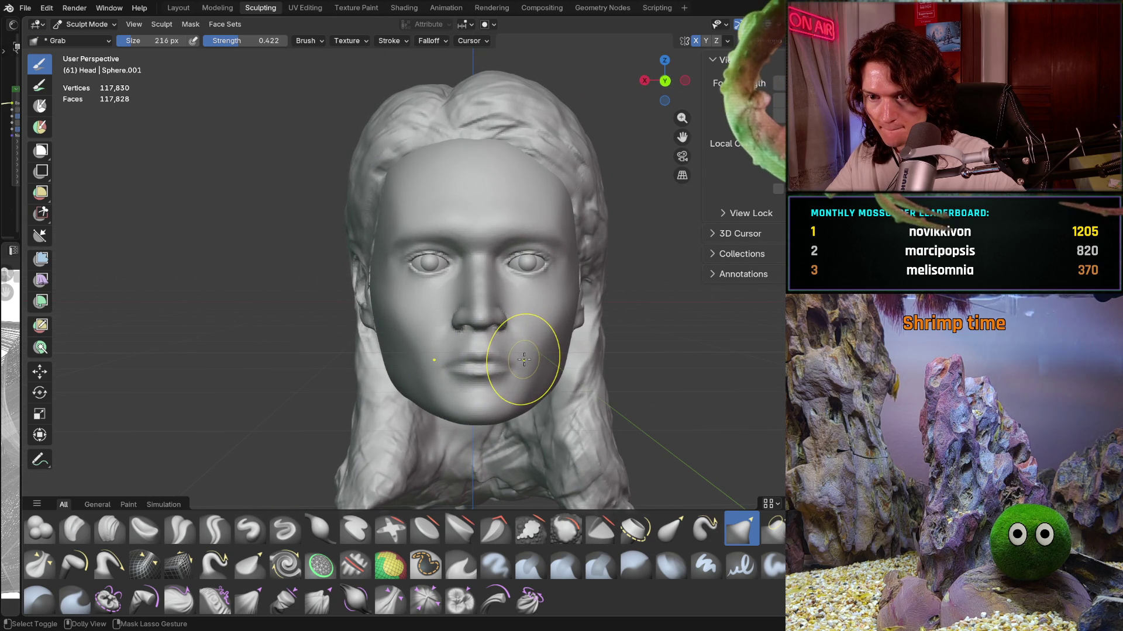
pyautogui.moveTo(522, 359)
pyautogui.mouseDown(button='middle')
pyautogui.moveTo(539, 329)
pyautogui.moveTo(450, 323)
pyautogui.moveTo(435, 305)
pyautogui.moveTo(594, 305)
pyautogui.moveTo(506, 304)
pyautogui.moveTo(481, 316)
pyautogui.moveTo(539, 352)
pyautogui.mouseUp(button='middle')
pyautogui.scroll(5, 527, 351)
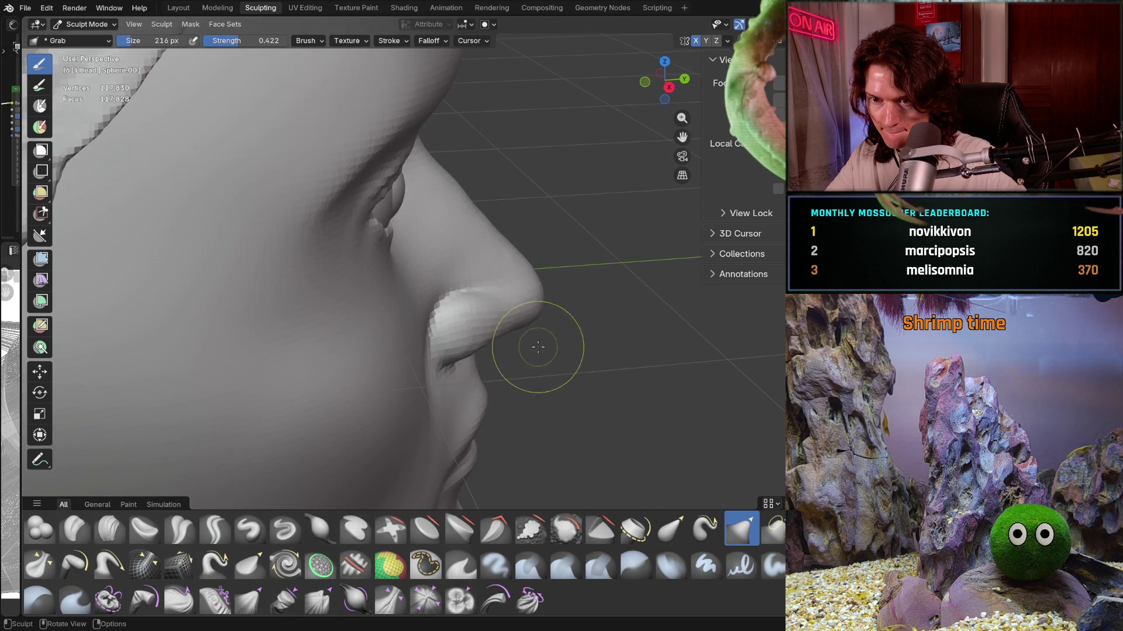
# Step: Orbit around the face to study the nose from above and in profile
pyautogui.moveTo(477, 321); pyautogui.dragTo(412, 296, button='middle')
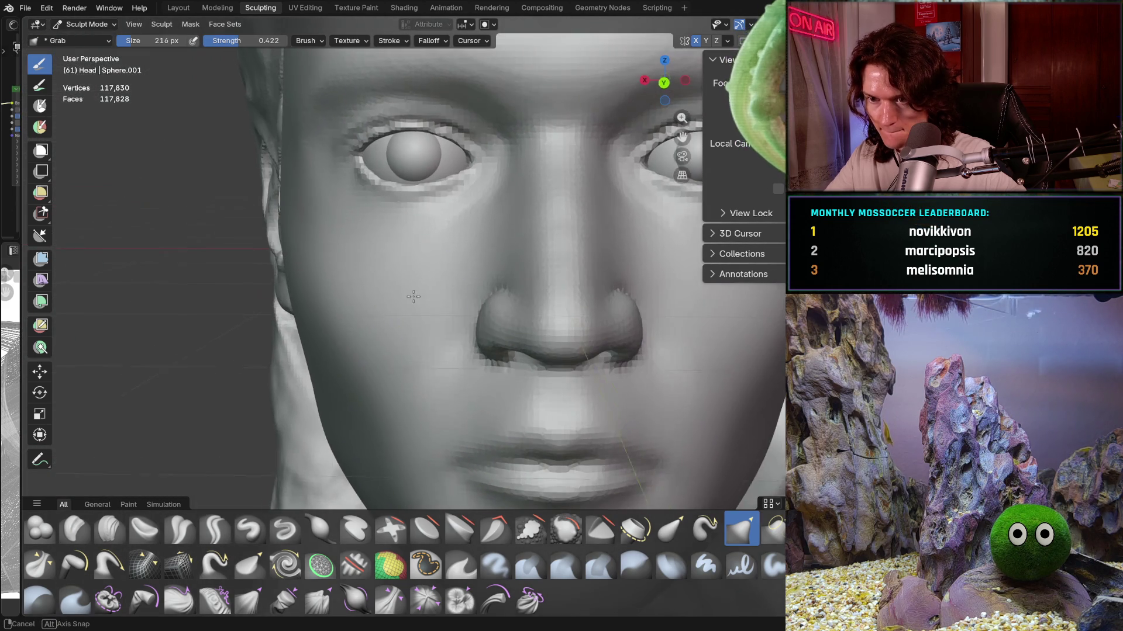
pyautogui.scroll(3, 493, 325)
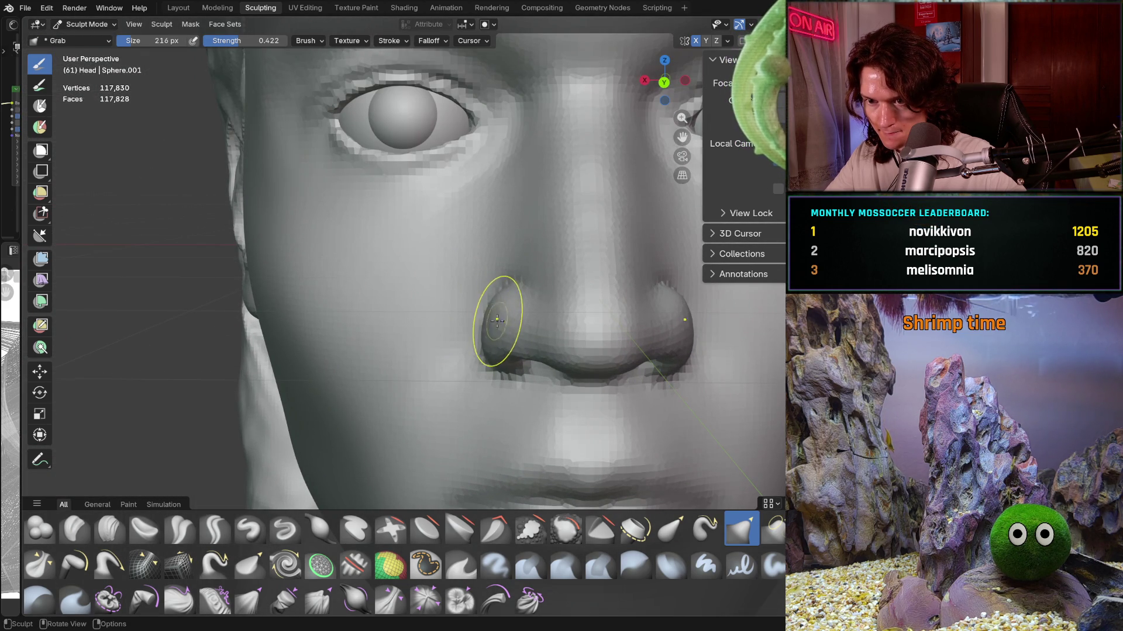
pyautogui.scroll(-5, 511, 328)
pyautogui.moveTo(511, 328)
pyautogui.mouseDown(button='middle')
pyautogui.moveTo(512, 353)
pyautogui.moveTo(492, 377)
pyautogui.mouseUp(button='middle')
pyautogui.scroll(-4, 513, 354)
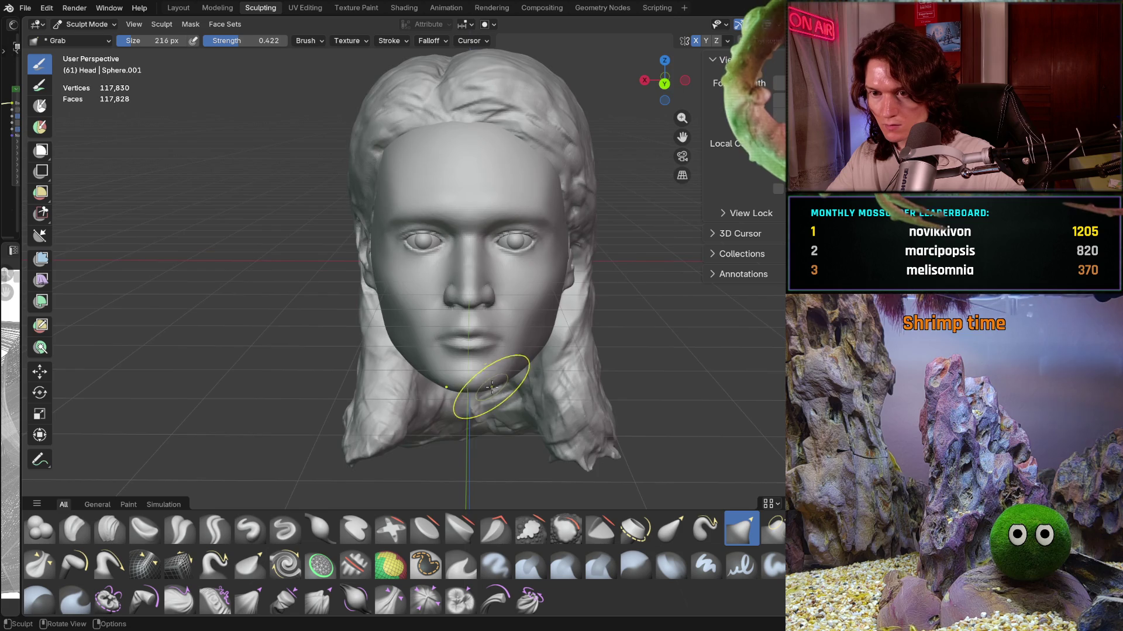
pyautogui.scroll(3, 492, 377)
pyautogui.scroll(3, 497, 307)
pyautogui.moveTo(445, 277); pyautogui.dragTo(445, 306, button='middle')
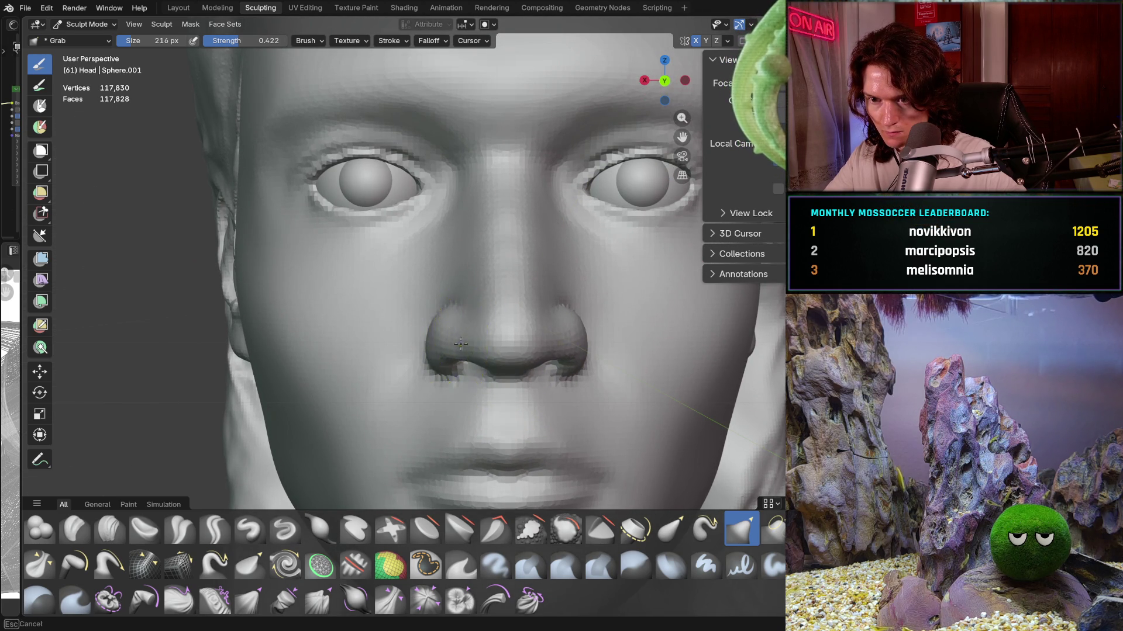
pyautogui.moveTo(461, 343)
pyautogui.mouseDown(button='middle')
pyautogui.moveTo(527, 371)
pyautogui.moveTo(430, 373)
pyautogui.moveTo(430, 363)
pyautogui.moveTo(329, 388)
pyautogui.moveTo(423, 340)
pyautogui.moveTo(426, 363)
pyautogui.moveTo(405, 359)
pyautogui.mouseUp(button='middle')
pyautogui.scroll(-5, 426, 340)
pyautogui.scroll(-4, 426, 338)
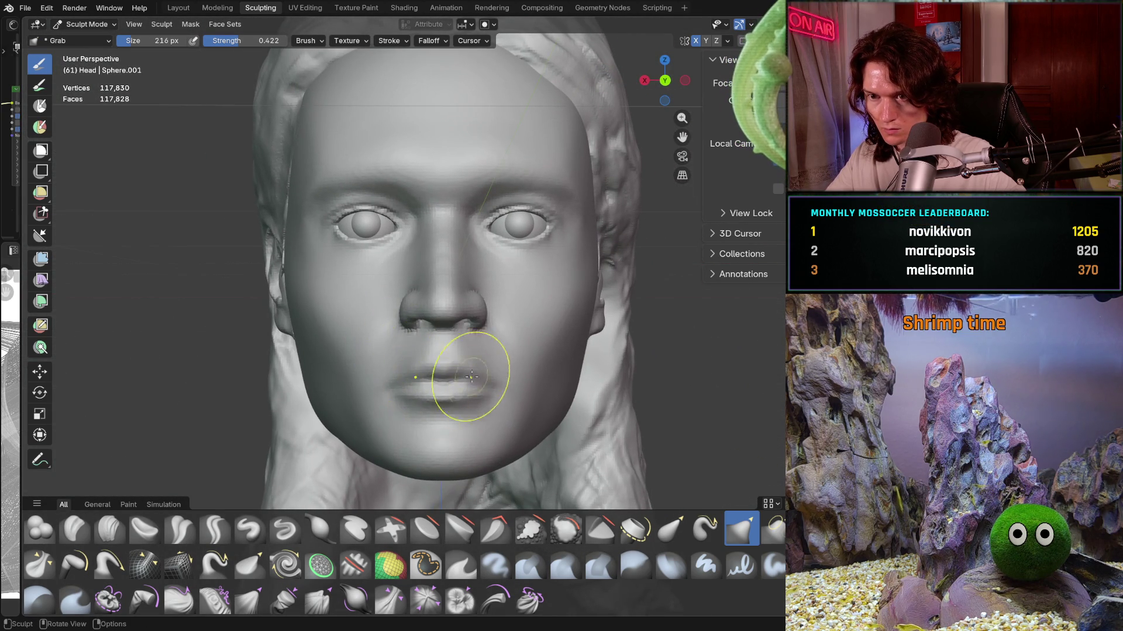
pyautogui.scroll(-2, 465, 389)
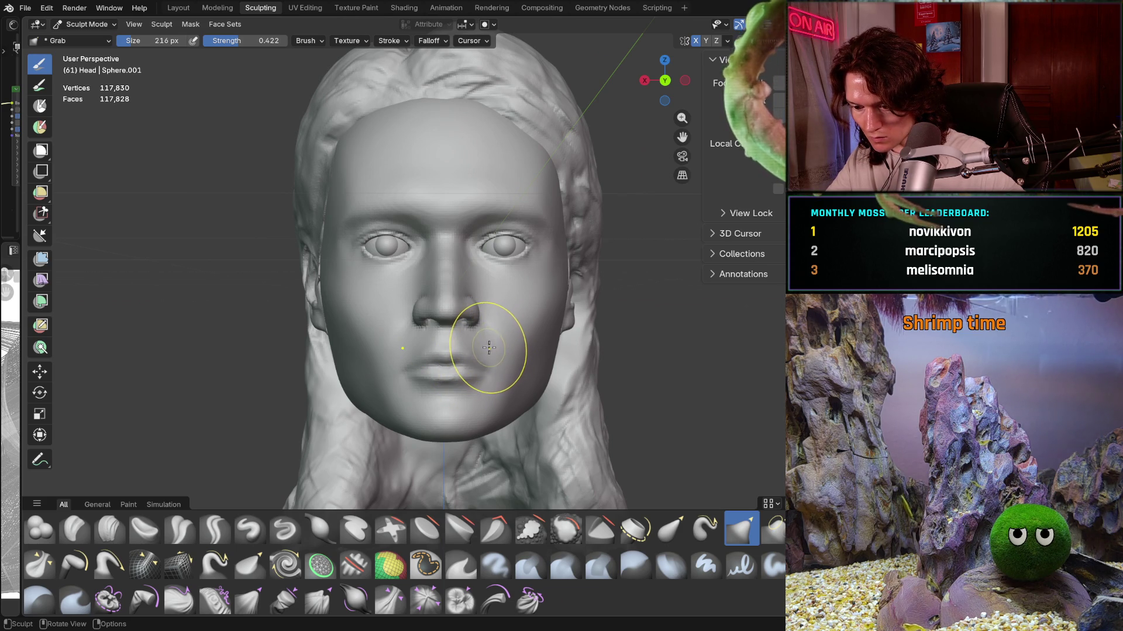
# Step: Set the Grab brush to strength 0.697 and about 296 px, then reshape the lips
pyautogui.press('f')
pyautogui.click(513, 365)
pyautogui.press('f')
pyautogui.click(409, 375)
pyautogui.press('f')
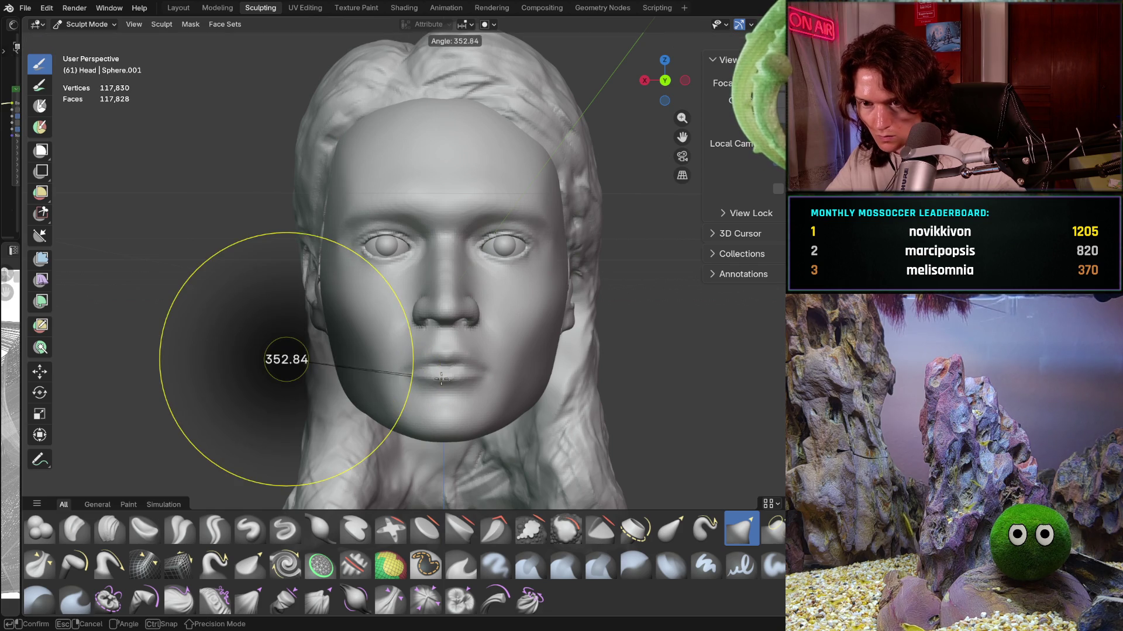
pyautogui.press('Escape')
pyautogui.hotkey('shift', 'f')
pyautogui.click(469, 393)
pyautogui.press('f')
pyautogui.click(462, 384)
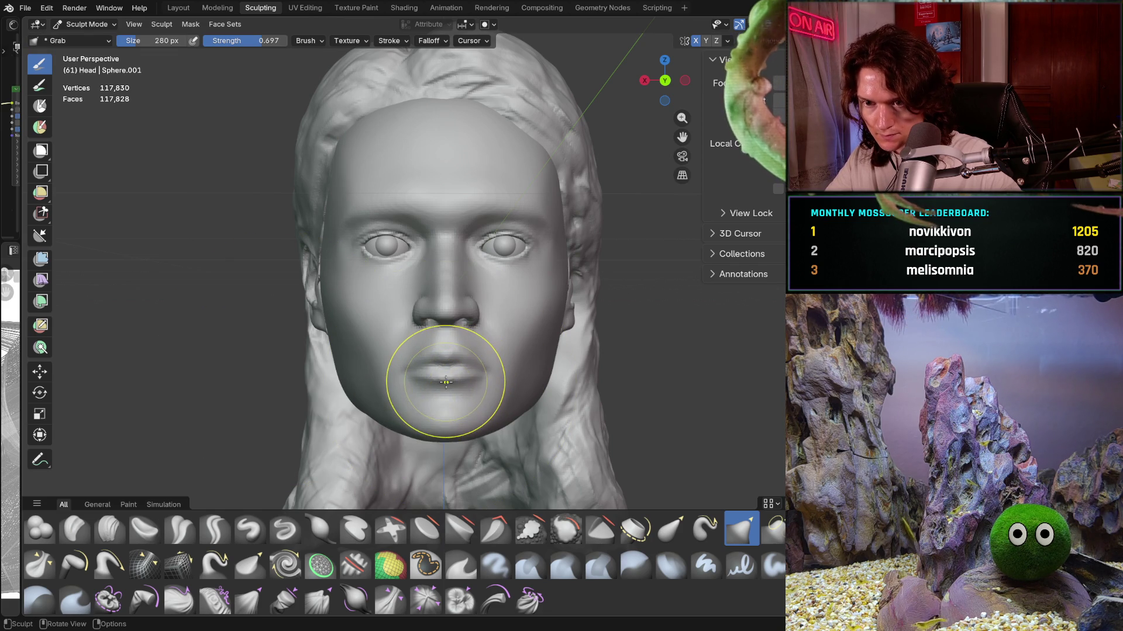
pyautogui.press('f')
pyautogui.click(448, 379)
pyautogui.moveTo(447, 379)
pyautogui.mouseDown()
pyautogui.moveTo(426, 374)
pyautogui.moveTo(451, 376)
pyautogui.mouseUp()
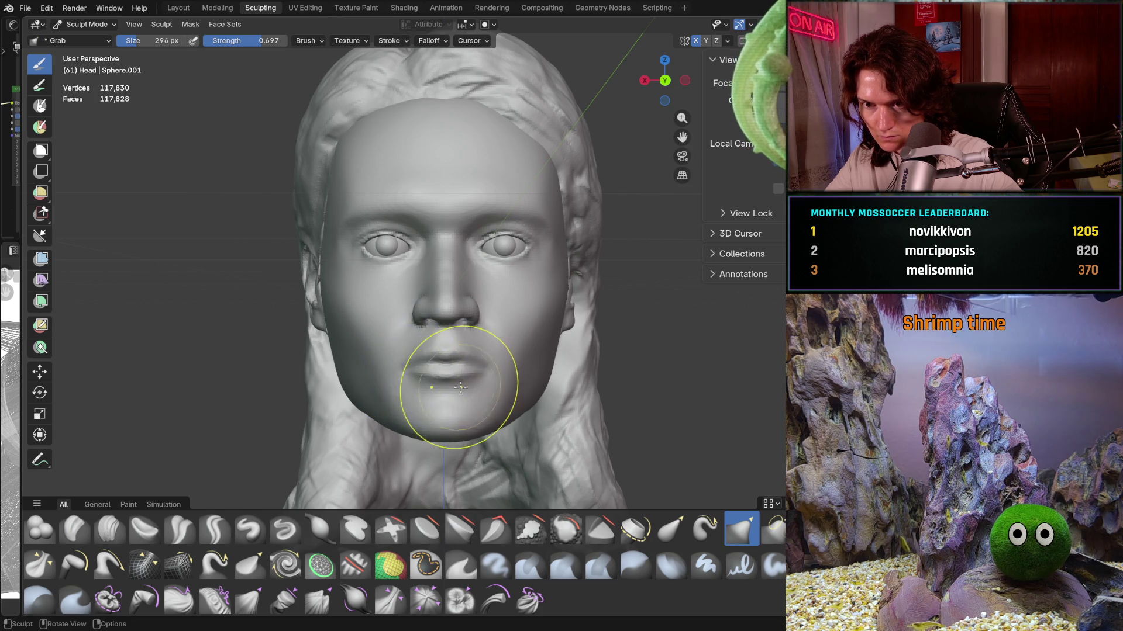
# Step: Pull the corner of the mouth into shape, widening the brush to 402 px for a broader pull
pyautogui.moveTo(514, 339)
pyautogui.mouseDown(button='middle')
pyautogui.moveTo(588, 352)
pyautogui.moveTo(513, 369)
pyautogui.mouseUp(button='middle')
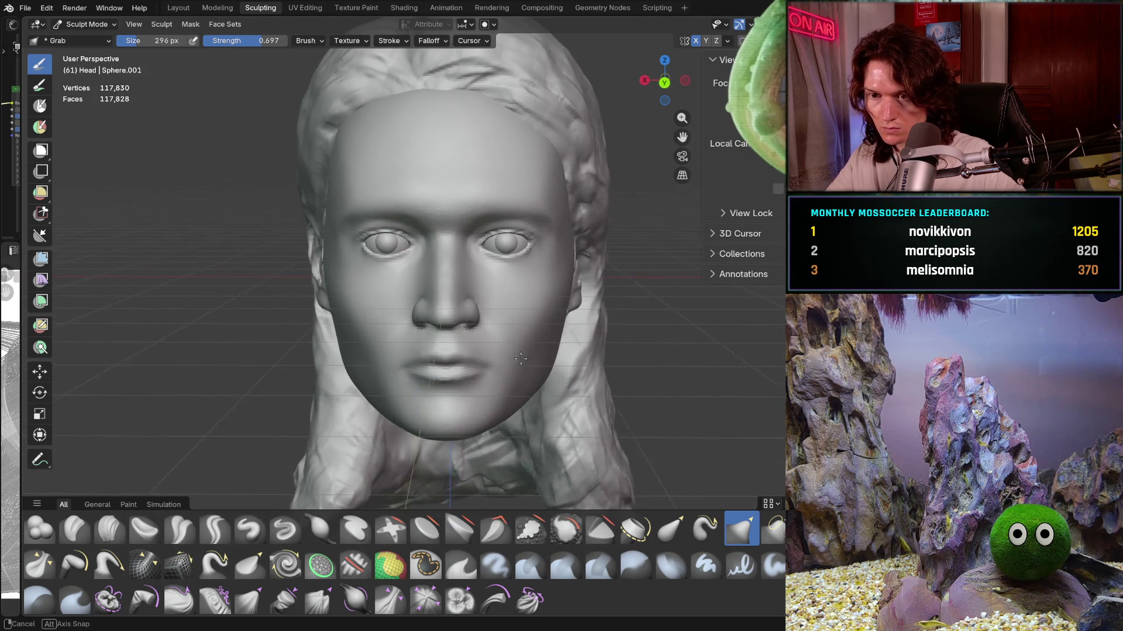
pyautogui.scroll(1, 512, 370)
pyautogui.scroll(1, 501, 350)
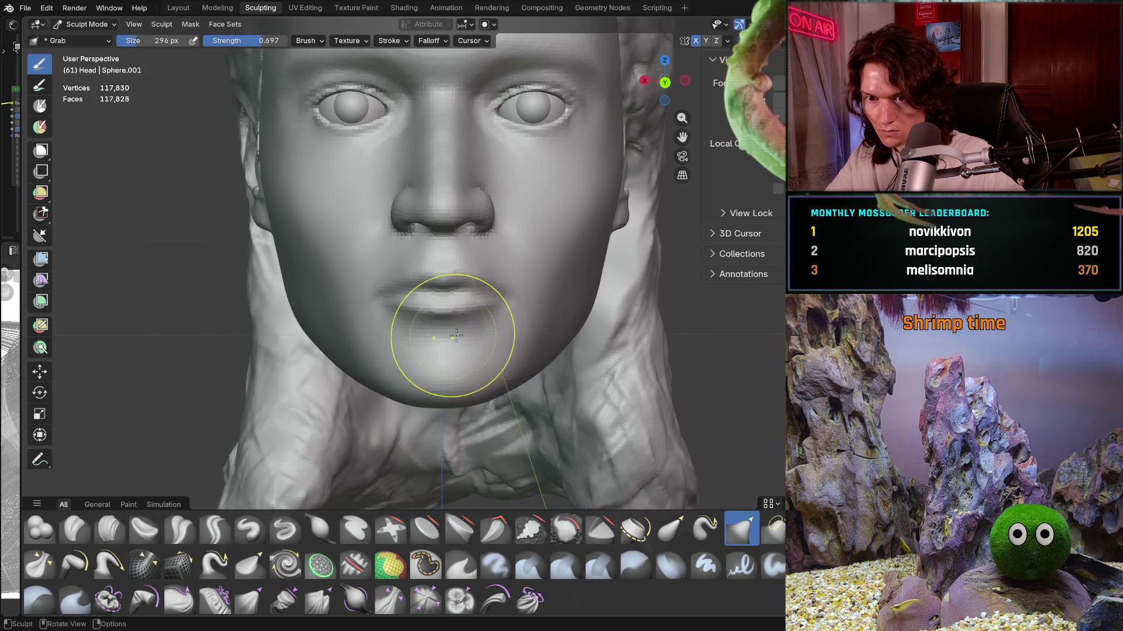
pyautogui.scroll(1, 464, 339)
pyautogui.scroll(1, 395, 307)
pyautogui.moveTo(343, 286); pyautogui.dragTo(338, 282)
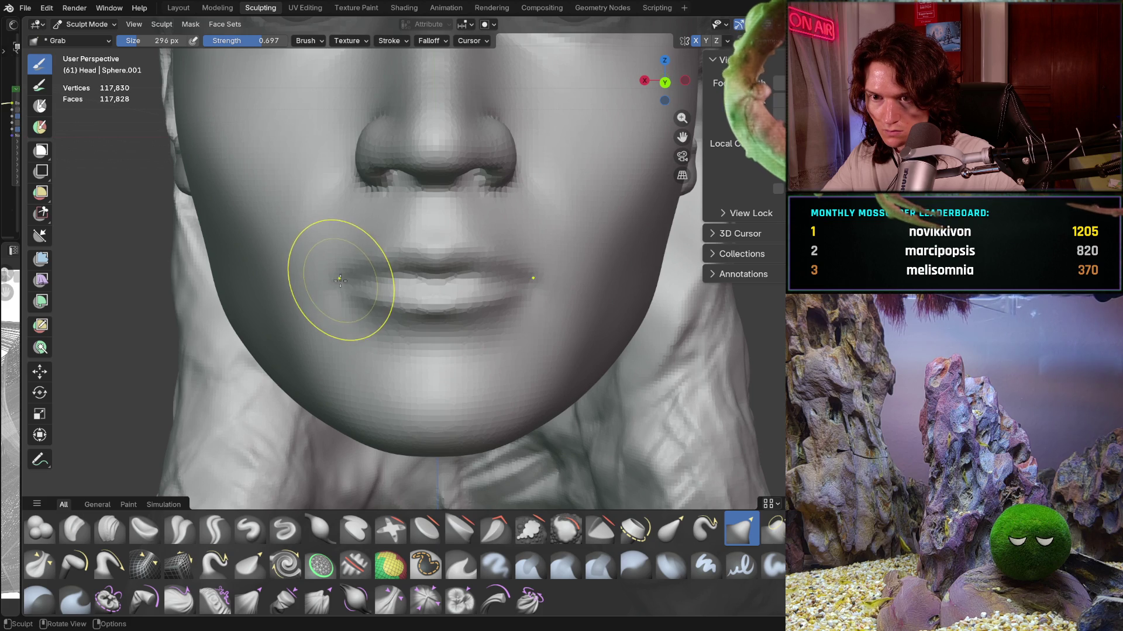
pyautogui.press('f')
pyautogui.click(367, 304)
pyautogui.moveTo(348, 279); pyautogui.dragTo(364, 263)
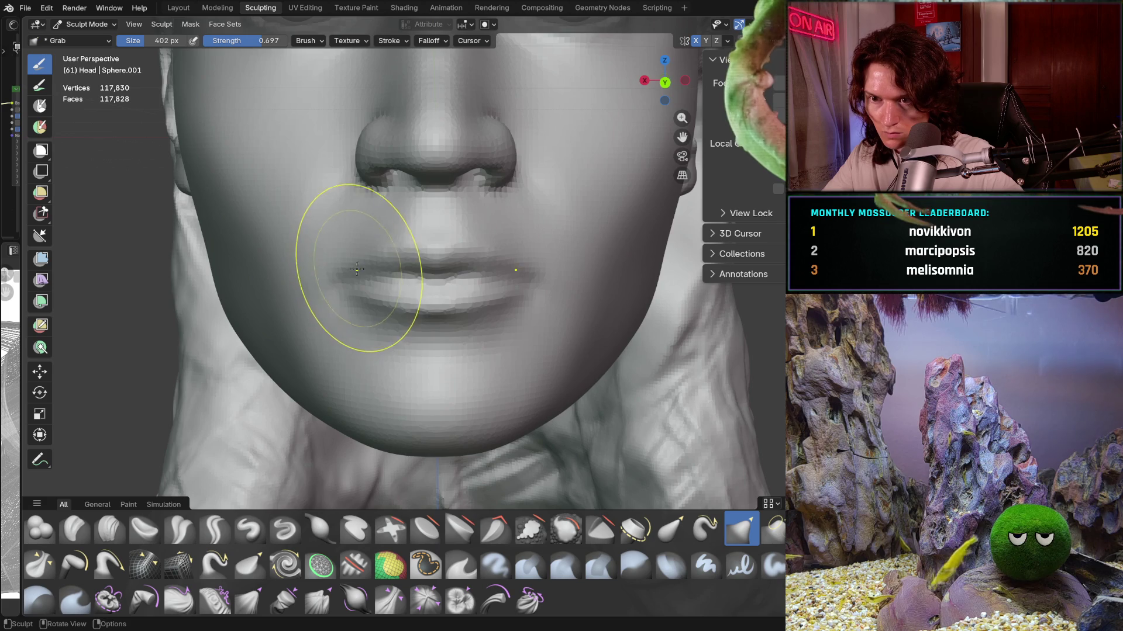
pyautogui.scroll(-3, 356, 270)
pyautogui.scroll(-3, 387, 316)
# Step: Check the lips from side and front, resizing the brush to 444 px and then 250 px
pyautogui.moveTo(399, 343)
pyautogui.mouseDown(button='middle')
pyautogui.moveTo(346, 331)
pyautogui.moveTo(446, 338)
pyautogui.mouseUp(button='middle')
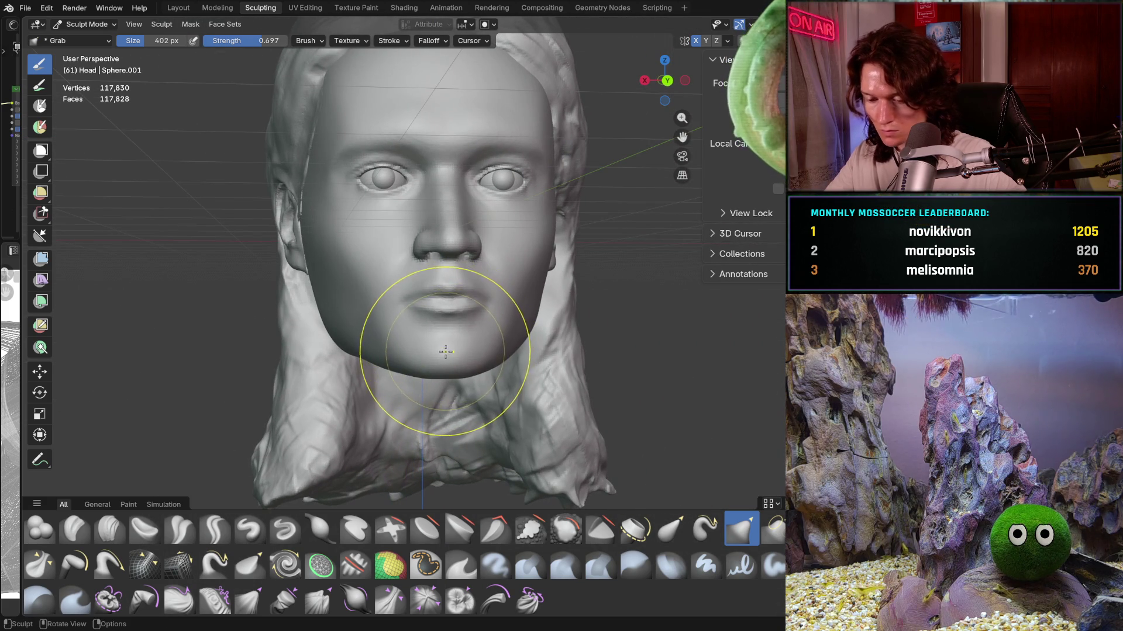
pyautogui.scroll(4, 388, 325)
pyautogui.scroll(4, 401, 289)
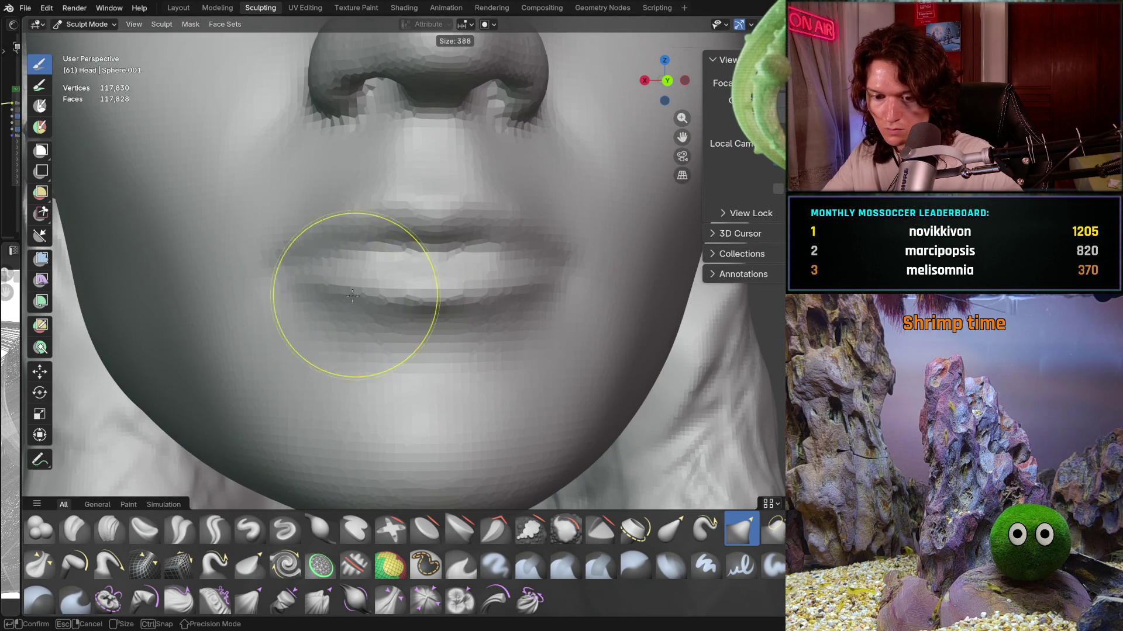
pyautogui.press('f')
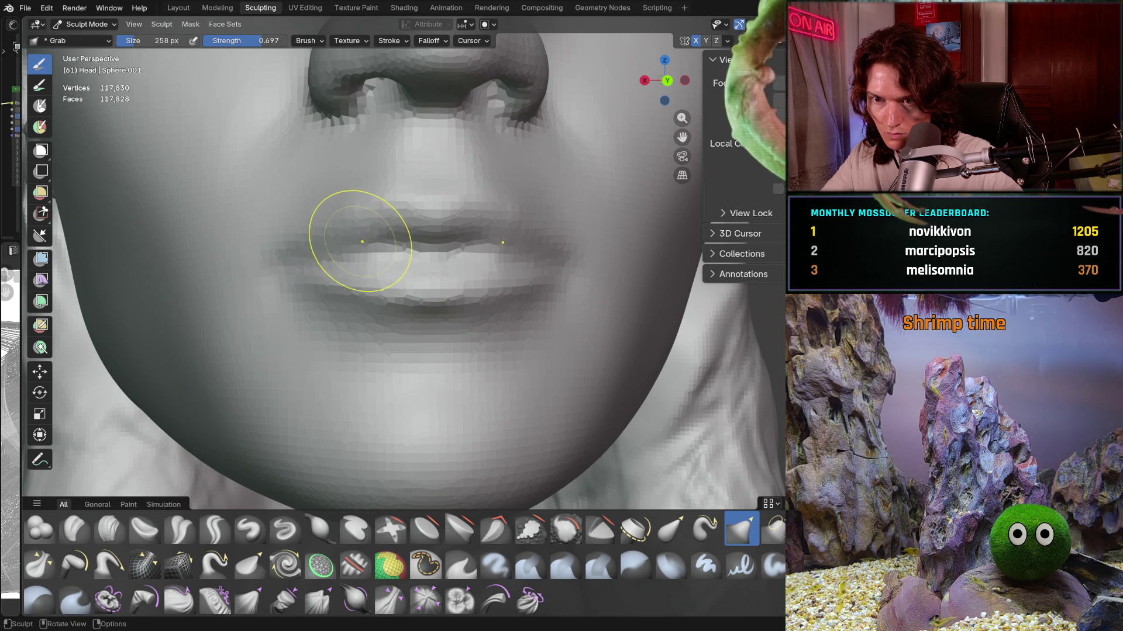
pyautogui.scroll(-5, 466, 231)
pyautogui.moveTo(459, 338)
pyautogui.mouseDown(button='middle')
pyautogui.moveTo(469, 332)
pyautogui.moveTo(474, 345)
pyautogui.mouseUp(button='middle')
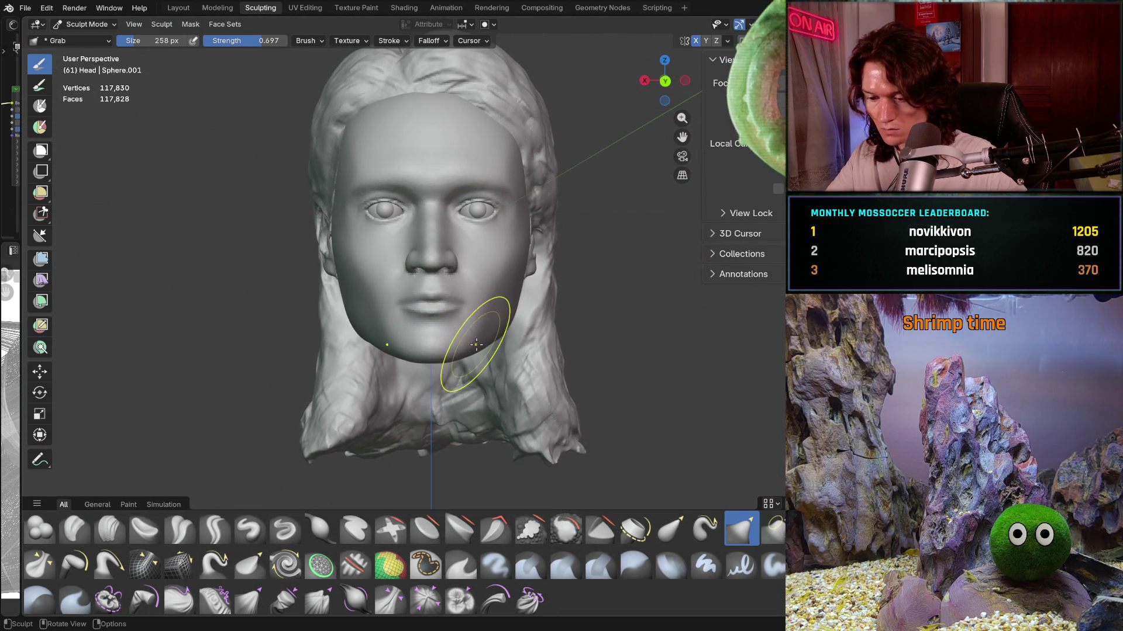
pyautogui.scroll(2, 465, 325)
pyautogui.scroll(4, 445, 296)
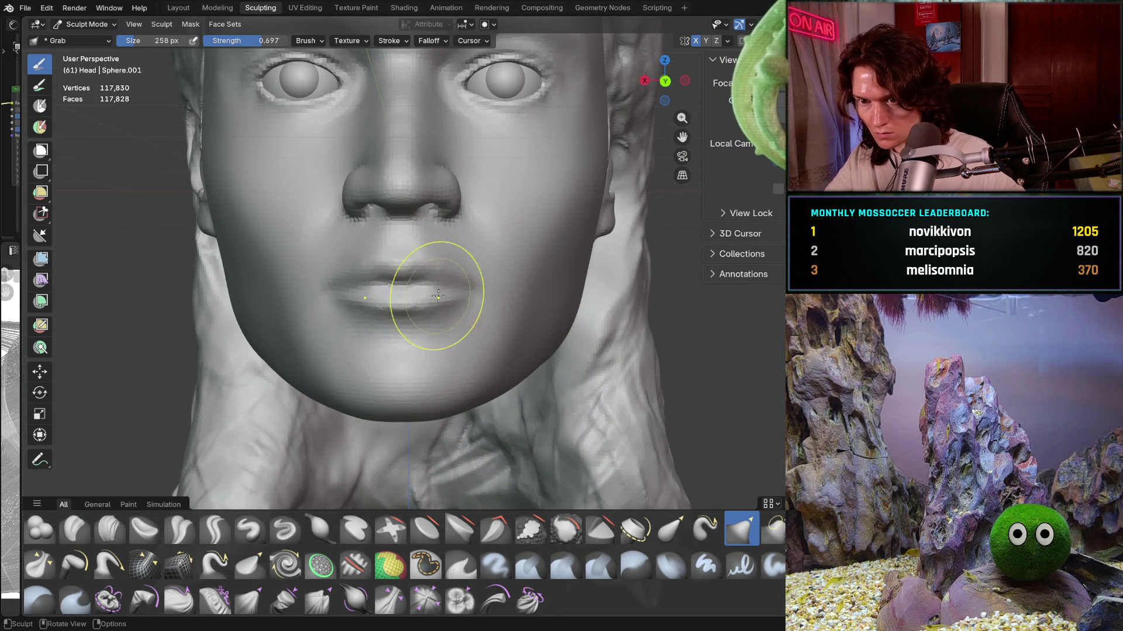
pyautogui.press('f')
pyautogui.click(414, 296)
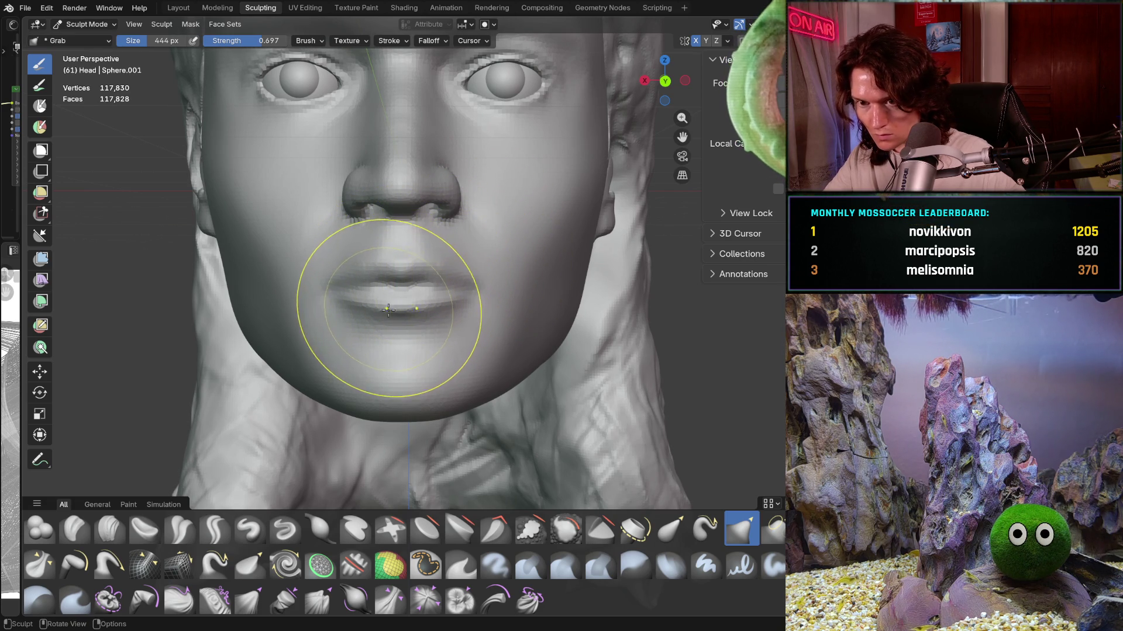
pyautogui.scroll(1, 389, 310)
pyautogui.scroll(1, 388, 296)
pyautogui.scroll(1, 342, 294)
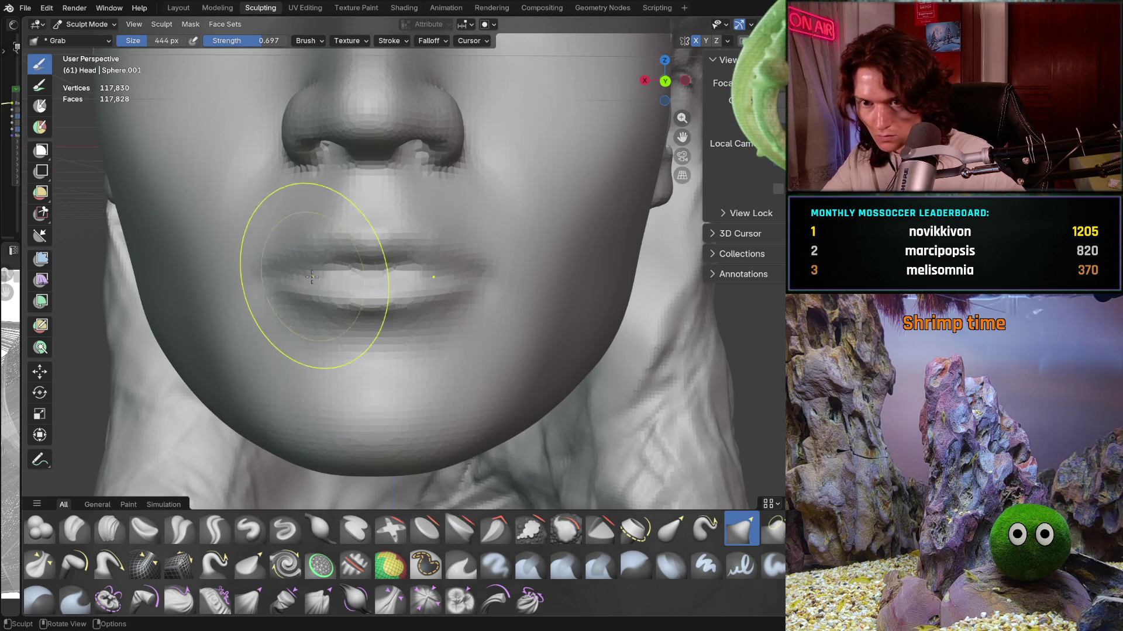
pyautogui.press('f')
pyautogui.click(244, 290)
pyautogui.moveTo(271, 216); pyautogui.dragTo(400, 276, button='middle')
pyautogui.scroll(1, 392, 257)
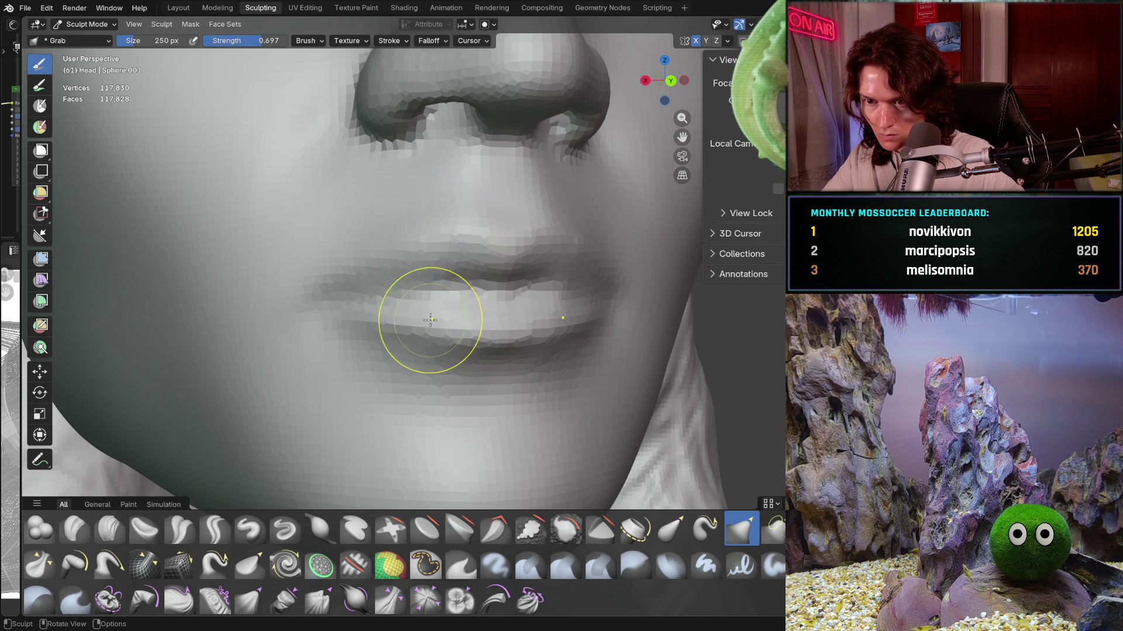
pyautogui.moveTo(430, 320); pyautogui.dragTo(385, 321, button='middle')
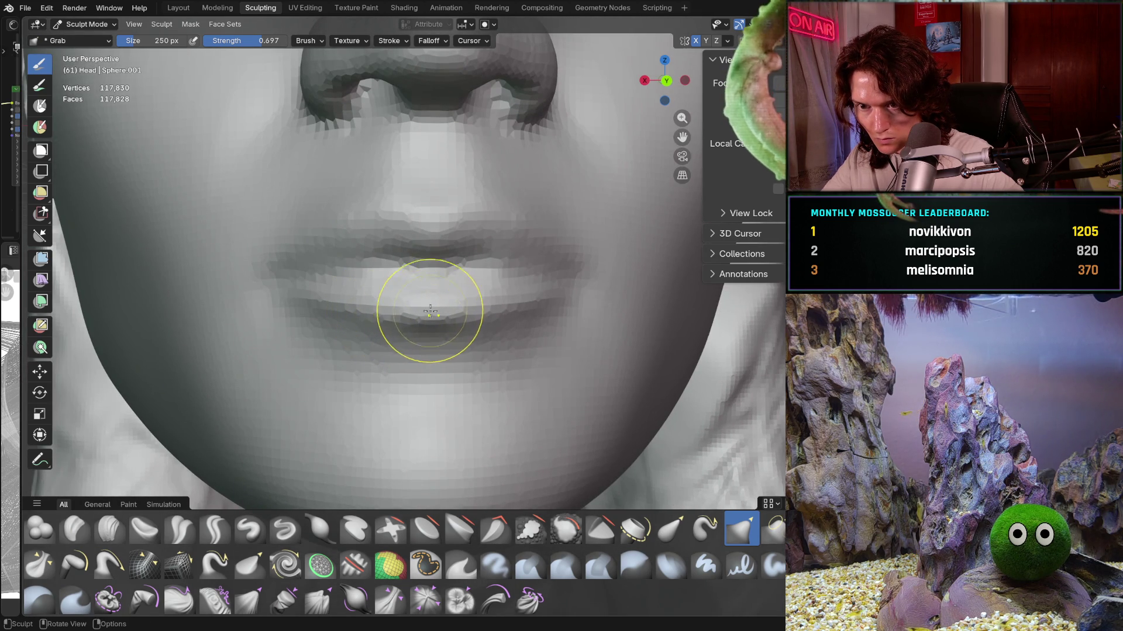
pyautogui.scroll(-3, 430, 314)
pyautogui.scroll(-3, 389, 363)
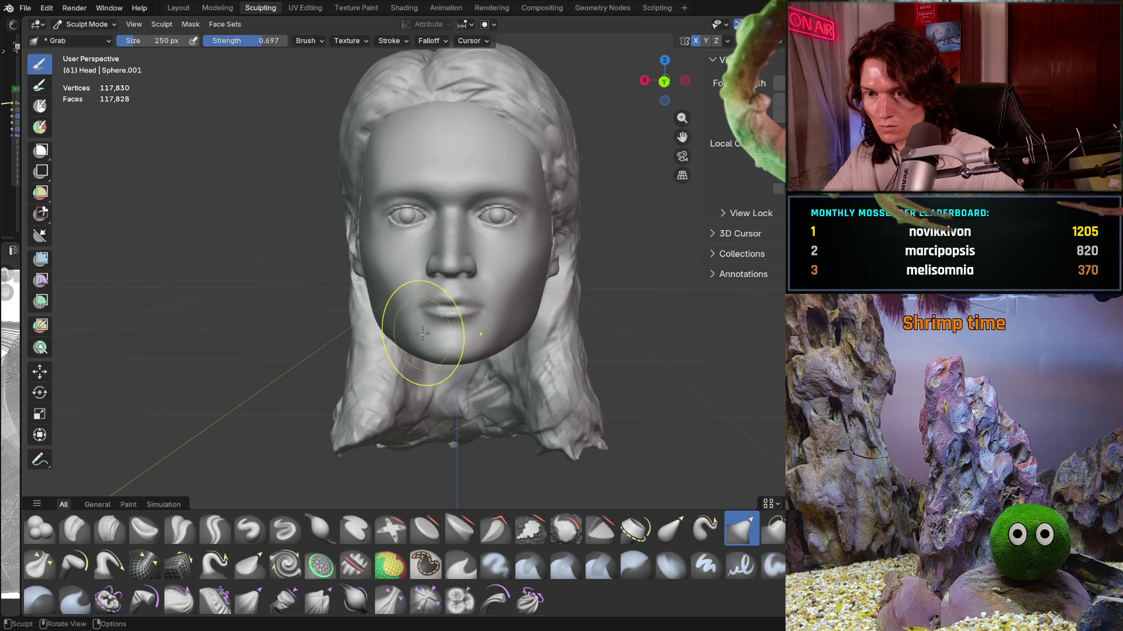
# Step: Tilt up to the nostrils and enlarge the Grab brush to 502 px
pyautogui.moveTo(441, 348); pyautogui.dragTo(446, 350, button='middle')
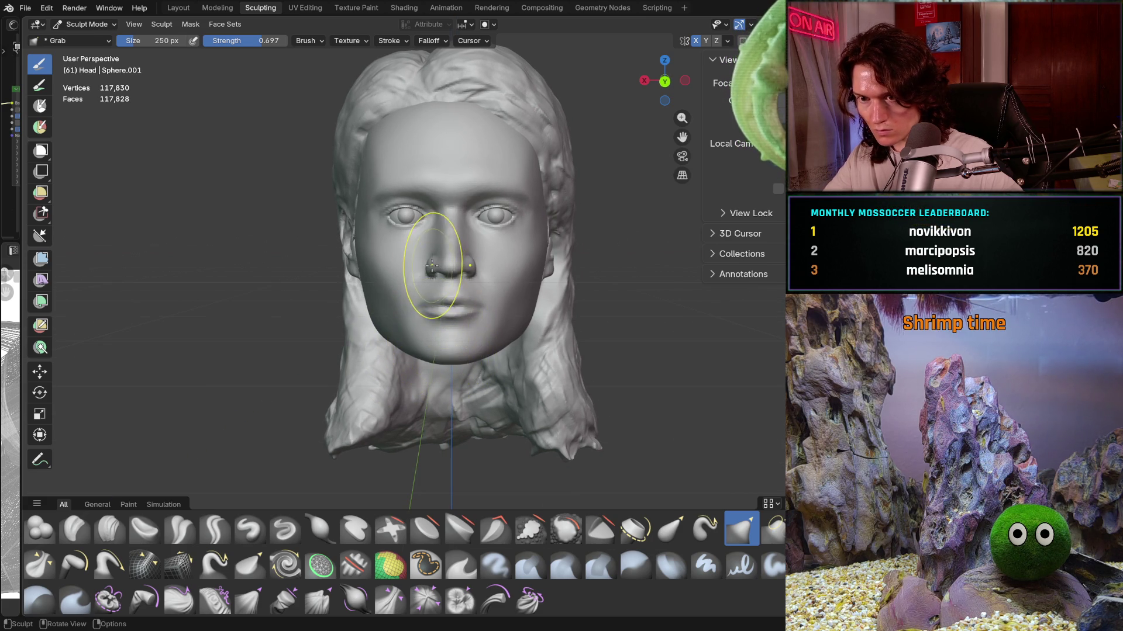
pyautogui.scroll(2, 432, 265)
pyautogui.moveTo(432, 263); pyautogui.dragTo(435, 229, button='middle')
pyautogui.press('f')
pyautogui.click(537, 232)
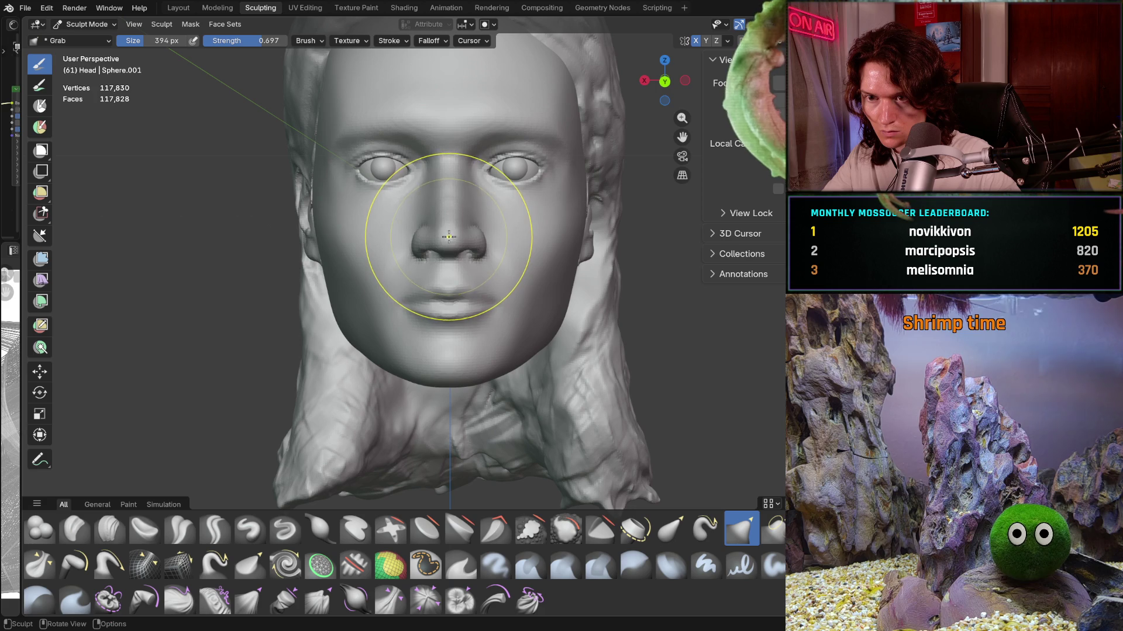
pyautogui.press('f')
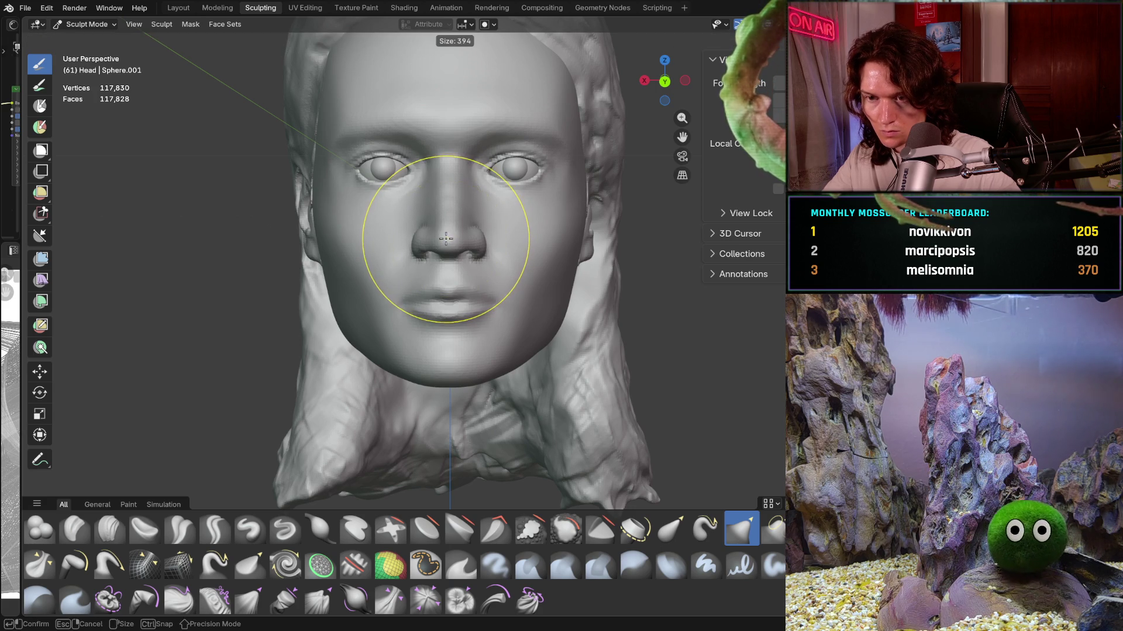
pyautogui.click(450, 238)
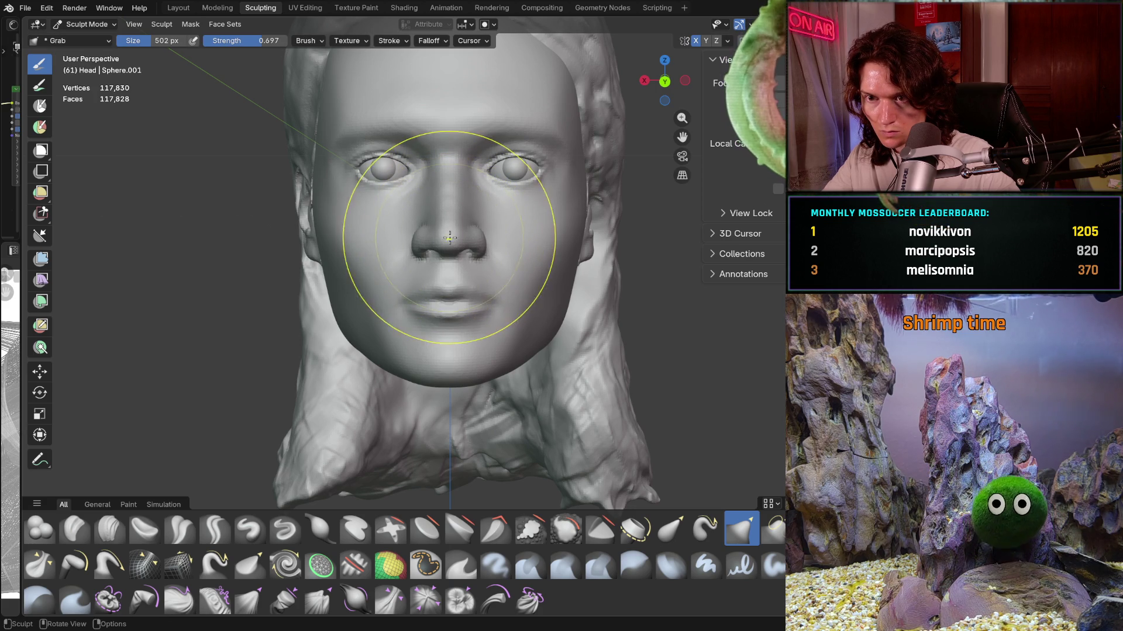
# Step: Subtly reshape the face around the nose, then orbit to a right profile
pyautogui.moveTo(451, 276)
pyautogui.mouseDown(button='middle')
pyautogui.moveTo(597, 277)
pyautogui.moveTo(459, 281)
pyautogui.mouseUp(button='middle')
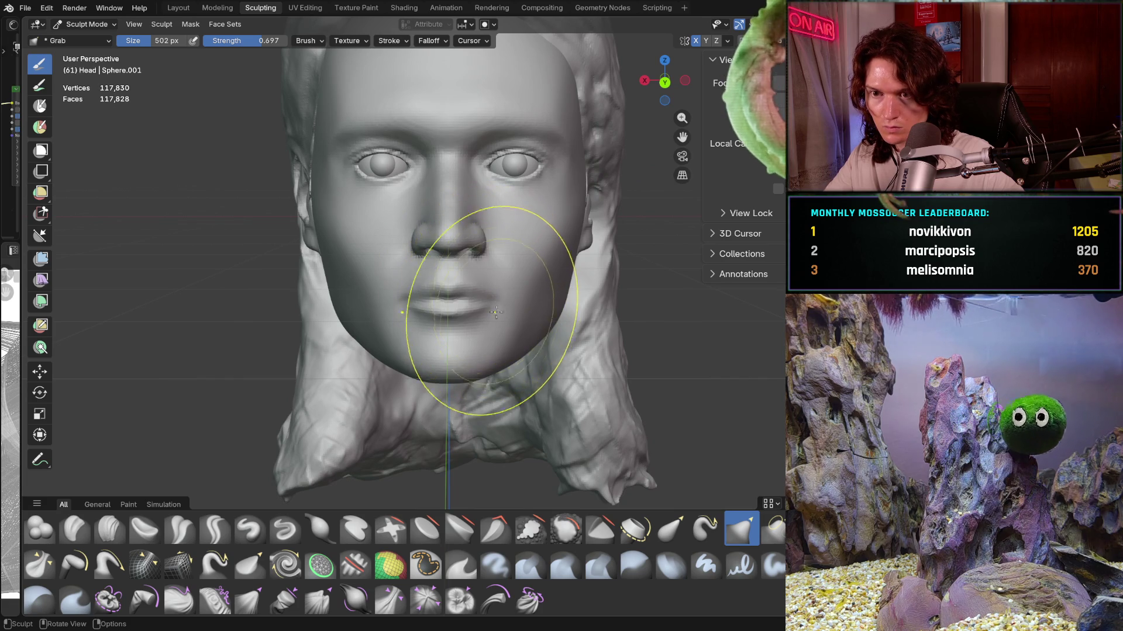
pyautogui.moveTo(613, 263)
pyautogui.mouseDown(button='middle')
pyautogui.moveTo(468, 334)
pyautogui.moveTo(564, 331)
pyautogui.mouseUp(button='middle')
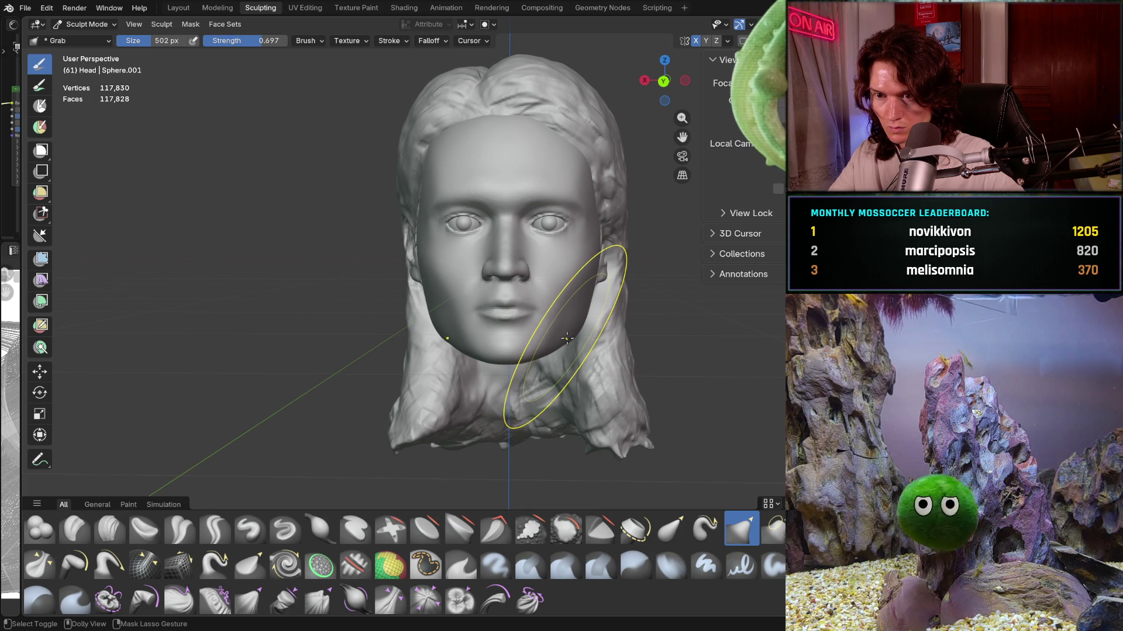
pyautogui.keyDown('shift'); pyautogui.moveTo(569, 337); pyautogui.dragTo(504, 347, button='middle'); pyautogui.keyUp('shift')
pyautogui.scroll(1, 504, 347)
pyautogui.scroll(1, 487, 316)
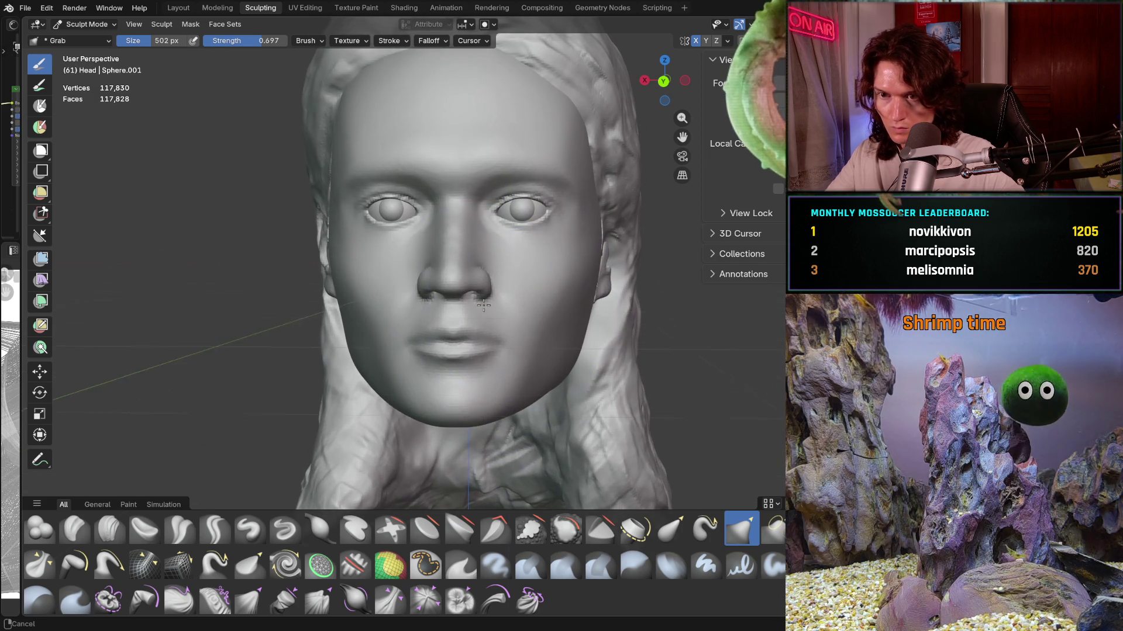
pyautogui.scroll(1, 474, 294)
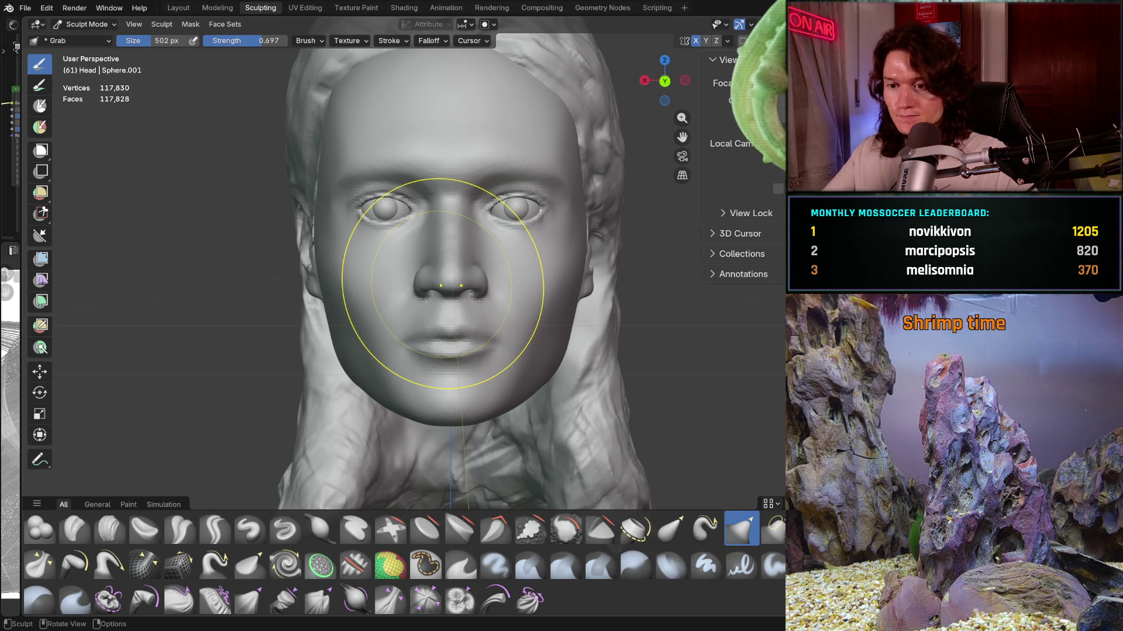
pyautogui.moveTo(463, 351); pyautogui.dragTo(434, 296)
pyautogui.moveTo(434, 297)
pyautogui.mouseDown(button='middle')
pyautogui.moveTo(601, 331)
pyautogui.moveTo(514, 301)
pyautogui.mouseUp(button='middle')
pyautogui.scroll(5, 514, 301)
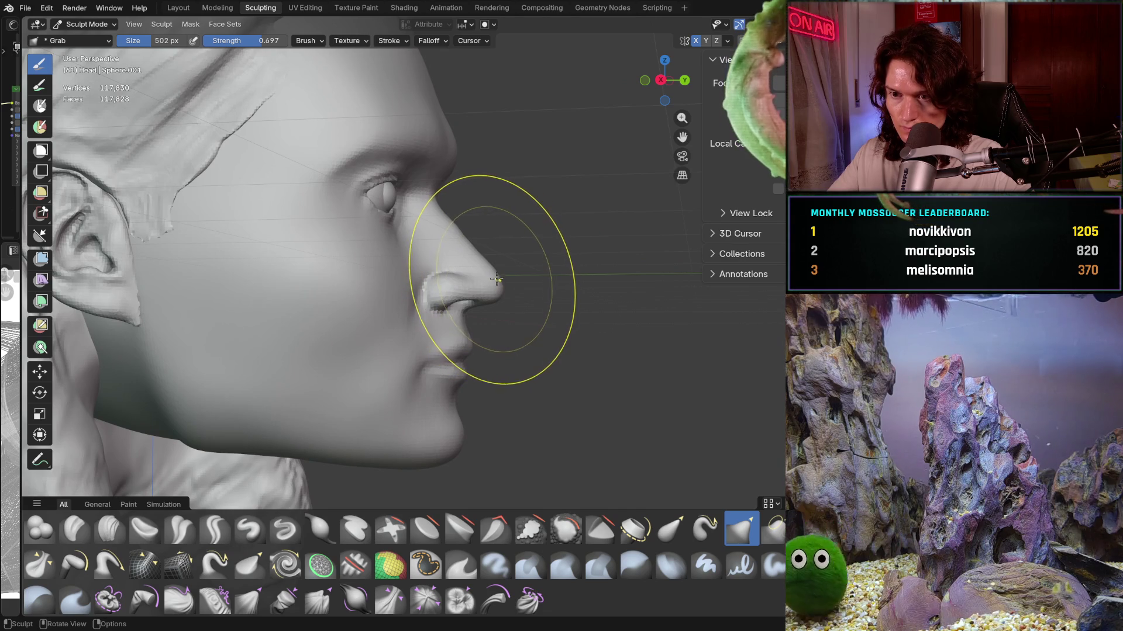
# Step: Reshape the nose tip in profile with the Grab brush at 418 px
pyautogui.moveTo(496, 279); pyautogui.dragTo(493, 281)
pyautogui.press('f')
pyautogui.click(490, 283)
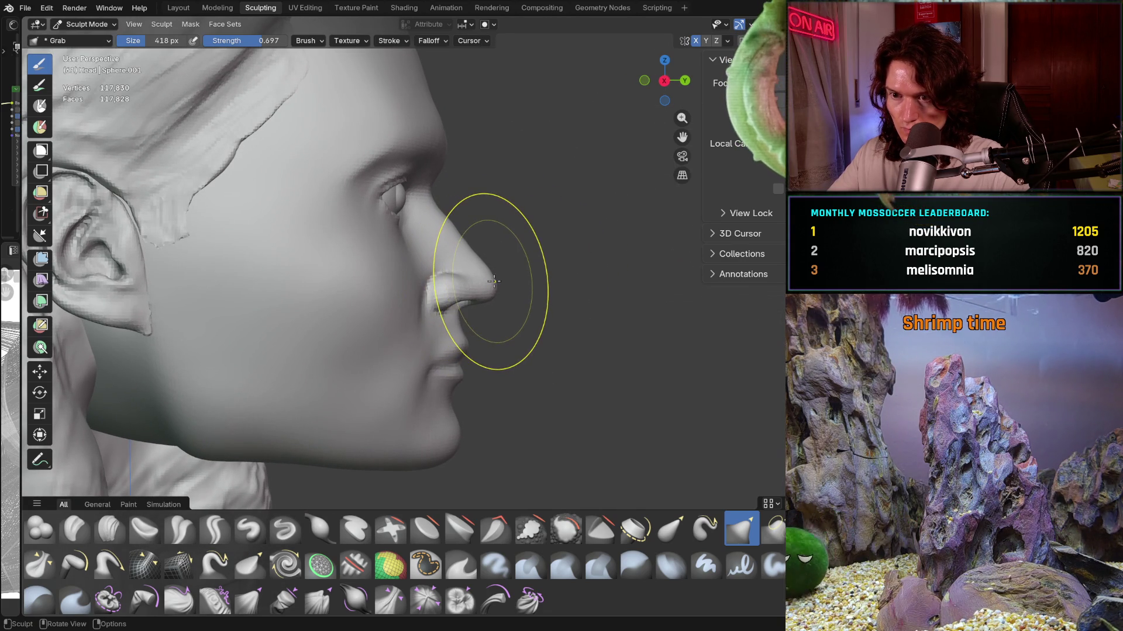
pyautogui.scroll(2, 495, 280)
pyautogui.scroll(3, 504, 280)
pyautogui.scroll(2, 514, 279)
pyautogui.moveTo(518, 290); pyautogui.dragTo(531, 319)
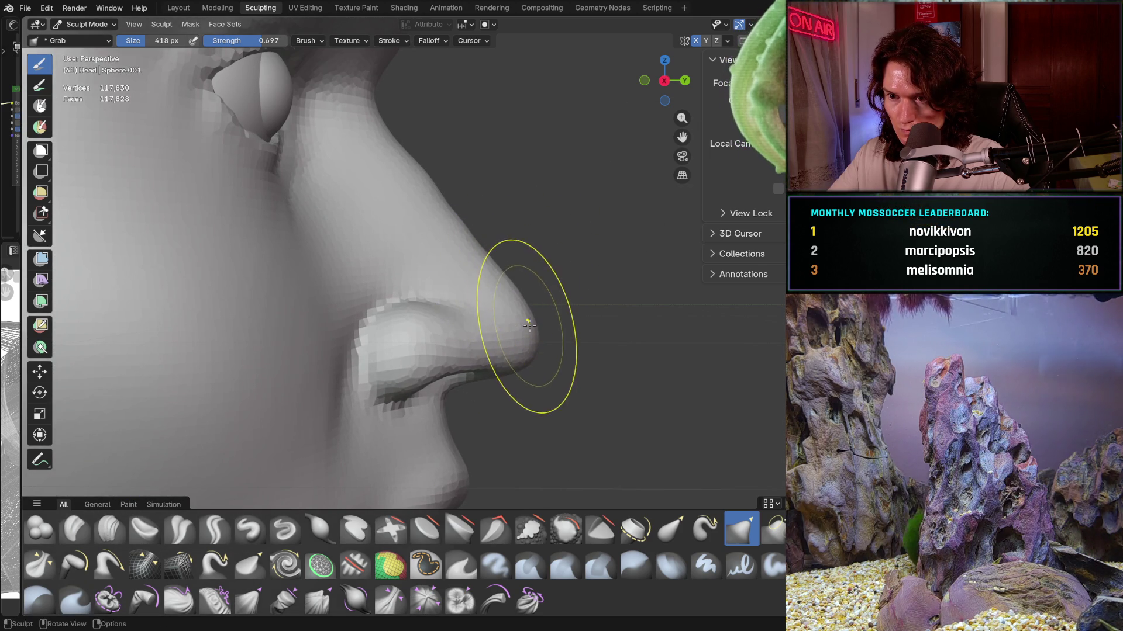
pyautogui.scroll(-5, 539, 307)
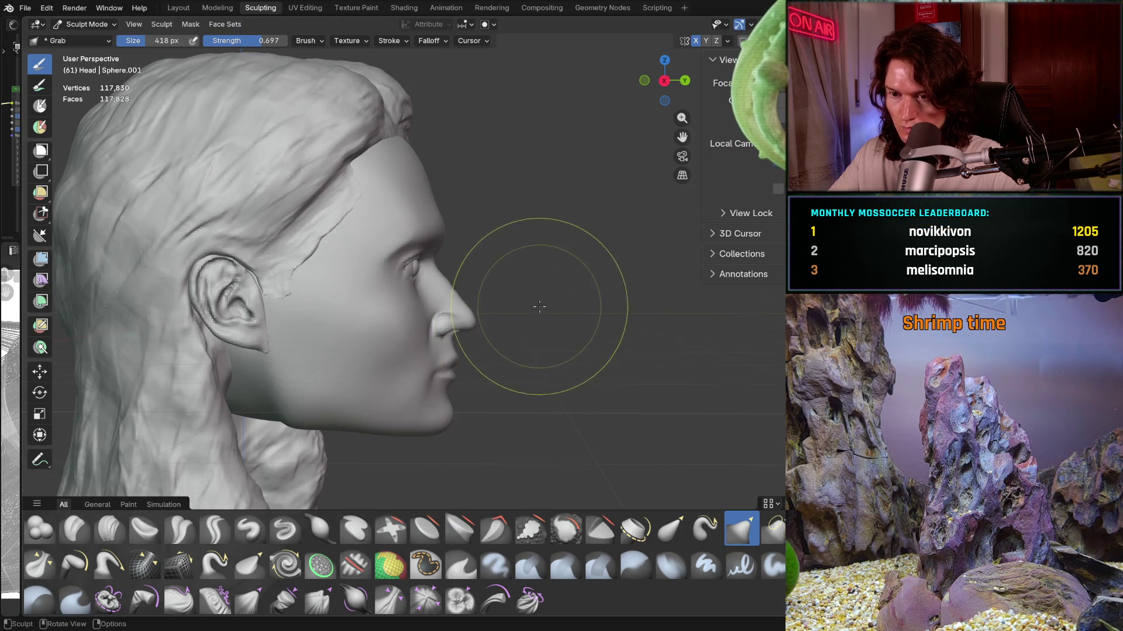
# Step: Return to a front view and set the Grab brush to 568 px at full strength
pyautogui.moveTo(538, 307); pyautogui.dragTo(439, 313, button='middle')
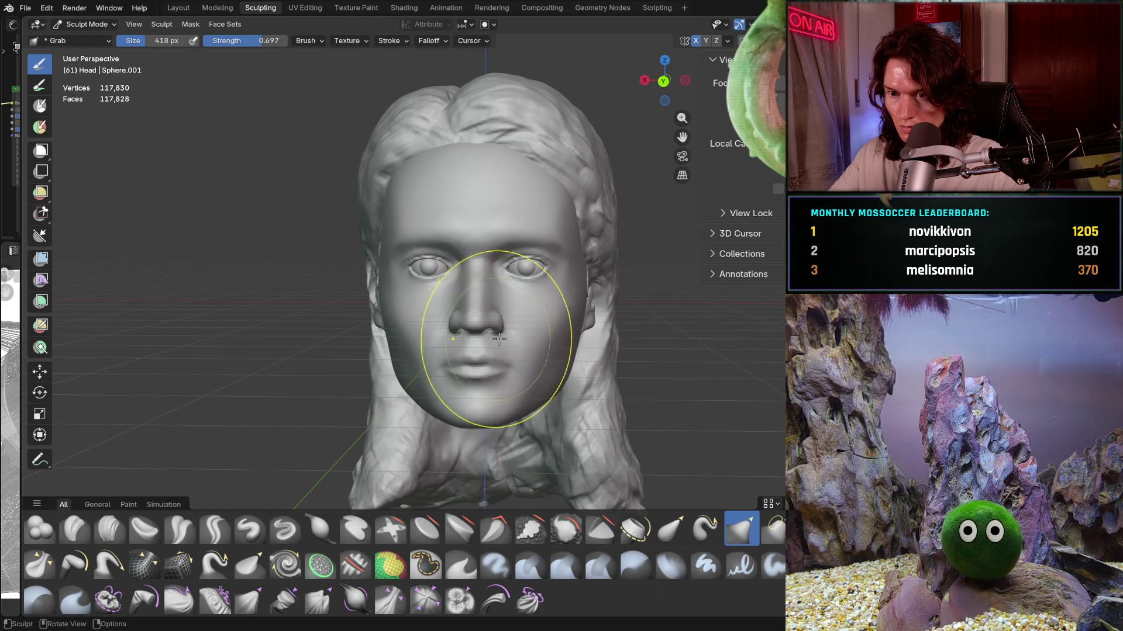
pyautogui.scroll(2, 505, 332)
pyautogui.scroll(2, 506, 333)
pyautogui.press('f')
pyautogui.click(499, 323)
pyautogui.hotkey('shift', 'f')
pyautogui.press('Escape')
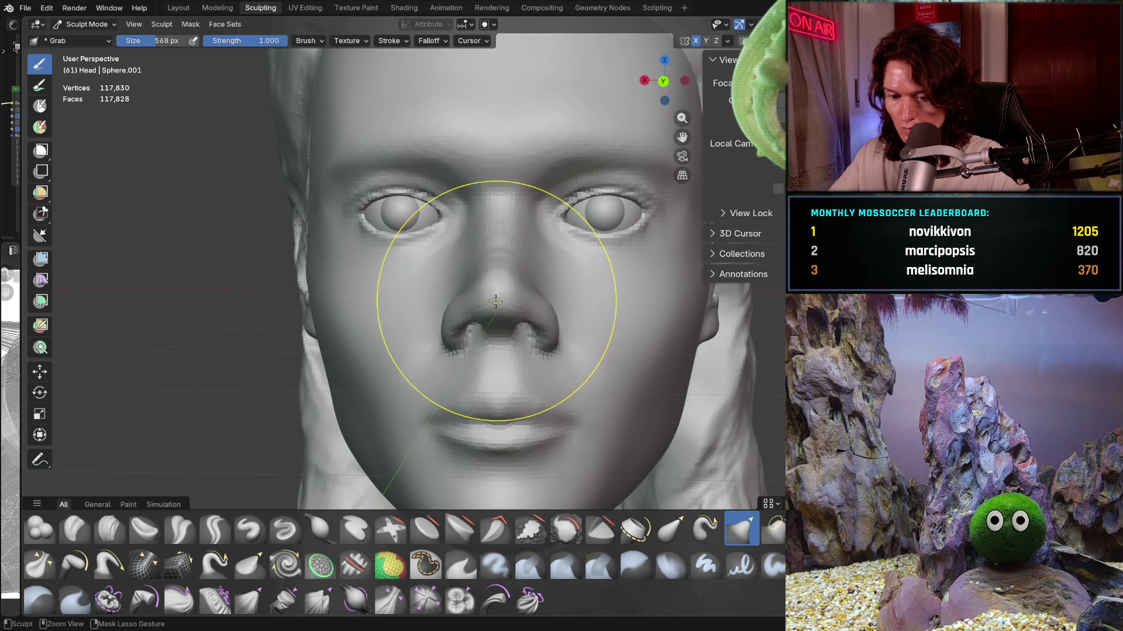
# Step: Reshape the nose underside and nostrils, checking from three-quarter and right-profile views
pyautogui.moveTo(497, 301); pyautogui.dragTo(542, 294, button='middle')
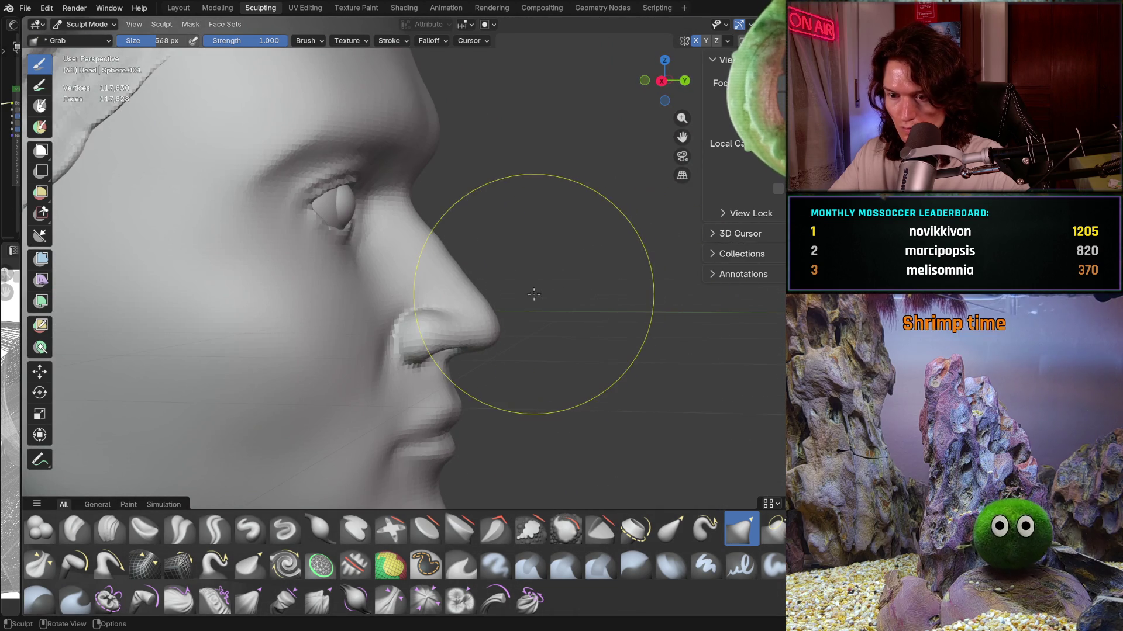
pyautogui.moveTo(451, 313); pyautogui.dragTo(456, 309, button='middle')
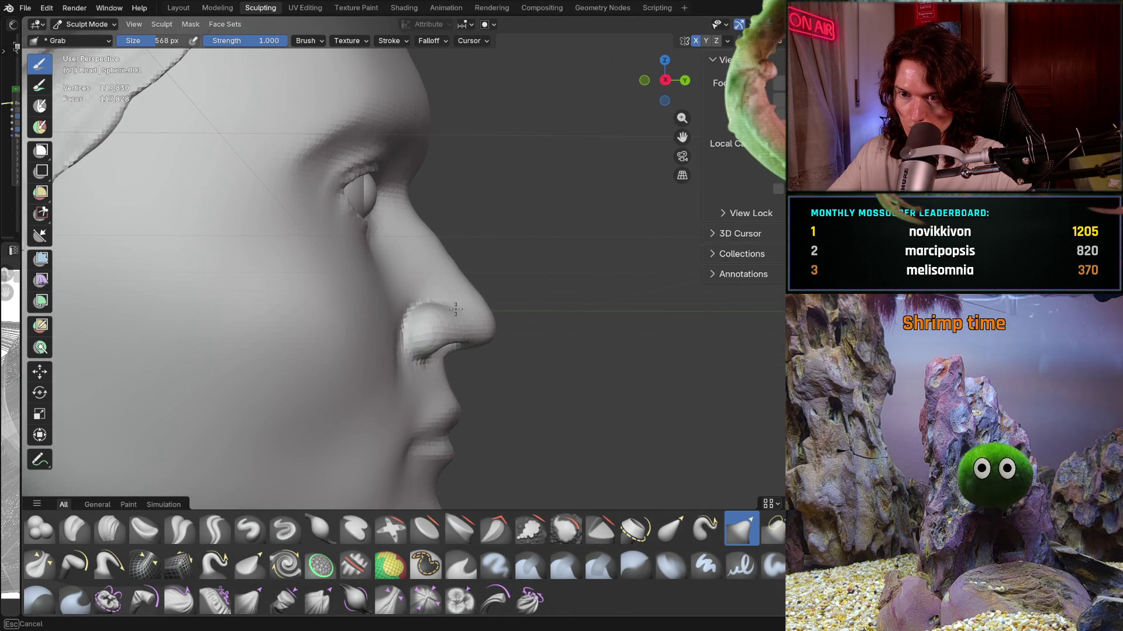
pyautogui.moveTo(514, 302)
pyautogui.mouseDown(button='middle')
pyautogui.moveTo(433, 326)
pyautogui.moveTo(443, 346)
pyautogui.mouseUp(button='middle')
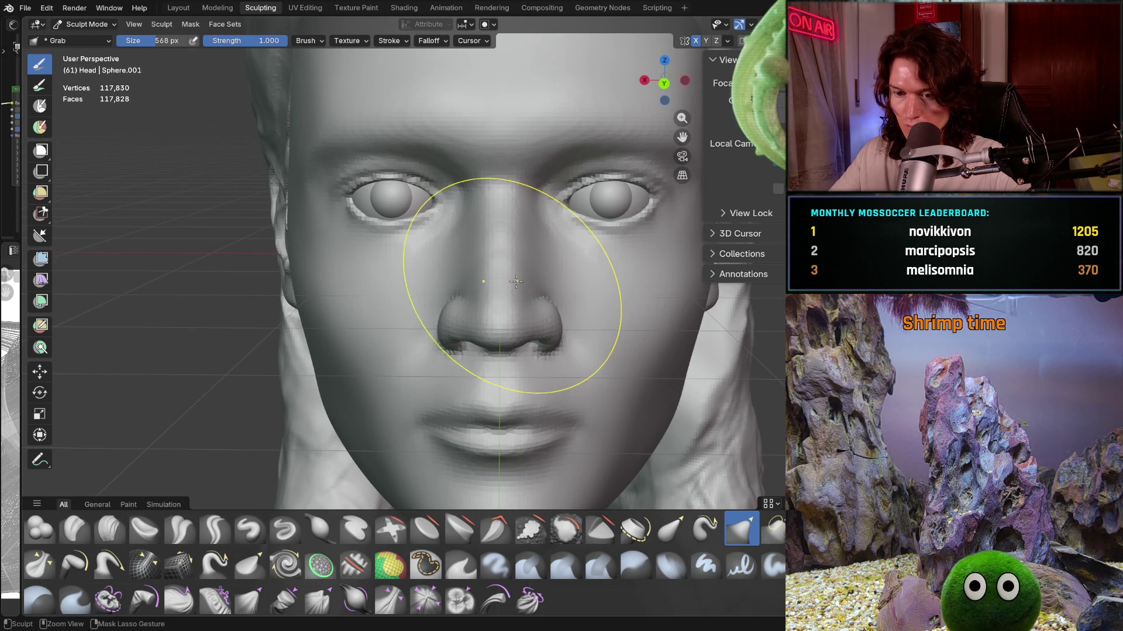
pyautogui.moveTo(514, 281); pyautogui.dragTo(517, 280)
pyautogui.moveTo(483, 309)
pyautogui.mouseDown(button='middle')
pyautogui.moveTo(527, 307)
pyautogui.moveTo(466, 318)
pyautogui.mouseUp(button='middle')
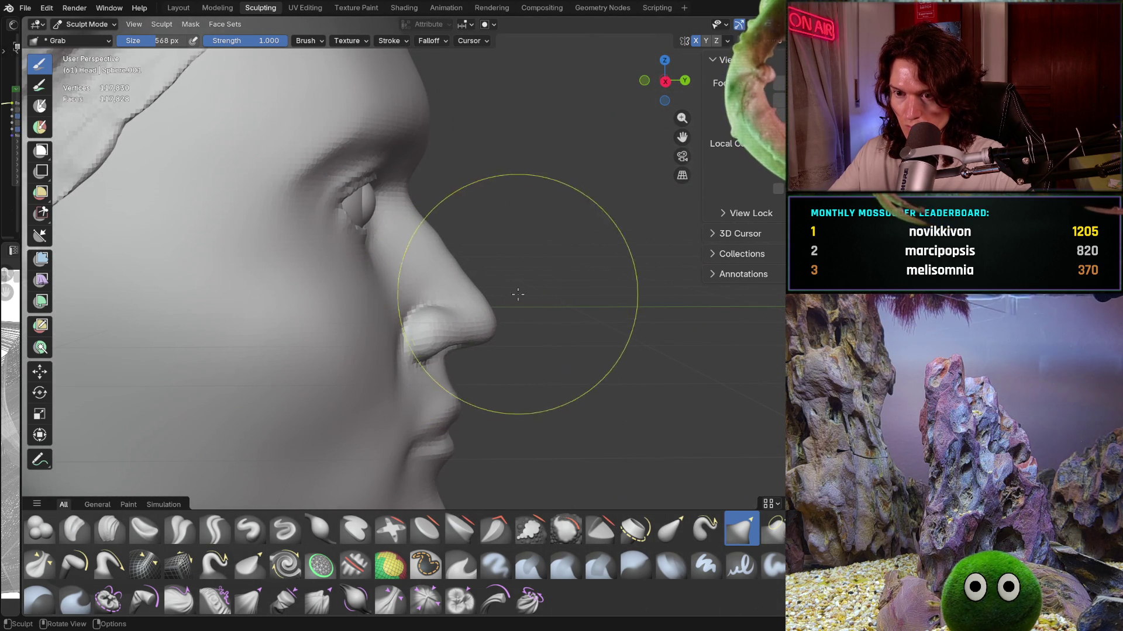
pyautogui.moveTo(534, 288)
pyautogui.keyDown('ctrl'); pyautogui.mouseDown(button='middle')
pyautogui.moveTo(480, 358)
pyautogui.moveTo(489, 318)
pyautogui.mouseUp(button='middle'); pyautogui.keyUp('ctrl')
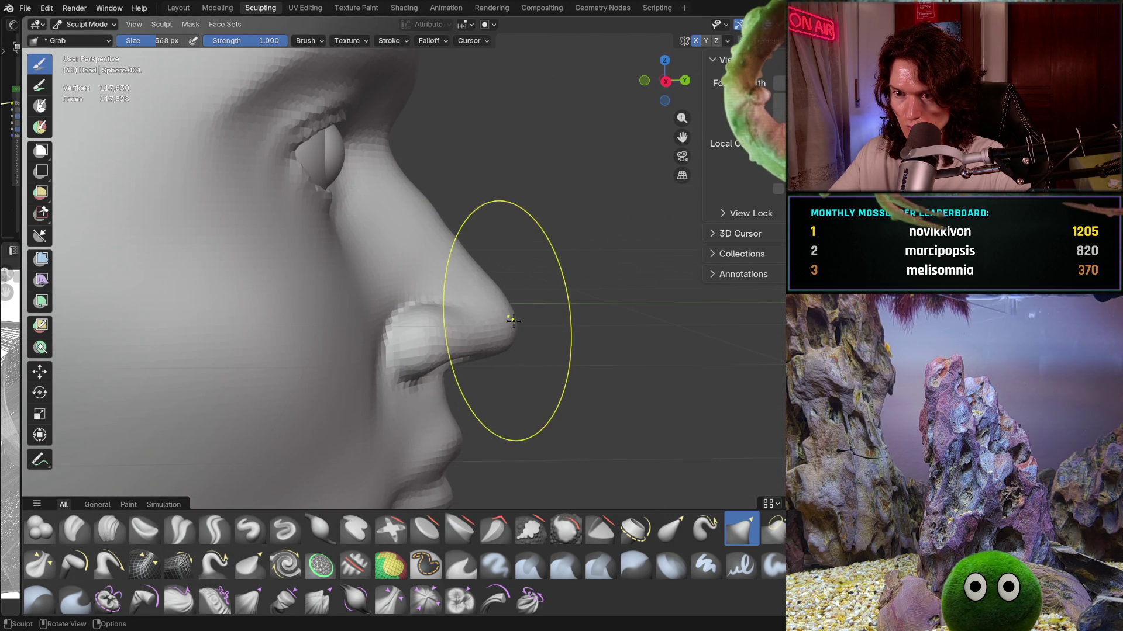
# Step: Enlarge the Grab brush to 624 px, then shrink it to 234 px for finer nostril work
pyautogui.press('f')
pyautogui.click(489, 328)
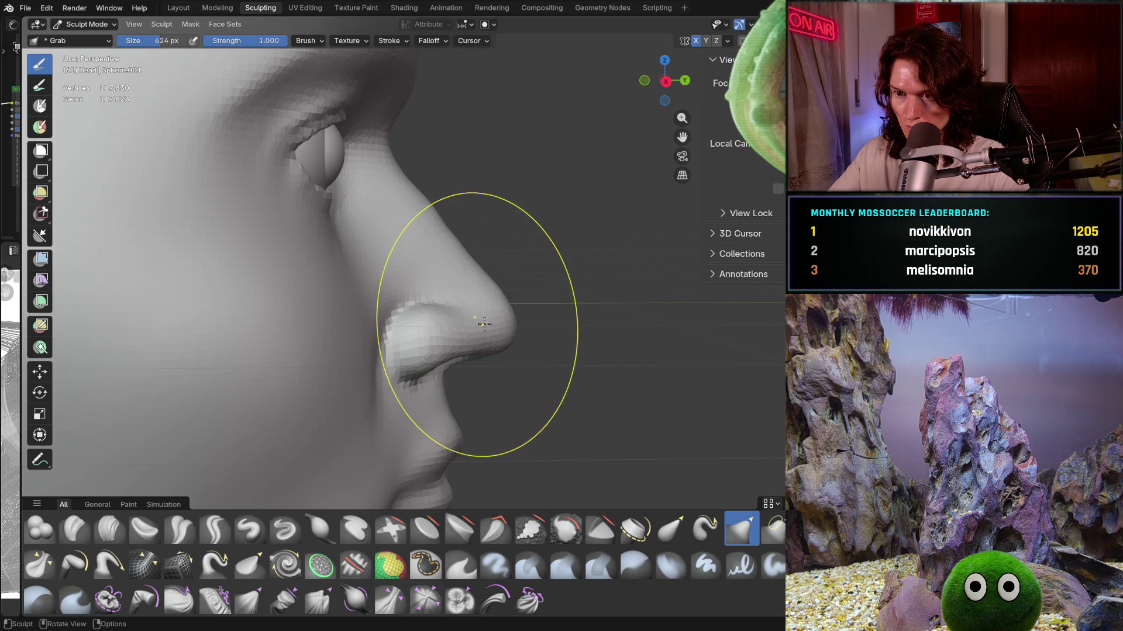
pyautogui.scroll(-5, 482, 325)
pyautogui.moveTo(521, 321)
pyautogui.mouseDown(button='middle')
pyautogui.moveTo(429, 343)
pyautogui.moveTo(438, 255)
pyautogui.mouseUp(button='middle')
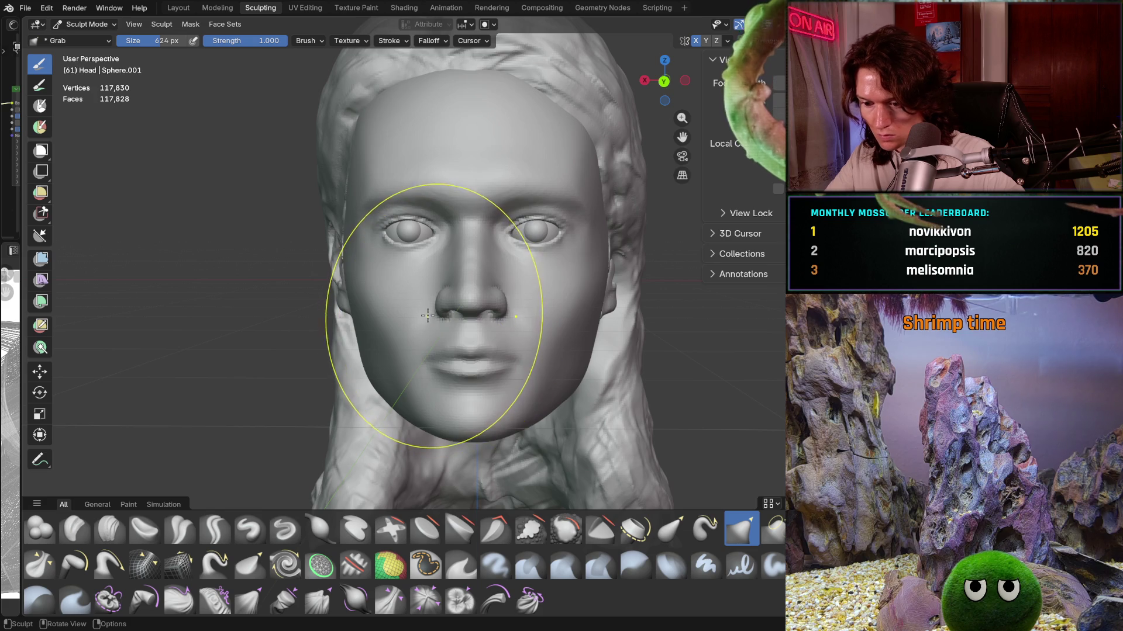
pyautogui.scroll(3, 427, 313)
pyautogui.press('f')
pyautogui.click(361, 298)
pyautogui.press('f')
pyautogui.click(418, 277)
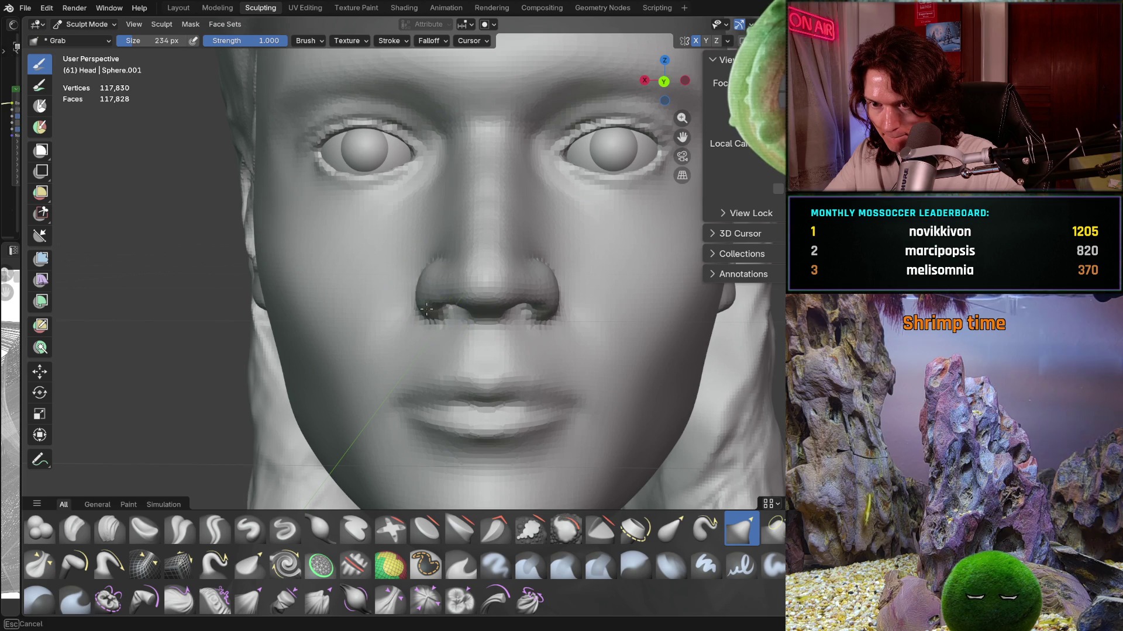
pyautogui.scroll(-3, 422, 308)
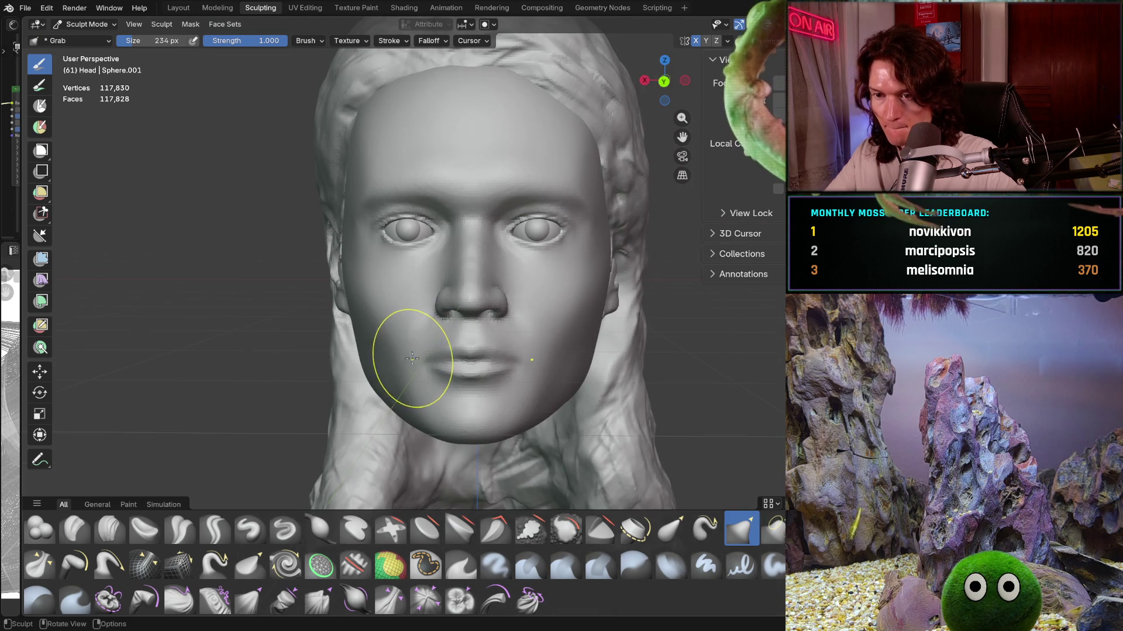
# Step: Orbit and zoom between front, side and three-quarter views to check the nose tip and bridge
pyautogui.moveTo(340, 352); pyautogui.dragTo(435, 341, button='middle')
pyautogui.scroll(3, 416, 301)
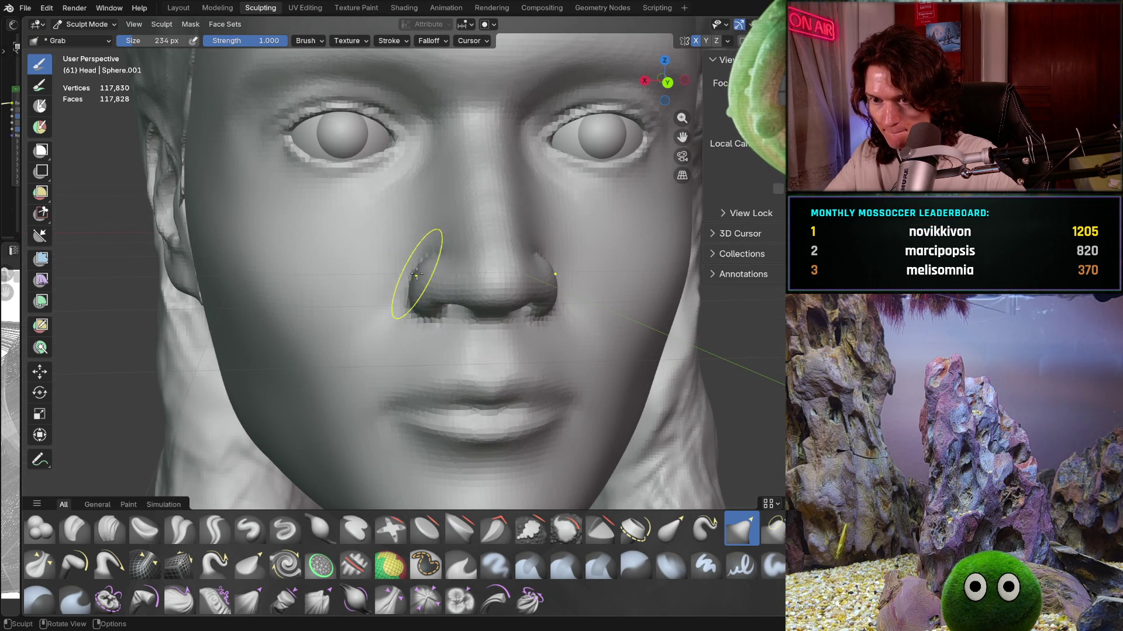
pyautogui.scroll(-3, 420, 271)
pyautogui.scroll(-2, 388, 301)
pyautogui.moveTo(389, 351); pyautogui.dragTo(529, 330, button='middle')
pyautogui.scroll(3, 518, 287)
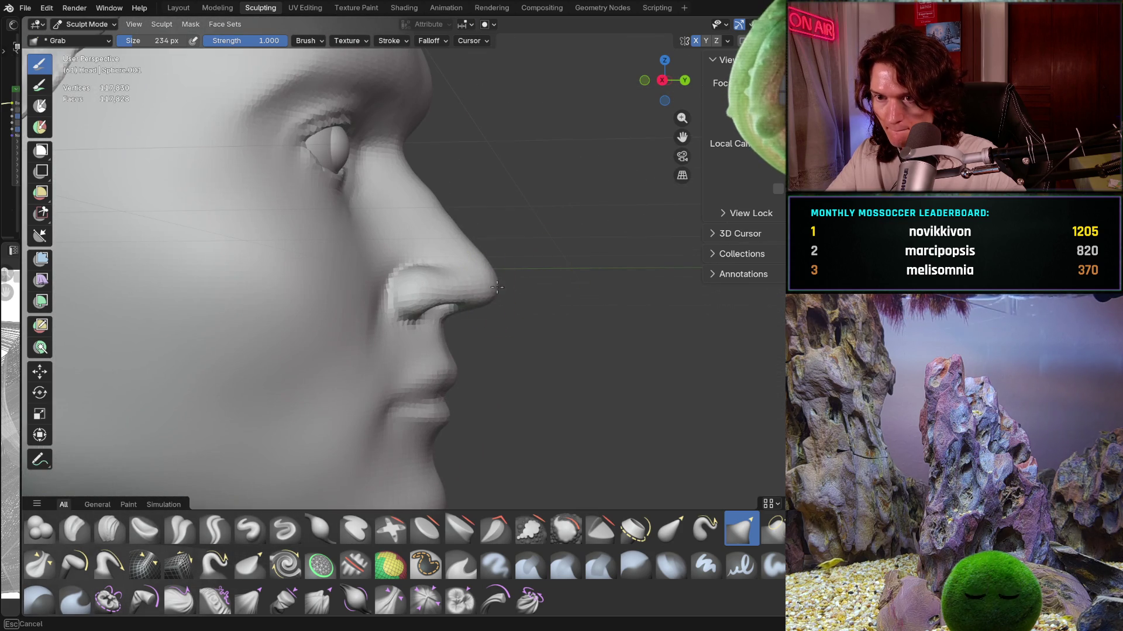
pyautogui.scroll(-4, 507, 279)
pyautogui.scroll(1, 525, 322)
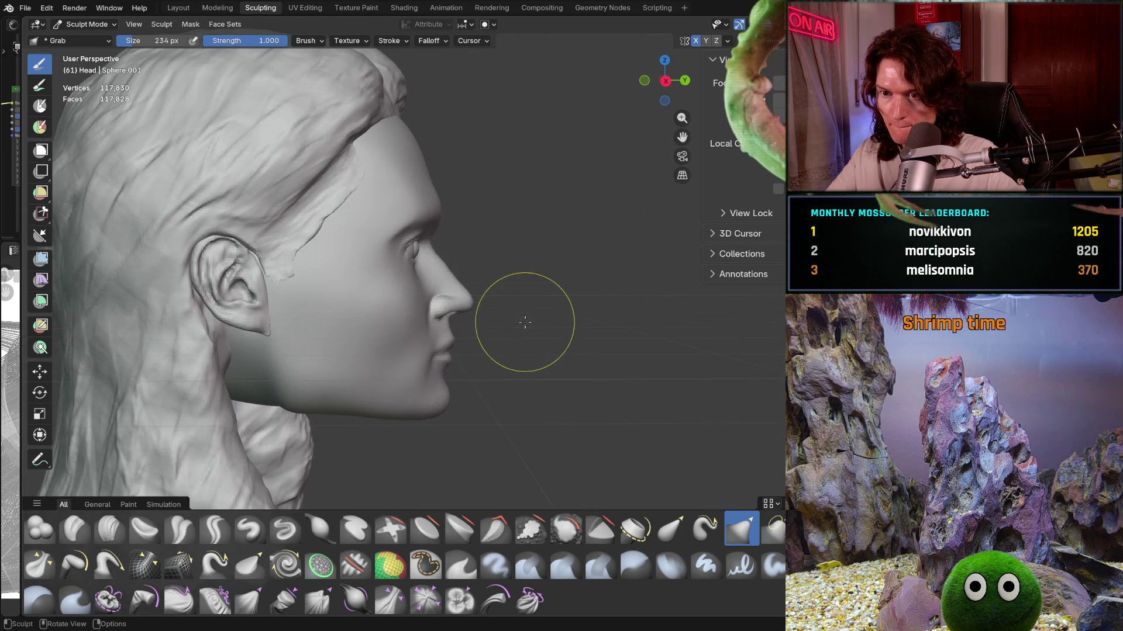
pyautogui.keyDown('ctrl'); pyautogui.moveTo(519, 322); pyautogui.dragTo(481, 284, button='middle'); pyautogui.keyUp('ctrl')
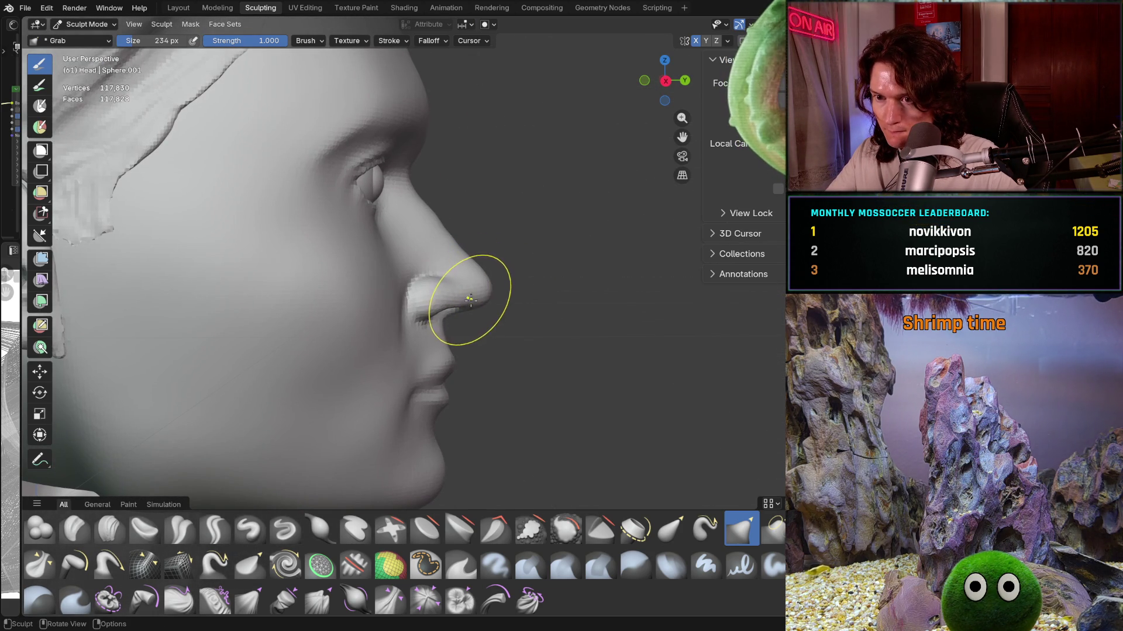
pyautogui.scroll(-4, 537, 259)
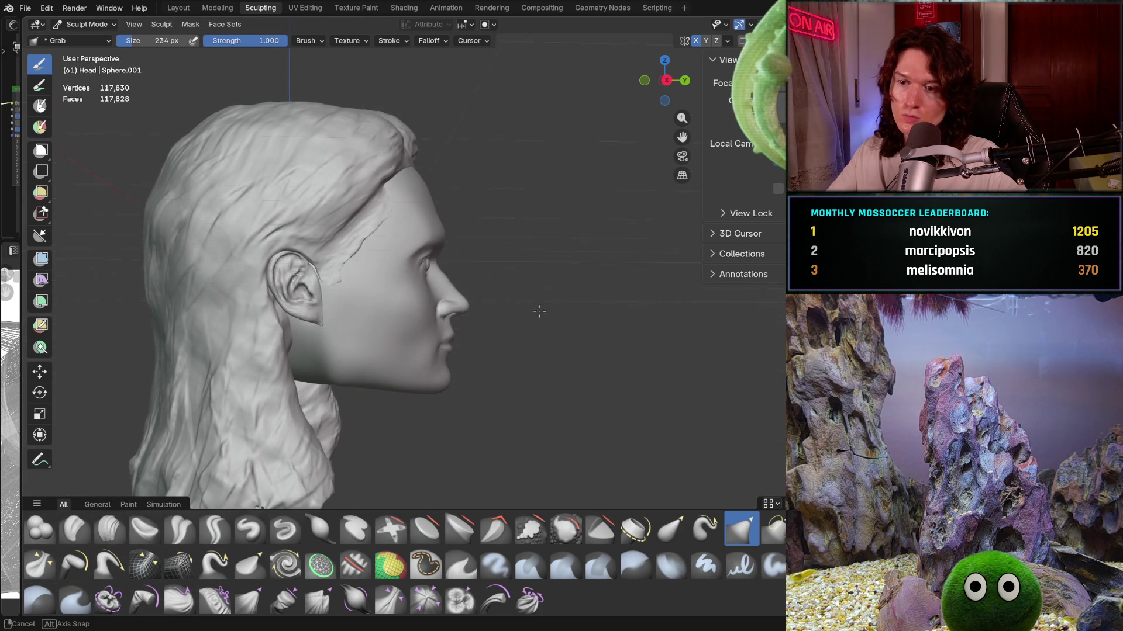
pyautogui.scroll(3, 523, 273)
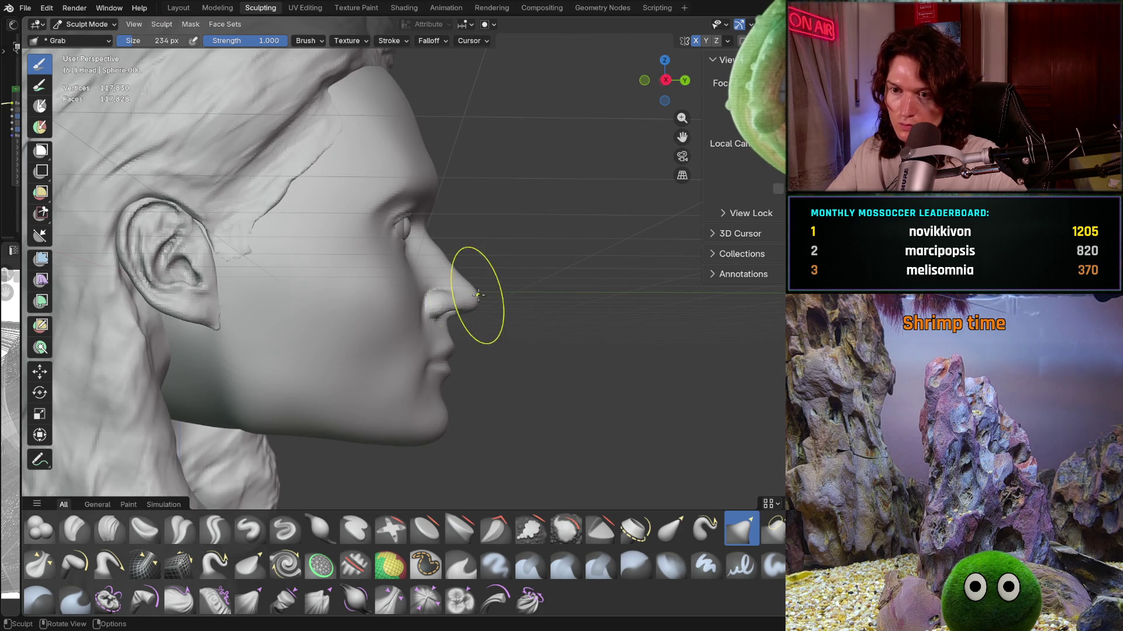
pyautogui.moveTo(491, 270)
pyautogui.keyDown('ctrl'); pyautogui.mouseDown(button='middle')
pyautogui.moveTo(499, 321)
pyautogui.moveTo(487, 327)
pyautogui.mouseUp(button='middle'); pyautogui.keyUp('ctrl')
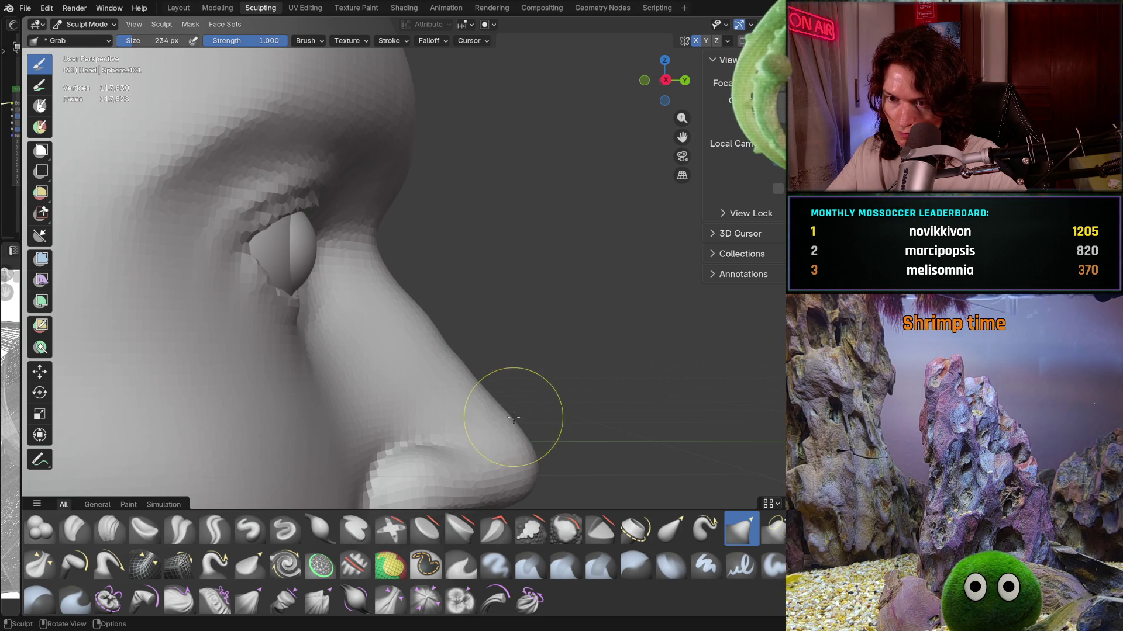
pyautogui.moveTo(517, 421); pyautogui.dragTo(546, 358, button='middle')
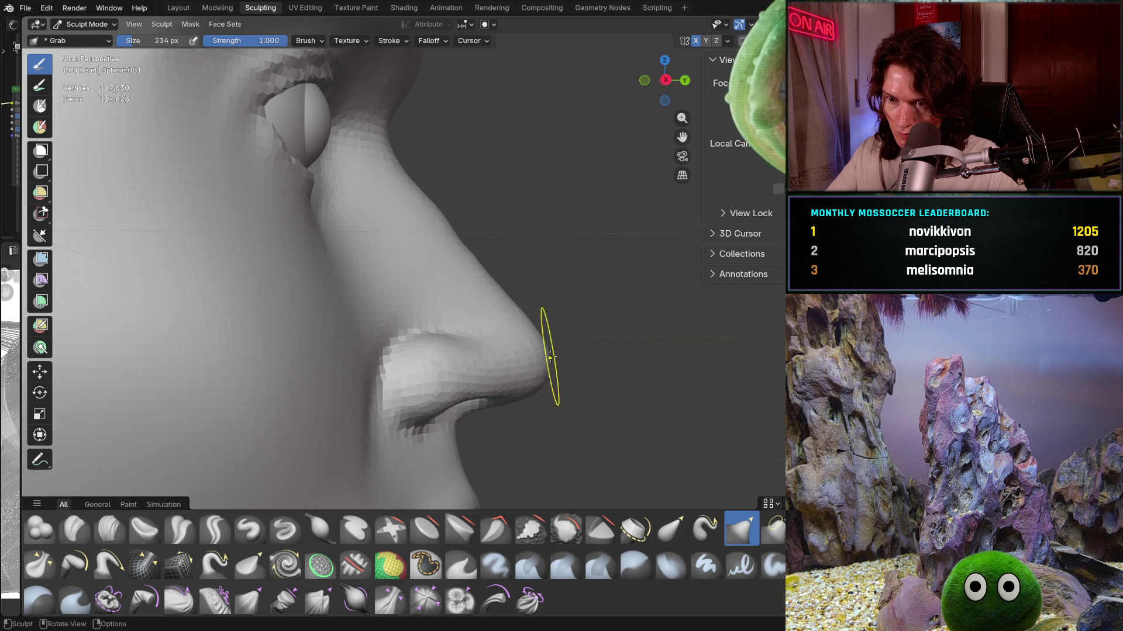
pyautogui.scroll(-5, 548, 347)
pyautogui.moveTo(521, 346)
pyautogui.mouseDown(button='middle')
pyautogui.moveTo(457, 342)
pyautogui.moveTo(477, 338)
pyautogui.mouseUp(button='middle')
pyautogui.scroll(2, 439, 339)
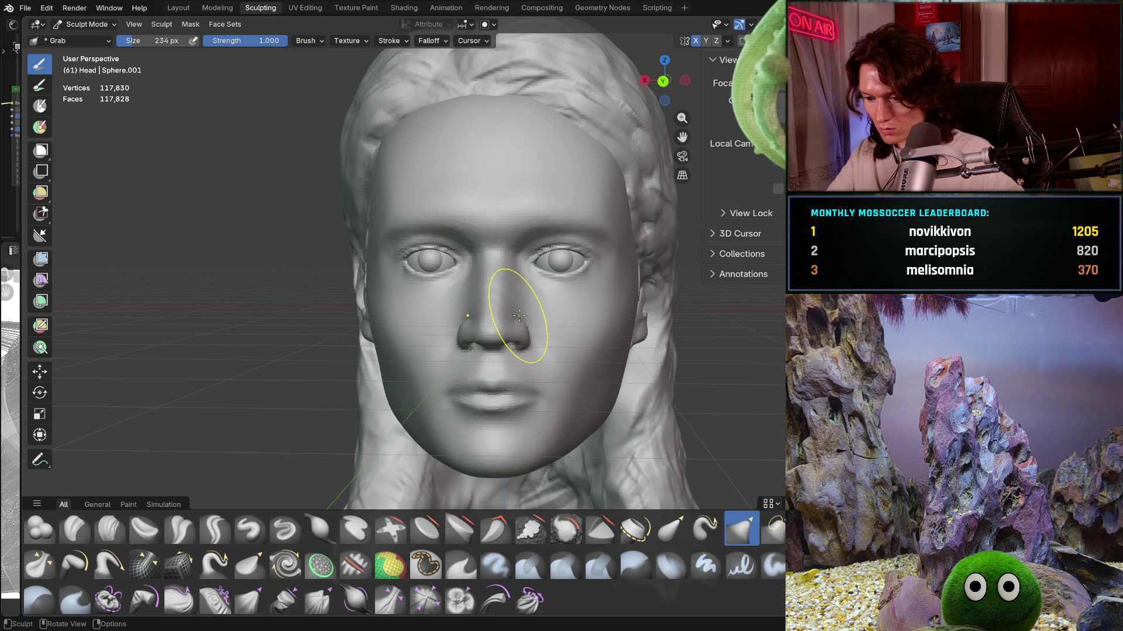
pyautogui.scroll(-4, 491, 368)
pyautogui.moveTo(492, 369); pyautogui.dragTo(634, 343, button='middle')
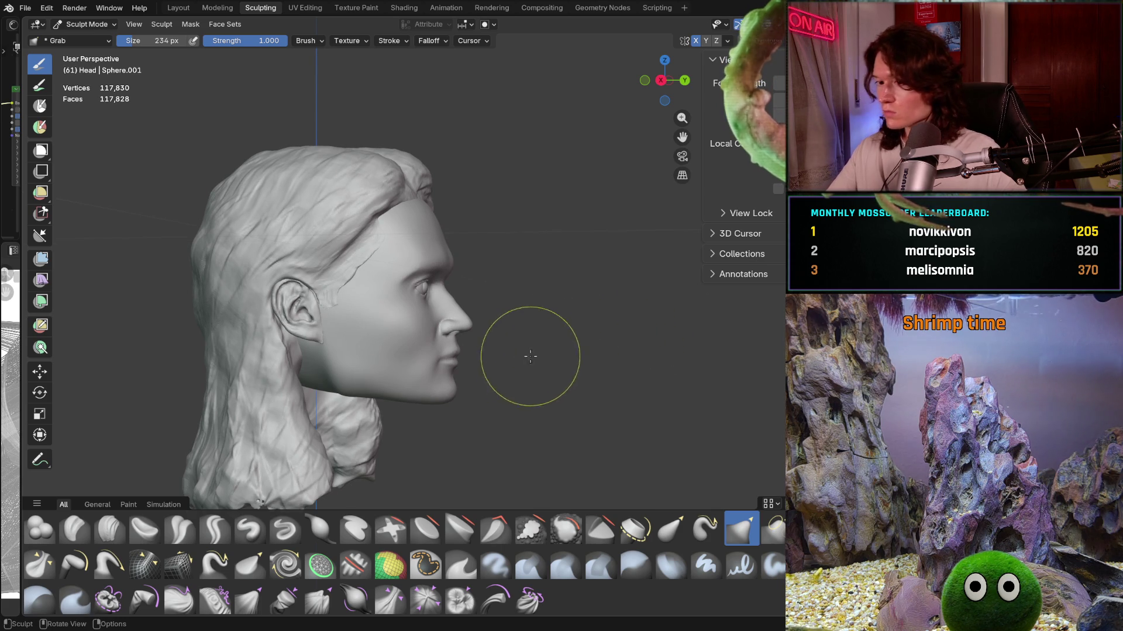
pyautogui.scroll(3, 494, 381)
pyautogui.scroll(2, 465, 351)
pyautogui.moveTo(464, 351)
pyautogui.mouseDown(button='middle')
pyautogui.moveTo(484, 337)
pyautogui.moveTo(439, 325)
pyautogui.mouseUp(button='middle')
pyautogui.scroll(2, 421, 351)
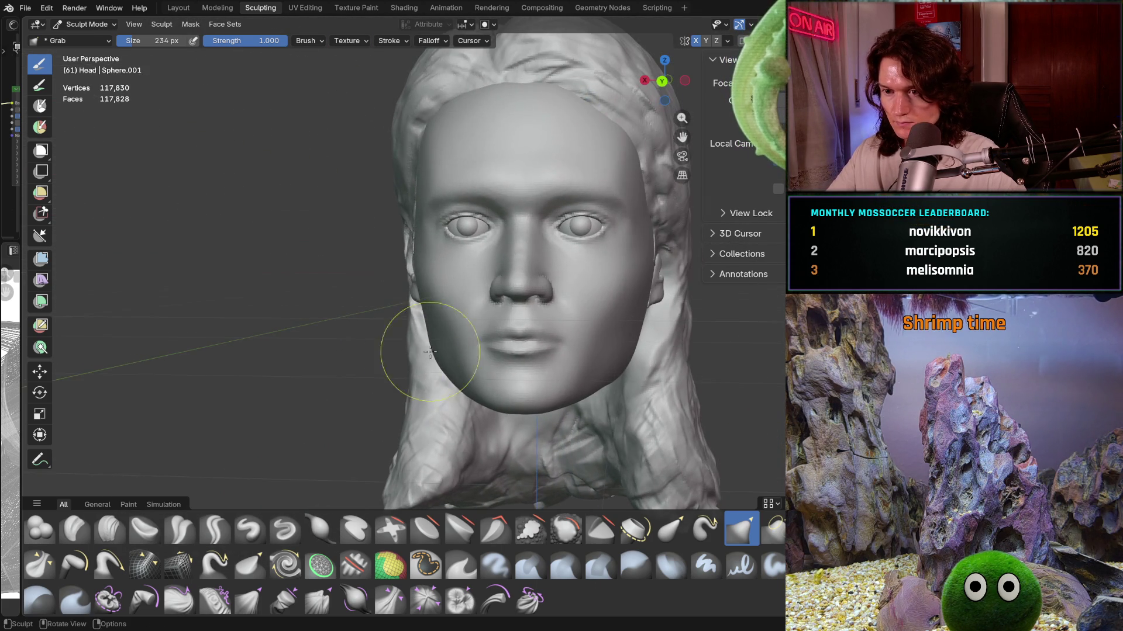
pyautogui.scroll(2, 456, 386)
pyautogui.moveTo(464, 402); pyautogui.dragTo(471, 413, button='middle')
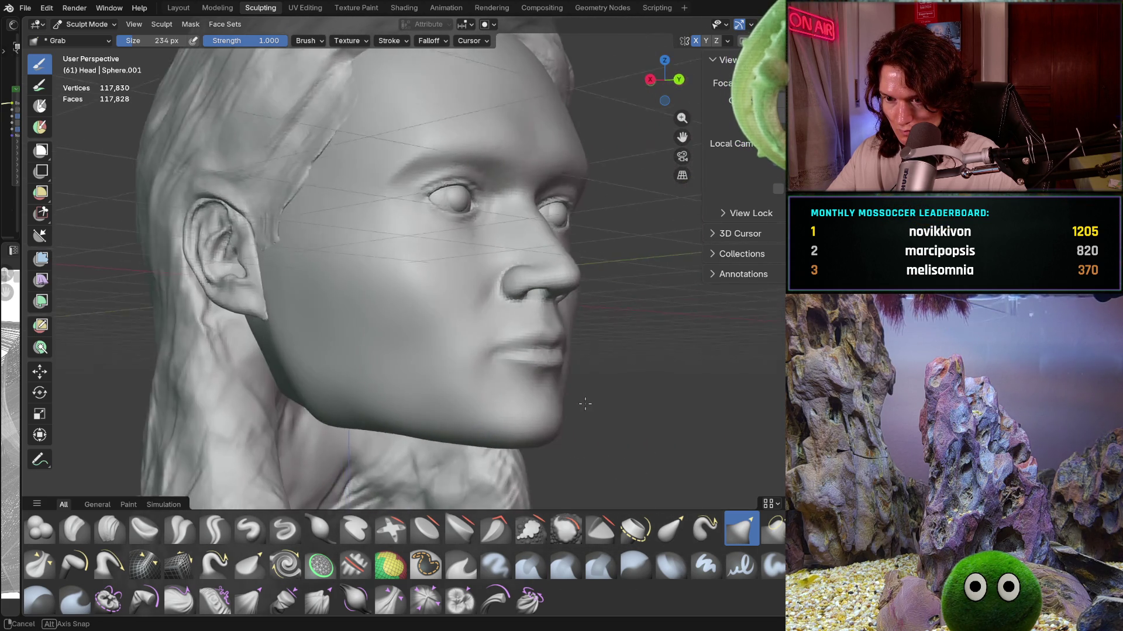
pyautogui.moveTo(519, 412); pyautogui.dragTo(475, 428, button='middle')
# Step: Adjust the grab brush angle and lower its strength to 0.519
pyautogui.press('f')
pyautogui.press('Escape')
pyautogui.hotkey('ctrl', 'f')
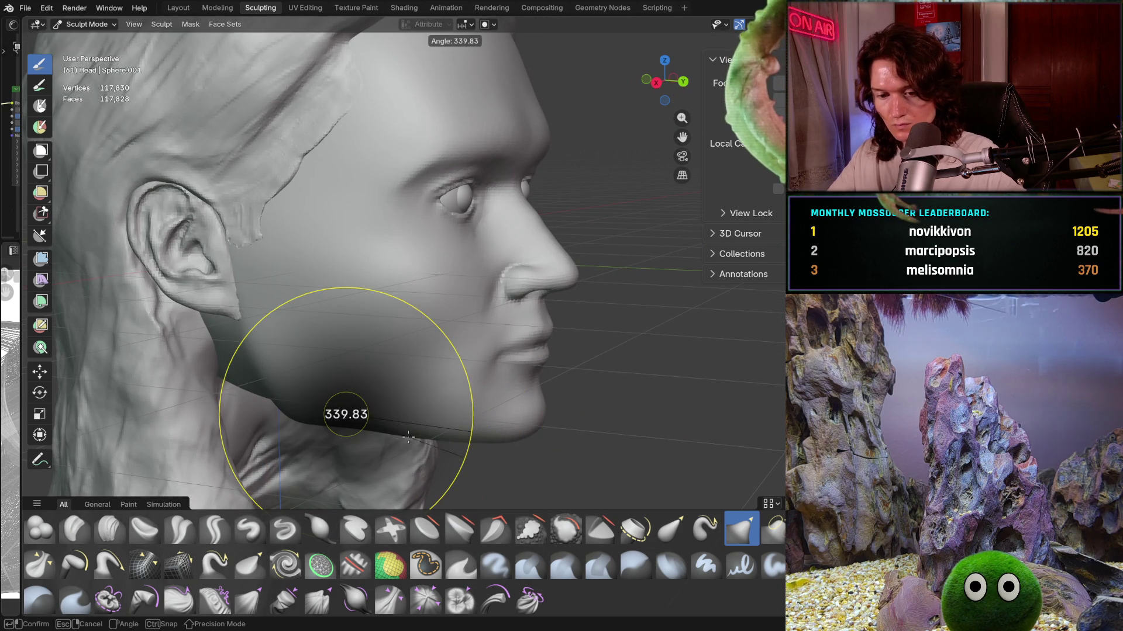
pyautogui.click(401, 429)
pyautogui.hotkey('shift', 'f')
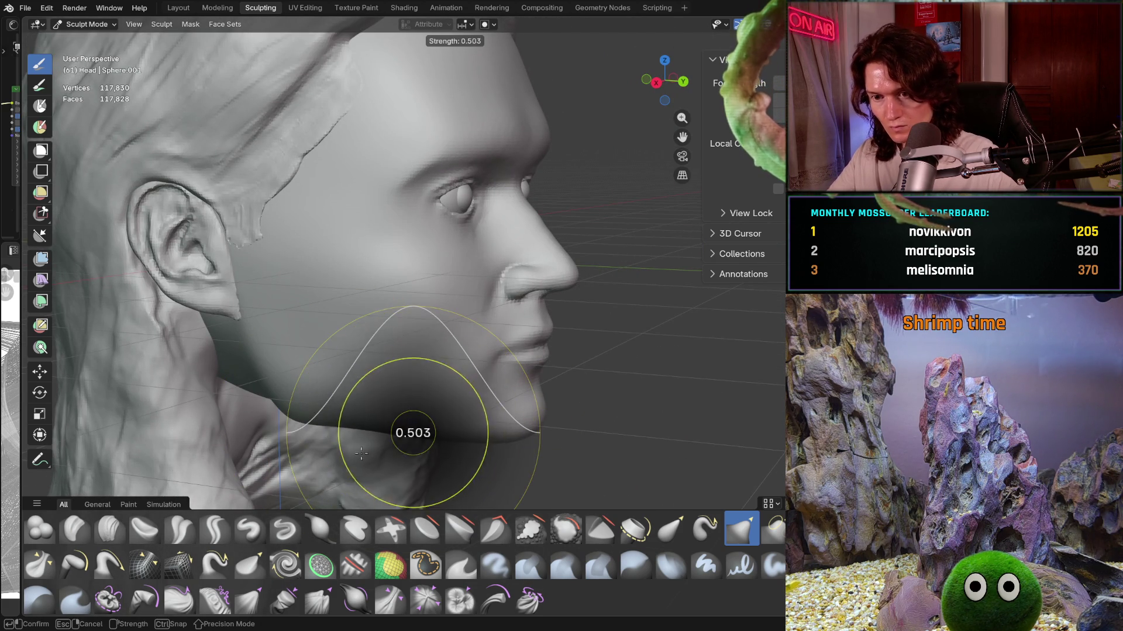
pyautogui.click(414, 434)
# Step: Pull the jawline near the neck into shape, checking it from front, side and above
pyautogui.moveTo(414, 434); pyautogui.dragTo(431, 427, button='middle')
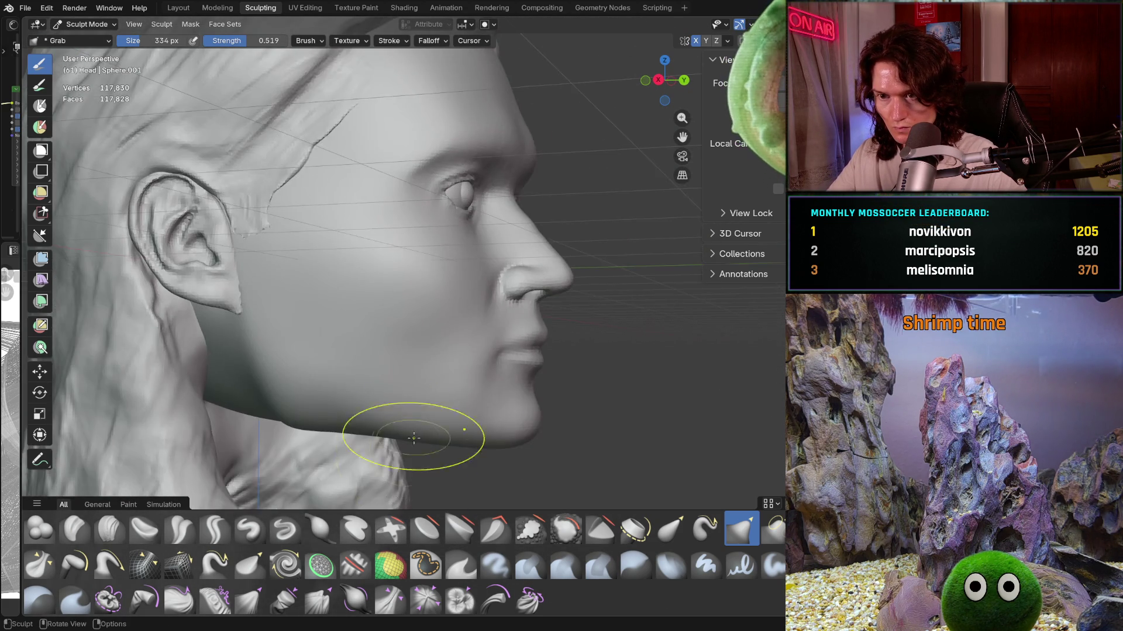
pyautogui.moveTo(420, 468)
pyautogui.keyDown('ctrl'); pyautogui.mouseDown(button='middle')
pyautogui.moveTo(513, 439)
pyautogui.moveTo(353, 423)
pyautogui.moveTo(400, 451)
pyautogui.moveTo(469, 346)
pyautogui.mouseUp(button='middle'); pyautogui.keyUp('ctrl')
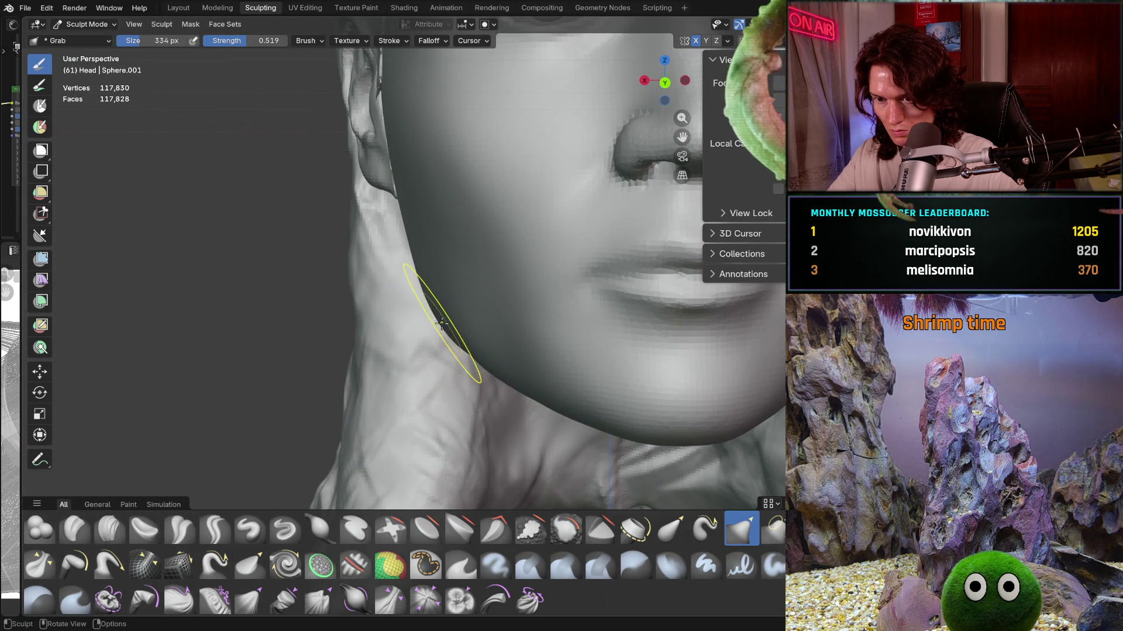
pyautogui.keyDown('ctrl'); pyautogui.moveTo(442, 324); pyautogui.dragTo(483, 336, button='middle'); pyautogui.keyUp('ctrl')
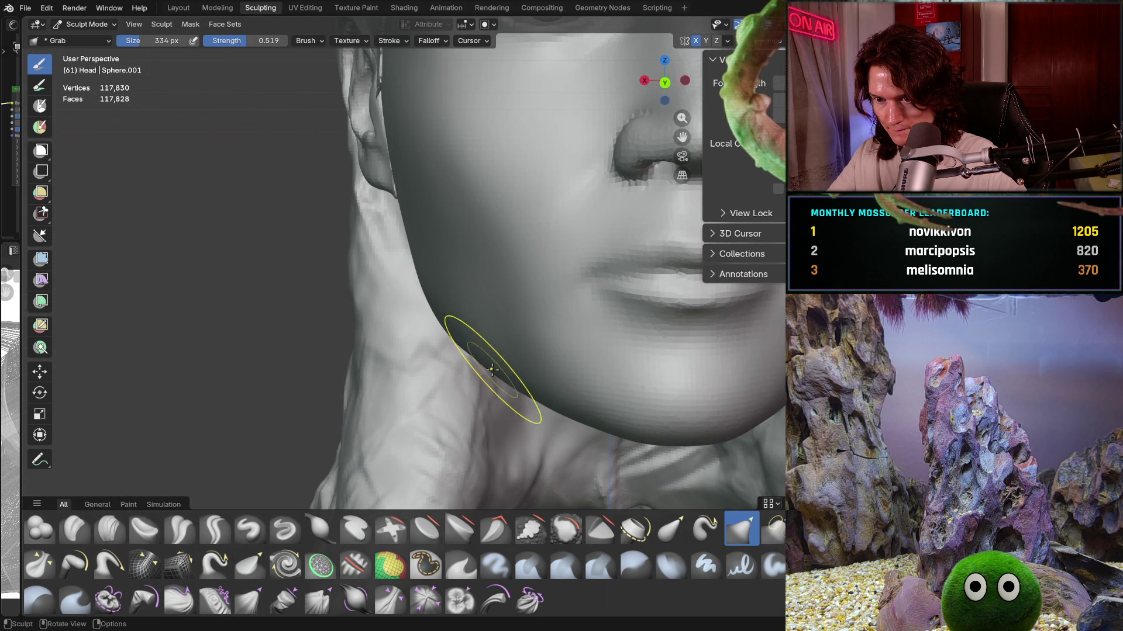
pyautogui.keyDown('ctrl'); pyautogui.moveTo(517, 382); pyautogui.dragTo(481, 365, button='middle'); pyautogui.keyUp('ctrl')
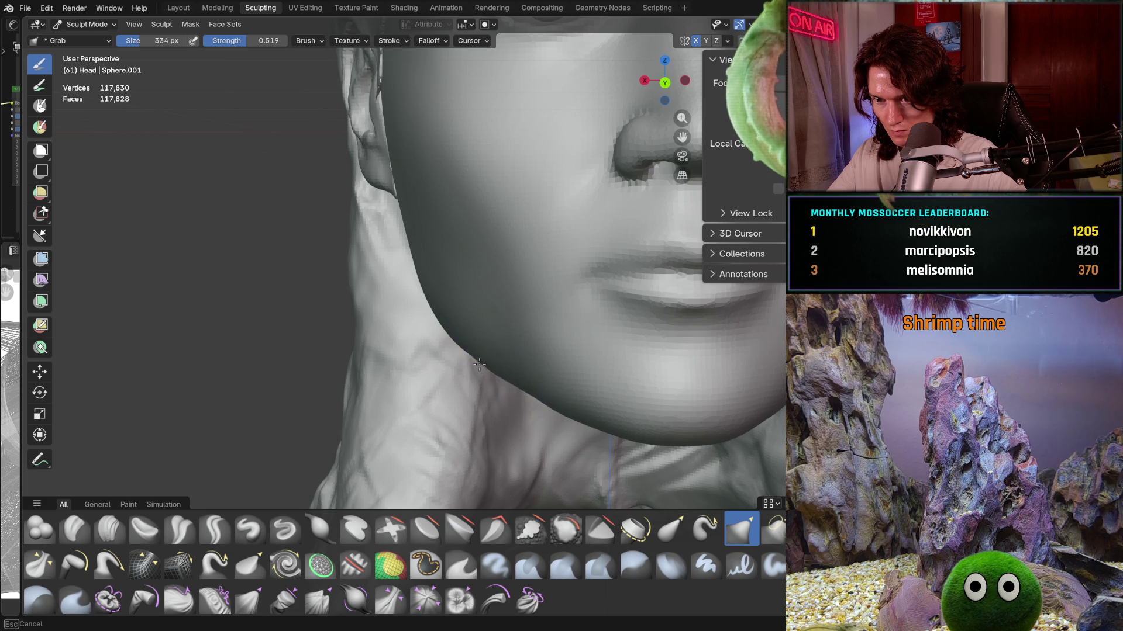
pyautogui.moveTo(538, 393)
pyautogui.mouseDown(button='middle')
pyautogui.moveTo(591, 325)
pyautogui.moveTo(532, 350)
pyautogui.moveTo(415, 365)
pyautogui.mouseUp(button='middle')
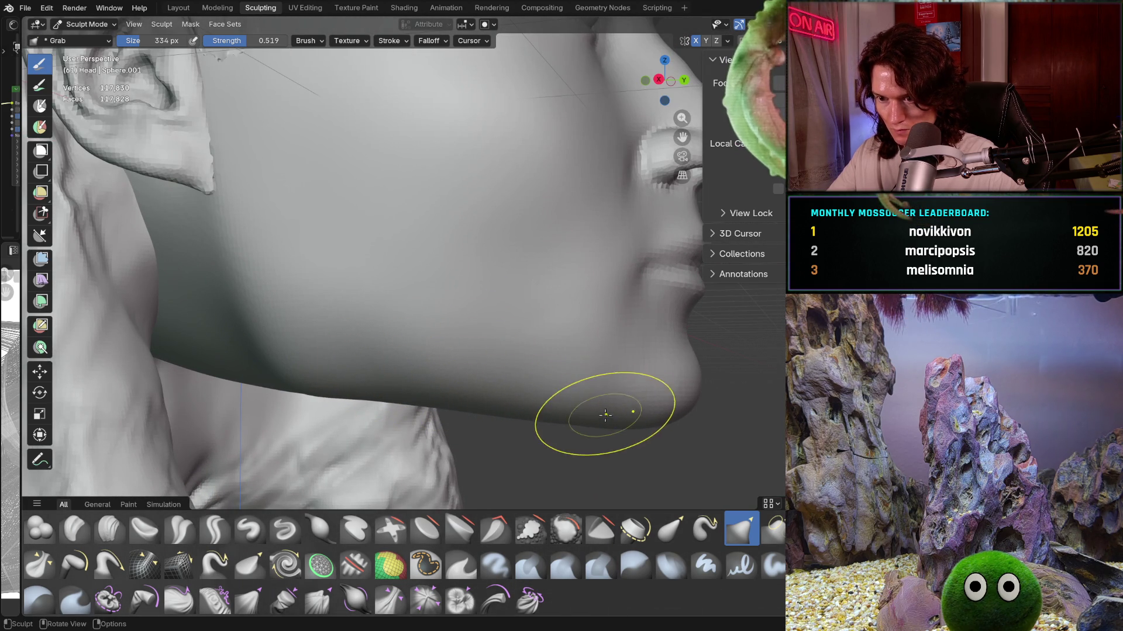
pyautogui.scroll(-5, 606, 415)
pyautogui.moveTo(605, 416)
pyautogui.mouseDown(button='middle')
pyautogui.moveTo(441, 379)
pyautogui.moveTo(496, 348)
pyautogui.moveTo(507, 320)
pyautogui.mouseUp(button='middle')
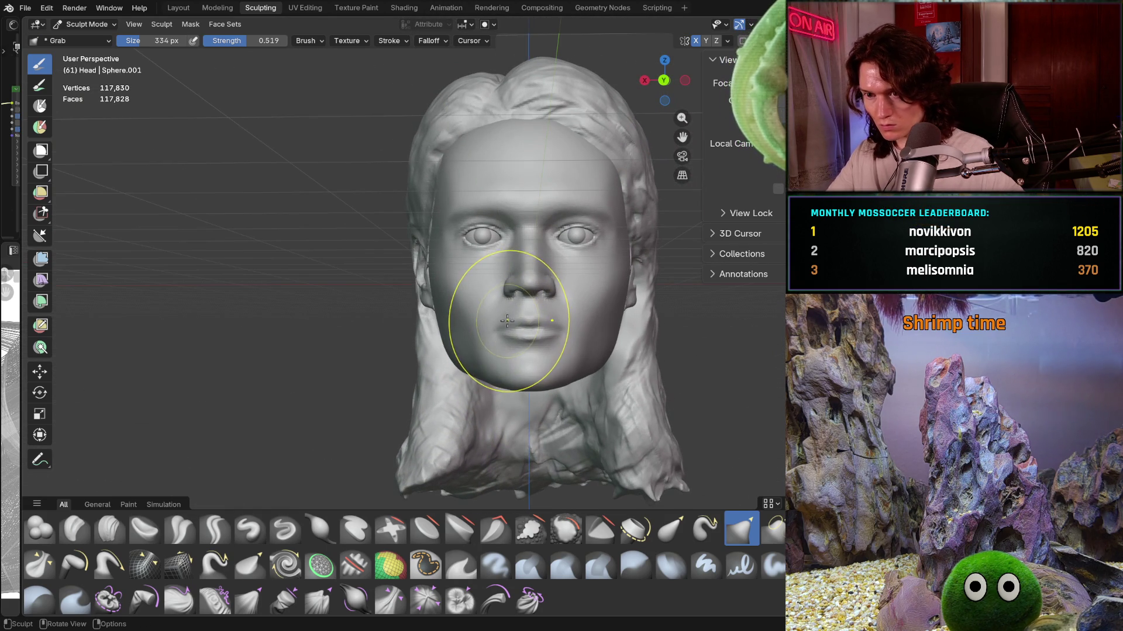
pyautogui.scroll(-6, 506, 335)
pyautogui.moveTo(507, 336)
pyautogui.mouseDown(button='middle')
pyautogui.moveTo(605, 345)
pyautogui.moveTo(552, 324)
pyautogui.mouseUp(button='middle')
pyautogui.scroll(2, 552, 324)
pyautogui.scroll(2, 553, 325)
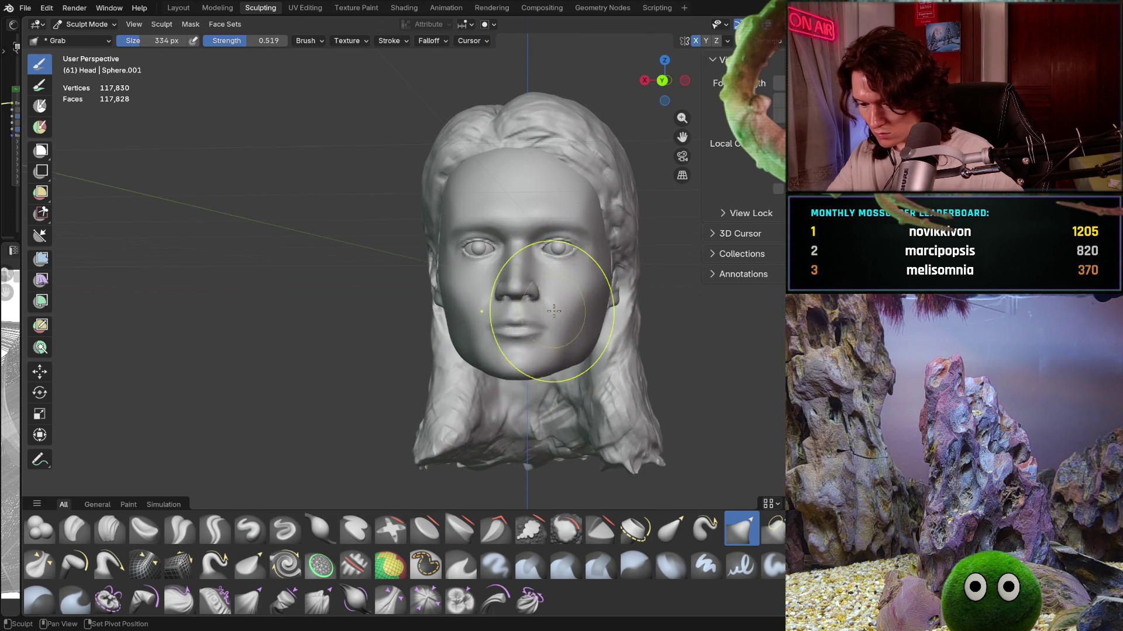
pyautogui.moveTo(539, 325); pyautogui.dragTo(548, 298, button='middle')
pyautogui.scroll(2, 548, 298)
pyautogui.scroll(1, 539, 264)
pyautogui.scroll(1, 514, 301)
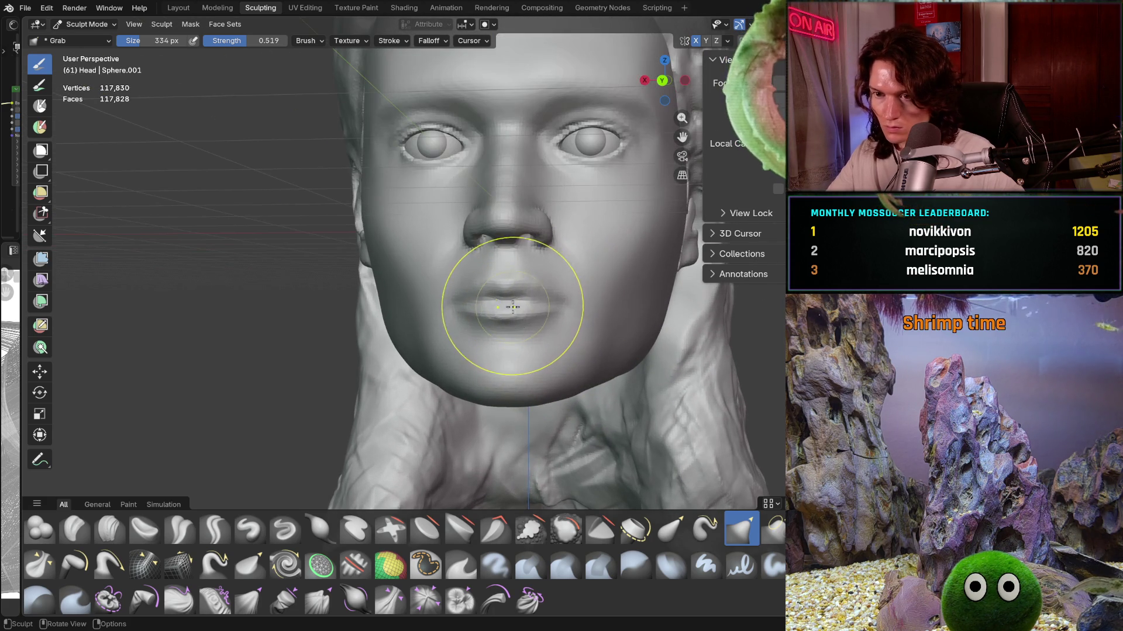
# Step: Resize the grab brush to 320 px from a frontal view of the face
pyautogui.hotkey('shift', 'f')
pyautogui.press('Escape')
pyautogui.press('f')
pyautogui.click(514, 314)
pyautogui.moveTo(514, 325); pyautogui.dragTo(494, 313, button='middle')
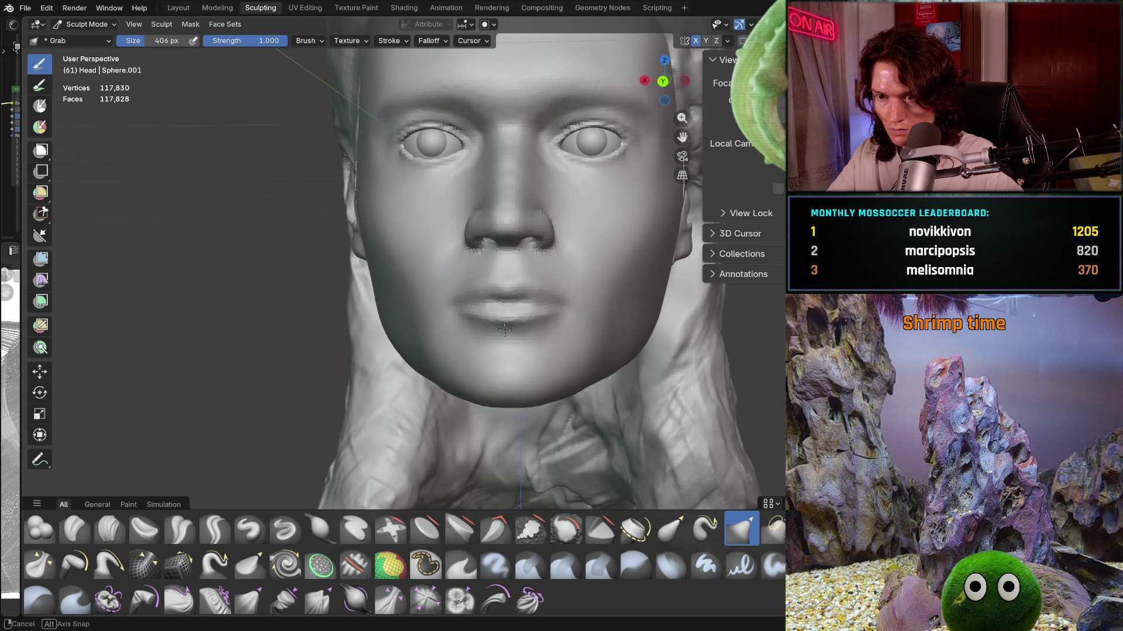
pyautogui.press('f')
pyautogui.click(501, 311)
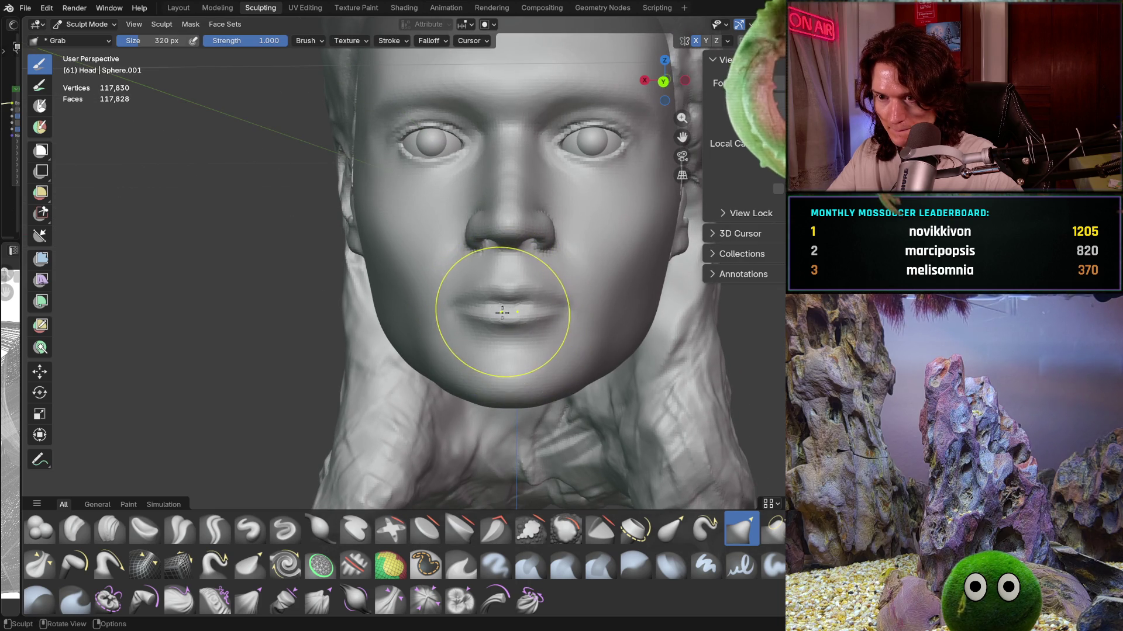
# Step: Pull the lips and mouth area into a new shape with symmetry checked, inspecting from three-quarter views
pyautogui.moveTo(467, 311)
pyautogui.mouseDown()
pyautogui.moveTo(451, 289)
pyautogui.moveTo(456, 308)
pyautogui.moveTo(464, 289)
pyautogui.mouseUp()
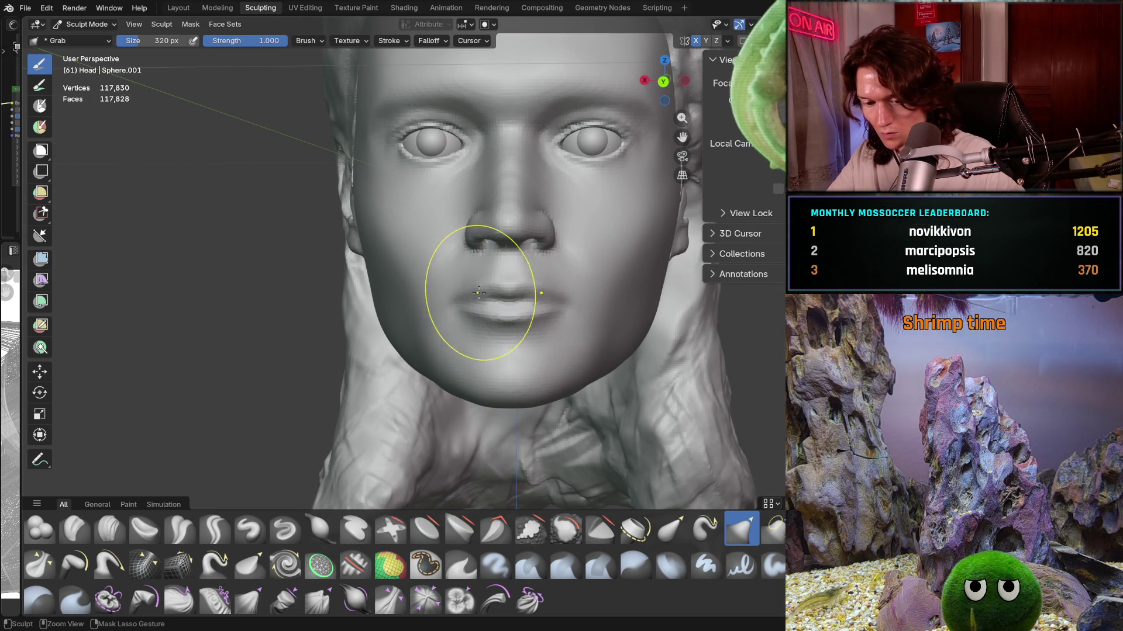
pyautogui.click(728, 40)
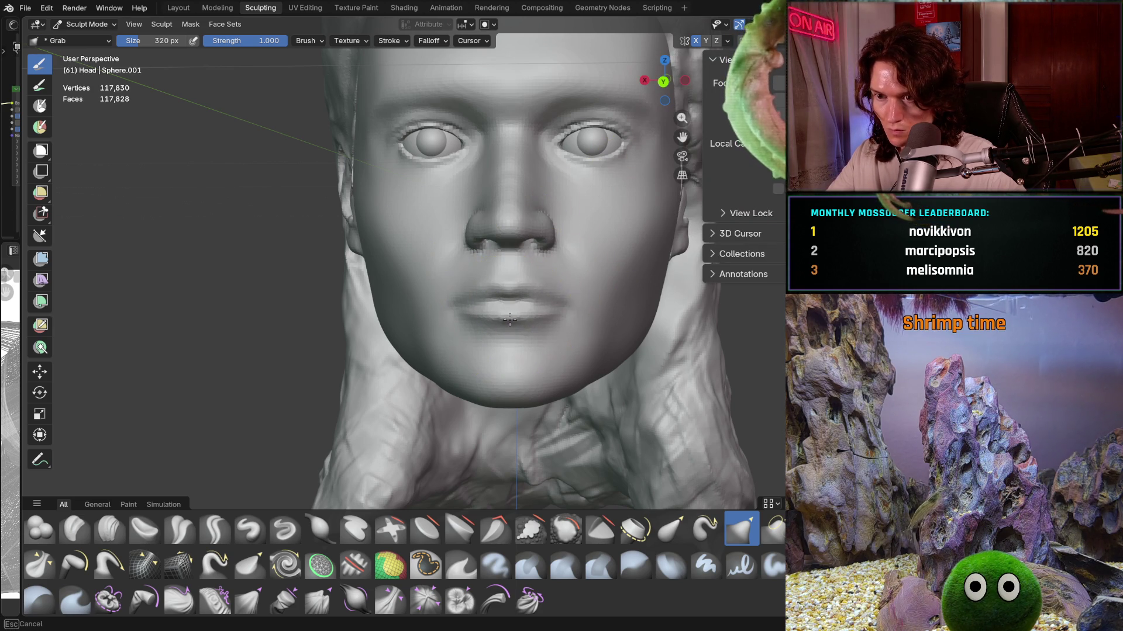
pyautogui.moveTo(514, 293)
pyautogui.mouseDown()
pyautogui.moveTo(451, 306)
pyautogui.moveTo(452, 289)
pyautogui.moveTo(456, 301)
pyautogui.moveTo(469, 288)
pyautogui.moveTo(455, 301)
pyautogui.mouseUp()
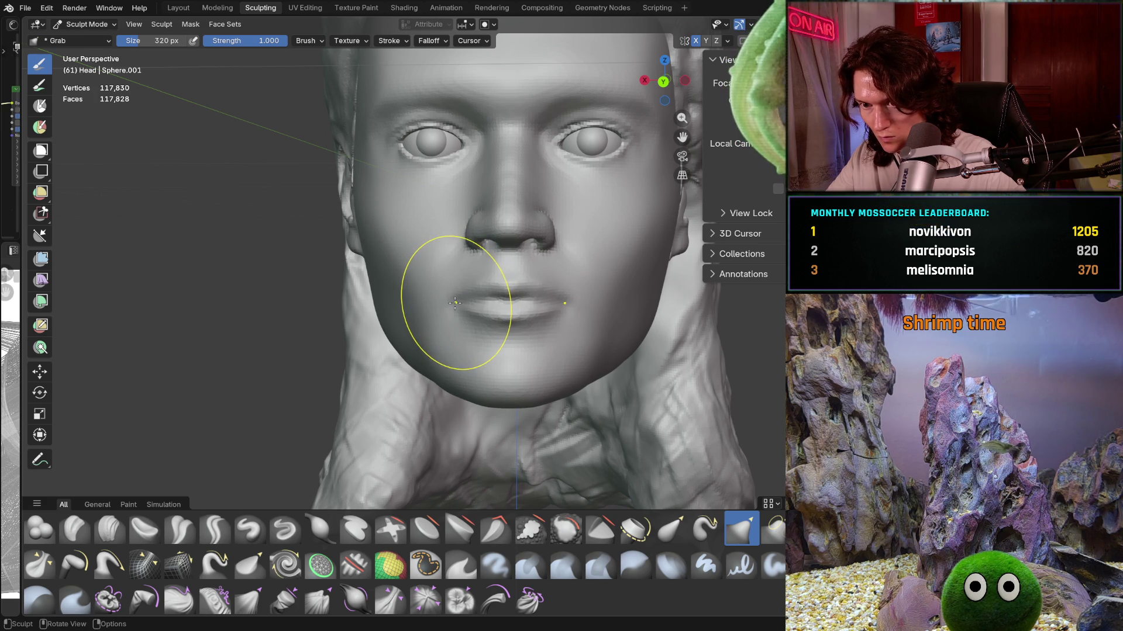
pyautogui.scroll(-4, 554, 255)
pyautogui.moveTo(553, 254)
pyautogui.mouseDown(button='middle')
pyautogui.moveTo(630, 322)
pyautogui.moveTo(576, 288)
pyautogui.moveTo(479, 299)
pyautogui.moveTo(464, 313)
pyautogui.mouseUp(button='middle')
pyautogui.scroll(3, 575, 289)
pyautogui.moveTo(591, 238); pyautogui.dragTo(583, 239, button='middle')
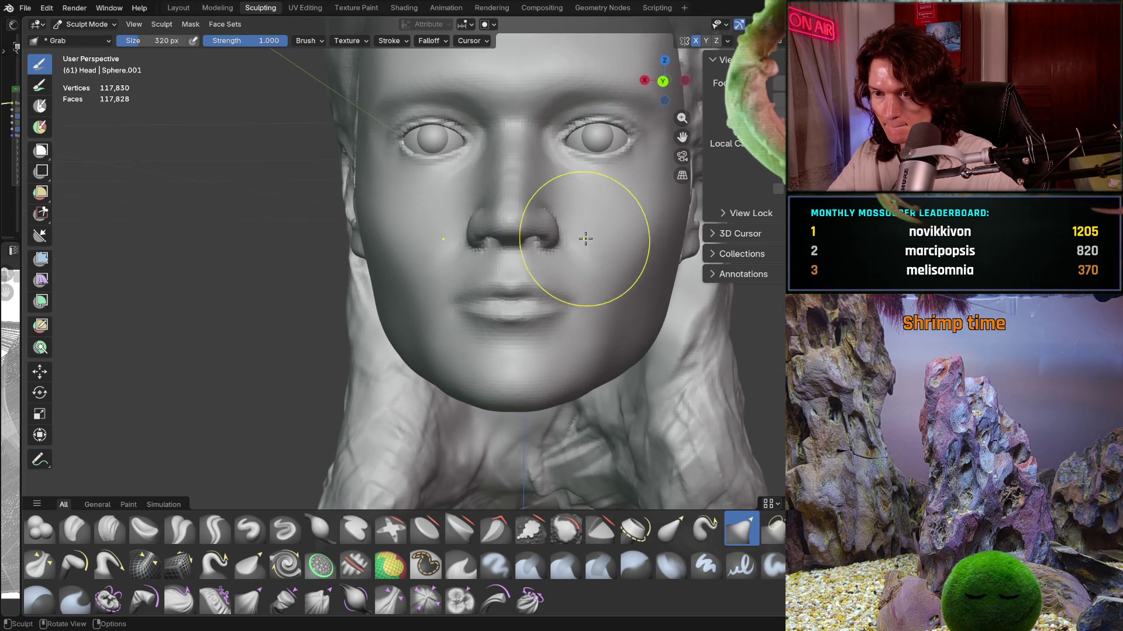
pyautogui.scroll(-5, 587, 255)
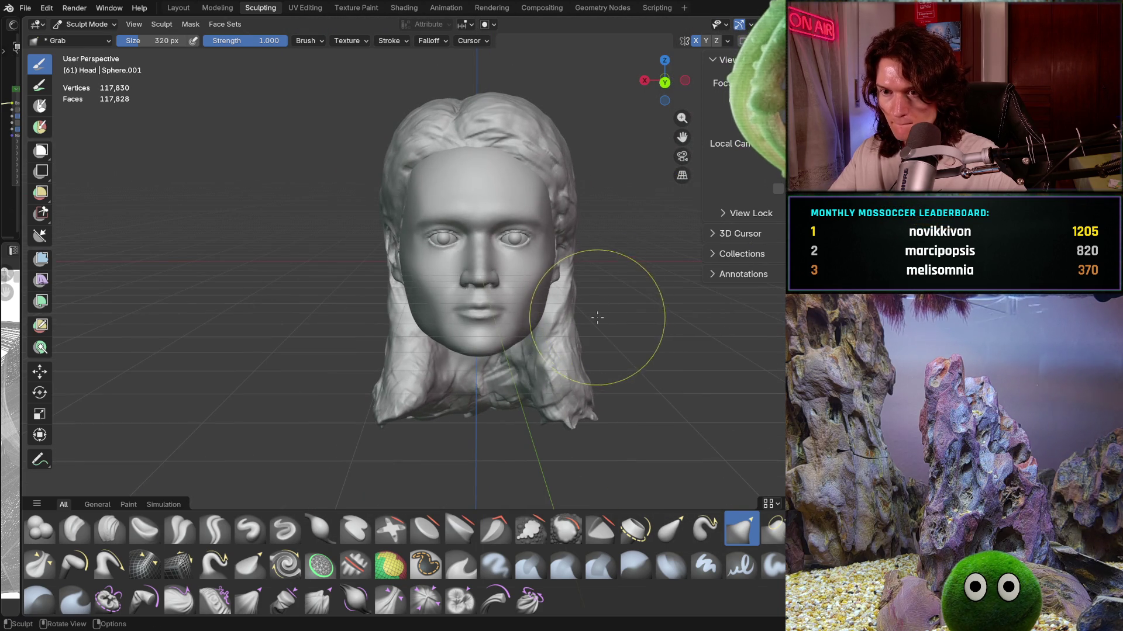
pyautogui.scroll(2, 597, 316)
pyautogui.scroll(1, 575, 317)
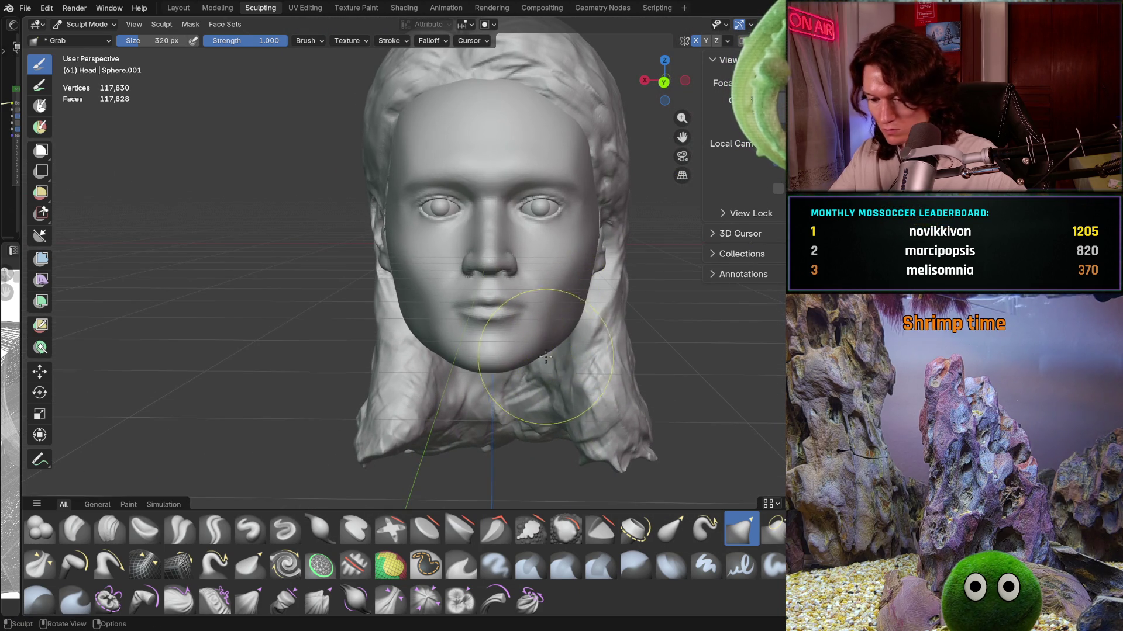
pyautogui.scroll(1, 547, 355)
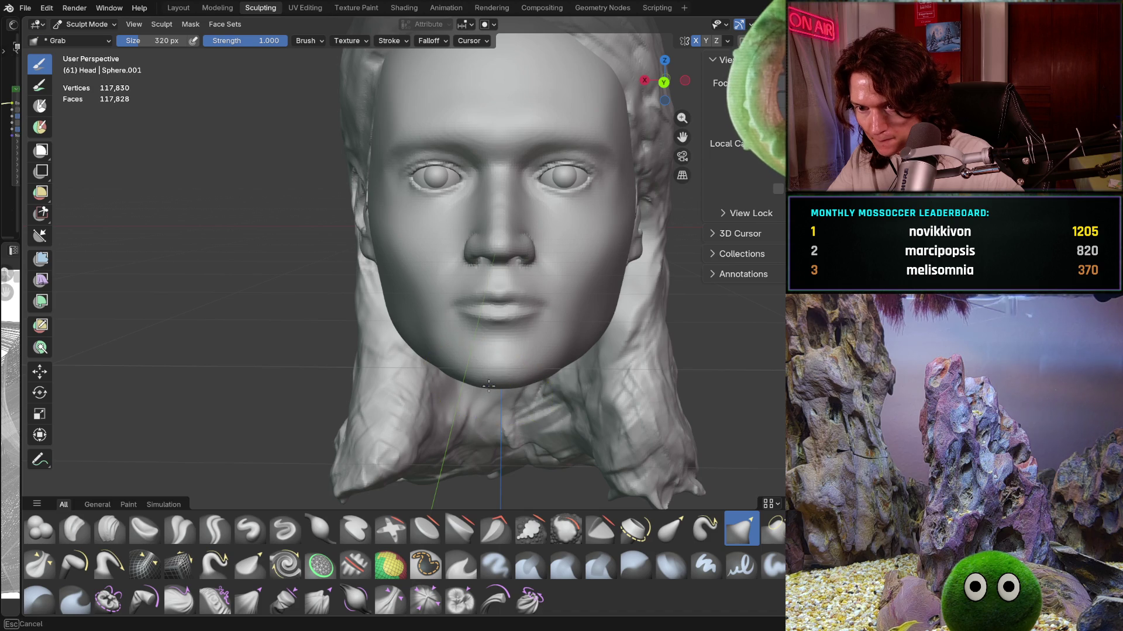
pyautogui.scroll(-2, 489, 386)
pyautogui.scroll(-2, 489, 386)
pyautogui.moveTo(527, 377)
pyautogui.mouseDown(button='middle')
pyautogui.moveTo(633, 348)
pyautogui.moveTo(469, 340)
pyautogui.mouseUp(button='middle')
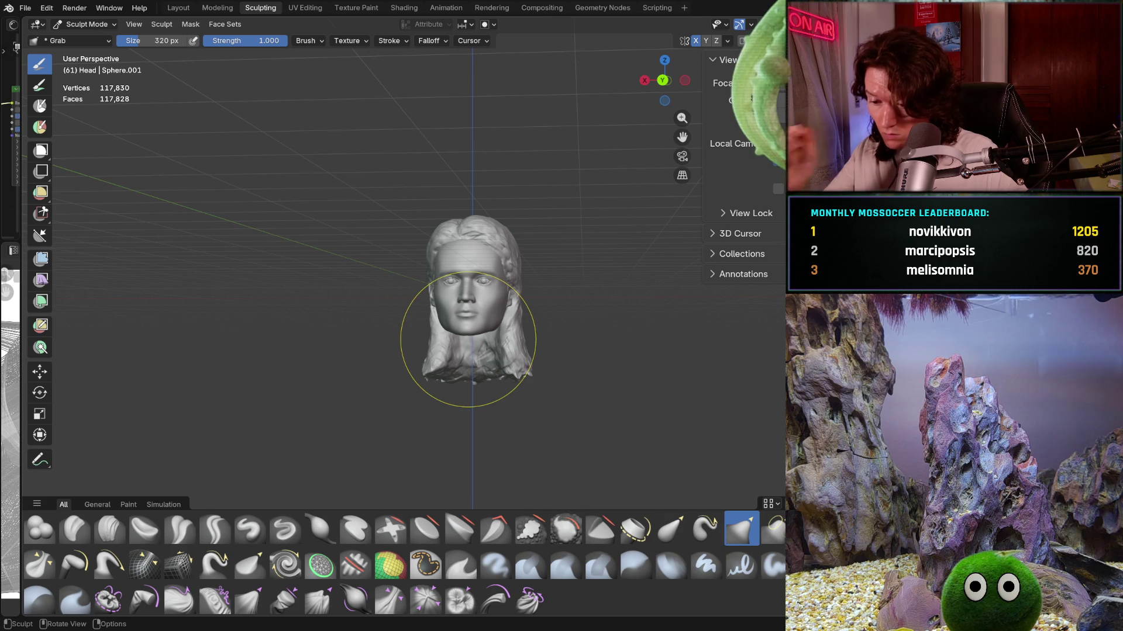
pyautogui.scroll(3, 467, 341)
pyautogui.moveTo(473, 350)
pyautogui.mouseDown(button='middle')
pyautogui.moveTo(471, 259)
pyautogui.moveTo(453, 257)
pyautogui.moveTo(489, 268)
pyautogui.mouseUp(button='middle')
pyautogui.scroll(2, 453, 257)
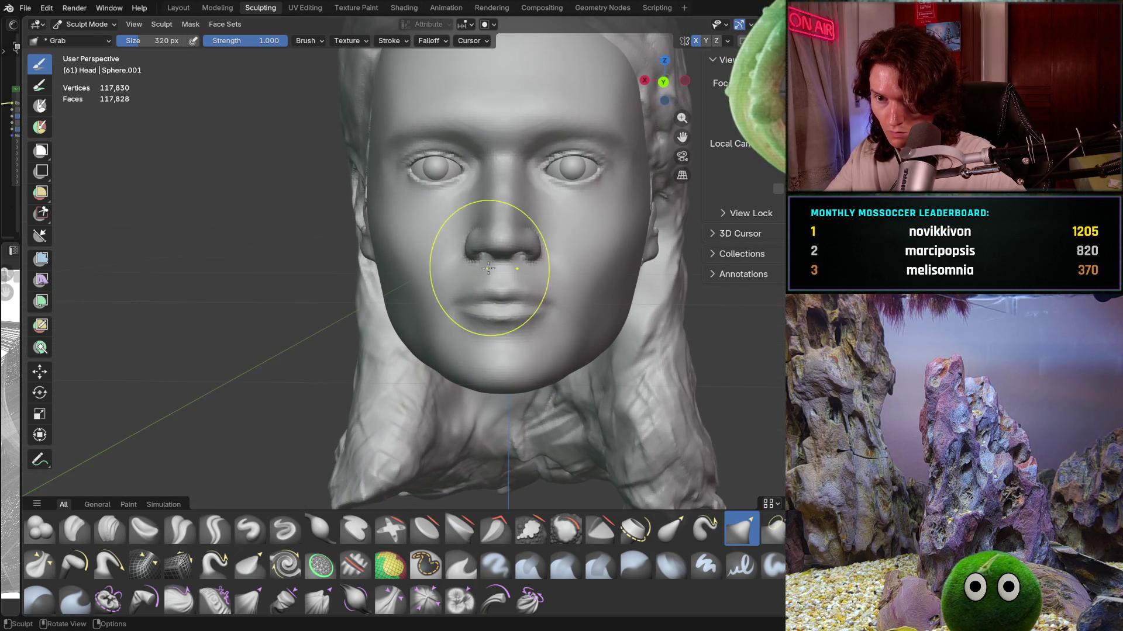
pyautogui.scroll(2, 489, 268)
pyautogui.scroll(2, 420, 305)
pyautogui.moveTo(420, 304); pyautogui.dragTo(446, 319, button='middle')
# Step: Switch to the Smooth brush, check gizmo and symmetry settings, and soften the cheek and jaw
pyautogui.press('s')
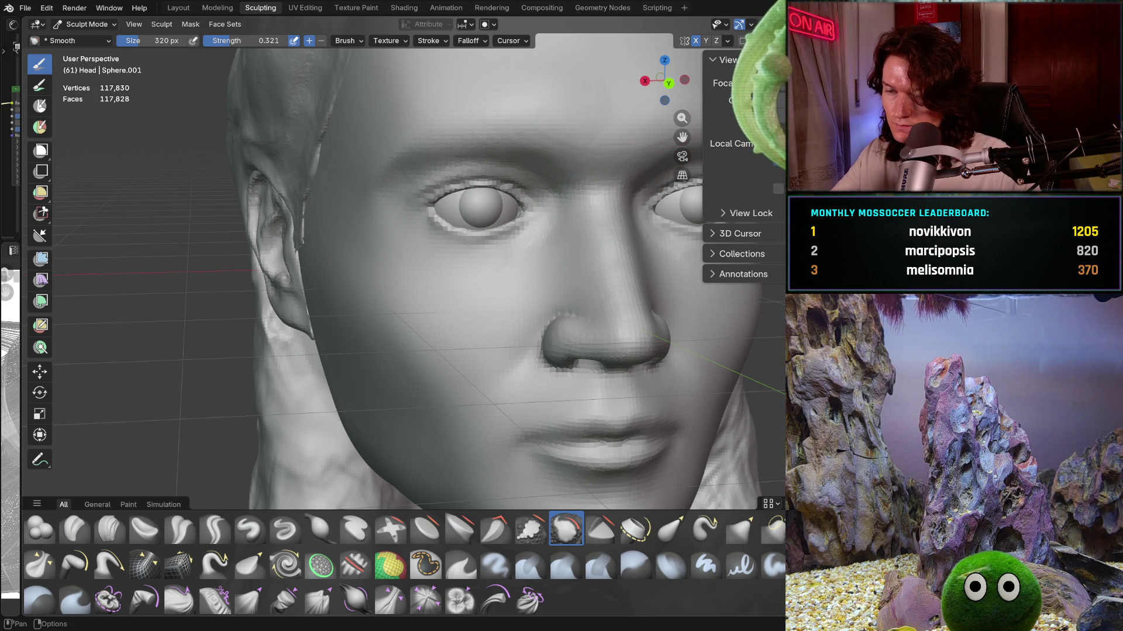
pyautogui.click(750, 23)
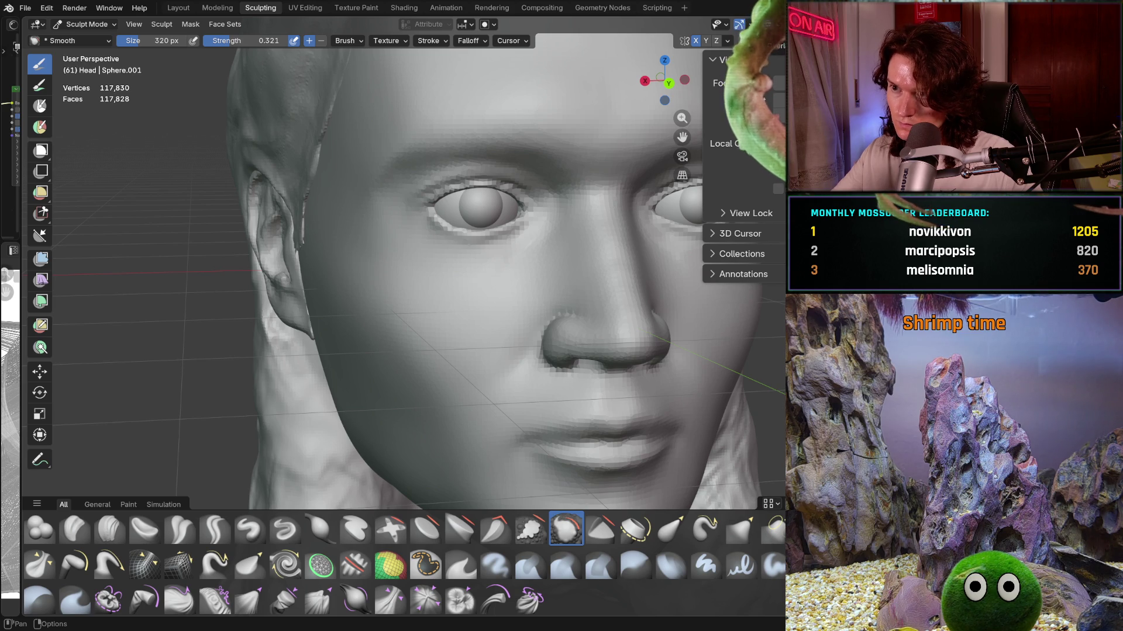
pyautogui.click(728, 40)
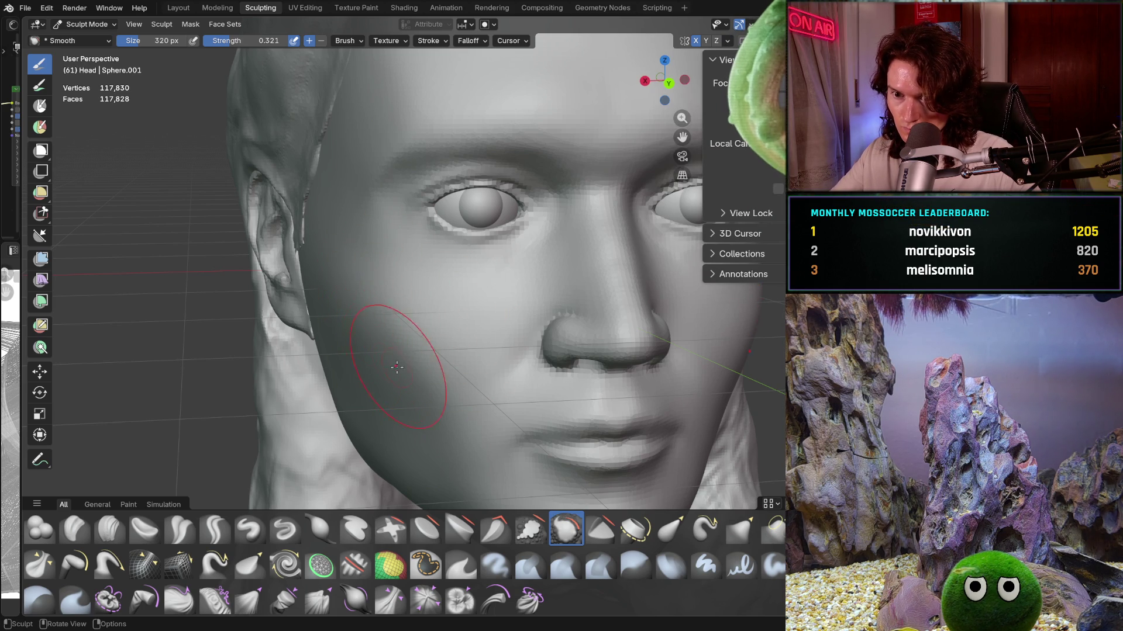
pyautogui.moveTo(355, 349)
pyautogui.mouseDown(button='middle')
pyautogui.moveTo(428, 364)
pyautogui.moveTo(577, 330)
pyautogui.mouseUp(button='middle')
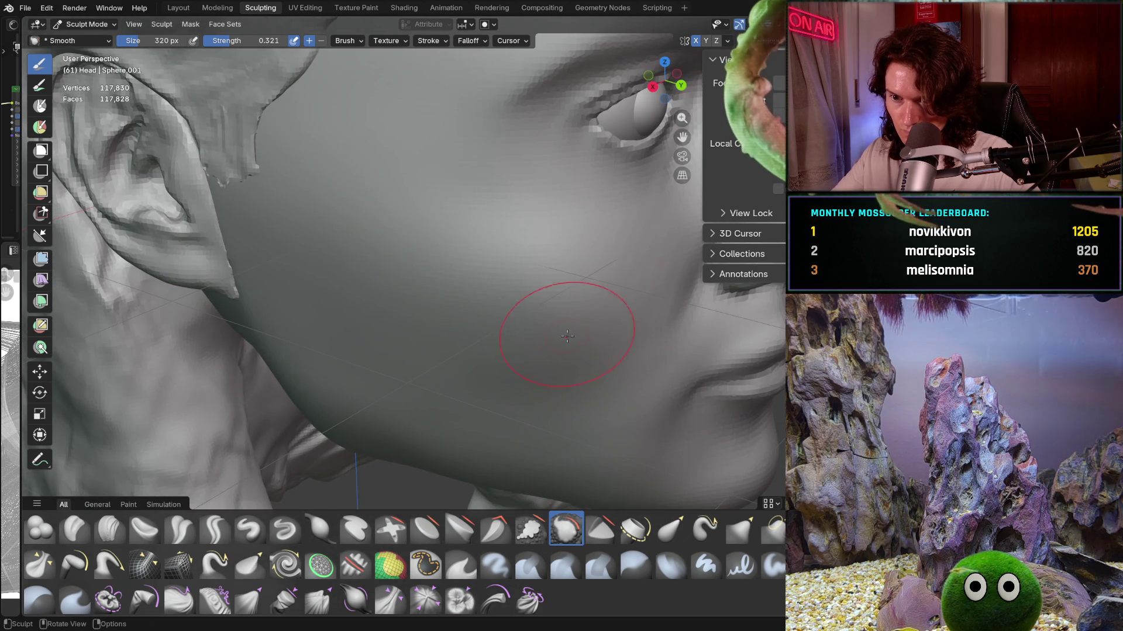
pyautogui.moveTo(649, 309); pyautogui.dragTo(547, 312, button='middle')
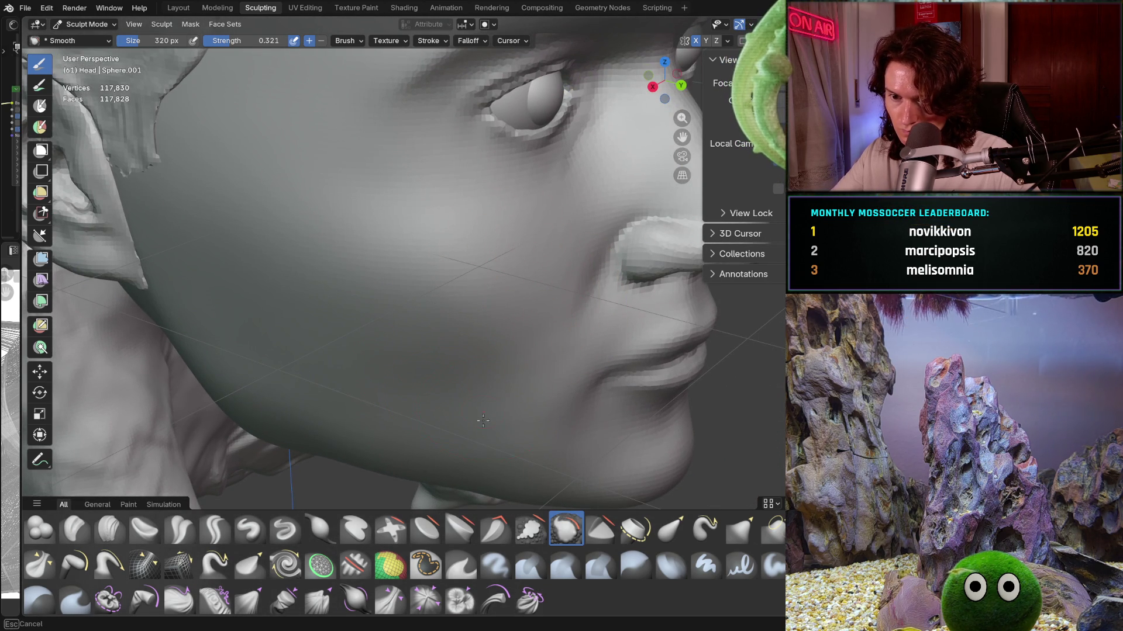
pyautogui.moveTo(366, 452); pyautogui.dragTo(426, 333, button='middle')
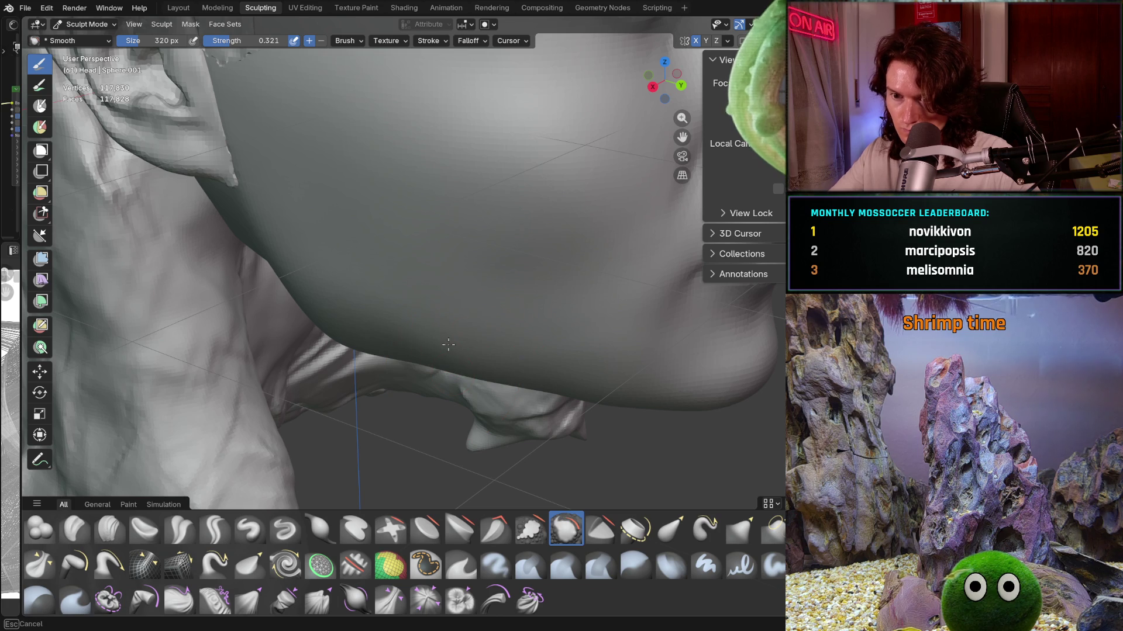
pyautogui.moveTo(601, 392)
pyautogui.mouseDown(button='middle')
pyautogui.moveTo(613, 403)
pyautogui.moveTo(625, 348)
pyautogui.mouseUp(button='middle')
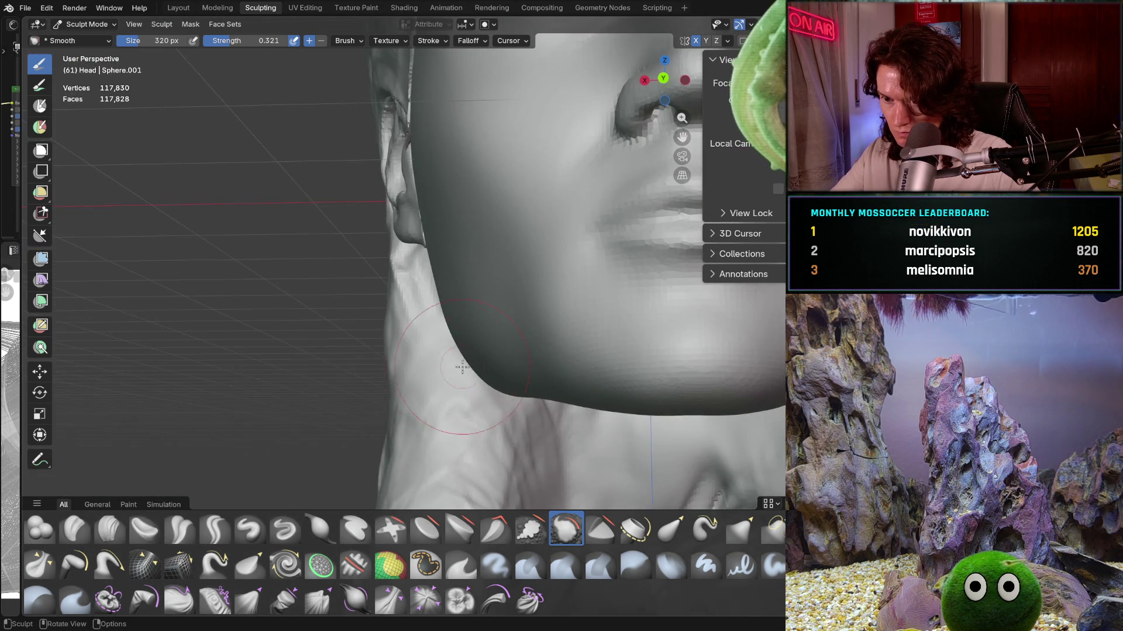
# Step: Smooth around the neck, chin and cheeks from several angles, then return to the Grab brush
pyautogui.moveTo(531, 395); pyautogui.dragTo(473, 407, button='middle')
pyautogui.moveTo(581, 375)
pyautogui.mouseDown(button='middle')
pyautogui.moveTo(534, 382)
pyautogui.moveTo(547, 386)
pyautogui.moveTo(602, 313)
pyautogui.moveTo(594, 374)
pyautogui.moveTo(607, 375)
pyautogui.mouseUp(button='middle')
pyautogui.scroll(-5, 602, 314)
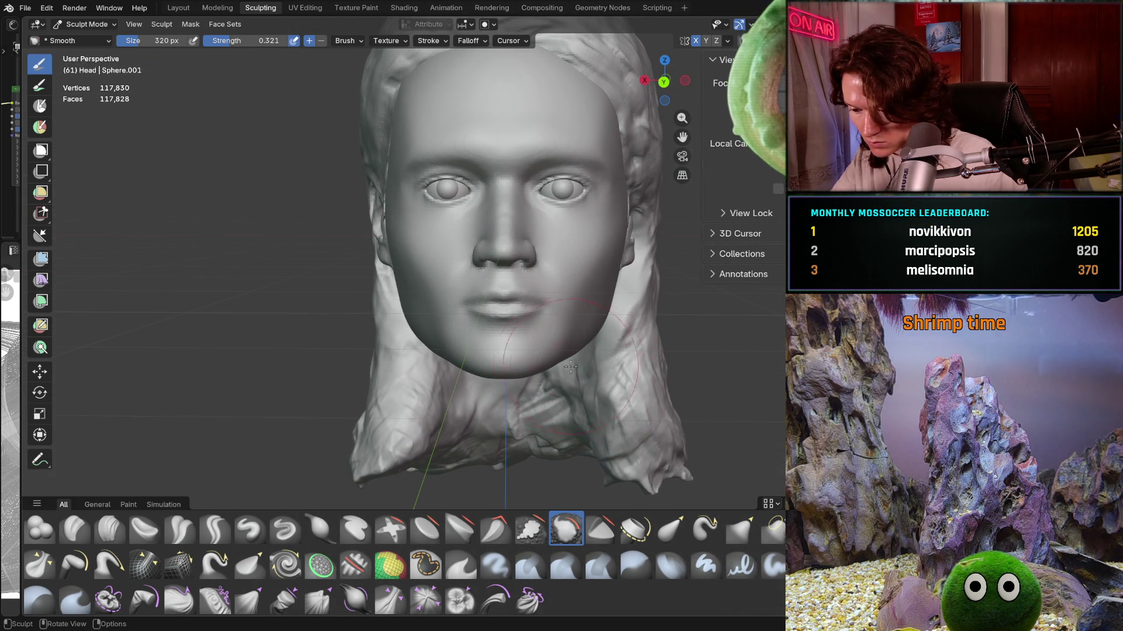
pyautogui.scroll(3, 496, 288)
pyautogui.scroll(2, 496, 288)
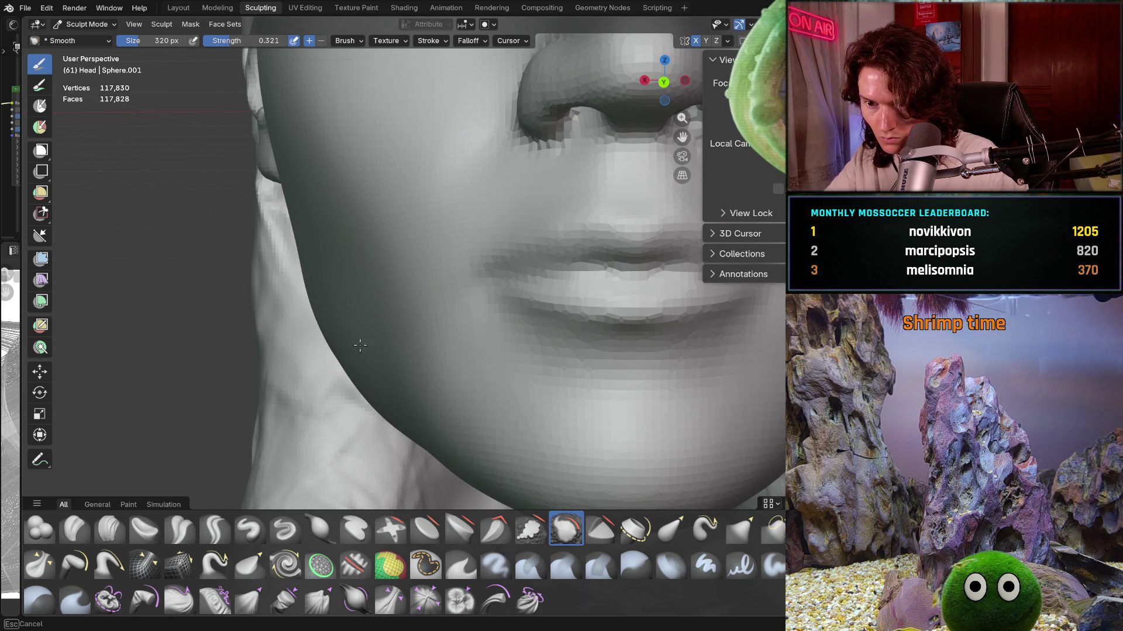
pyautogui.moveTo(401, 364); pyautogui.dragTo(407, 314, button='middle')
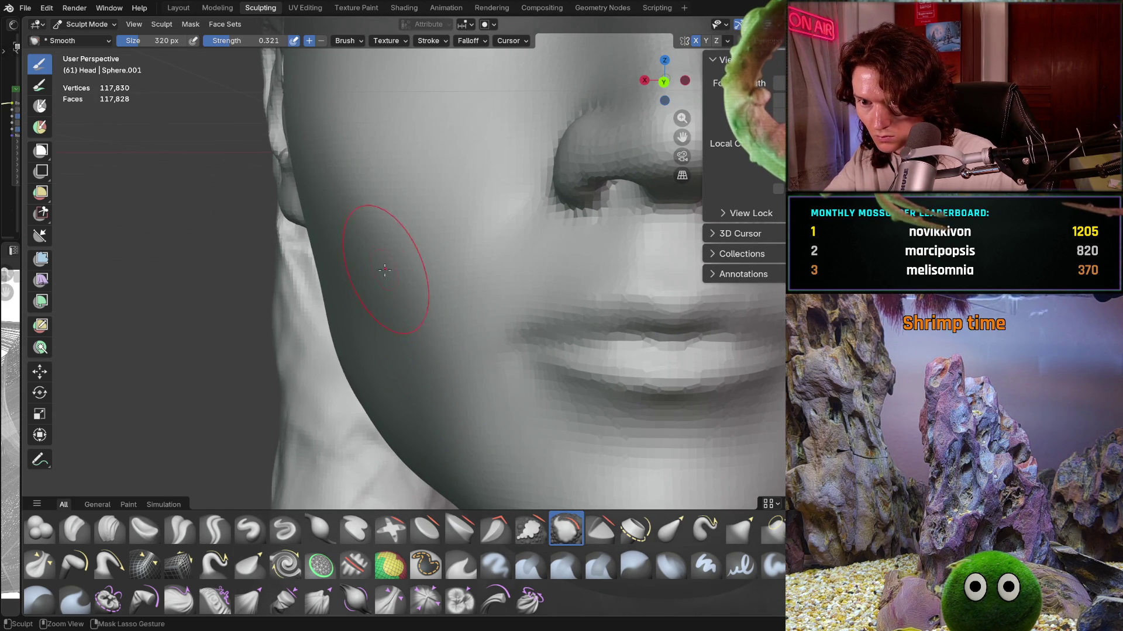
pyautogui.scroll(-3, 383, 266)
pyautogui.moveTo(382, 265); pyautogui.dragTo(407, 341, button='middle')
pyautogui.scroll(3, 407, 341)
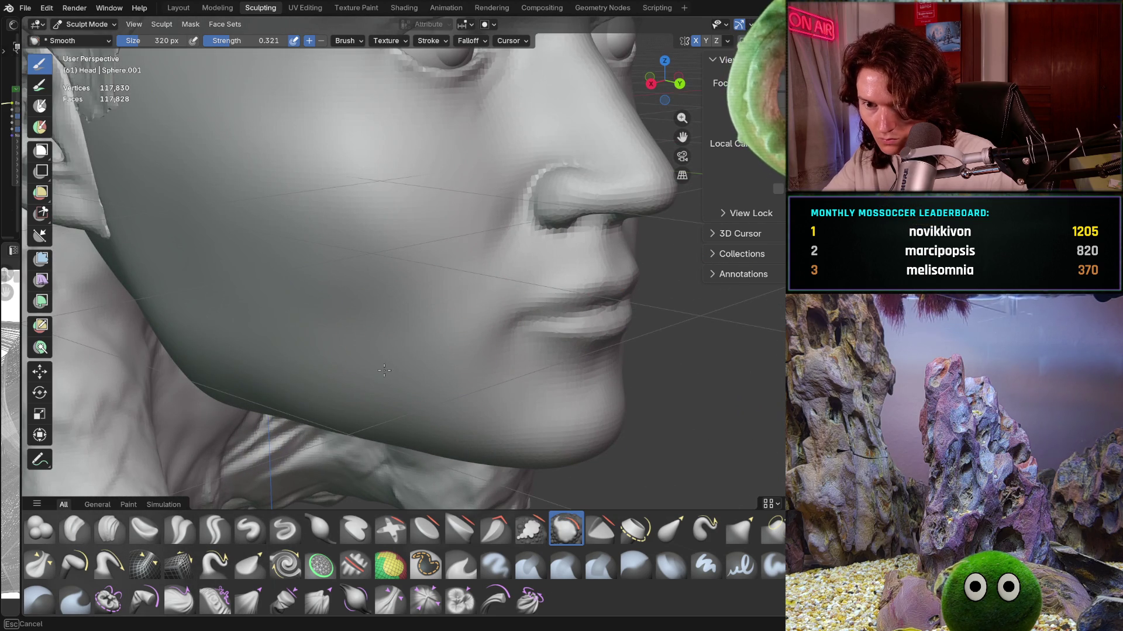
pyautogui.scroll(-5, 242, 352)
pyautogui.moveTo(243, 352); pyautogui.dragTo(406, 341, button='middle')
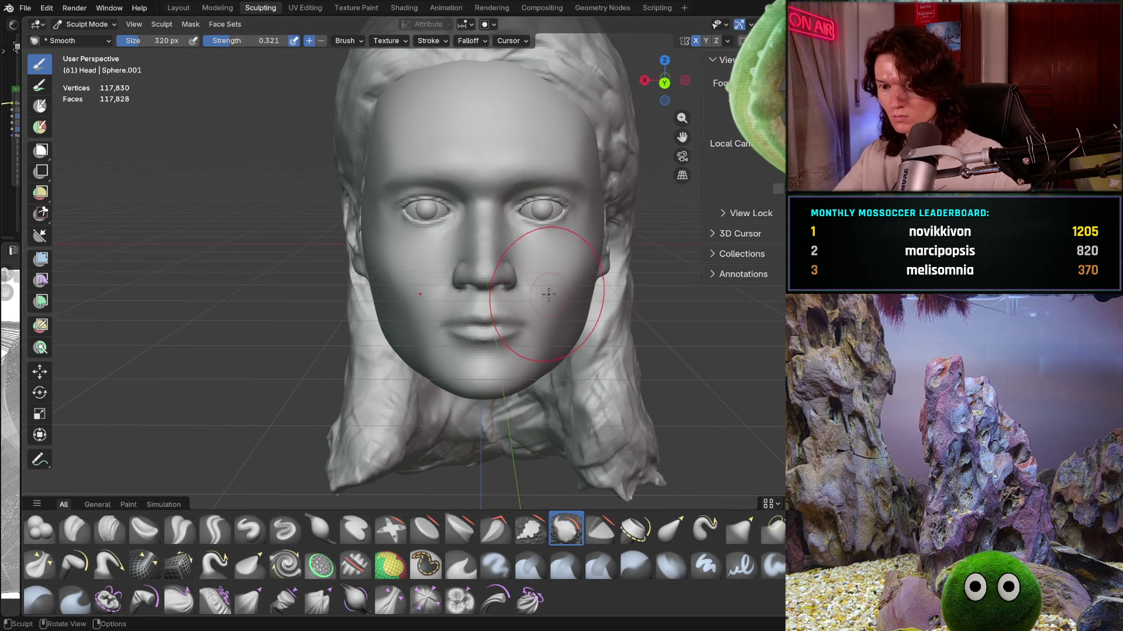
pyautogui.scroll(2, 550, 295)
pyautogui.moveTo(550, 294)
pyautogui.mouseDown(button='middle')
pyautogui.moveTo(505, 367)
pyautogui.moveTo(514, 369)
pyautogui.moveTo(500, 401)
pyautogui.moveTo(477, 401)
pyautogui.mouseUp(button='middle')
pyautogui.press('g')
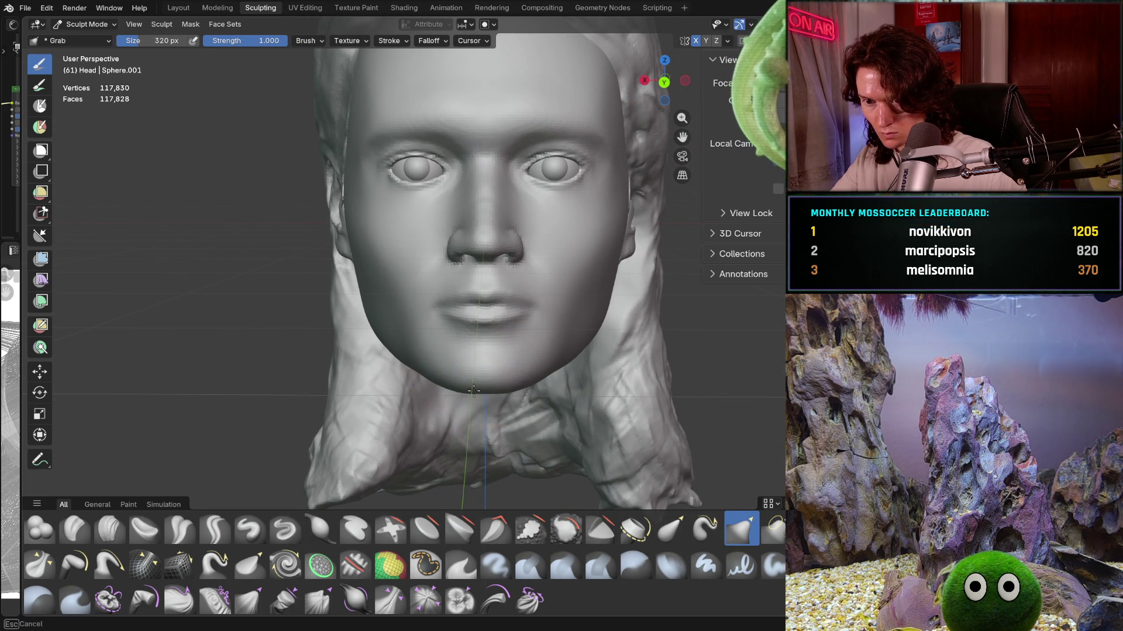
# Step: Reshape the underside of the jaw in profile and zoom in to check the nose from the side
pyautogui.moveTo(468, 392)
pyautogui.mouseDown(button='middle')
pyautogui.moveTo(514, 333)
pyautogui.moveTo(476, 396)
pyautogui.mouseUp(button='middle')
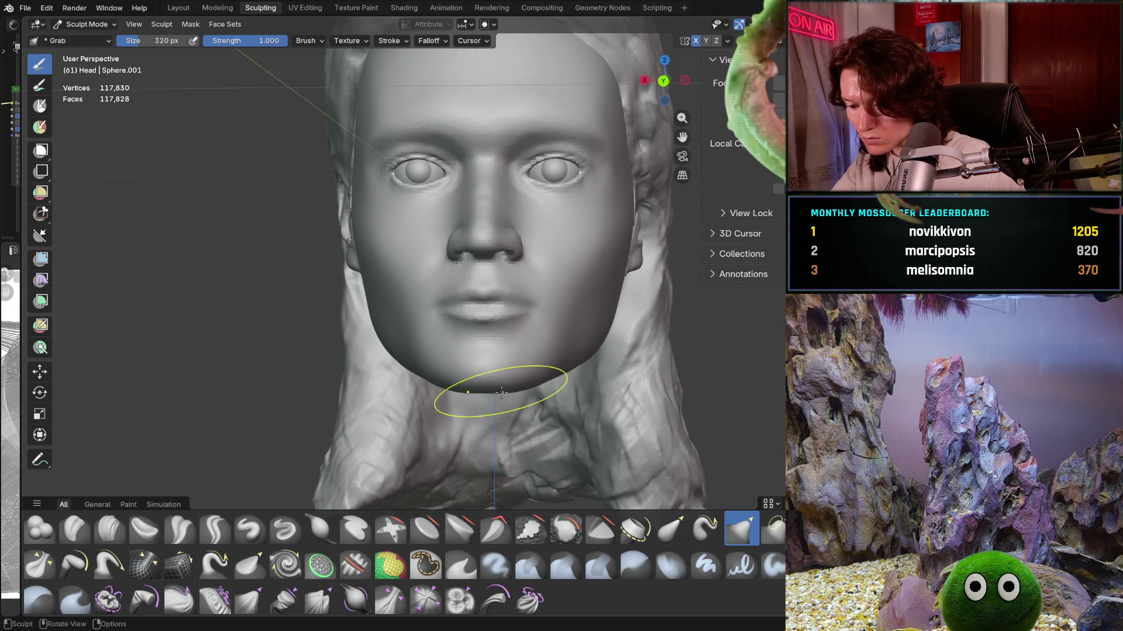
pyautogui.scroll(1, 480, 402)
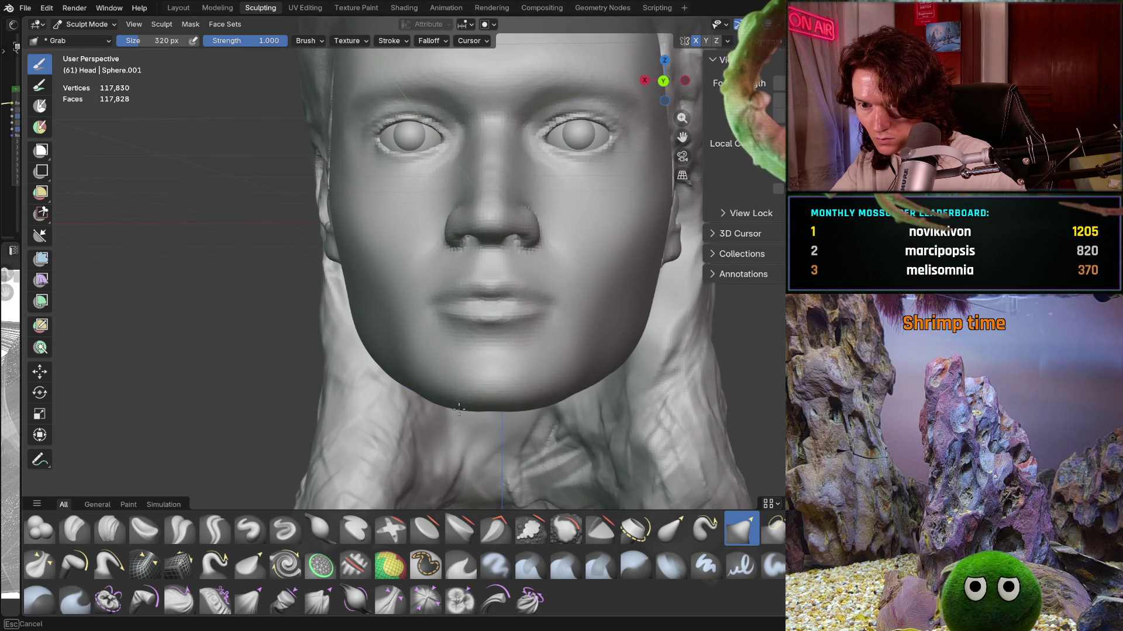
pyautogui.moveTo(467, 402)
pyautogui.mouseDown(button='middle')
pyautogui.moveTo(551, 373)
pyautogui.moveTo(477, 387)
pyautogui.mouseUp(button='middle')
pyautogui.moveTo(456, 370); pyautogui.dragTo(456, 368)
pyautogui.moveTo(458, 366)
pyautogui.mouseDown(button='middle')
pyautogui.moveTo(520, 351)
pyautogui.moveTo(453, 368)
pyautogui.mouseUp(button='middle')
pyautogui.scroll(-5, 514, 351)
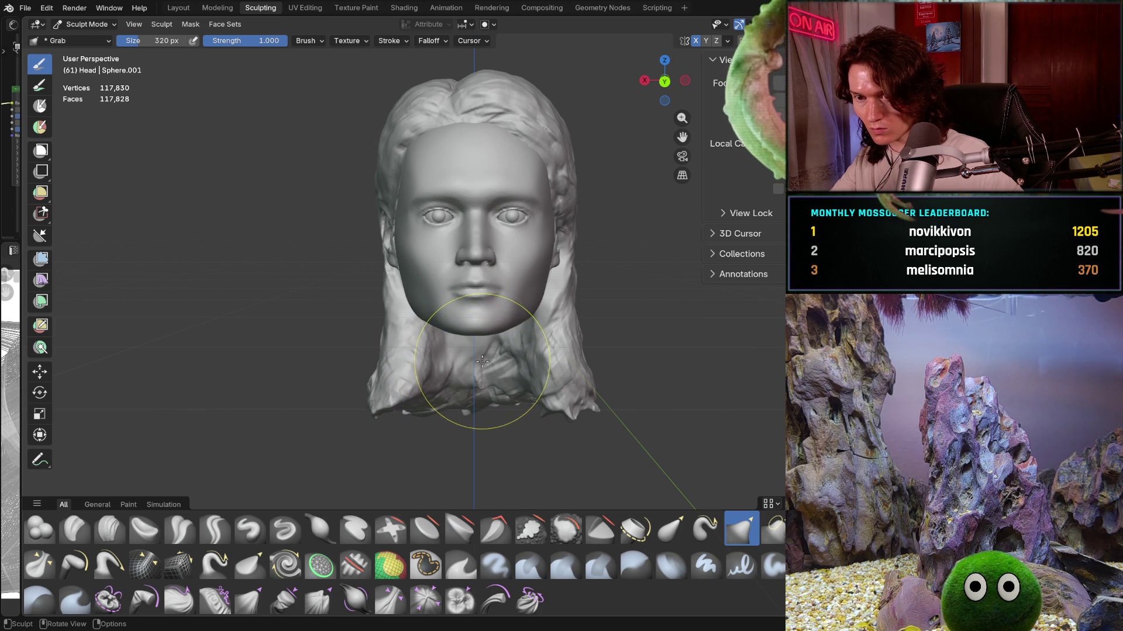
pyautogui.moveTo(485, 360)
pyautogui.keyDown('ctrl'); pyautogui.mouseDown(button='middle')
pyautogui.moveTo(531, 324)
pyautogui.moveTo(505, 364)
pyautogui.mouseUp(button='middle'); pyautogui.keyUp('ctrl')
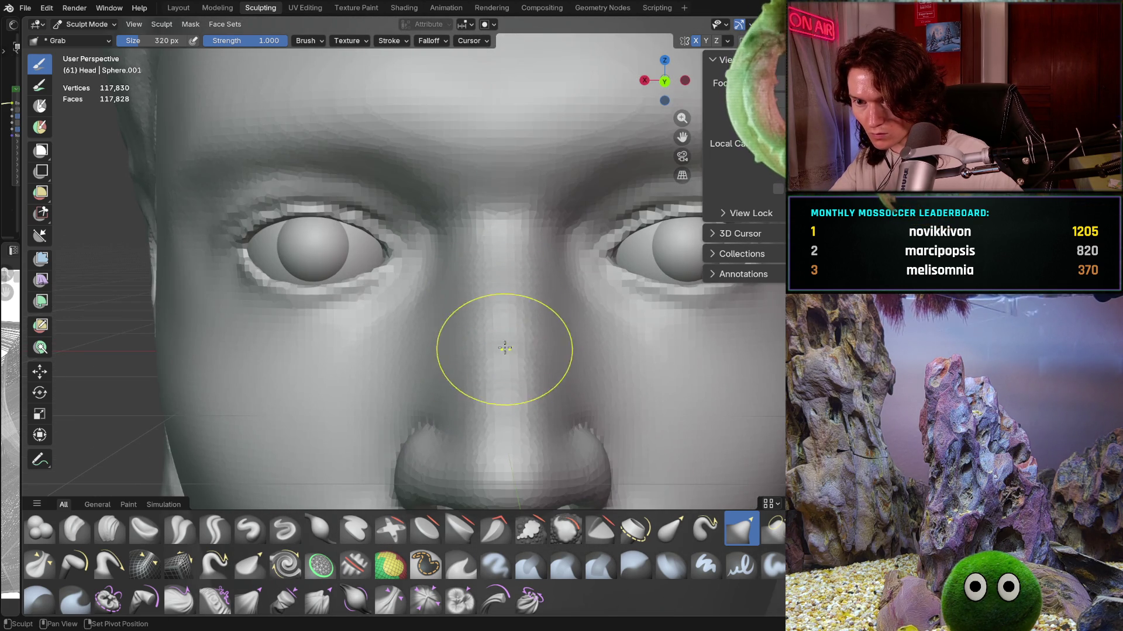
pyautogui.moveTo(488, 408)
pyautogui.mouseDown(button='middle')
pyautogui.moveTo(652, 339)
pyautogui.moveTo(600, 349)
pyautogui.mouseUp(button='middle')
pyautogui.scroll(-2, 600, 348)
pyautogui.scroll(-3, 580, 369)
pyautogui.scroll(-1, 570, 387)
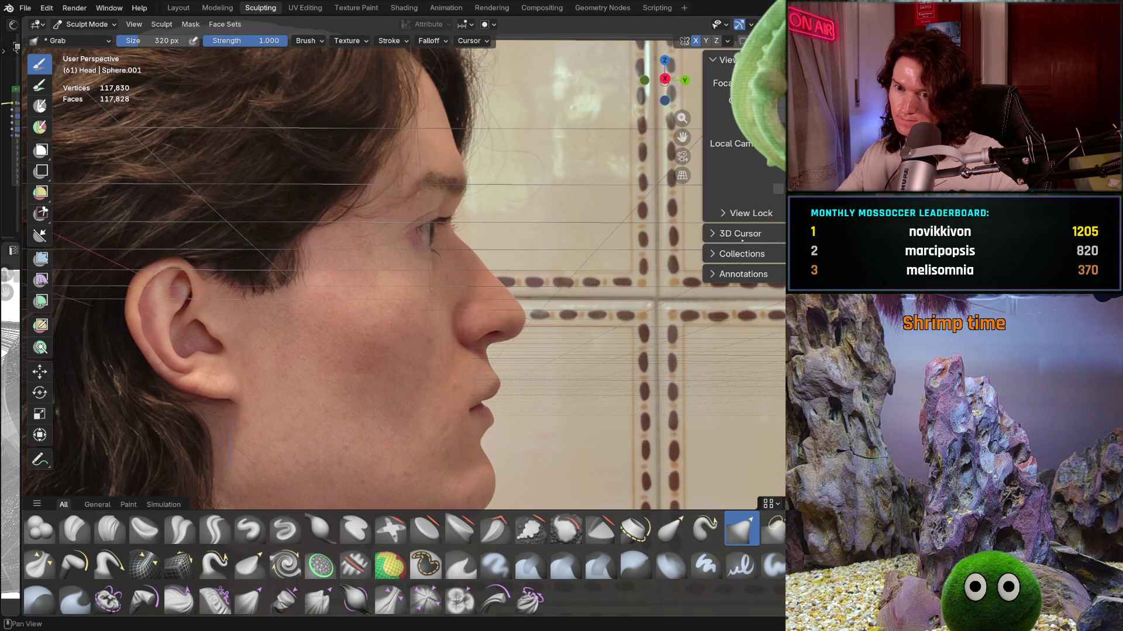
pyautogui.scroll(-3, 448, 296)
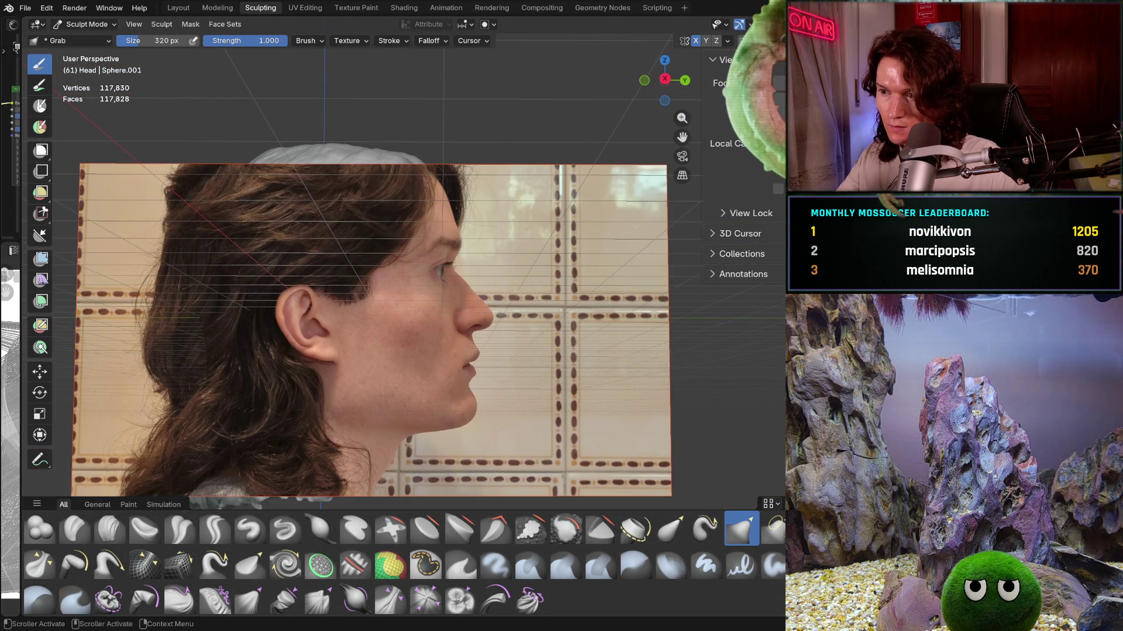
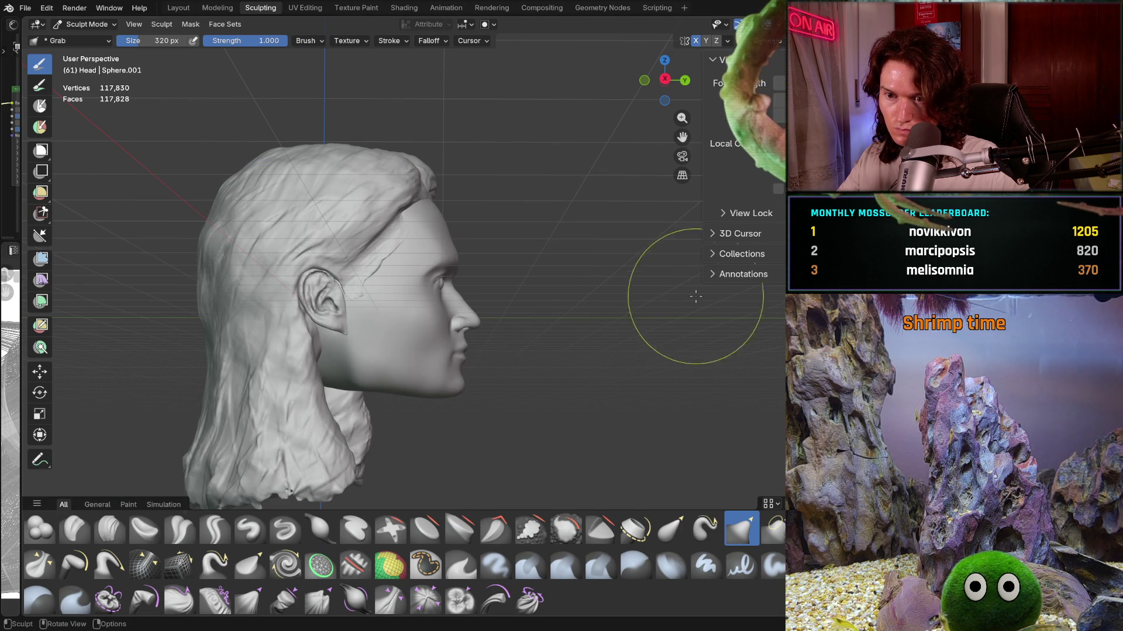
# Step: Set the Grab brush to 452 px with strength 0.648 and inspect the nose in profile
pyautogui.keyDown('ctrl'); pyautogui.moveTo(713, 289); pyautogui.dragTo(634, 278, button='middle'); pyautogui.keyUp('ctrl')
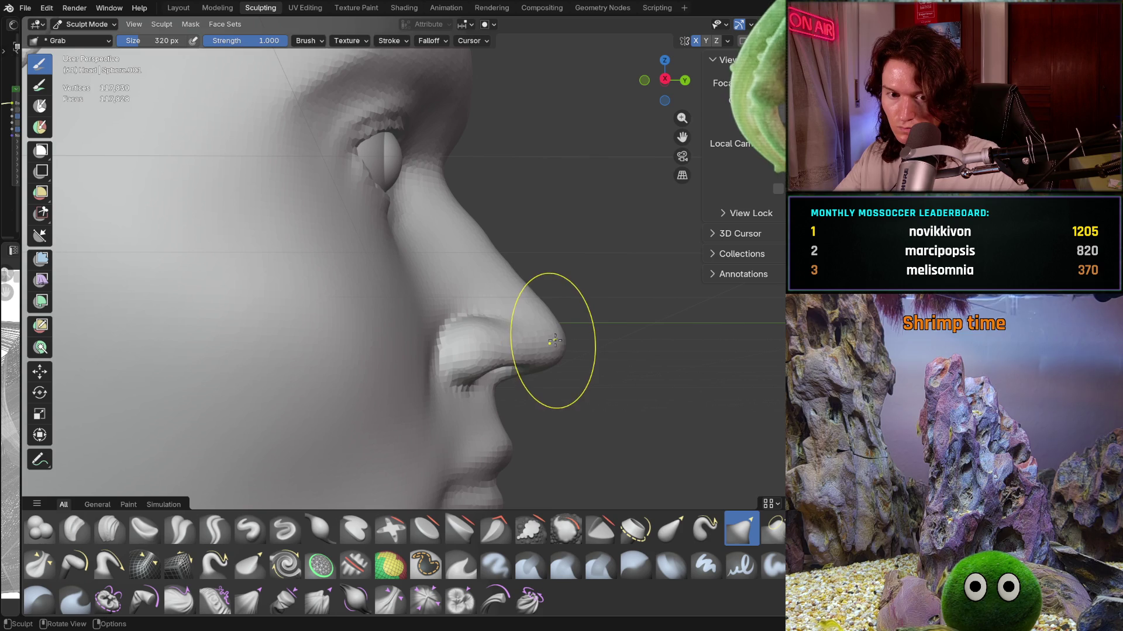
pyautogui.press('f')
pyautogui.click(675, 333)
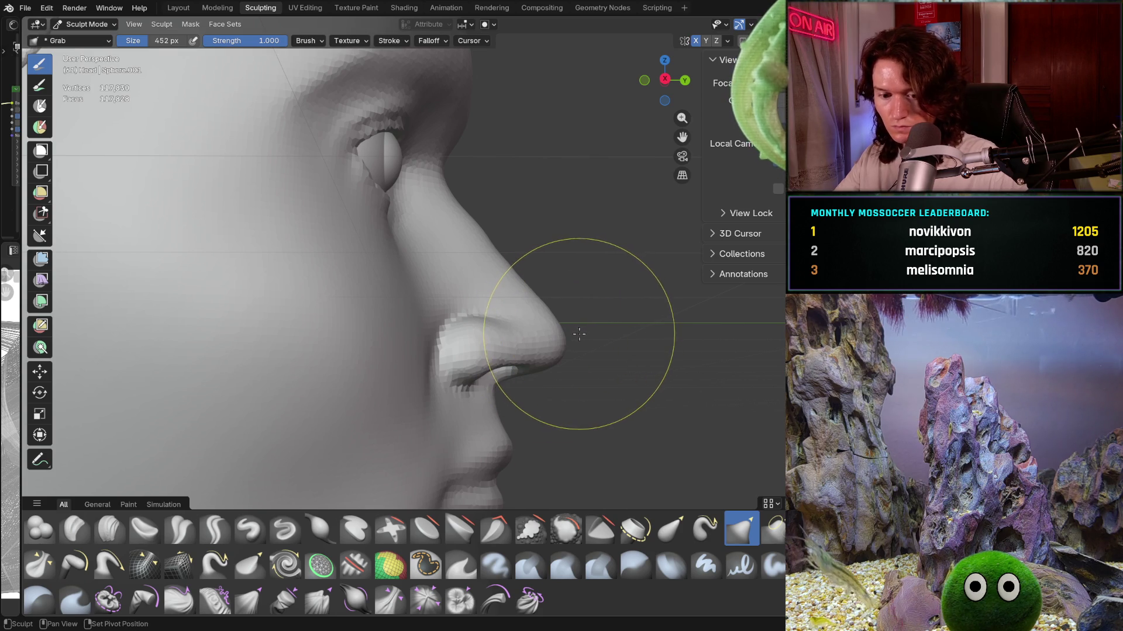
pyautogui.hotkey('shift', 'f')
pyautogui.click(547, 336)
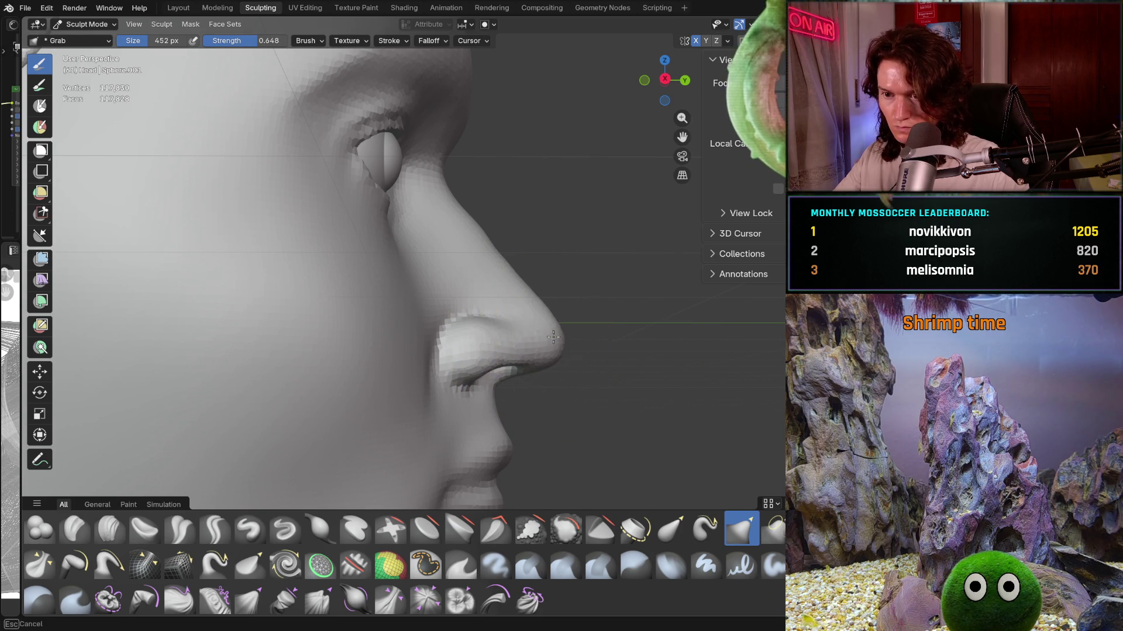
pyautogui.moveTo(551, 325); pyautogui.dragTo(539, 403, button='middle')
pyautogui.scroll(-3, 539, 404)
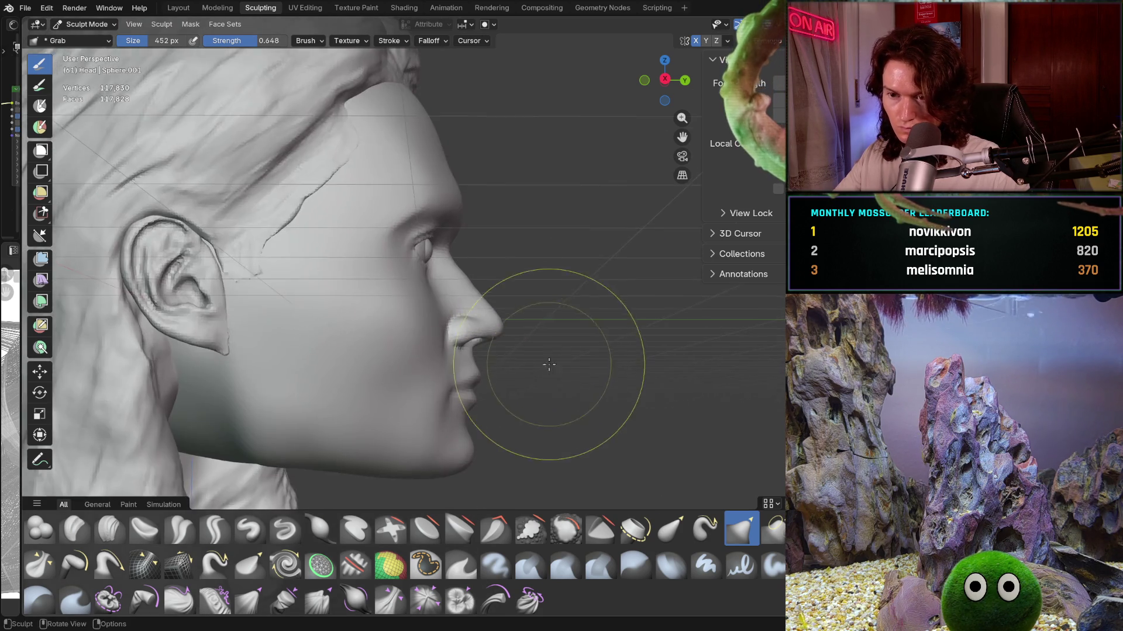
pyautogui.scroll(4, 527, 279)
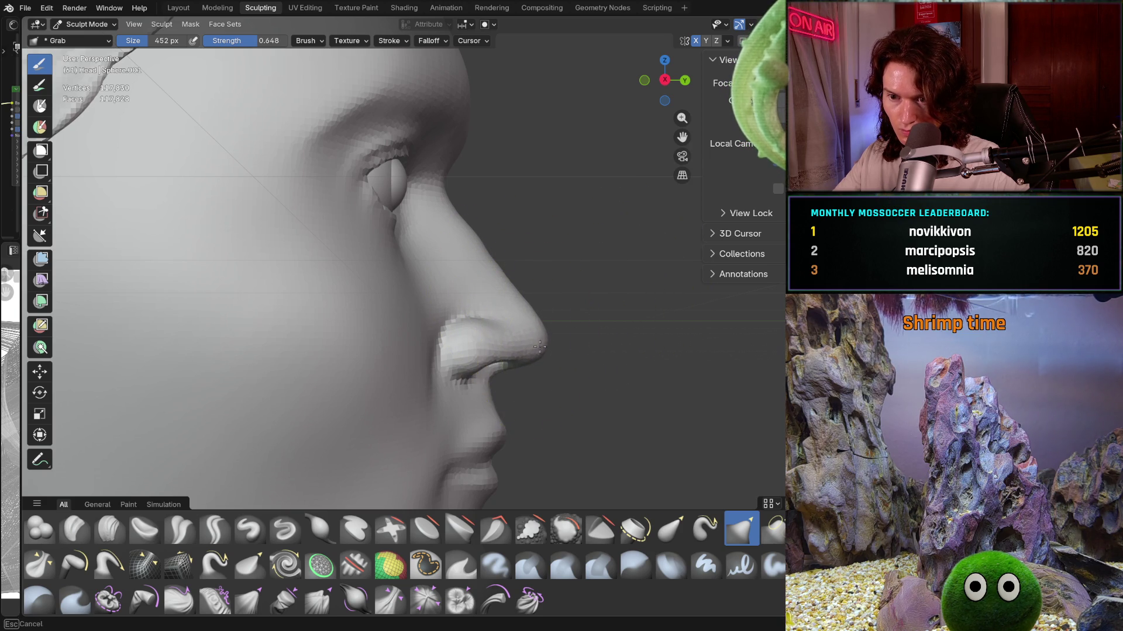
pyautogui.scroll(-3, 542, 331)
pyautogui.scroll(-3, 578, 322)
pyautogui.scroll(-2, 564, 324)
pyautogui.moveTo(564, 338)
pyautogui.mouseDown(button='middle')
pyautogui.moveTo(497, 372)
pyautogui.moveTo(489, 363)
pyautogui.mouseUp(button='middle')
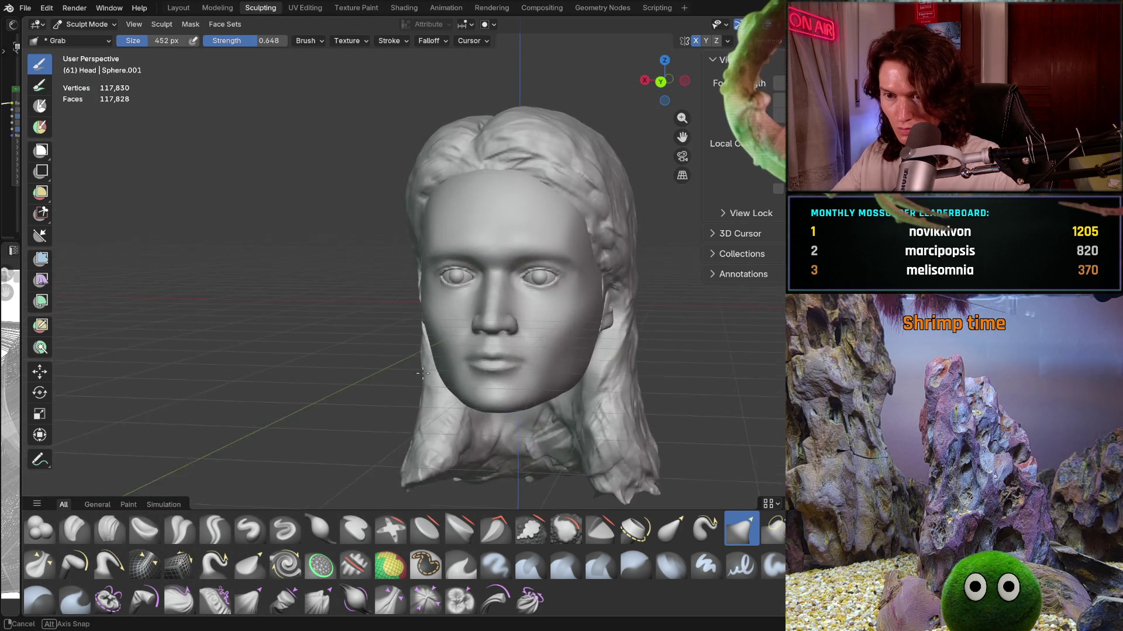
pyautogui.scroll(3, 488, 363)
pyautogui.scroll(4, 587, 289)
# Step: Pull the nose tip slightly and check the mirror symmetry options while inspecting the profile
pyautogui.moveTo(570, 338); pyautogui.dragTo(563, 311)
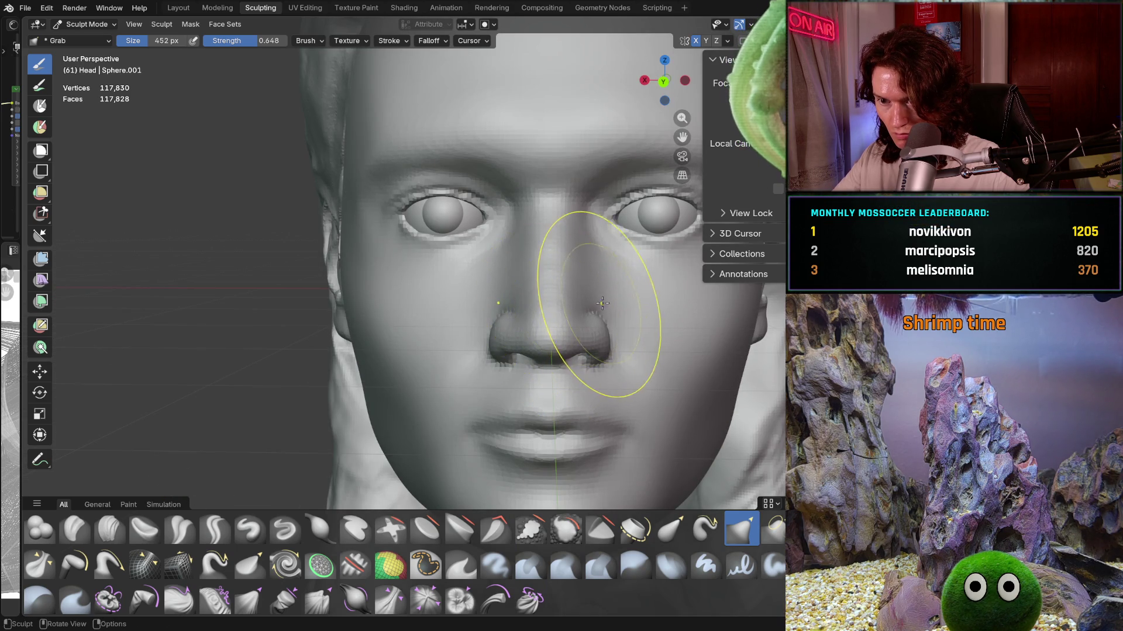
pyautogui.moveTo(599, 303); pyautogui.dragTo(664, 234, button='middle')
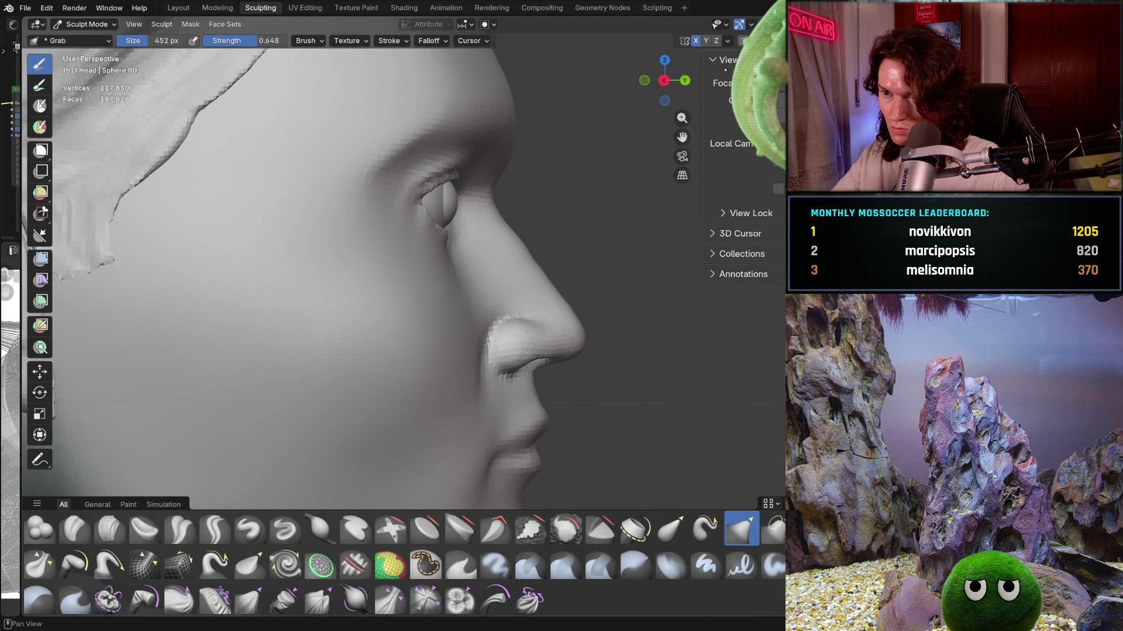
pyautogui.click(727, 41)
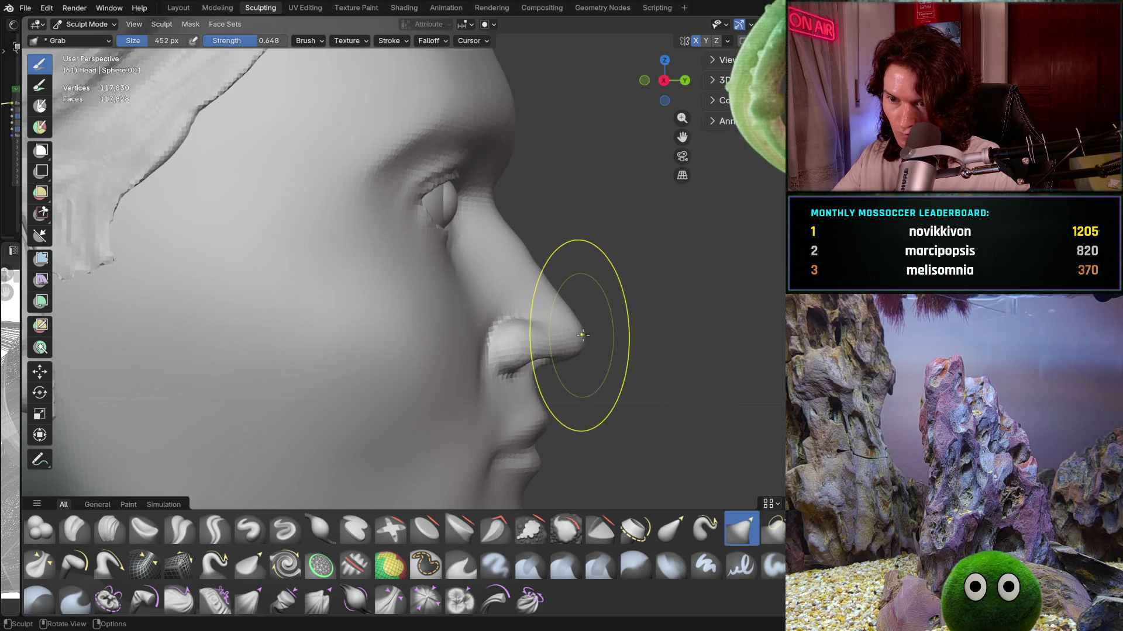
pyautogui.scroll(-5, 574, 314)
pyautogui.moveTo(573, 314); pyautogui.dragTo(439, 351, button='middle')
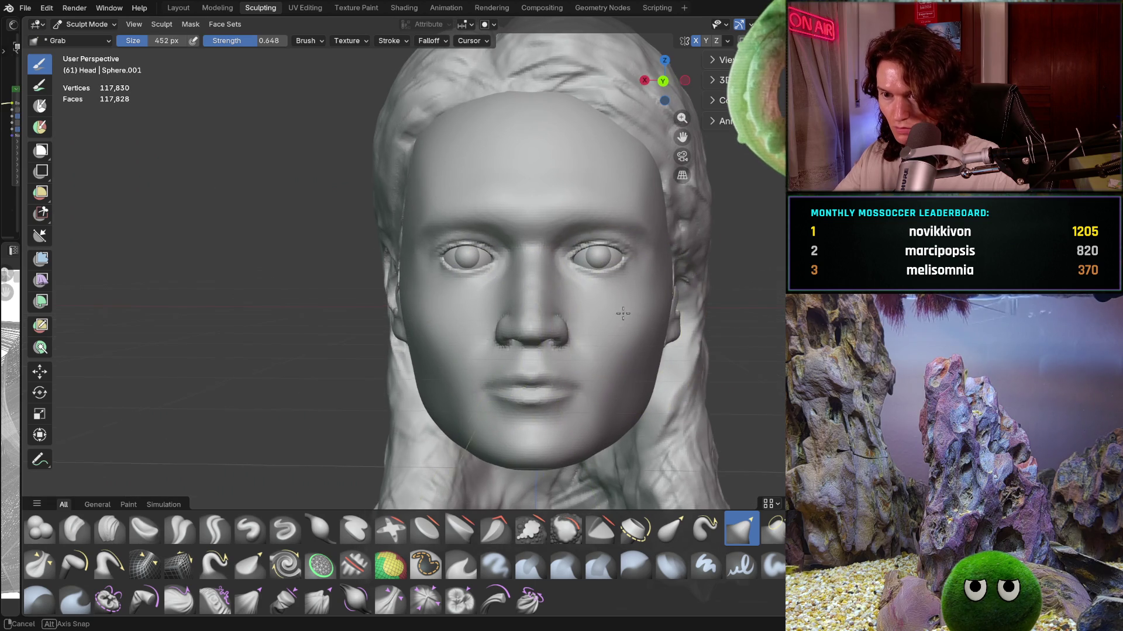
pyautogui.scroll(-3, 627, 326)
pyautogui.moveTo(626, 326)
pyautogui.mouseDown(button='middle')
pyautogui.moveTo(718, 348)
pyautogui.moveTo(614, 351)
pyautogui.mouseUp(button='middle')
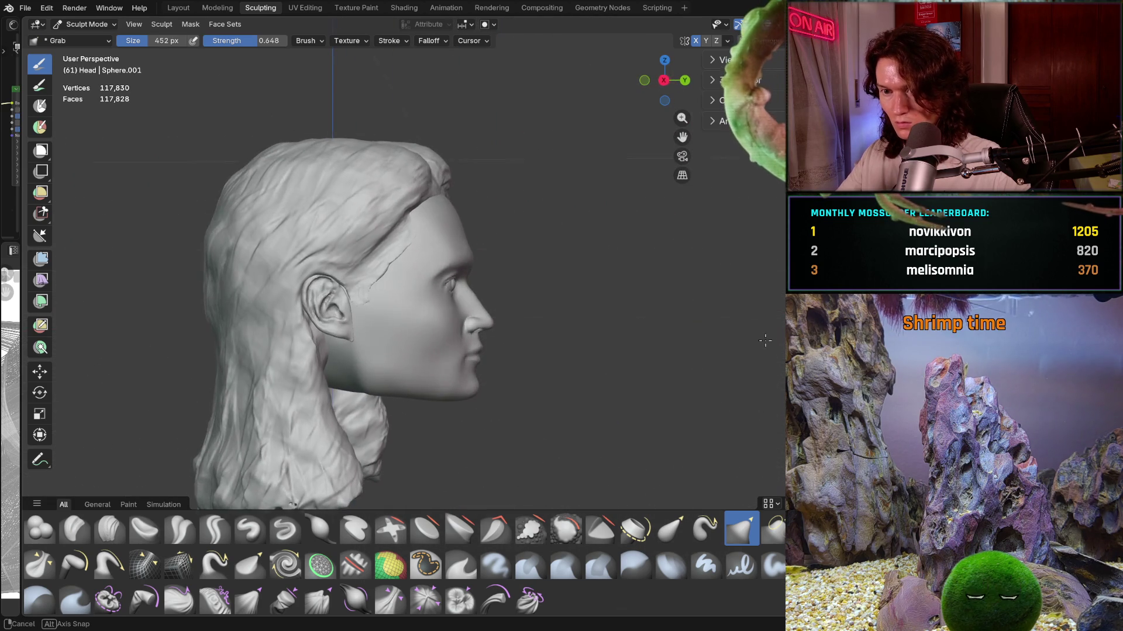
pyautogui.scroll(3, 588, 352)
pyautogui.scroll(2, 552, 275)
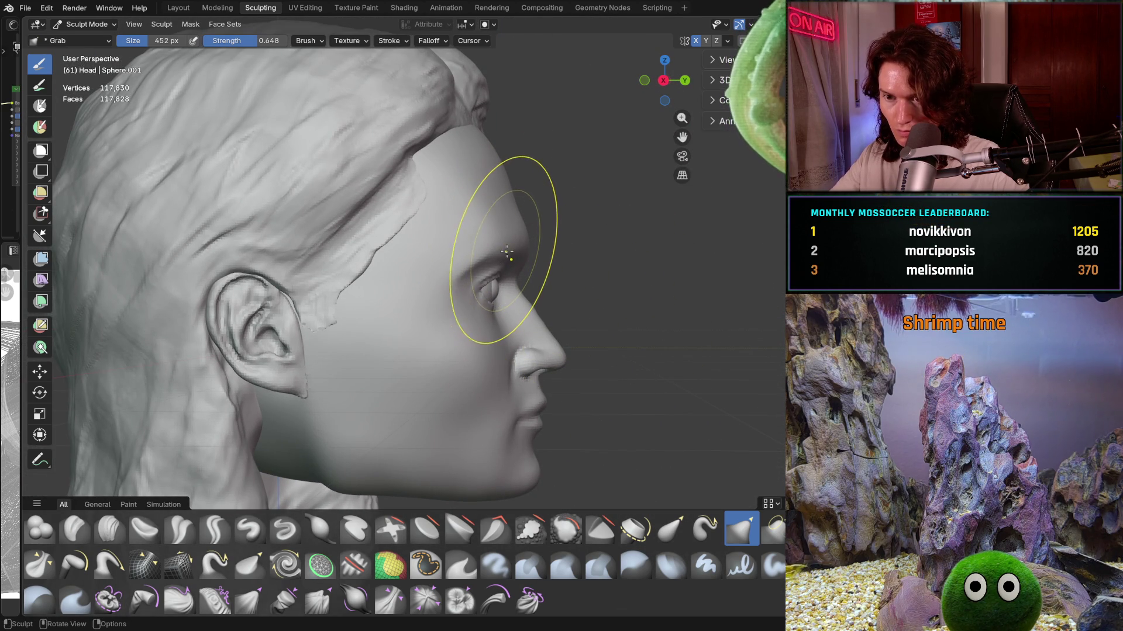
# Step: Enlarge the Grab brush to 560 px and hide the long hair to isolate the bald head
pyautogui.press('f')
pyautogui.click(614, 263)
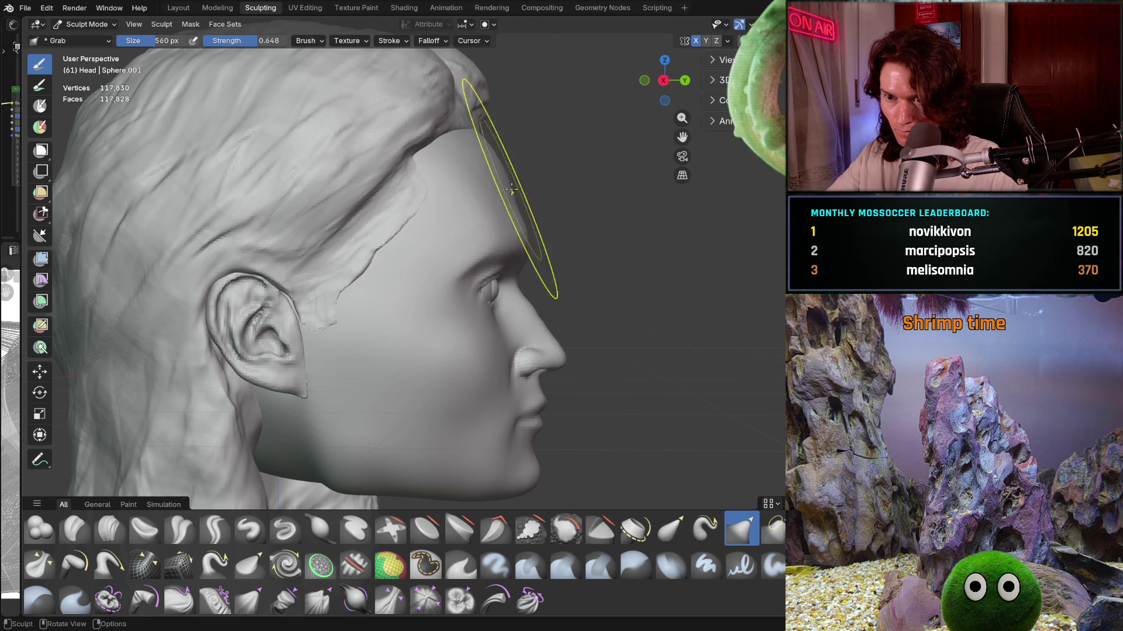
pyautogui.scroll(-2, 602, 252)
pyautogui.scroll(-4, 576, 318)
pyautogui.moveTo(576, 319); pyautogui.dragTo(420, 356, button='middle')
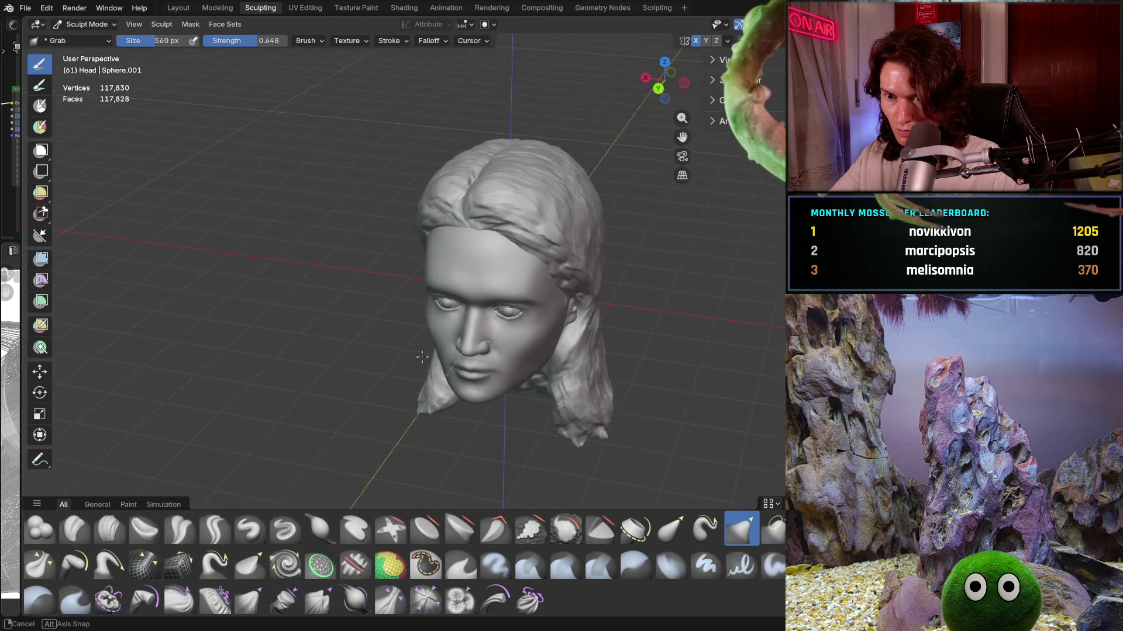
pyautogui.scroll(2, 420, 355)
pyautogui.scroll(2, 463, 326)
pyautogui.moveTo(464, 325)
pyautogui.mouseDown(button='middle')
pyautogui.moveTo(559, 295)
pyautogui.moveTo(554, 169)
pyautogui.mouseUp(button='middle')
pyautogui.scroll(3, 558, 295)
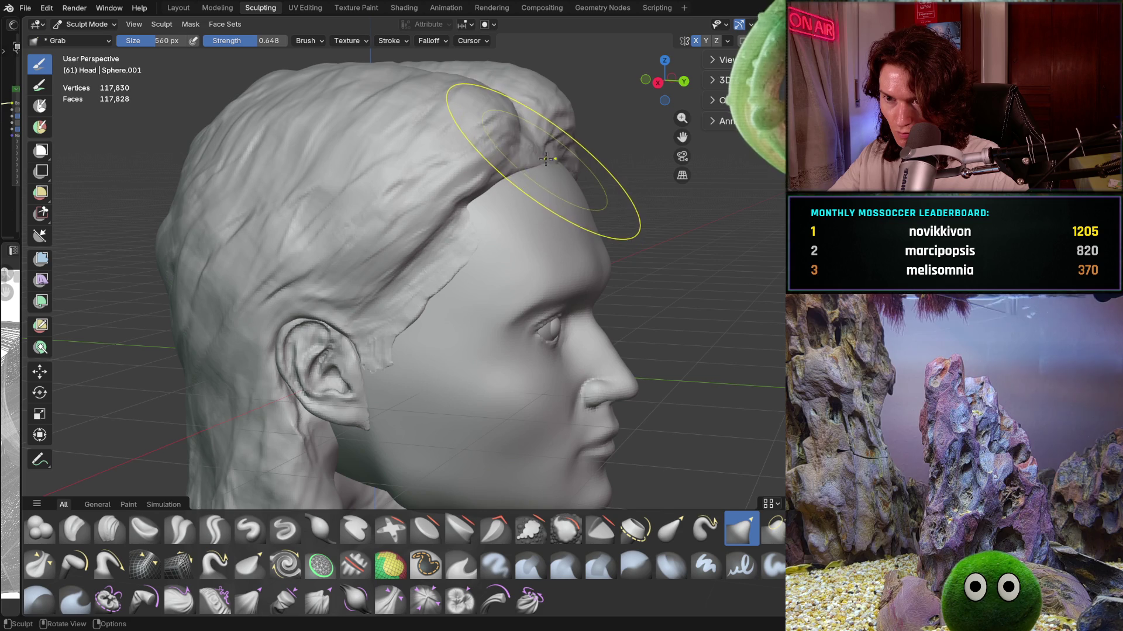
pyautogui.scroll(-4, 602, 234)
pyautogui.press('h')
pyautogui.scroll(3, 744, 227)
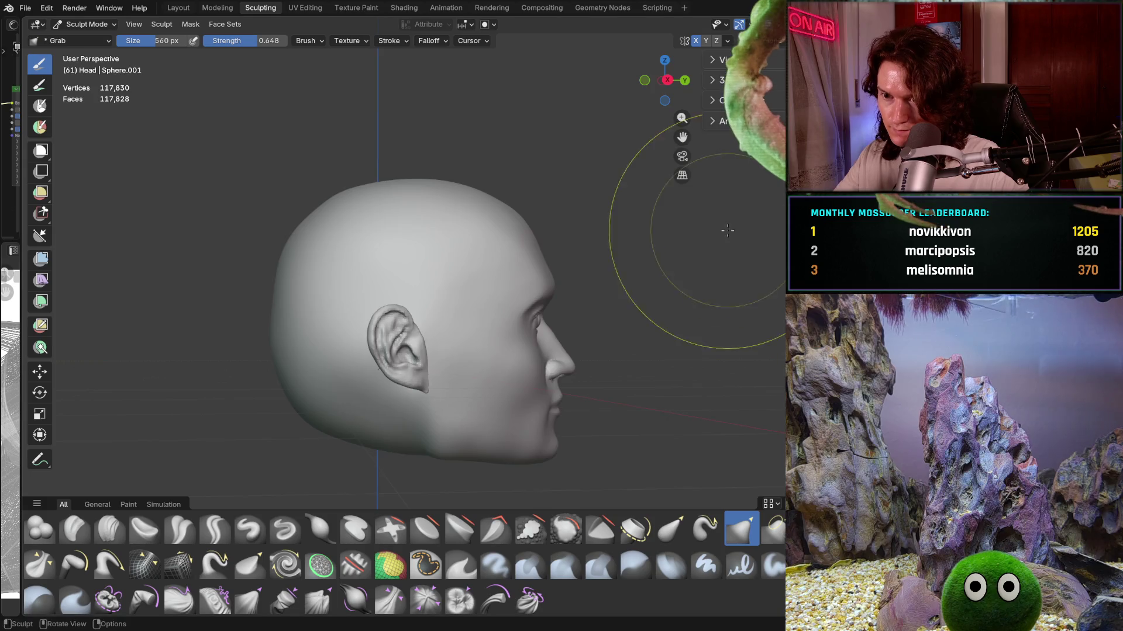
# Step: Pull the jawline with a Grab stroke at 410 px, viewed from the right profile
pyautogui.moveTo(743, 228); pyautogui.dragTo(639, 200, button='middle')
pyautogui.scroll(2, 565, 221)
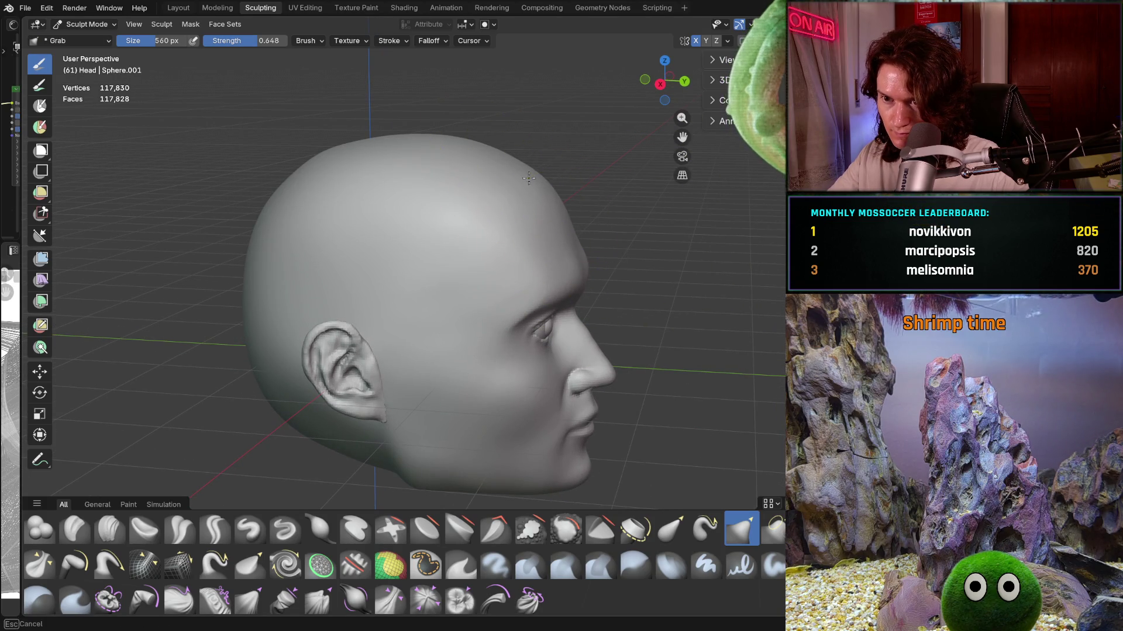
pyautogui.moveTo(476, 200); pyautogui.dragTo(471, 197, button='middle')
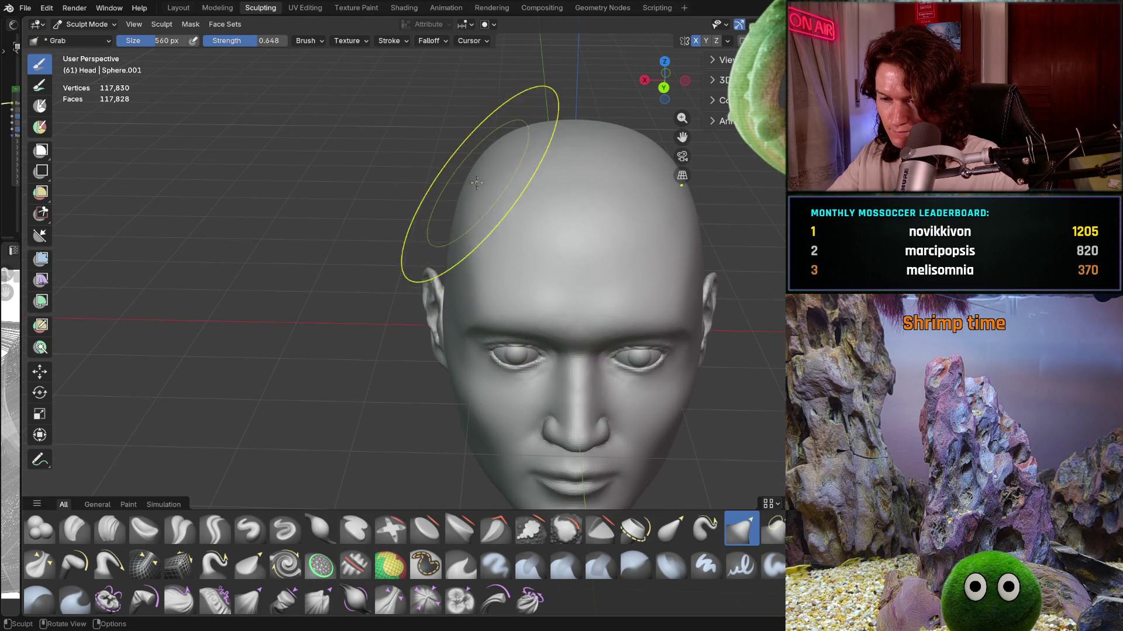
pyautogui.scroll(-4, 474, 185)
pyautogui.scroll(2, 544, 210)
pyautogui.moveTo(543, 209); pyautogui.dragTo(541, 288, button='middle')
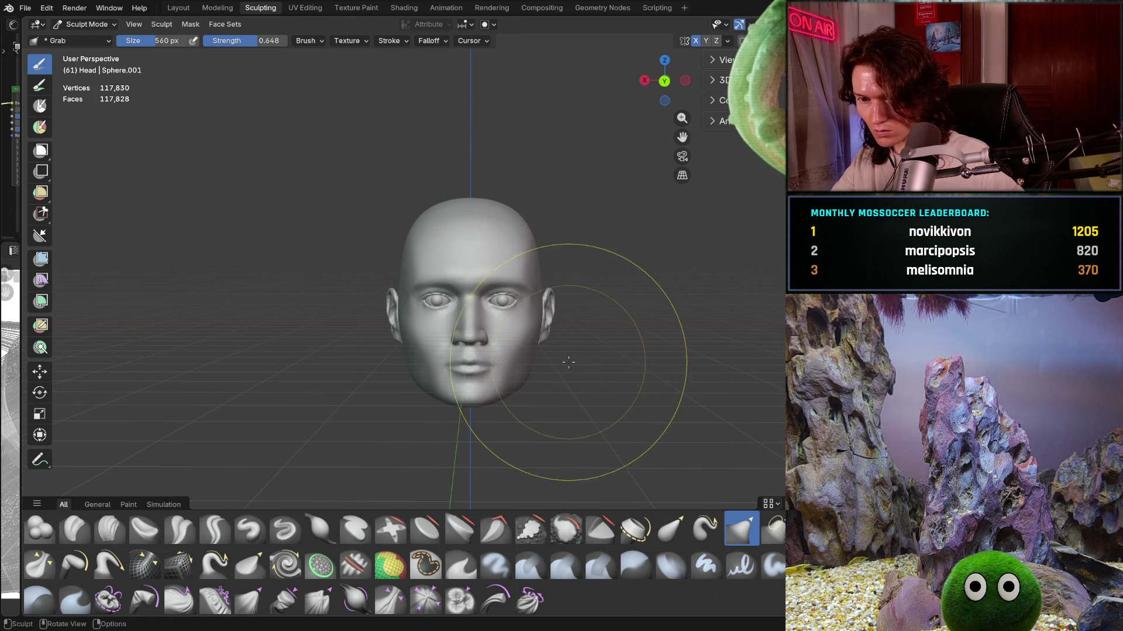
pyautogui.moveTo(568, 358); pyautogui.dragTo(701, 316, button='middle')
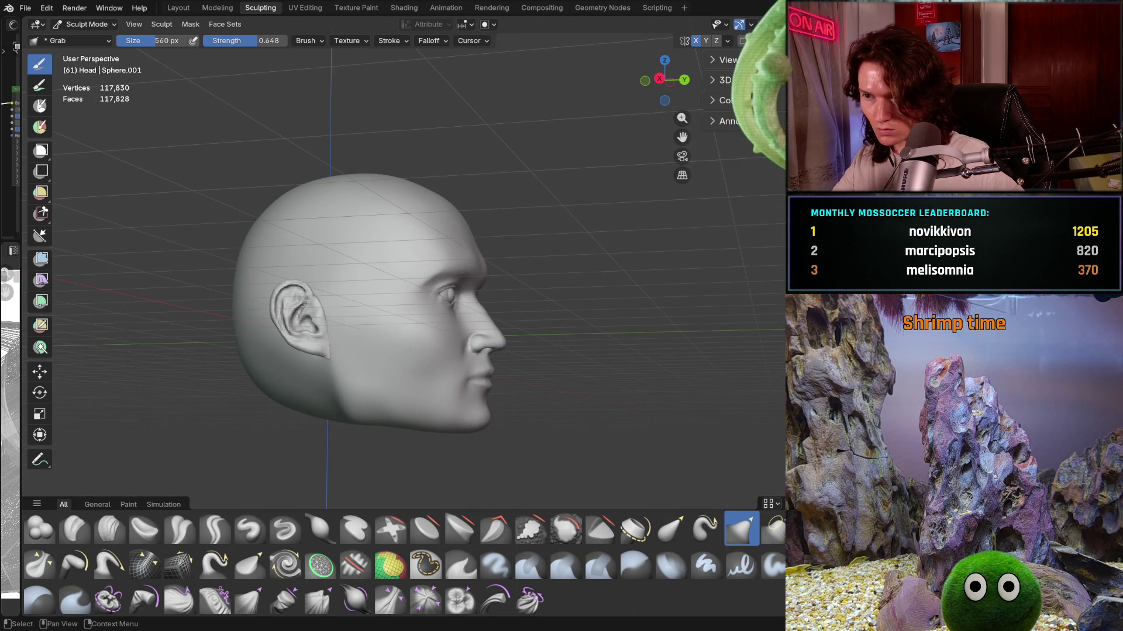
pyautogui.moveTo(626, 271); pyautogui.dragTo(526, 350, button='middle')
pyautogui.scroll(4, 527, 351)
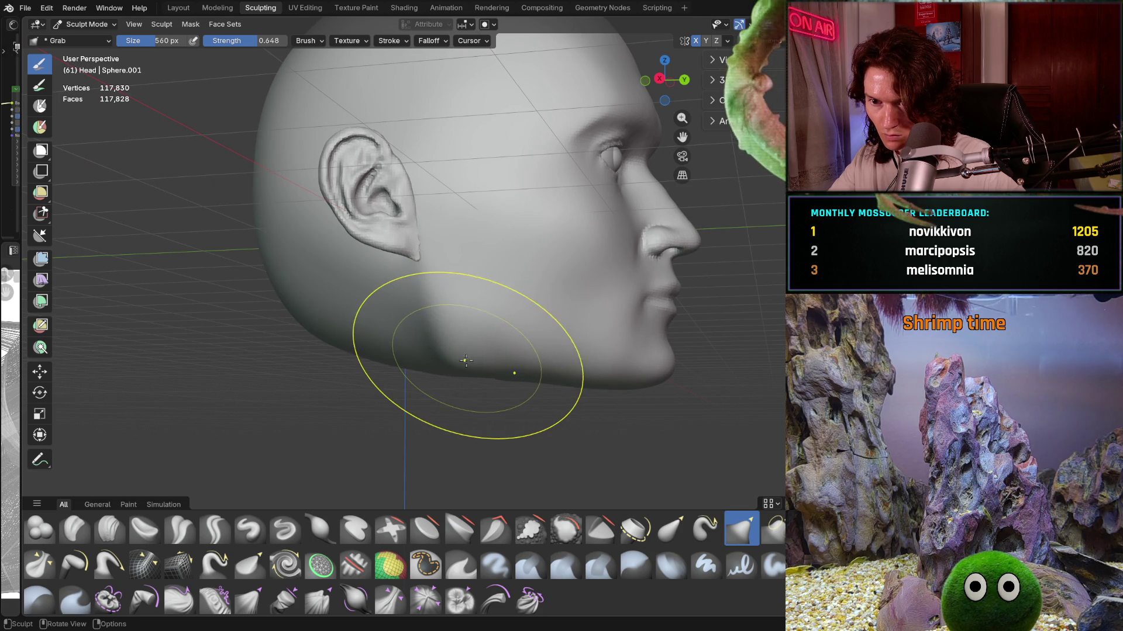
pyautogui.moveTo(475, 360); pyautogui.dragTo(587, 375)
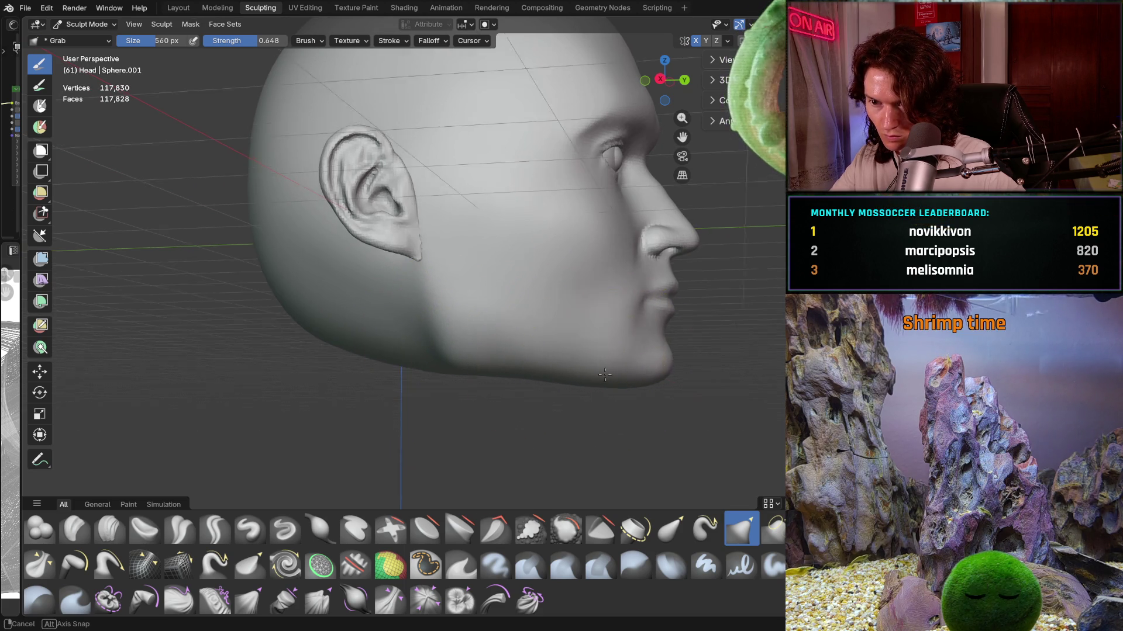
pyautogui.moveTo(609, 376); pyautogui.dragTo(622, 383, button='middle')
# Step: Inspect the jaw and ear from several angles, then bring the hidden hair back
pyautogui.moveTo(693, 352)
pyautogui.mouseDown(button='middle')
pyautogui.moveTo(588, 376)
pyautogui.moveTo(743, 363)
pyautogui.moveTo(664, 363)
pyautogui.mouseUp(button='middle')
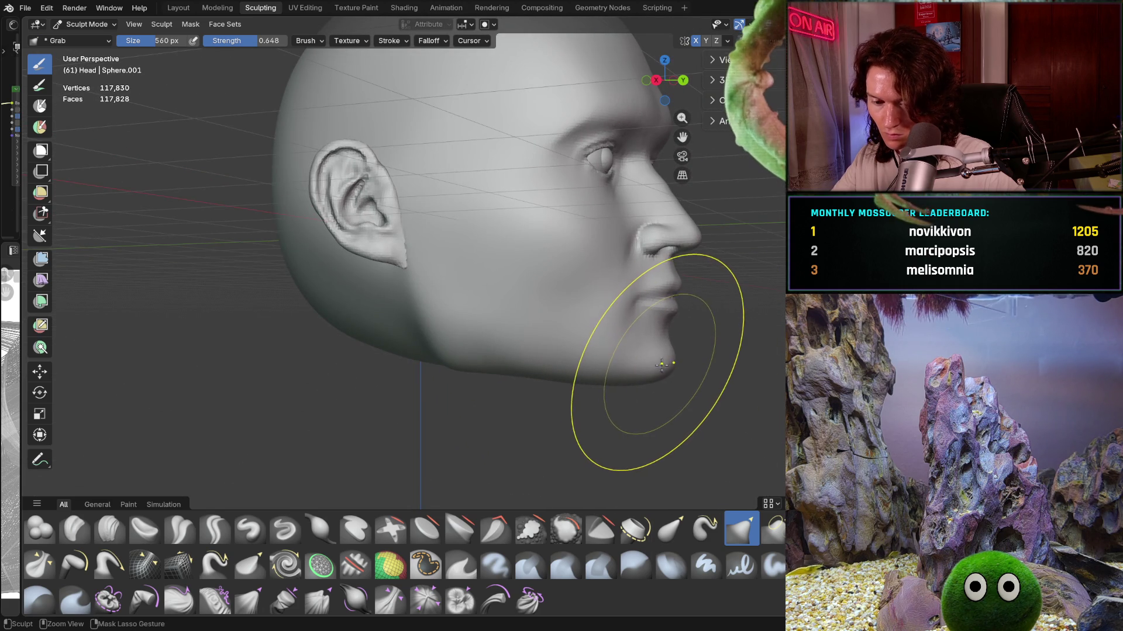
pyautogui.moveTo(602, 402)
pyautogui.mouseDown(button='middle')
pyautogui.moveTo(614, 401)
pyautogui.moveTo(514, 436)
pyautogui.moveTo(527, 378)
pyautogui.mouseUp(button='middle')
pyautogui.scroll(5, 526, 378)
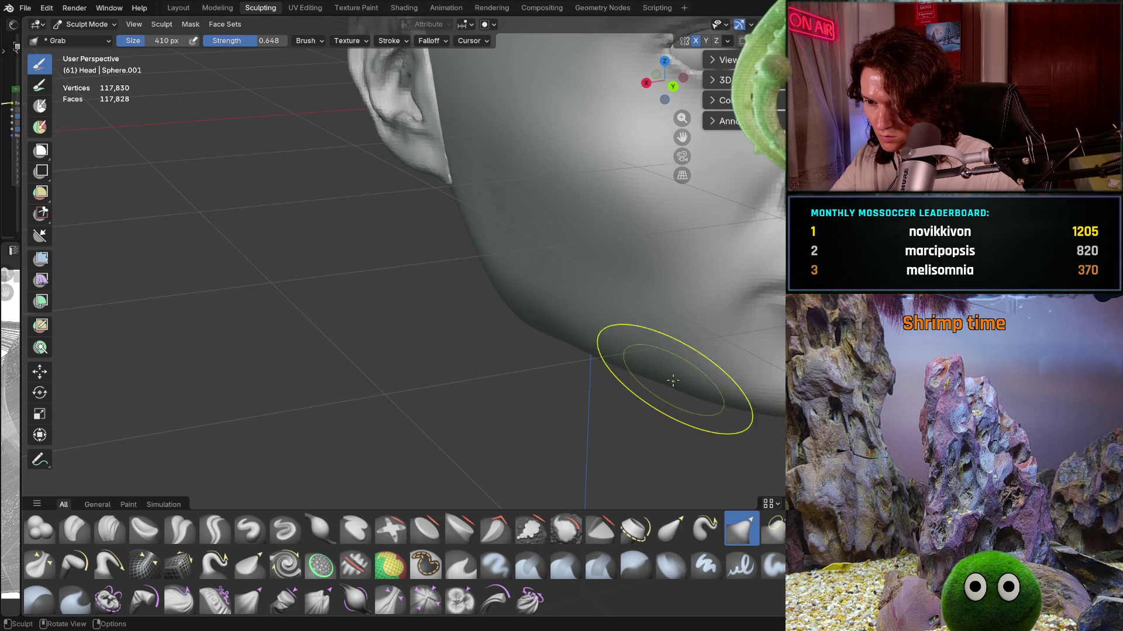
pyautogui.moveTo(587, 342)
pyautogui.mouseDown(button='middle')
pyautogui.moveTo(628, 356)
pyautogui.moveTo(613, 389)
pyautogui.moveTo(737, 368)
pyautogui.moveTo(772, 385)
pyautogui.mouseUp(button='middle')
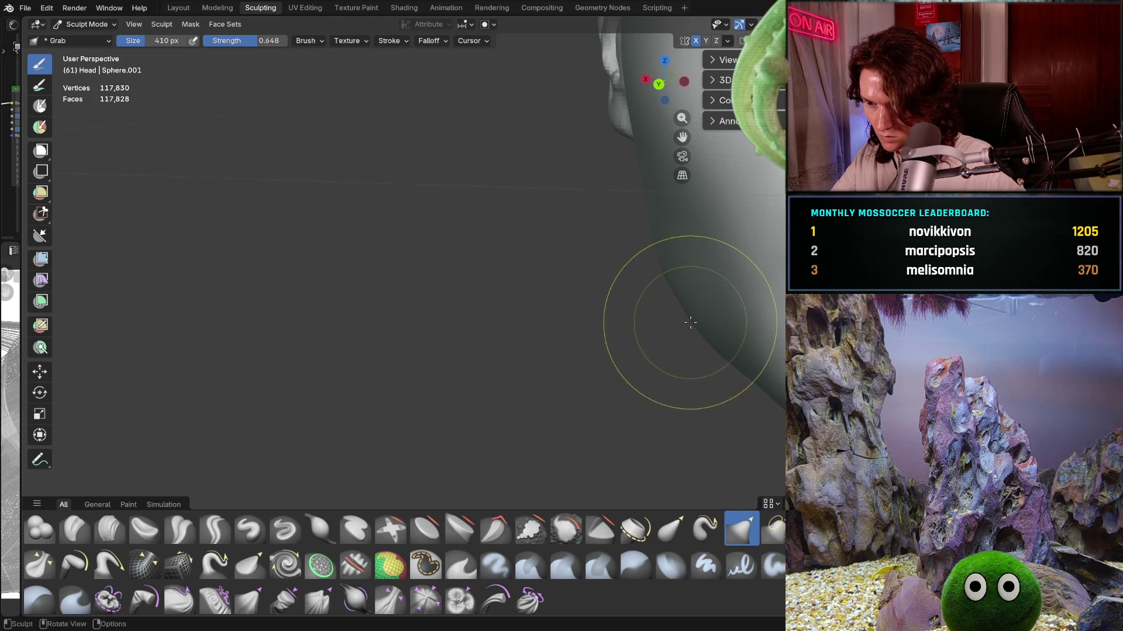
pyautogui.moveTo(706, 333); pyautogui.dragTo(717, 348, button='middle')
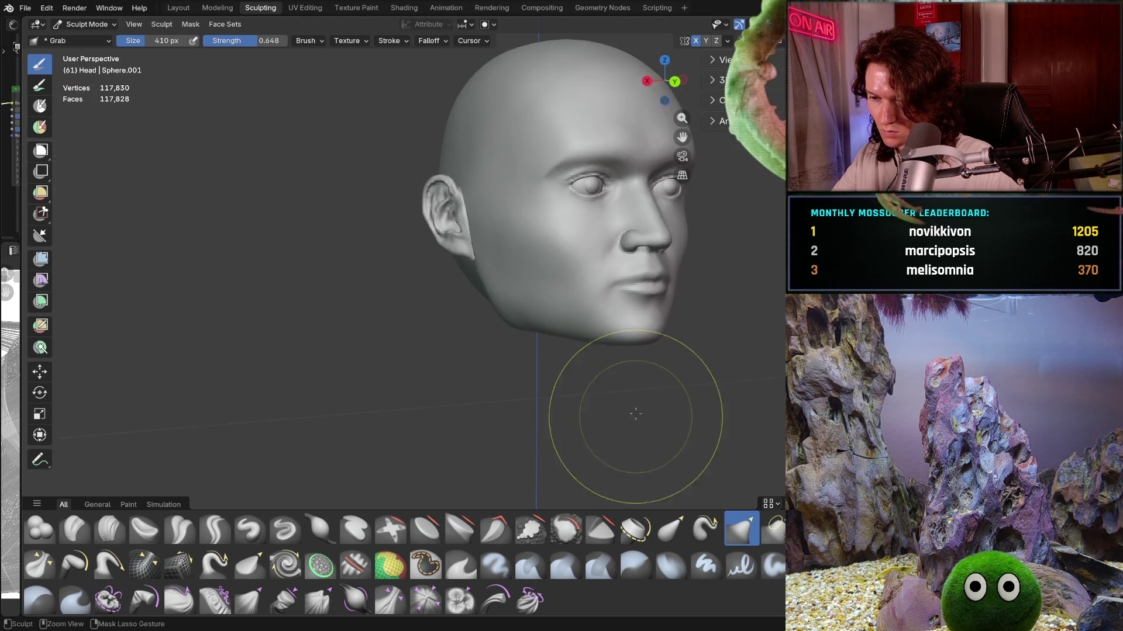
pyautogui.moveTo(764, 370)
pyautogui.mouseDown(button='middle')
pyautogui.moveTo(592, 368)
pyautogui.moveTo(605, 370)
pyautogui.mouseUp(button='middle')
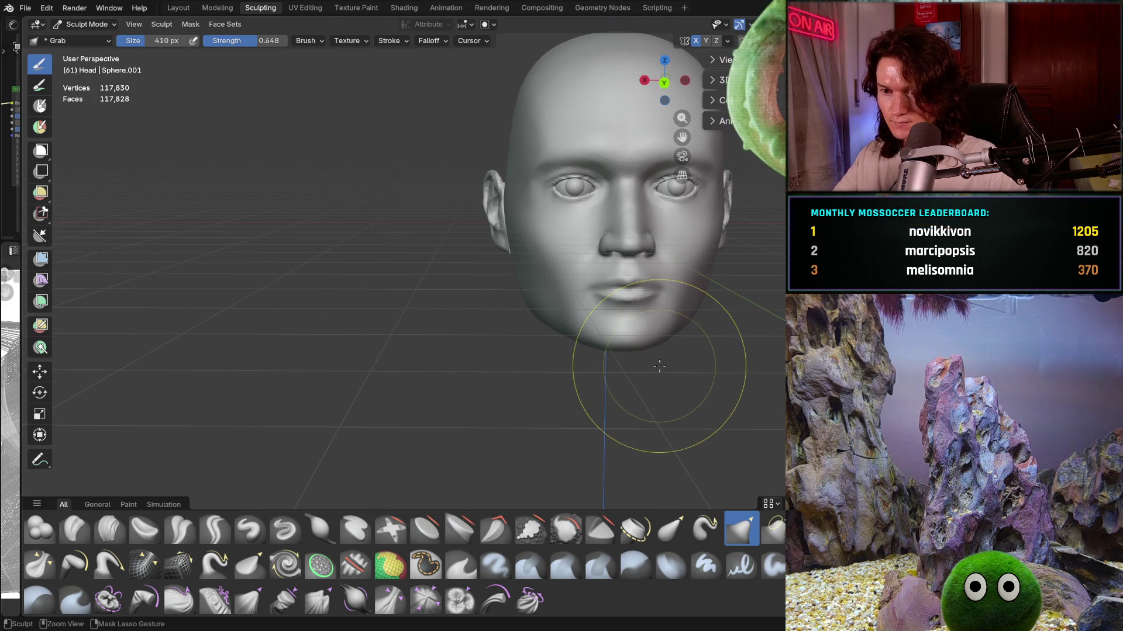
pyautogui.press('KP_Divide')
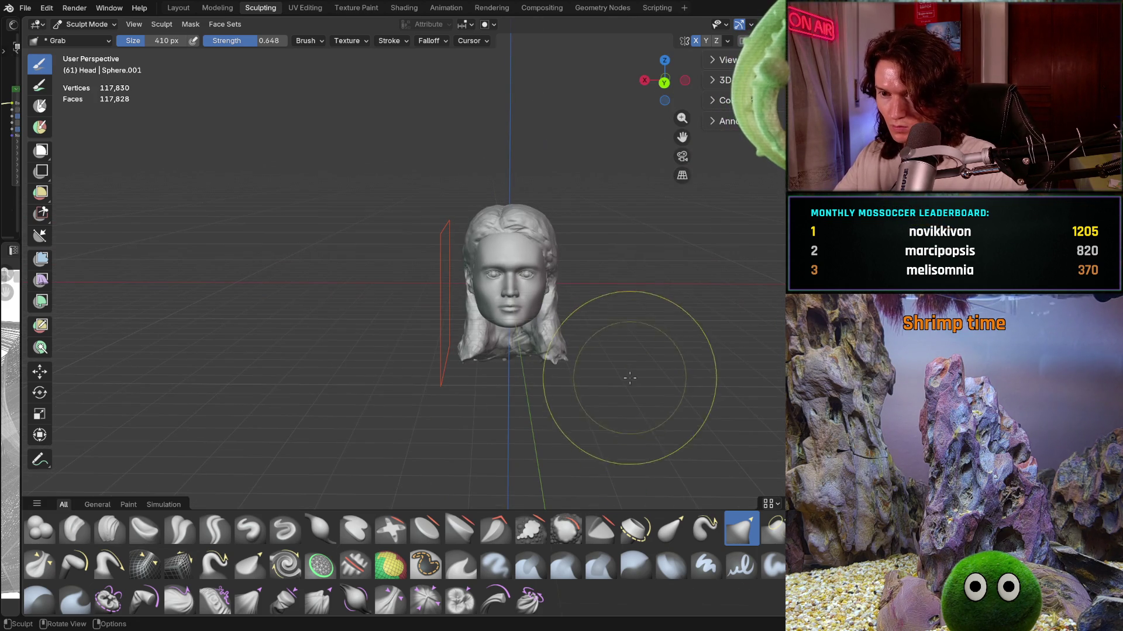
# Step: Save a copy of the sculpt as V2_main_char_12.blend
pyautogui.moveTo(633, 349)
pyautogui.mouseDown(button='middle')
pyautogui.moveTo(610, 329)
pyautogui.moveTo(669, 325)
pyautogui.moveTo(615, 342)
pyautogui.mouseUp(button='middle')
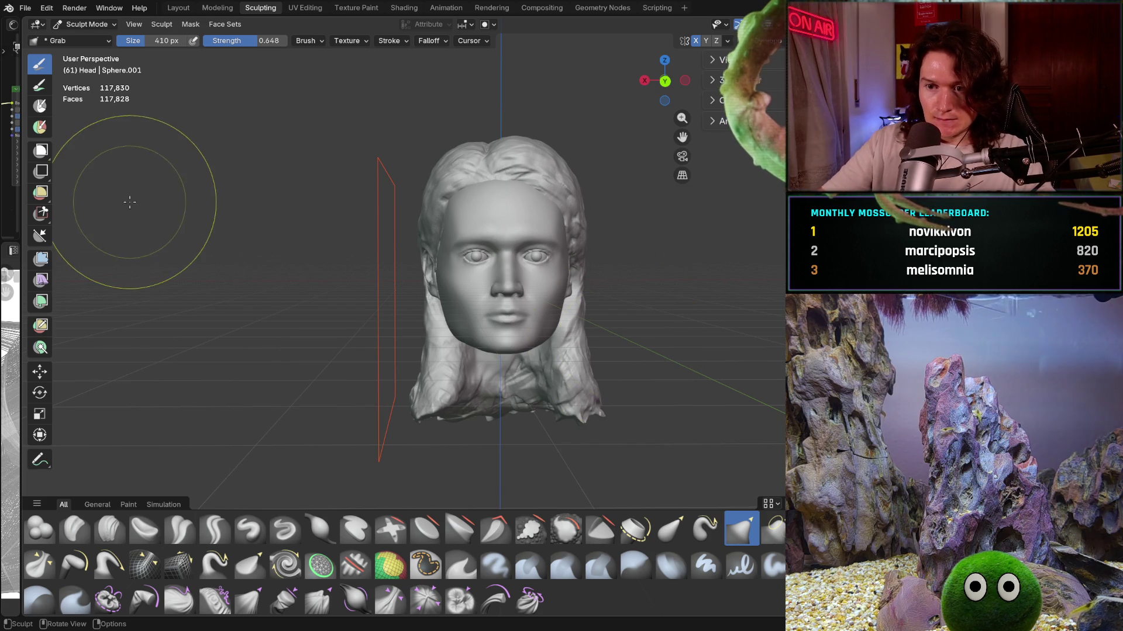
pyautogui.click(26, 8)
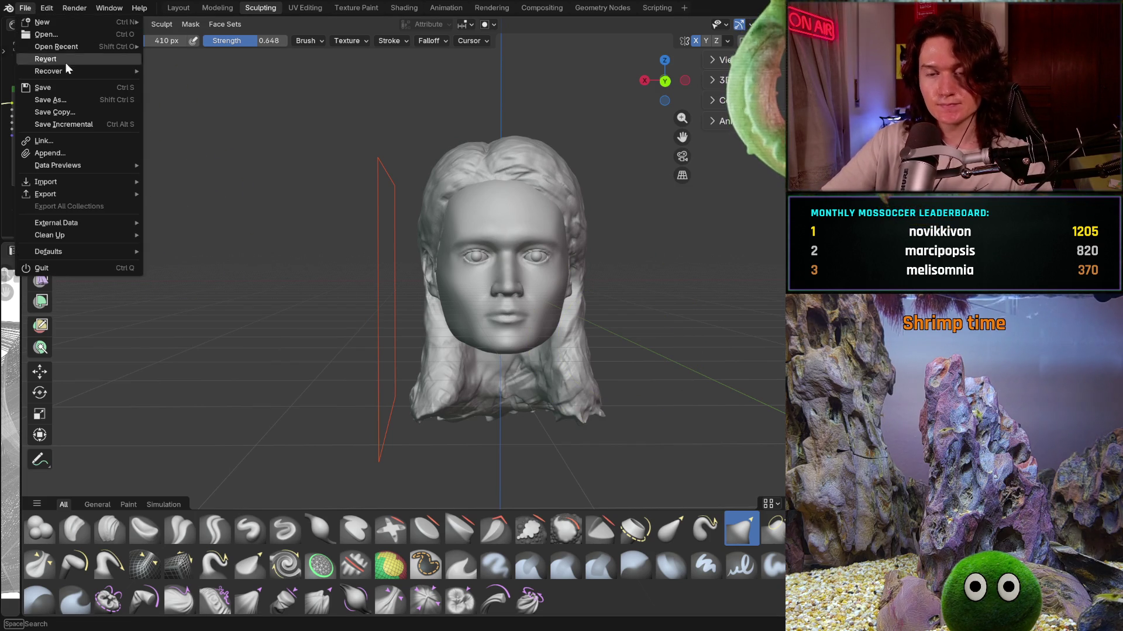
pyautogui.press('Escape')
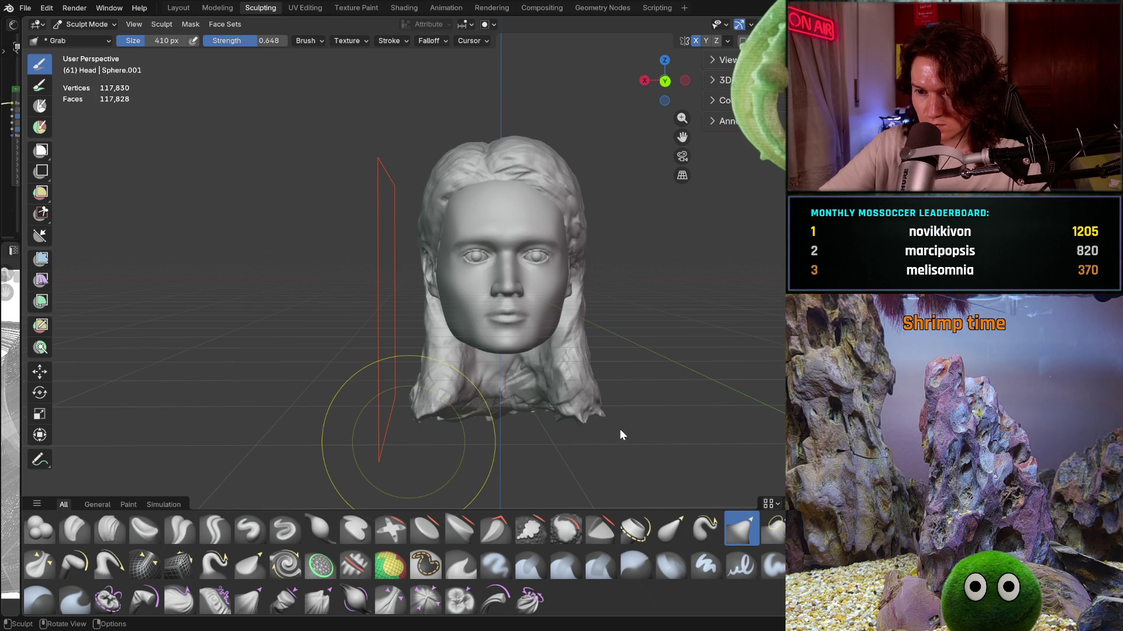
pyautogui.hotkey('ctrl', 'alt', 's')
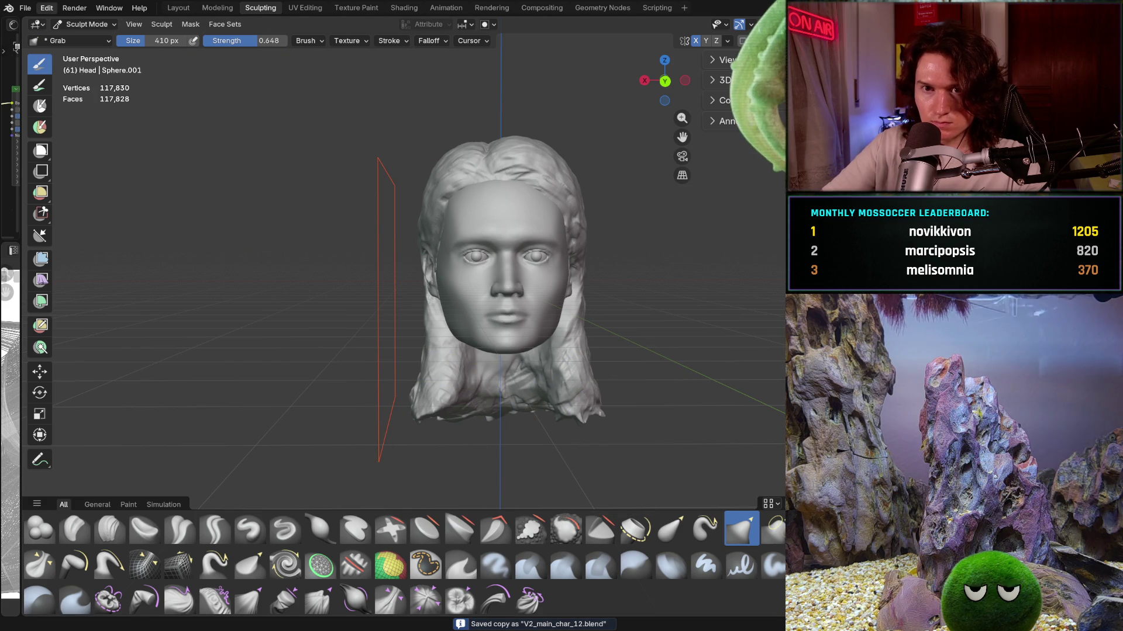
# Step: Load a recent head file, discarding the unsaved changes in version 11
pyautogui.click(29, 9)
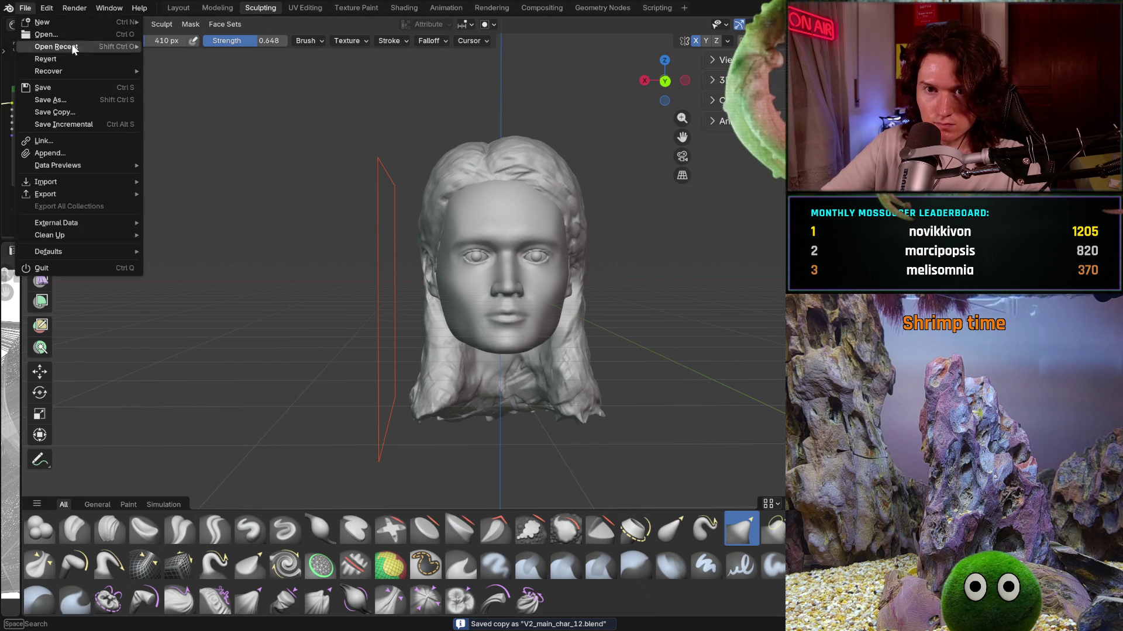
pyautogui.click(55, 31)
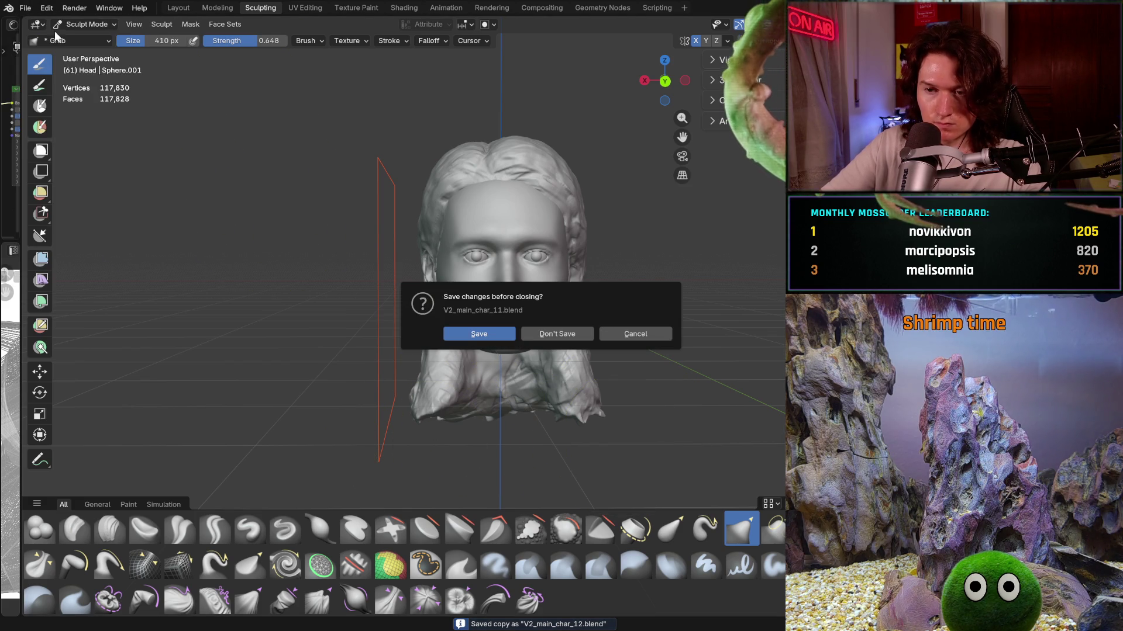
pyautogui.click(563, 335)
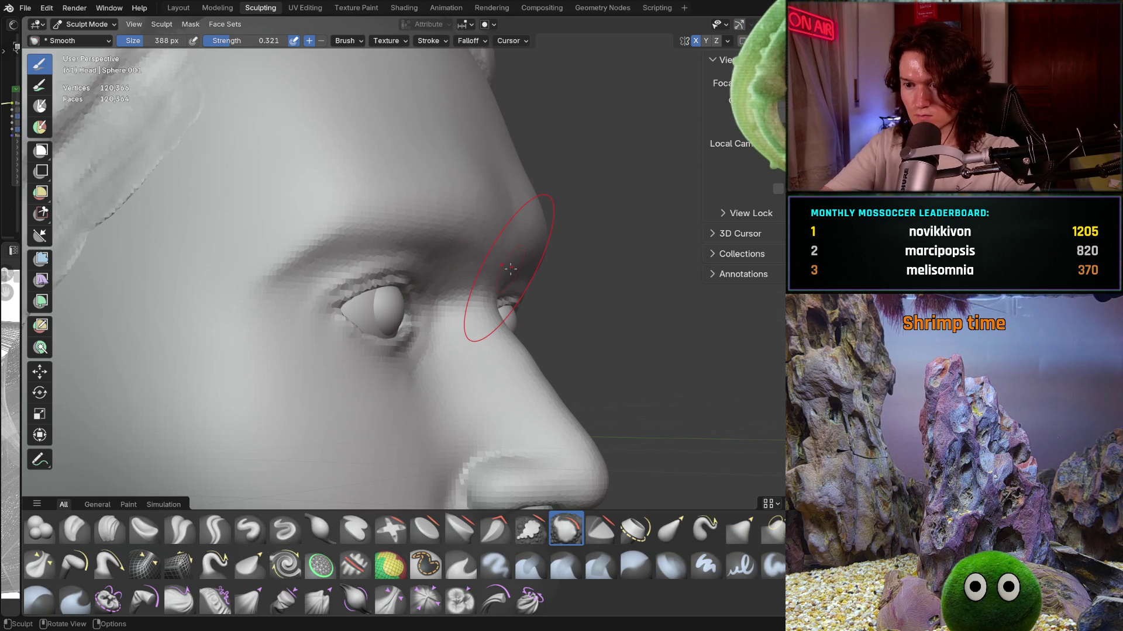
pyautogui.scroll(-5, 467, 340)
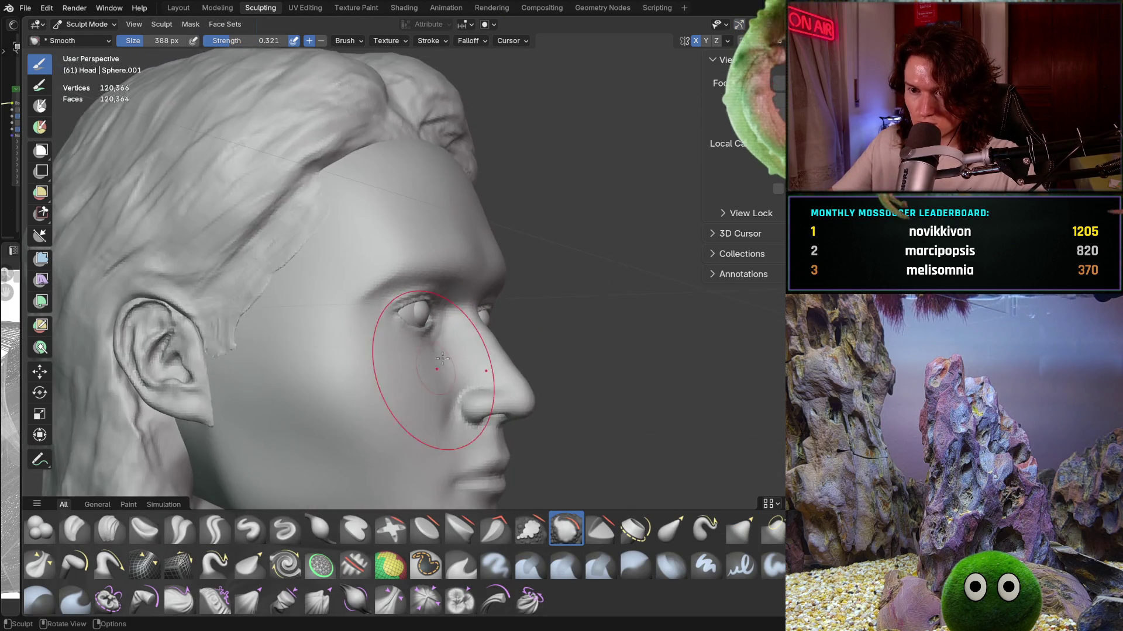
# Step: Smooth the jaw and lower face surface, undoing one stroke, then switch to the Mask brush
pyautogui.moveTo(466, 339)
pyautogui.mouseDown(button='middle')
pyautogui.moveTo(411, 353)
pyautogui.moveTo(468, 370)
pyautogui.moveTo(467, 350)
pyautogui.mouseUp(button='middle')
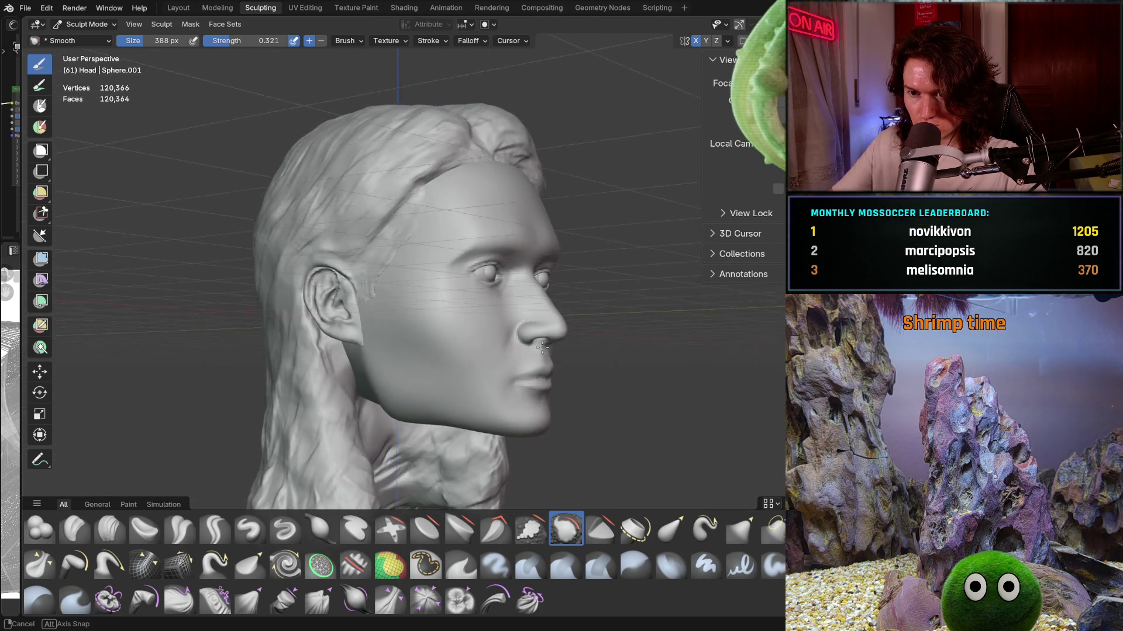
pyautogui.moveTo(467, 350); pyautogui.dragTo(455, 353, button='middle')
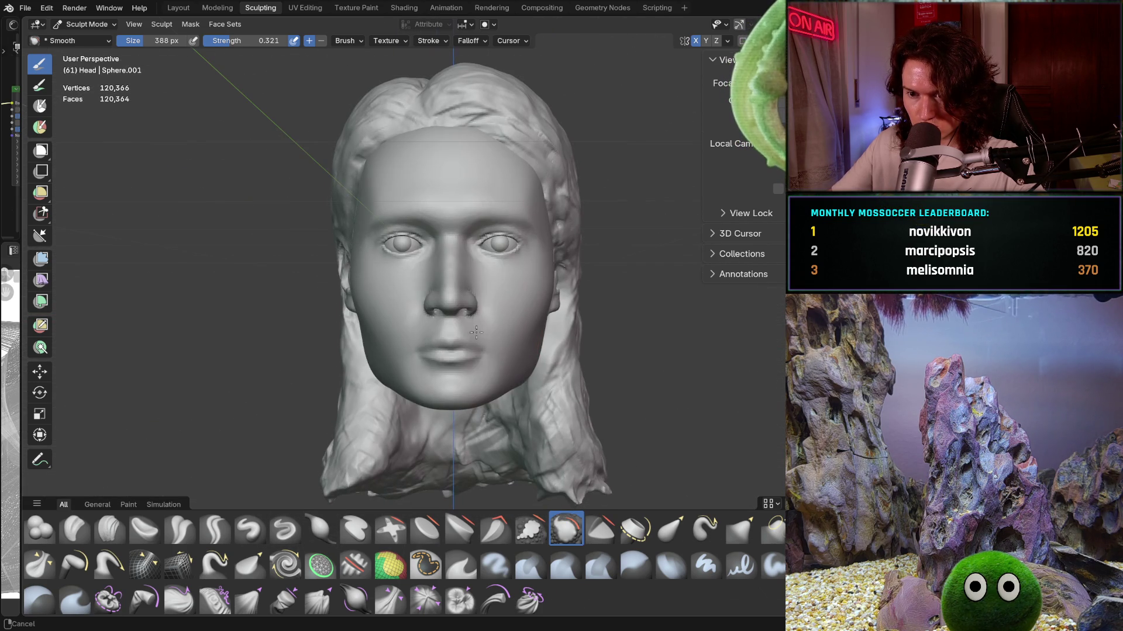
pyautogui.scroll(2, 456, 357)
pyautogui.scroll(2, 459, 365)
pyautogui.scroll(-2, 459, 365)
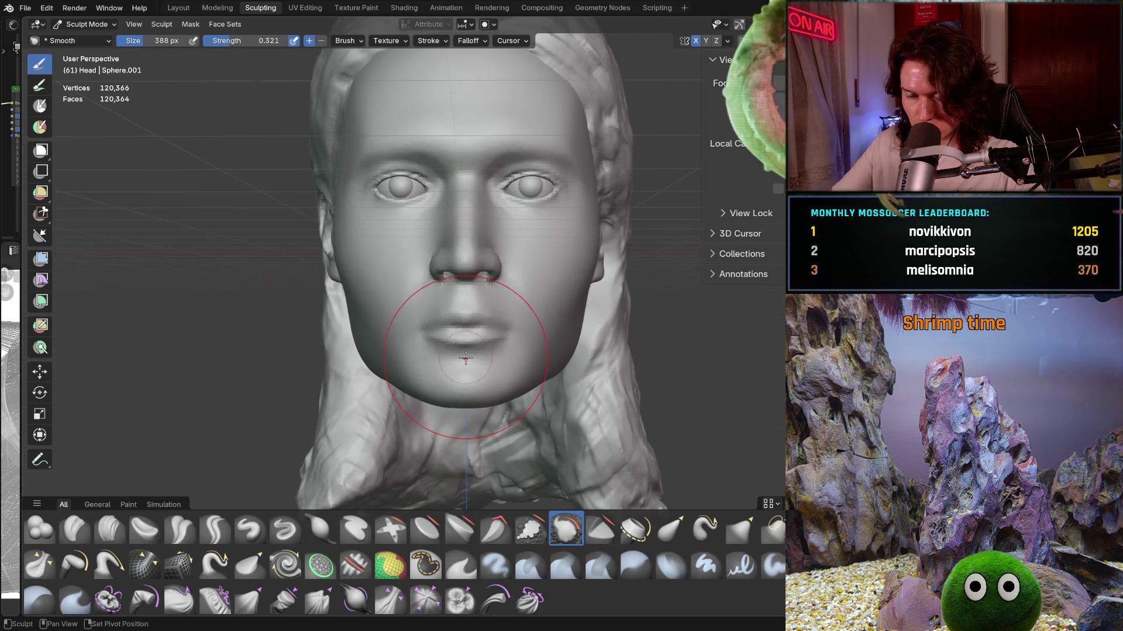
pyautogui.scroll(-2, 459, 365)
pyautogui.moveTo(459, 365)
pyautogui.mouseDown(button='middle')
pyautogui.moveTo(528, 388)
pyautogui.moveTo(601, 386)
pyautogui.moveTo(587, 342)
pyautogui.moveTo(412, 351)
pyautogui.mouseUp(button='middle')
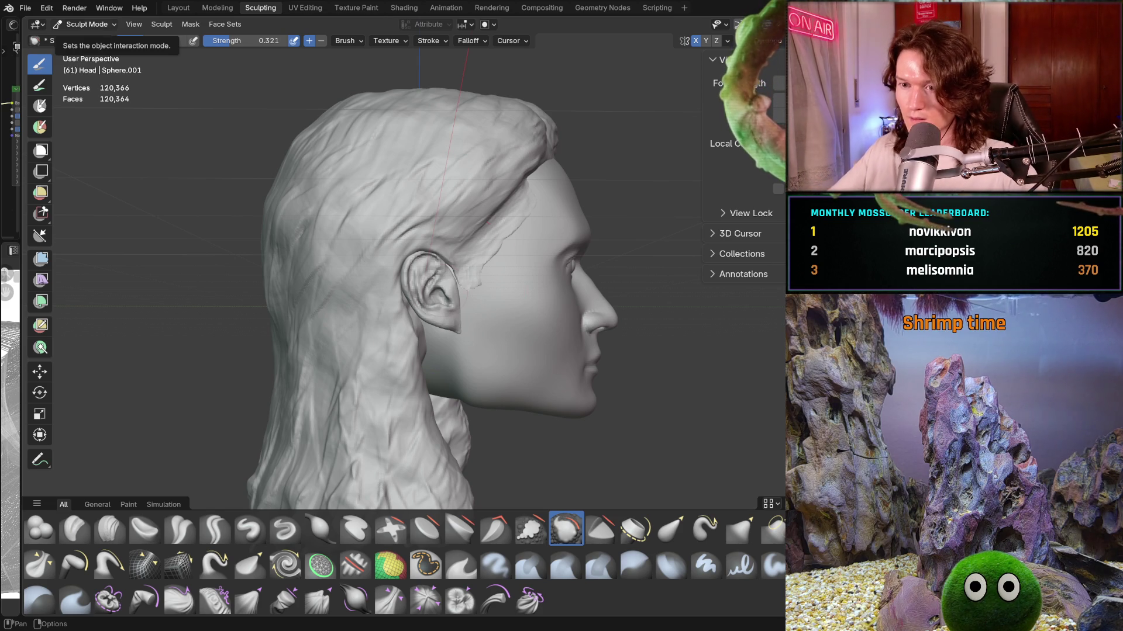
pyautogui.moveTo(479, 327)
pyautogui.keyDown('ctrl'); pyautogui.mouseDown(button='middle')
pyautogui.moveTo(477, 307)
pyautogui.moveTo(459, 322)
pyautogui.moveTo(472, 319)
pyautogui.moveTo(477, 351)
pyautogui.moveTo(471, 322)
pyautogui.moveTo(492, 351)
pyautogui.mouseUp(button='middle'); pyautogui.keyUp('ctrl')
pyautogui.scroll(-5, 473, 360)
pyautogui.scroll(-3, 474, 355)
pyautogui.scroll(2, 489, 347)
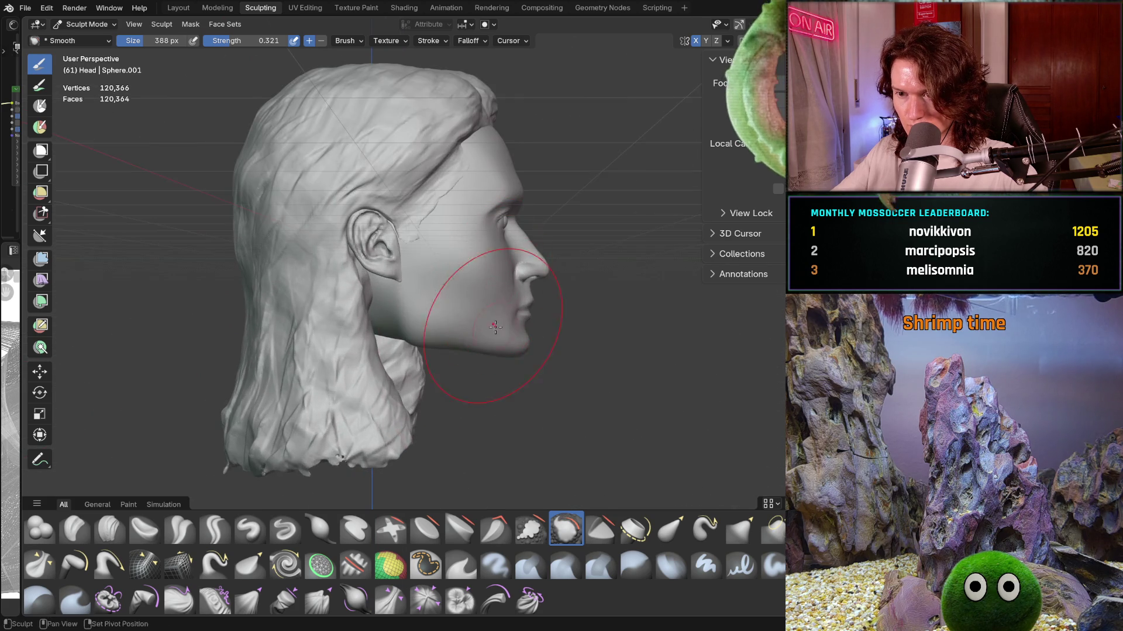
pyautogui.scroll(2, 487, 340)
pyautogui.scroll(3, 482, 328)
pyautogui.moveTo(481, 328)
pyautogui.mouseDown(button='middle')
pyautogui.moveTo(310, 426)
pyautogui.moveTo(347, 410)
pyautogui.mouseUp(button='middle')
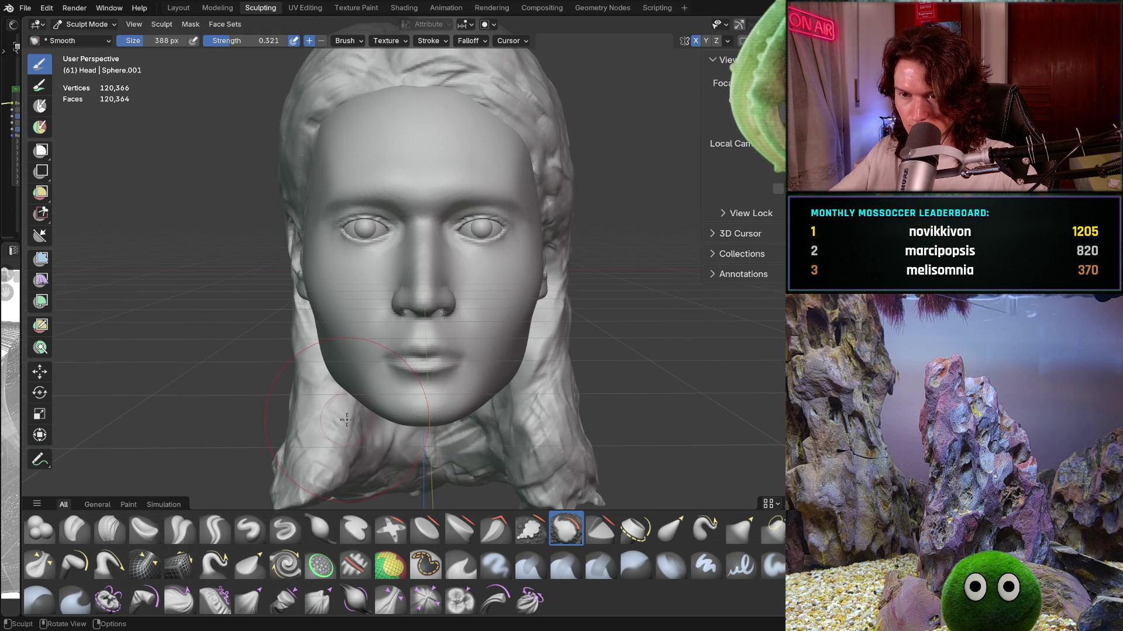
pyautogui.moveTo(346, 421)
pyautogui.keyDown('ctrl'); pyautogui.mouseDown(button='middle')
pyautogui.moveTo(355, 386)
pyautogui.moveTo(383, 419)
pyautogui.moveTo(397, 401)
pyautogui.mouseUp(button='middle'); pyautogui.keyUp('ctrl')
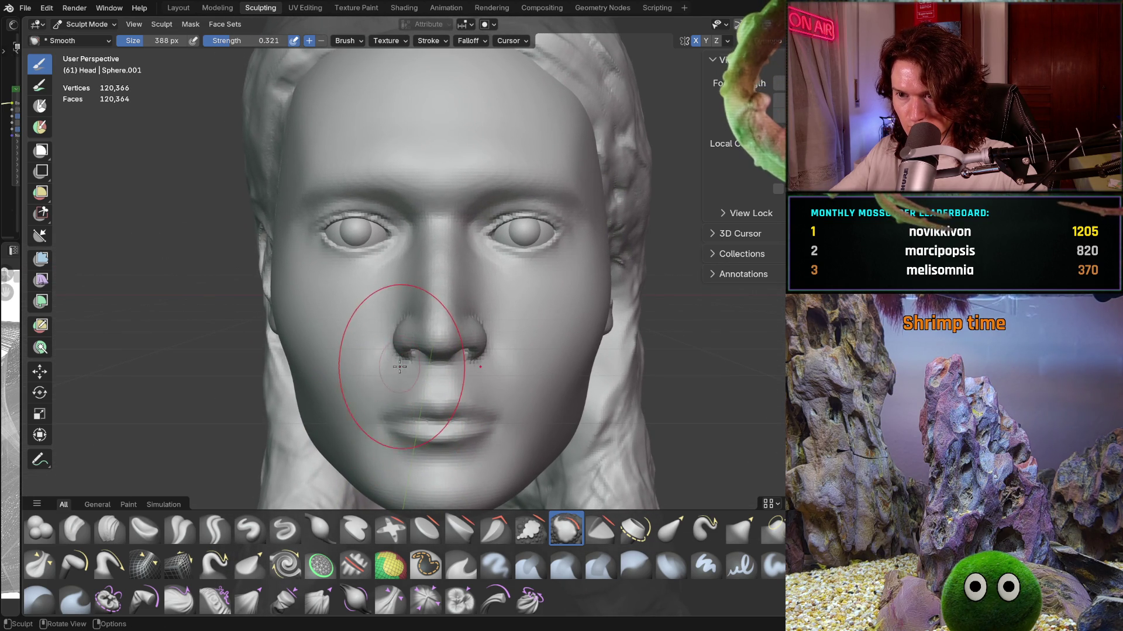
pyautogui.hotkey('ctrl', 'z')
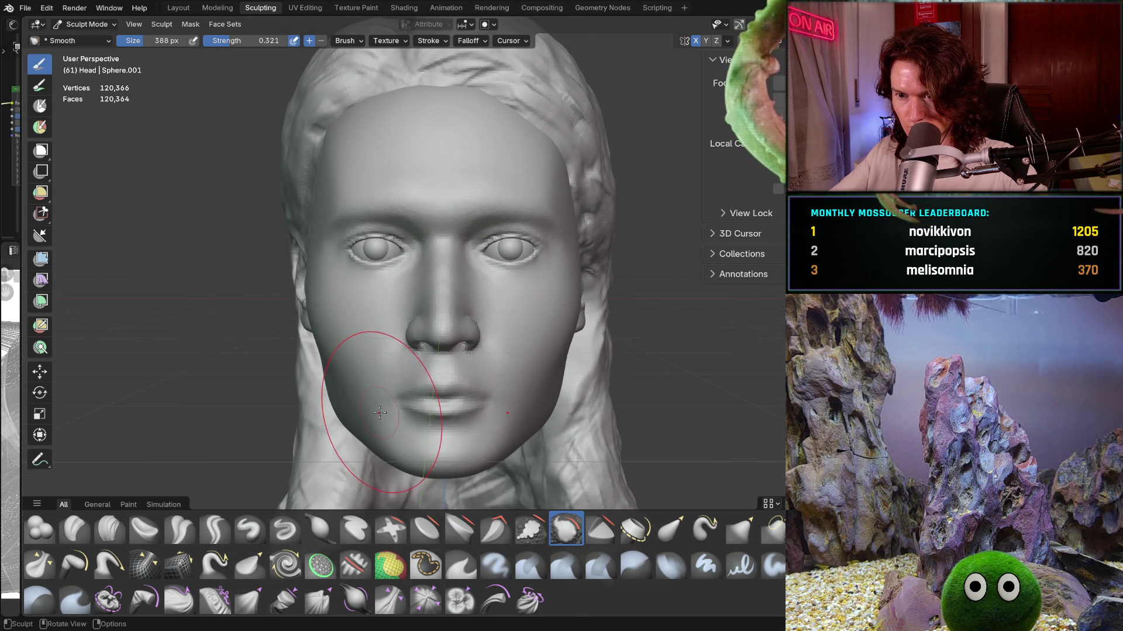
pyautogui.moveTo(389, 379); pyautogui.dragTo(377, 390, button='middle')
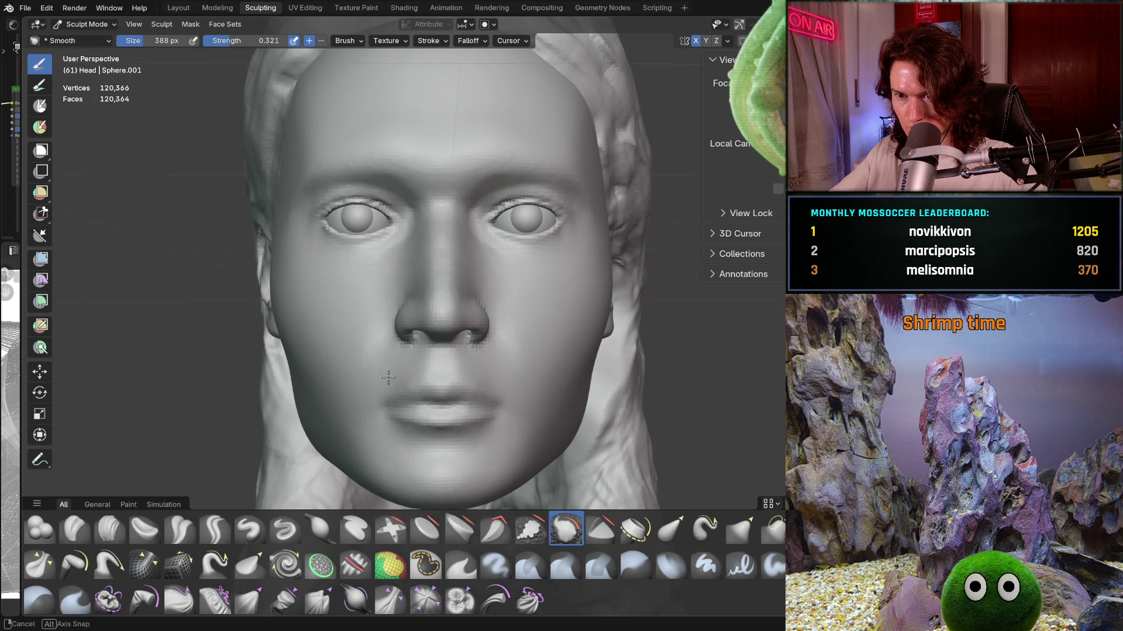
pyautogui.press('m')
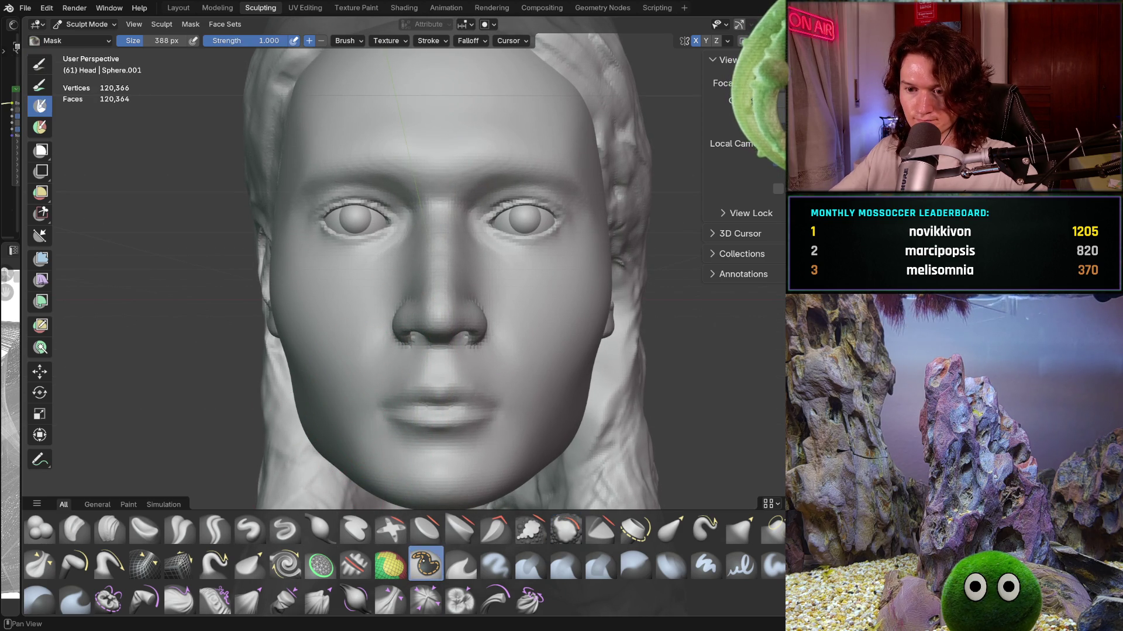
# Step: Paint a mask over the nose from bridge to nostrils with a 190 px Mask brush
pyautogui.press('f')
pyautogui.click(432, 335)
pyautogui.moveTo(426, 303)
pyautogui.mouseDown()
pyautogui.moveTo(432, 294)
pyautogui.moveTo(468, 351)
pyautogui.moveTo(432, 342)
pyautogui.moveTo(431, 258)
pyautogui.mouseUp()
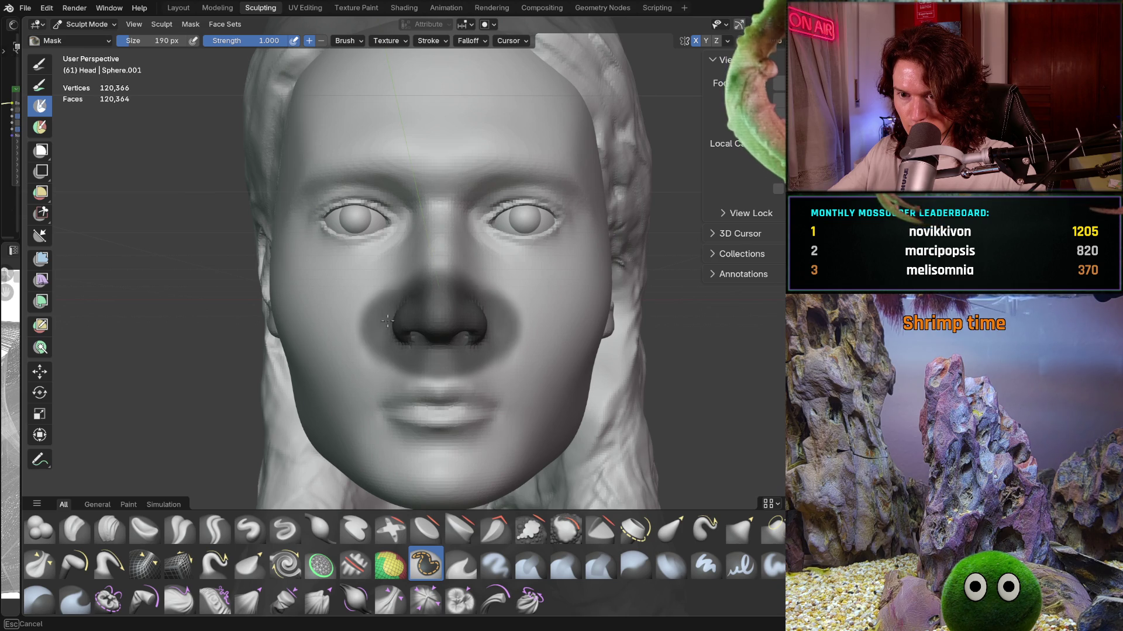
pyautogui.hotkey('alt', 'm')
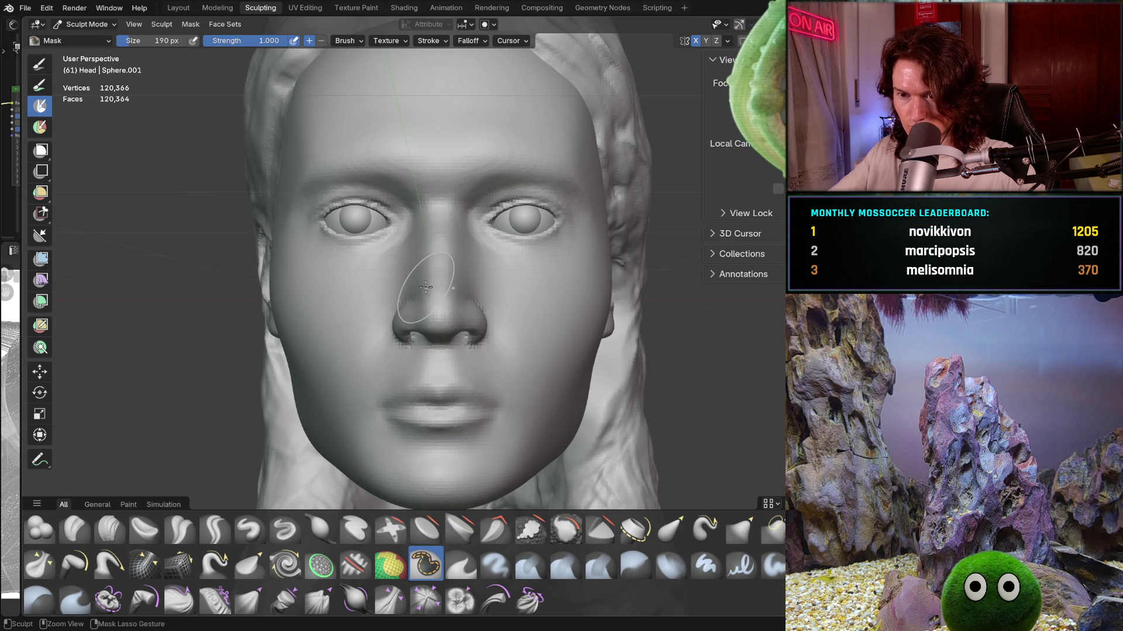
pyautogui.scroll(2, 420, 286)
pyautogui.moveTo(430, 255)
pyautogui.mouseDown()
pyautogui.moveTo(402, 288)
pyautogui.moveTo(405, 332)
pyautogui.moveTo(438, 292)
pyautogui.mouseUp()
pyautogui.moveTo(440, 348)
pyautogui.mouseDown()
pyautogui.moveTo(377, 317)
pyautogui.moveTo(368, 365)
pyautogui.moveTo(438, 351)
pyautogui.mouseUp()
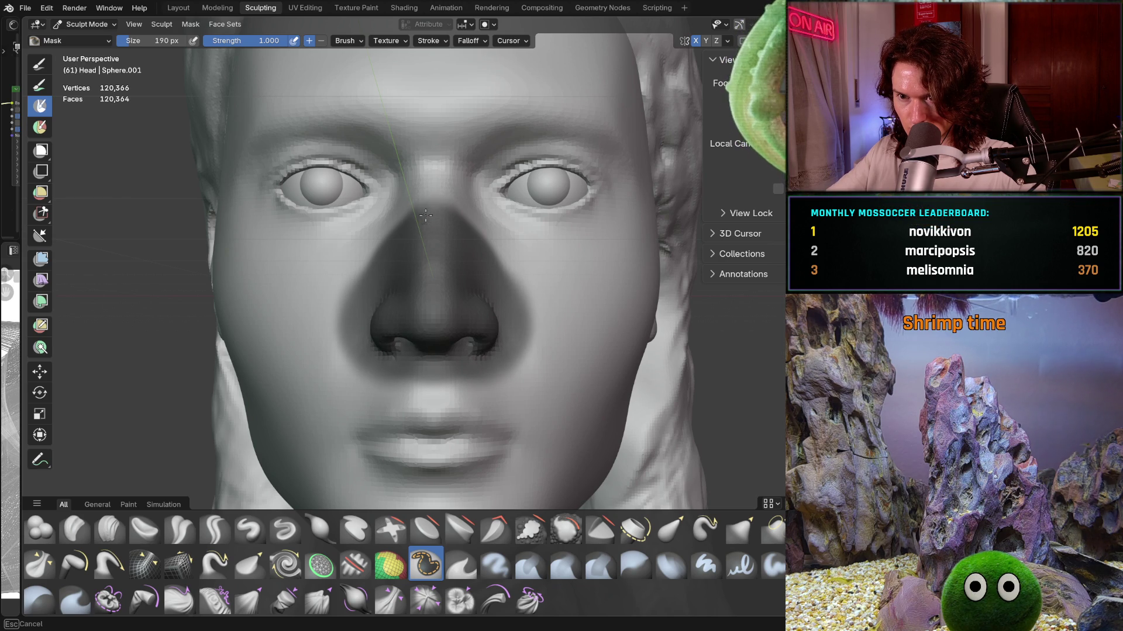
pyautogui.moveTo(429, 188); pyautogui.dragTo(432, 158)
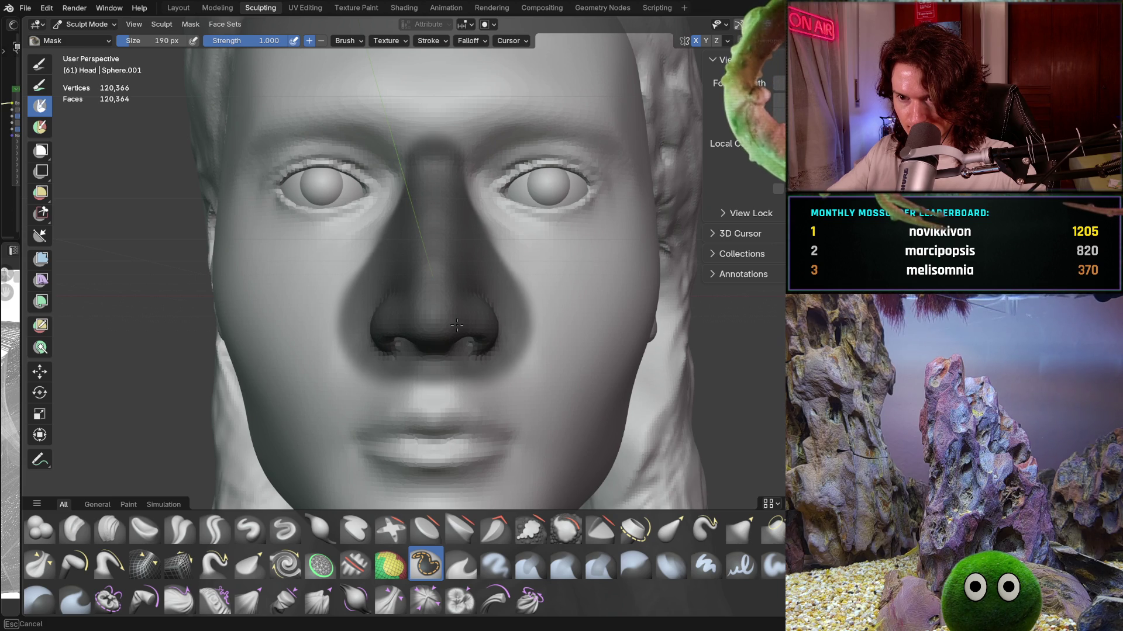
# Step: Invert the mask so only the nose stays editable and return to the Grab brush
pyautogui.moveTo(426, 301)
pyautogui.mouseDown(button='middle')
pyautogui.moveTo(437, 318)
pyautogui.moveTo(515, 321)
pyautogui.mouseUp(button='middle')
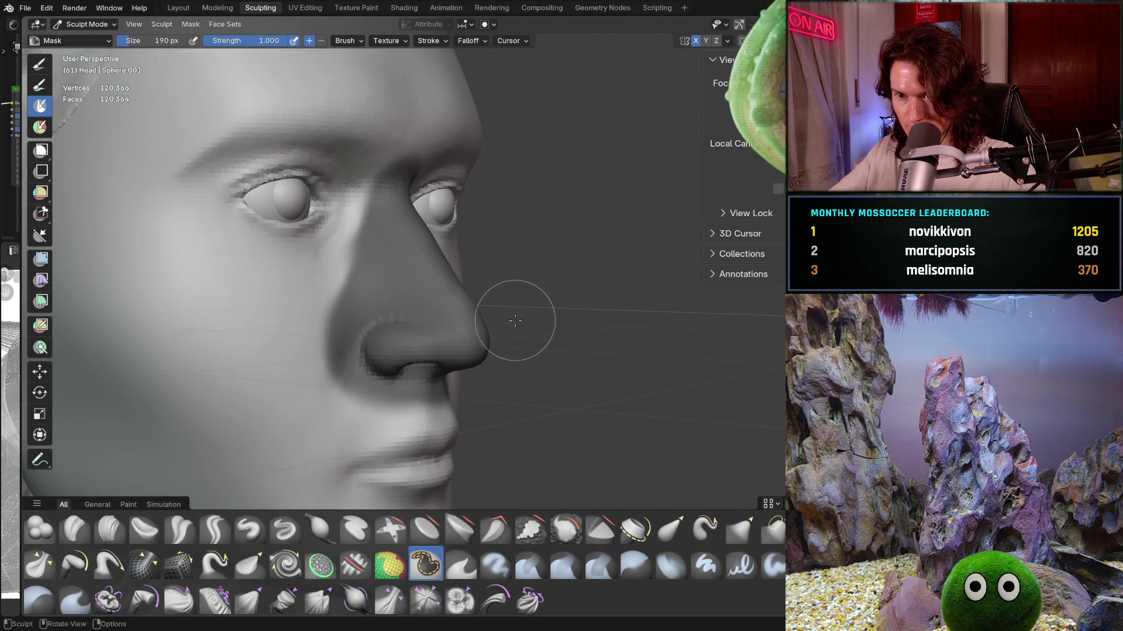
pyautogui.hotkey('ctrl', 'i')
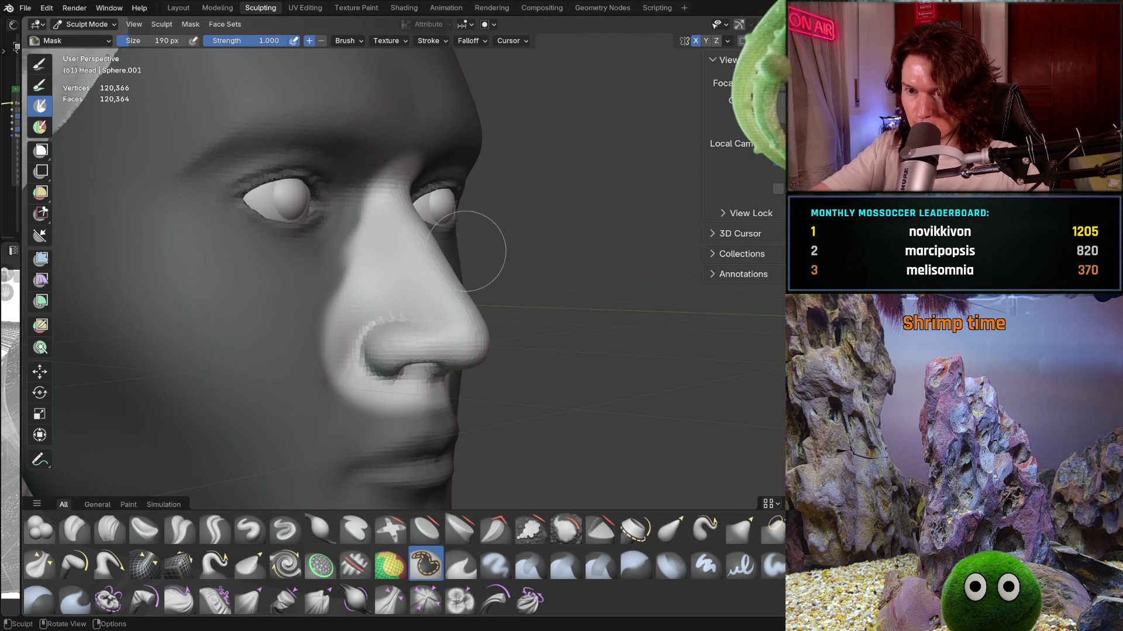
pyautogui.moveTo(381, 372); pyautogui.dragTo(499, 324, button='middle')
pyautogui.press('g')
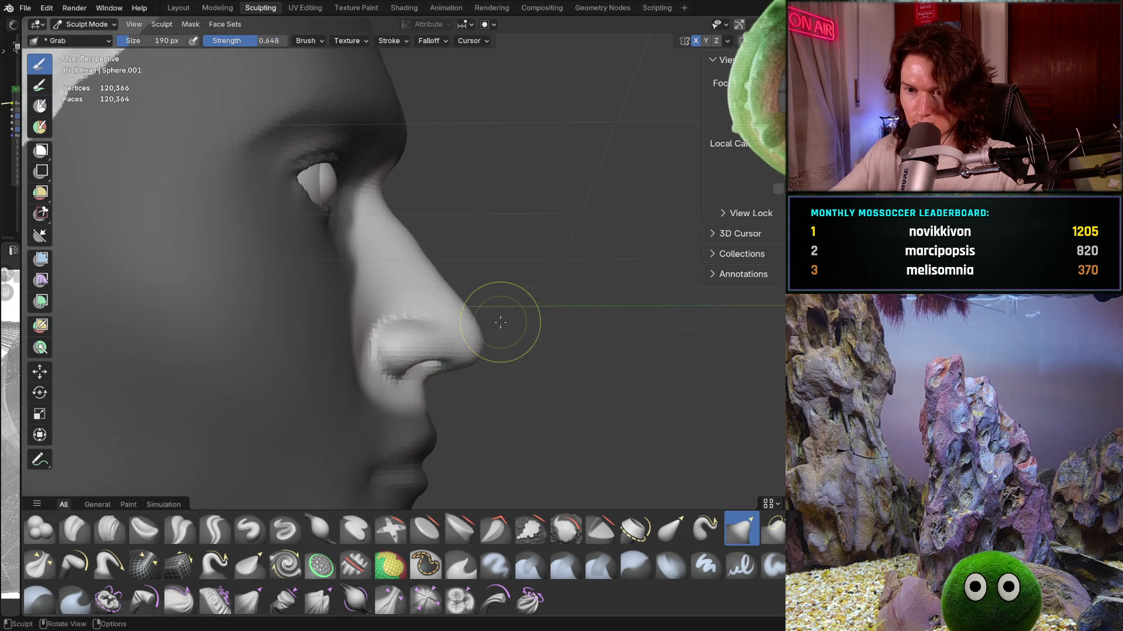
# Step: Enlarge the Grab brush to 692 px and snap to the exact right orthographic view of the nose
pyautogui.press('f')
pyautogui.click(574, 347)
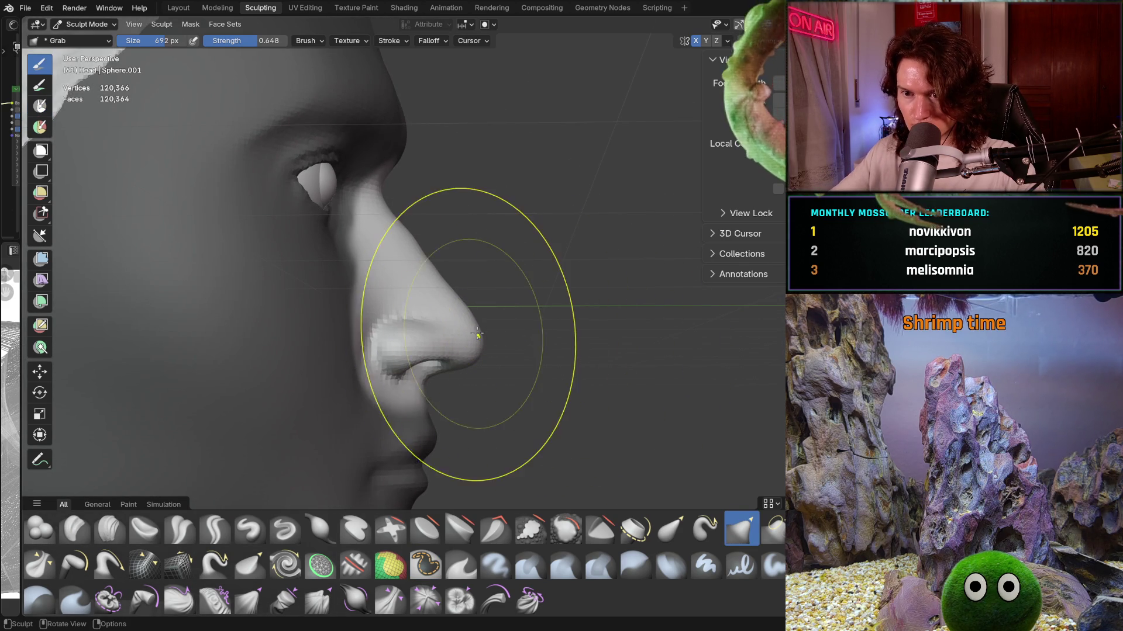
pyautogui.press('KP_3')
pyautogui.press('KP_1')
pyautogui.moveTo(414, 321); pyautogui.dragTo(264, 324, button='middle')
pyautogui.press('KP_3')
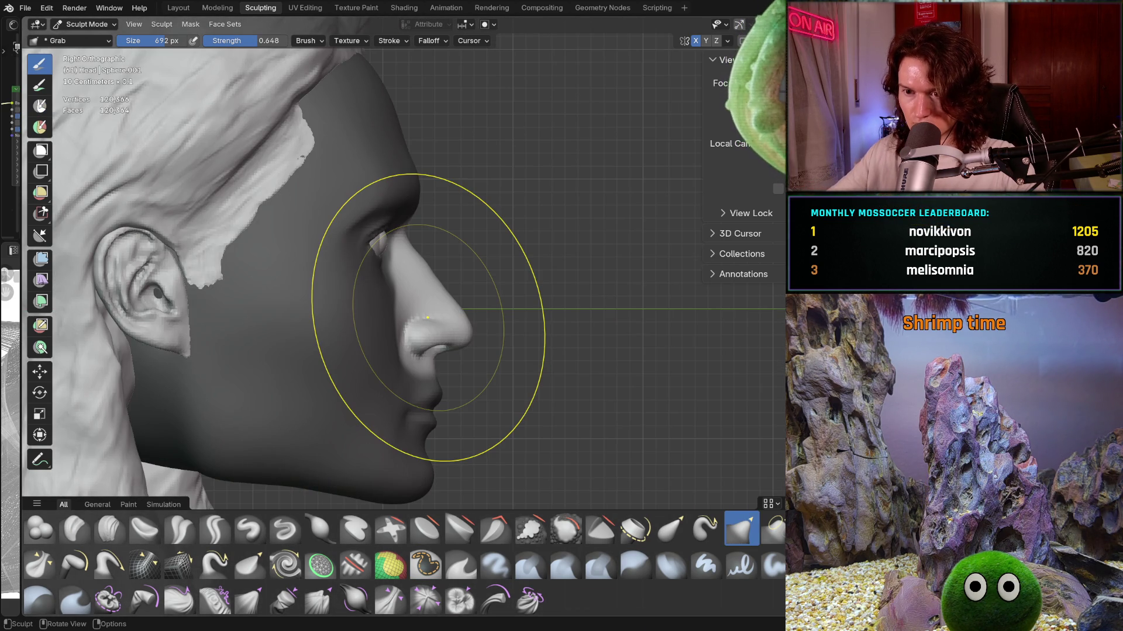
pyautogui.hotkey('ctrl', 'z')
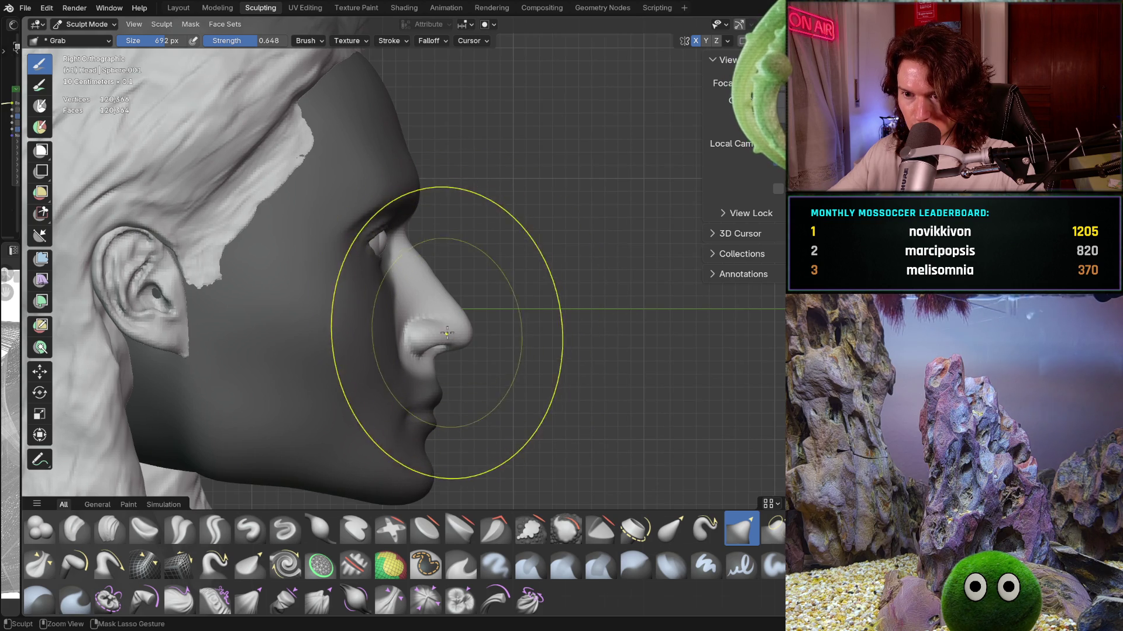
pyautogui.keyDown('ctrl'); pyautogui.moveTo(448, 333); pyautogui.dragTo(443, 317, button='middle'); pyautogui.keyUp('ctrl')
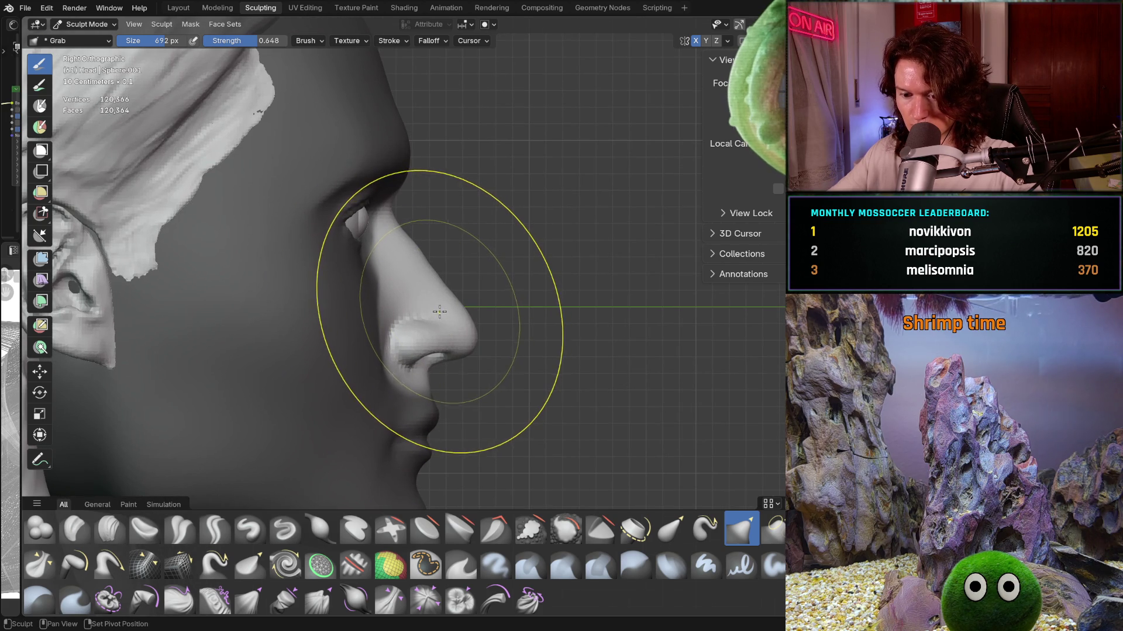
# Step: Pull the nose into a new profile at 802 px, check it from the front, and set strength to 1.000
pyautogui.press('f')
pyautogui.click(458, 331)
pyautogui.moveTo(458, 332); pyautogui.dragTo(429, 334)
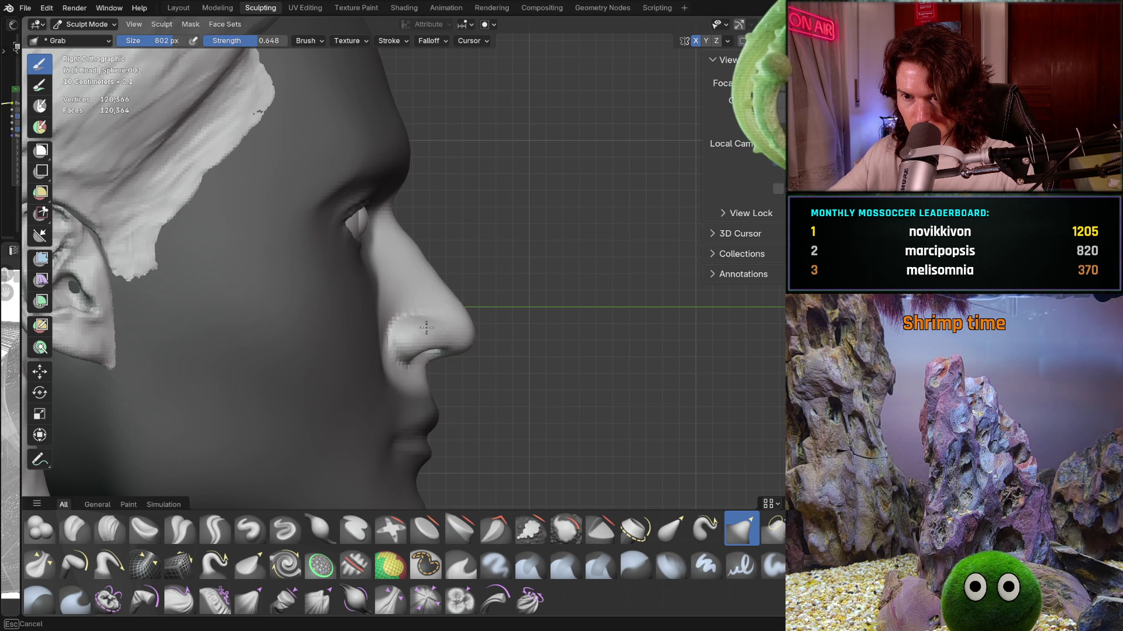
pyautogui.moveTo(424, 322); pyautogui.dragTo(476, 298)
pyautogui.moveTo(476, 298)
pyautogui.mouseDown(button='middle')
pyautogui.moveTo(325, 380)
pyautogui.moveTo(170, 311)
pyautogui.mouseUp(button='middle')
pyautogui.moveTo(358, 328)
pyautogui.mouseDown(button='middle')
pyautogui.moveTo(502, 350)
pyautogui.moveTo(500, 338)
pyautogui.mouseUp(button='middle')
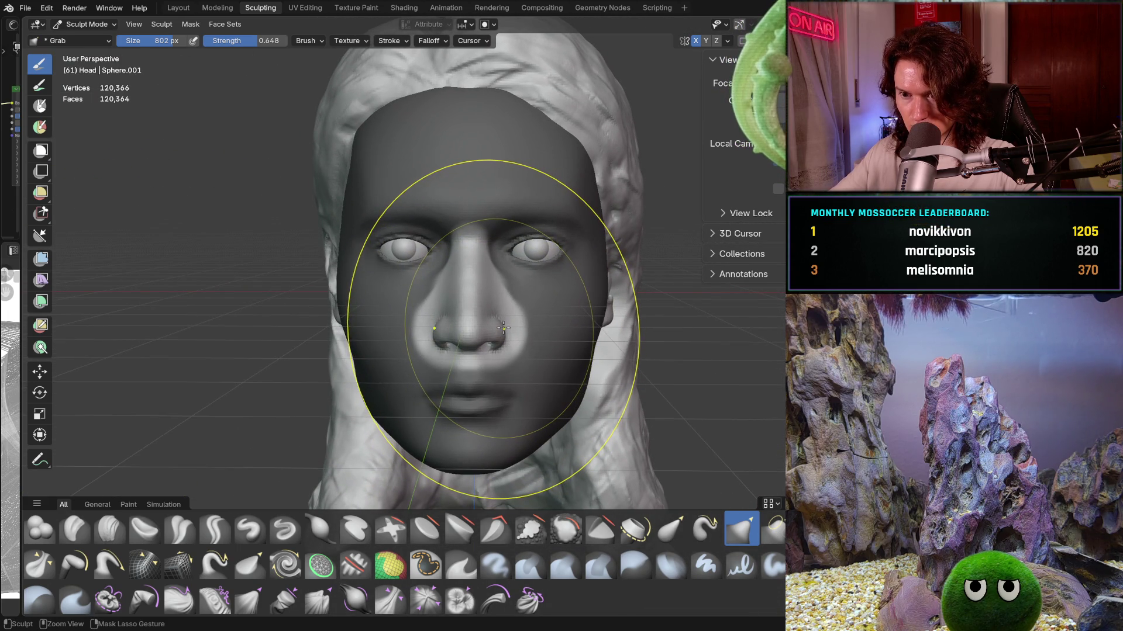
pyautogui.moveTo(430, 325)
pyautogui.mouseDown(button='middle')
pyautogui.moveTo(646, 335)
pyautogui.moveTo(421, 339)
pyautogui.mouseUp(button='middle')
pyautogui.scroll(3, 476, 312)
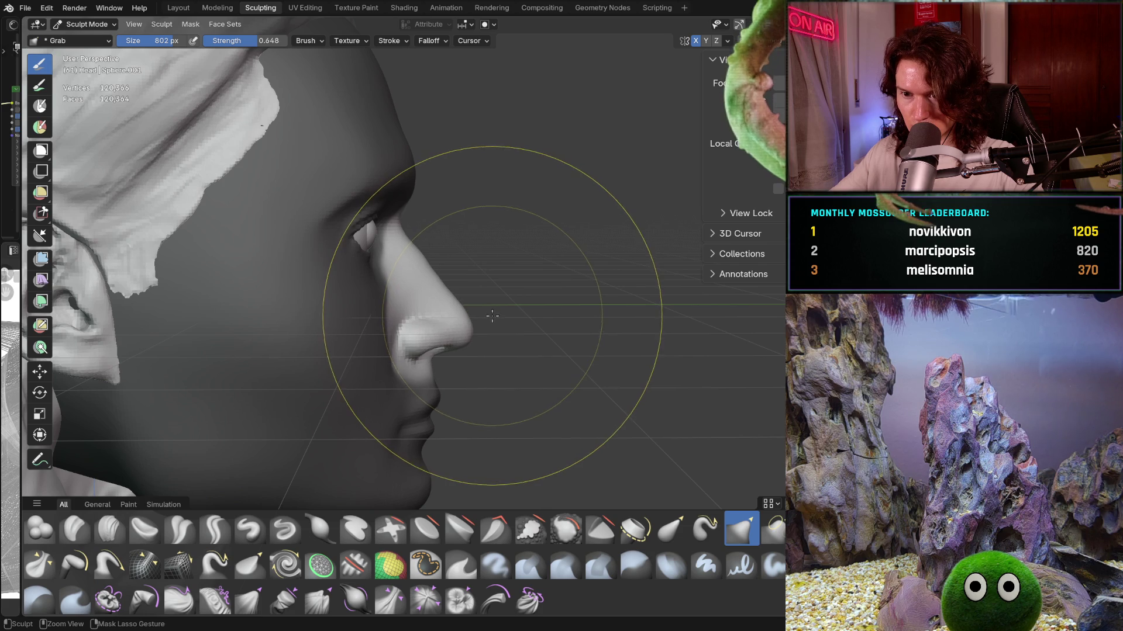
pyautogui.hotkey('shift', 'f')
pyautogui.click(544, 327)
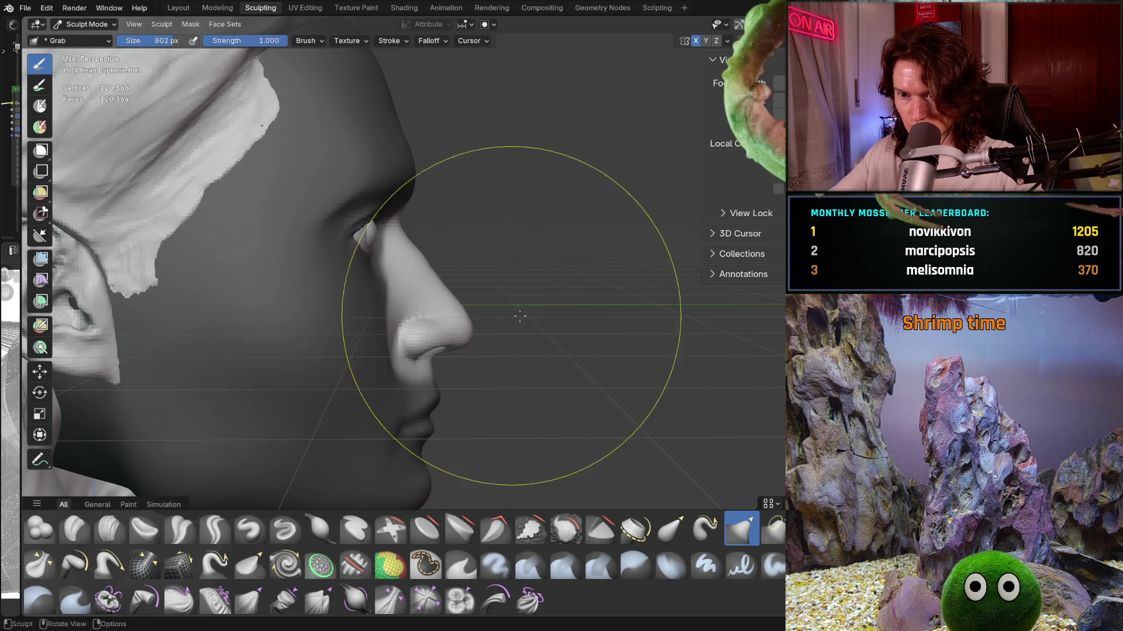
# Step: Inspect the nose from front, three-quarter and right profile views
pyautogui.moveTo(446, 326); pyautogui.dragTo(447, 325)
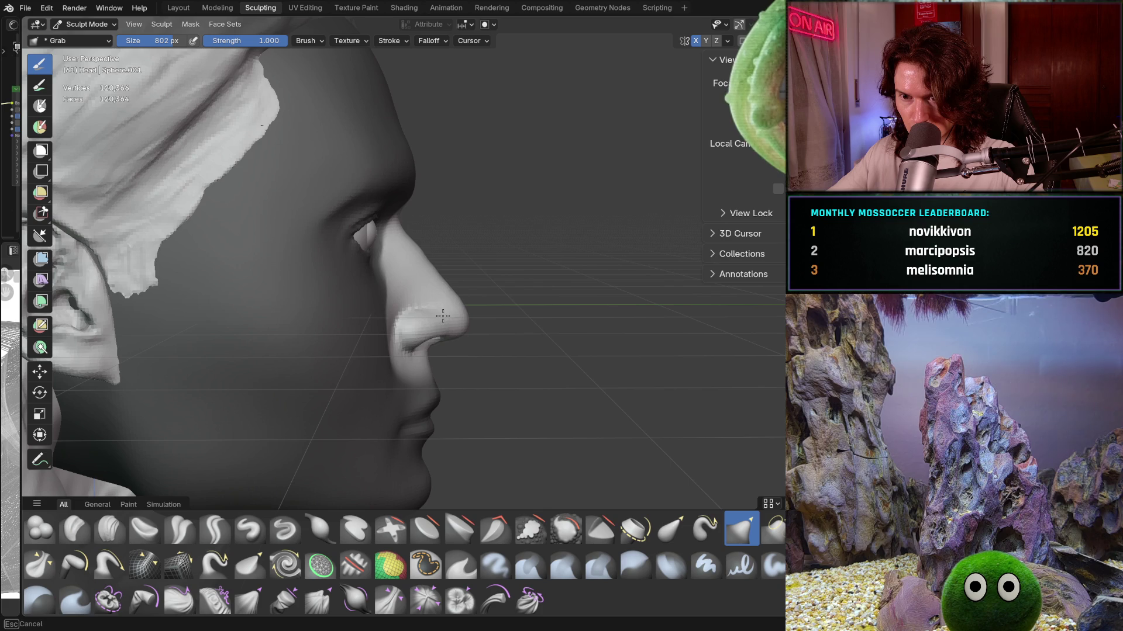
pyautogui.moveTo(438, 361); pyautogui.dragTo(353, 360, button='middle')
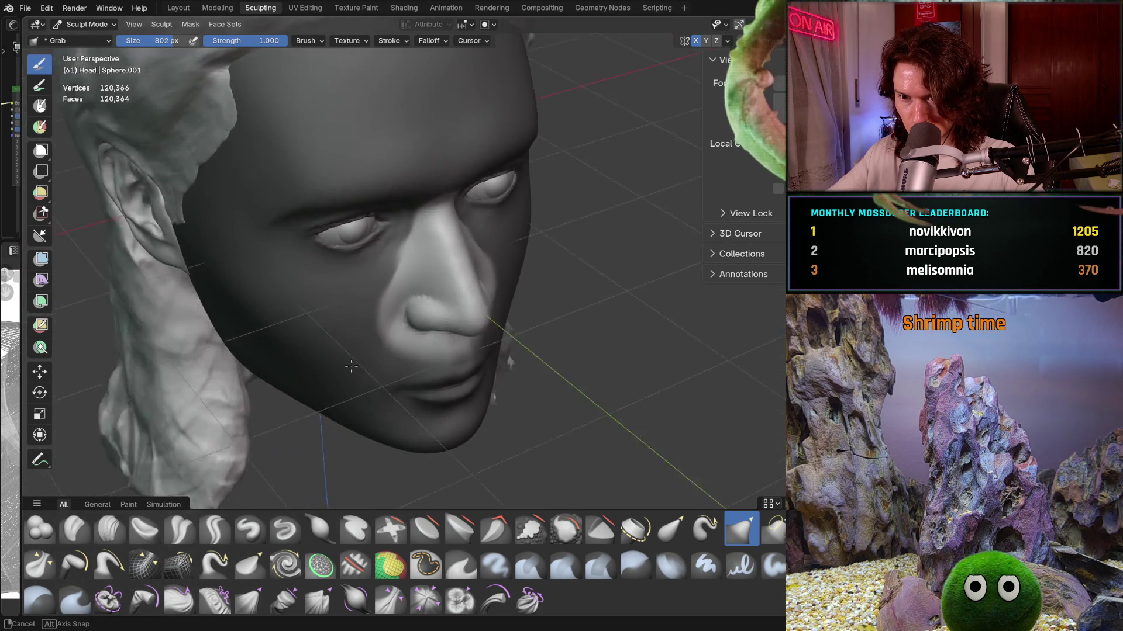
pyautogui.moveTo(354, 360); pyautogui.dragTo(192, 329, button='middle')
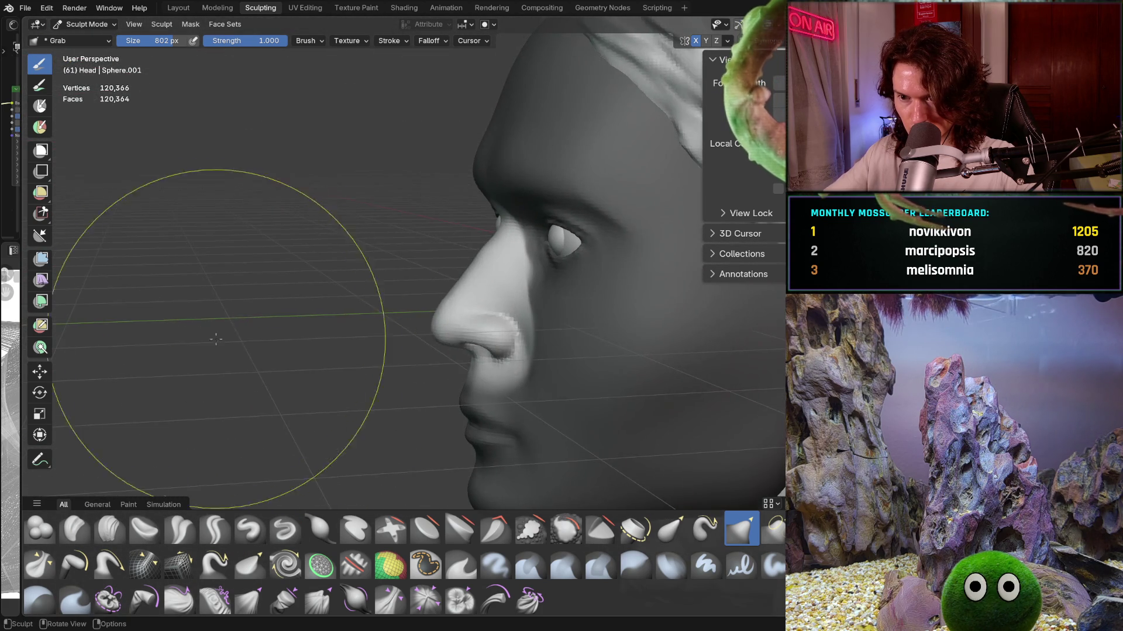
pyautogui.moveTo(351, 338)
pyautogui.mouseDown(button='middle')
pyautogui.moveTo(489, 373)
pyautogui.moveTo(476, 325)
pyautogui.mouseUp(button='middle')
pyautogui.scroll(2, 516, 322)
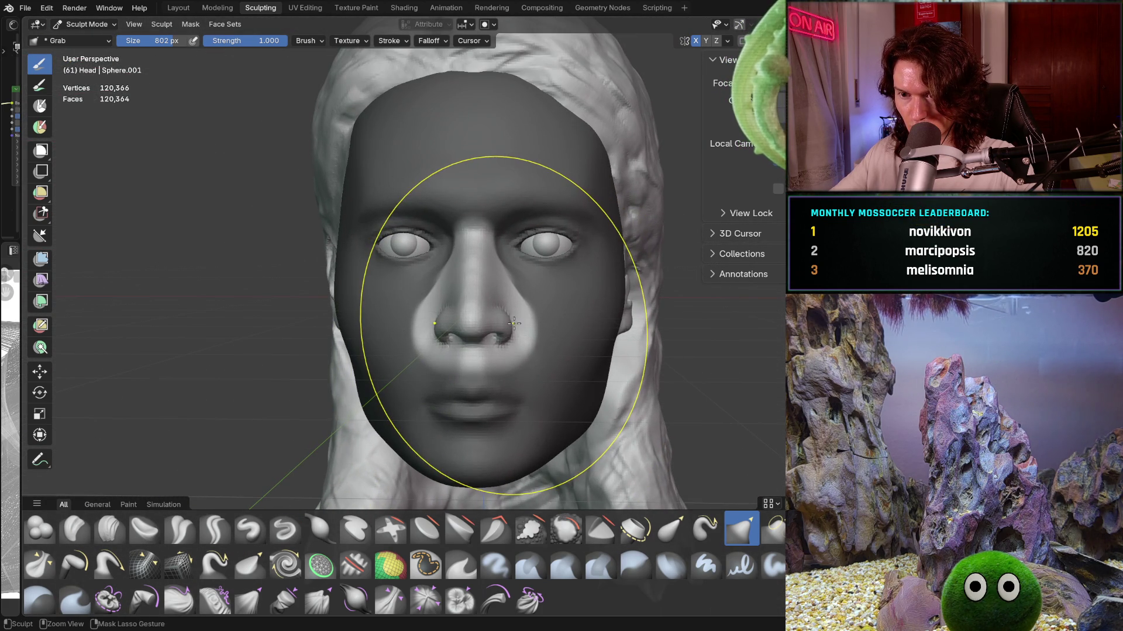
pyautogui.moveTo(462, 328)
pyautogui.mouseDown(button='middle')
pyautogui.moveTo(458, 319)
pyautogui.moveTo(496, 328)
pyautogui.moveTo(492, 314)
pyautogui.mouseUp(button='middle')
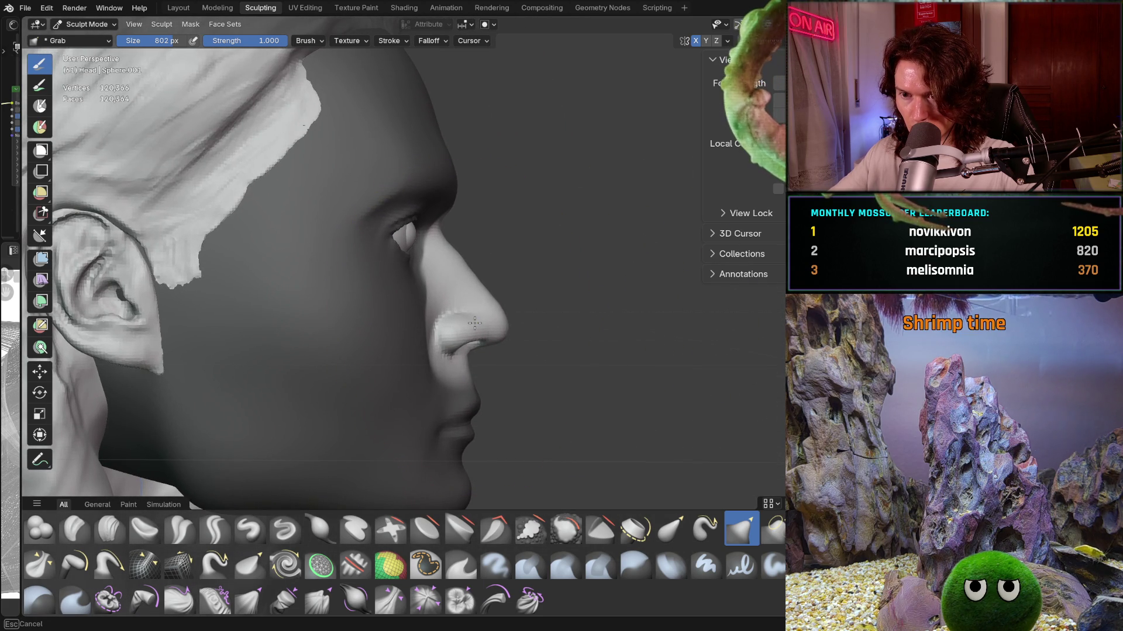
pyautogui.moveTo(429, 326)
pyautogui.mouseDown(button='middle')
pyautogui.moveTo(372, 400)
pyautogui.moveTo(440, 327)
pyautogui.mouseUp(button='middle')
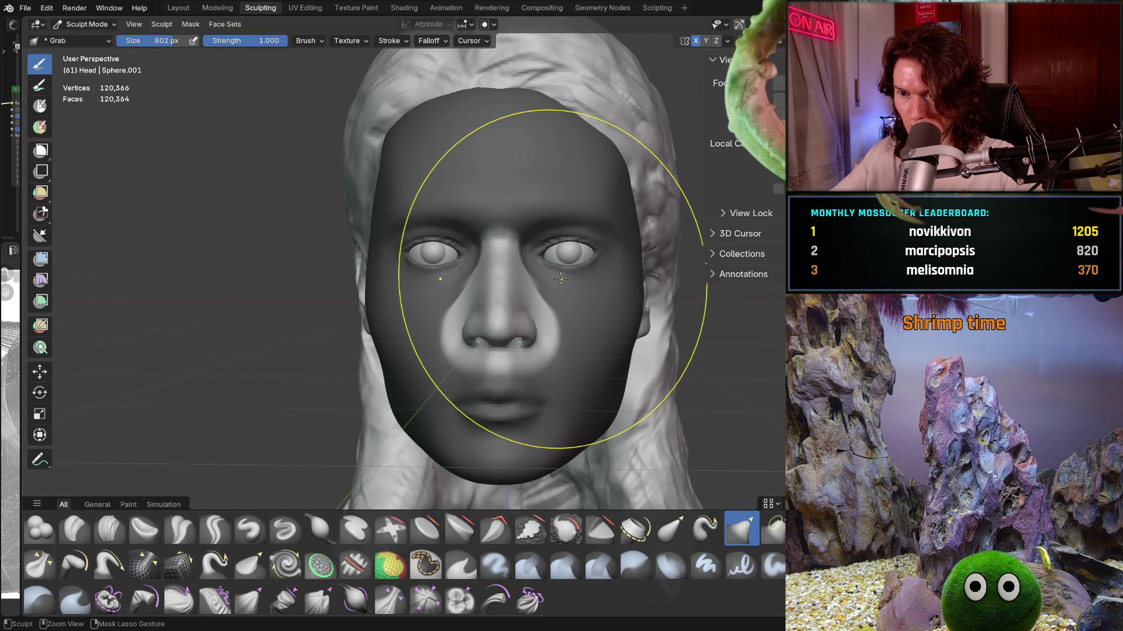
pyautogui.scroll(-2, 557, 281)
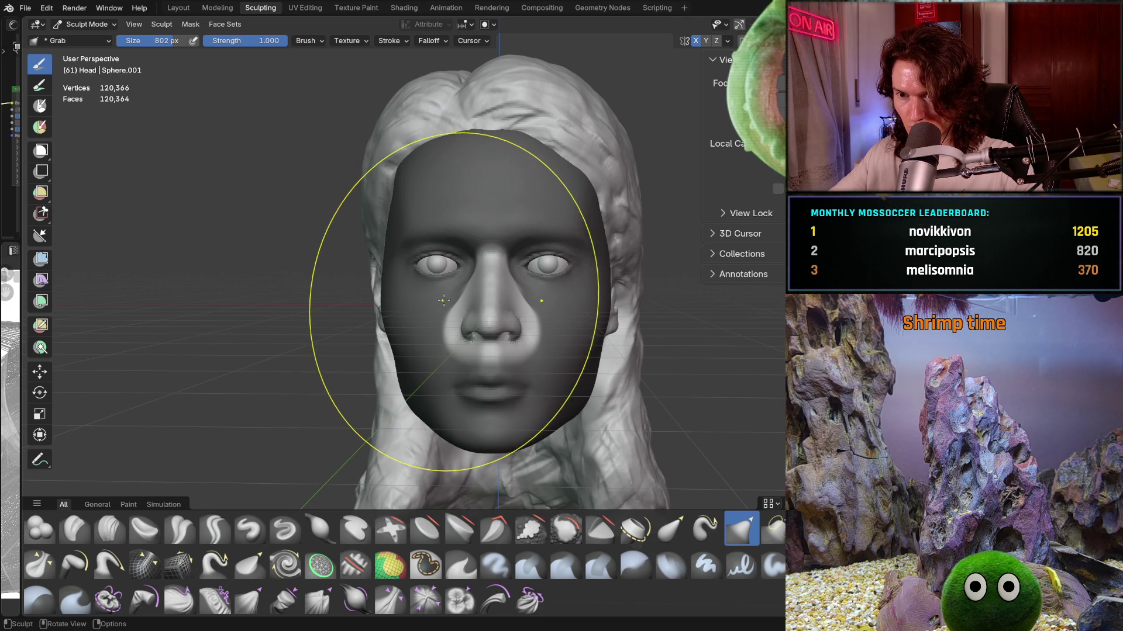
pyautogui.moveTo(445, 325)
pyautogui.mouseDown(button='middle')
pyautogui.moveTo(585, 318)
pyautogui.moveTo(566, 321)
pyautogui.mouseUp(button='middle')
pyautogui.scroll(2, 531, 302)
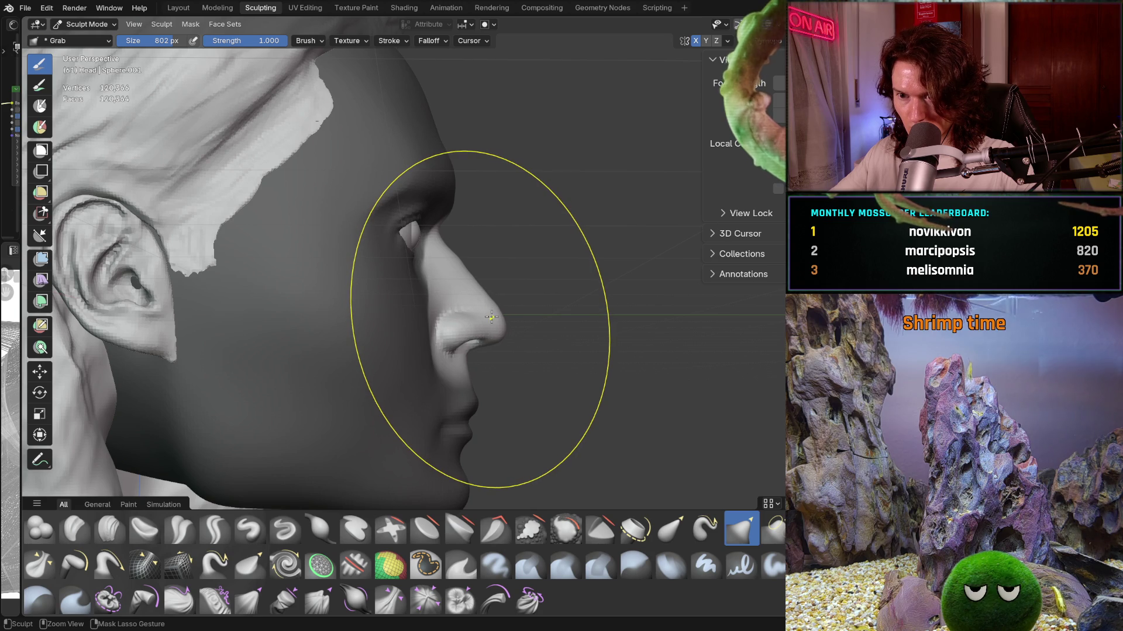
# Step: Pull the nose tip outward and downward, undo and redo it, and review it from several angles
pyautogui.moveTo(486, 321); pyautogui.dragTo(487, 323)
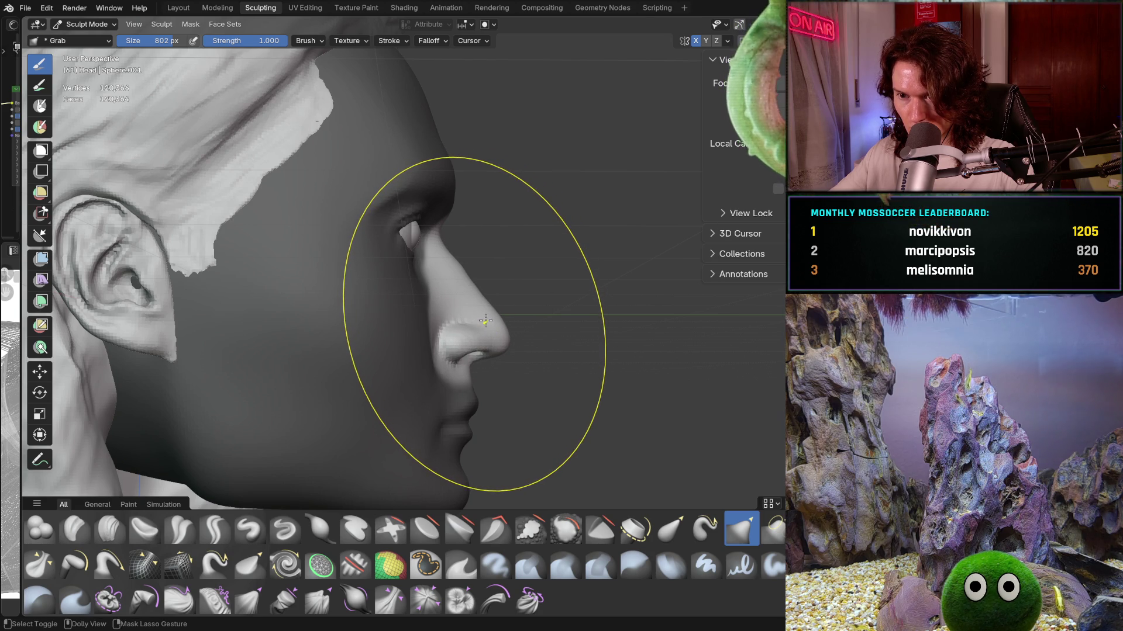
pyautogui.hotkey('ctrl', 'z')
pyautogui.hotkey('ctrl', 'shift', 'z')
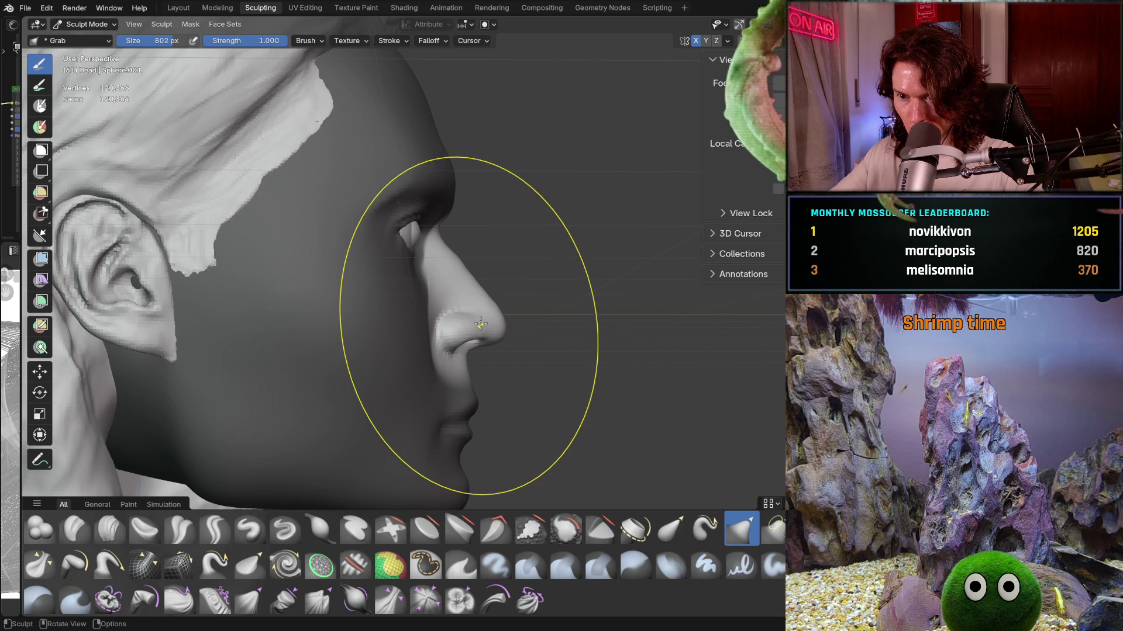
pyautogui.moveTo(484, 319)
pyautogui.mouseDown(button='middle')
pyautogui.moveTo(217, 323)
pyautogui.moveTo(497, 368)
pyautogui.mouseUp(button='middle')
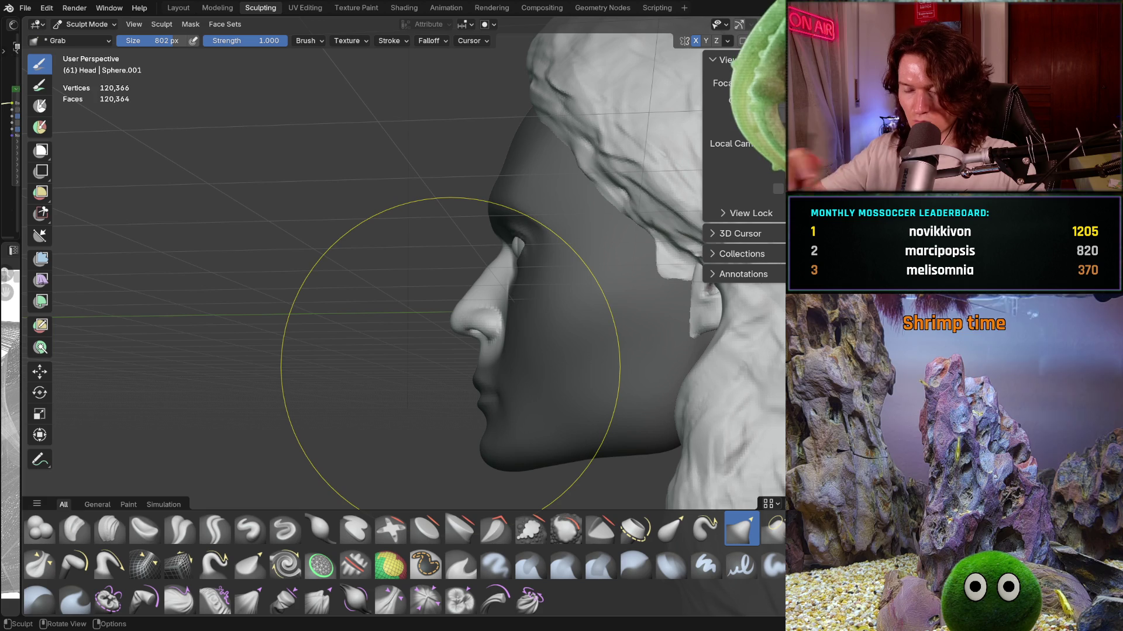
pyautogui.moveTo(343, 339)
pyautogui.mouseDown(button='middle')
pyautogui.moveTo(460, 405)
pyautogui.moveTo(543, 401)
pyautogui.mouseUp(button='middle')
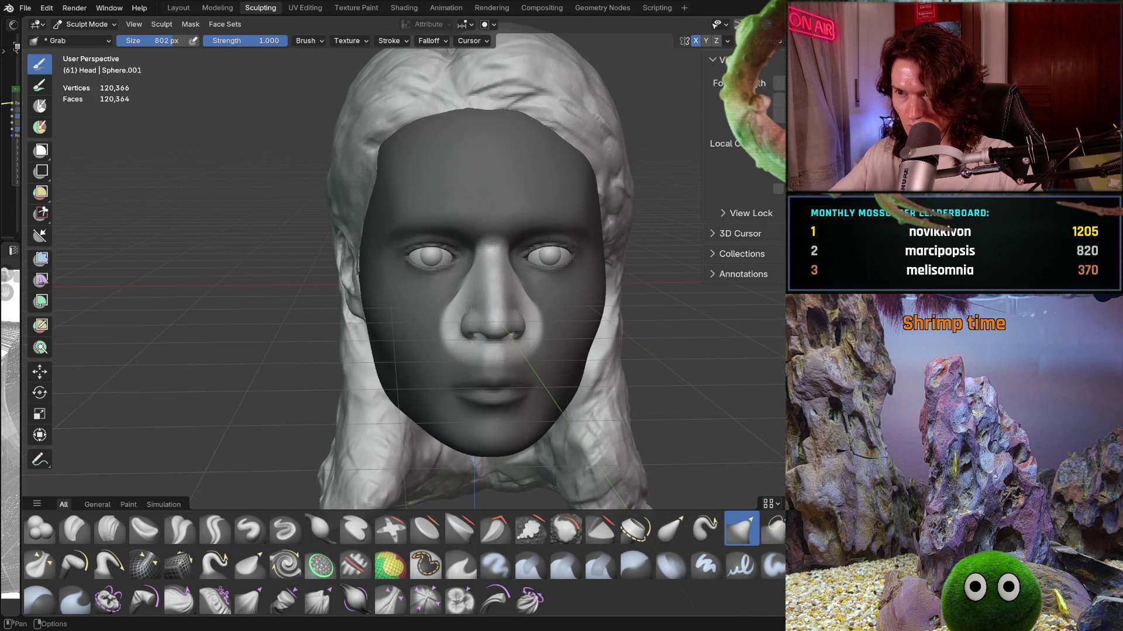
pyautogui.moveTo(570, 334); pyautogui.dragTo(660, 340, button='middle')
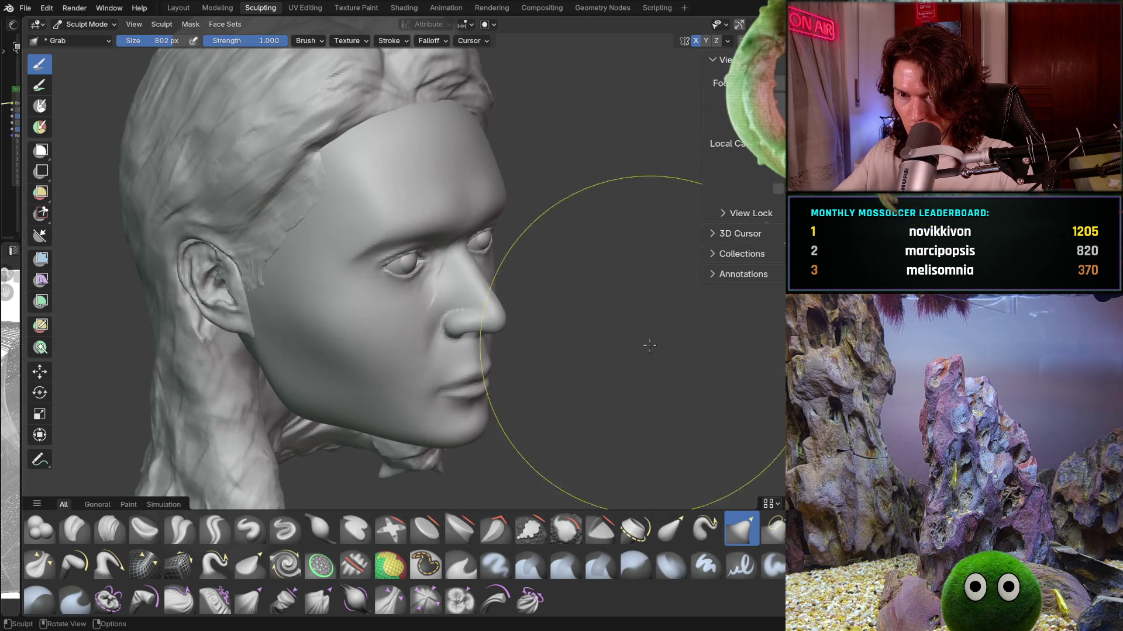
pyautogui.scroll(3, 660, 339)
pyautogui.moveTo(682, 276)
pyautogui.mouseDown(button='middle')
pyautogui.moveTo(552, 306)
pyautogui.moveTo(561, 318)
pyautogui.moveTo(545, 348)
pyautogui.moveTo(562, 400)
pyautogui.mouseUp(button='middle')
pyautogui.scroll(2, 552, 307)
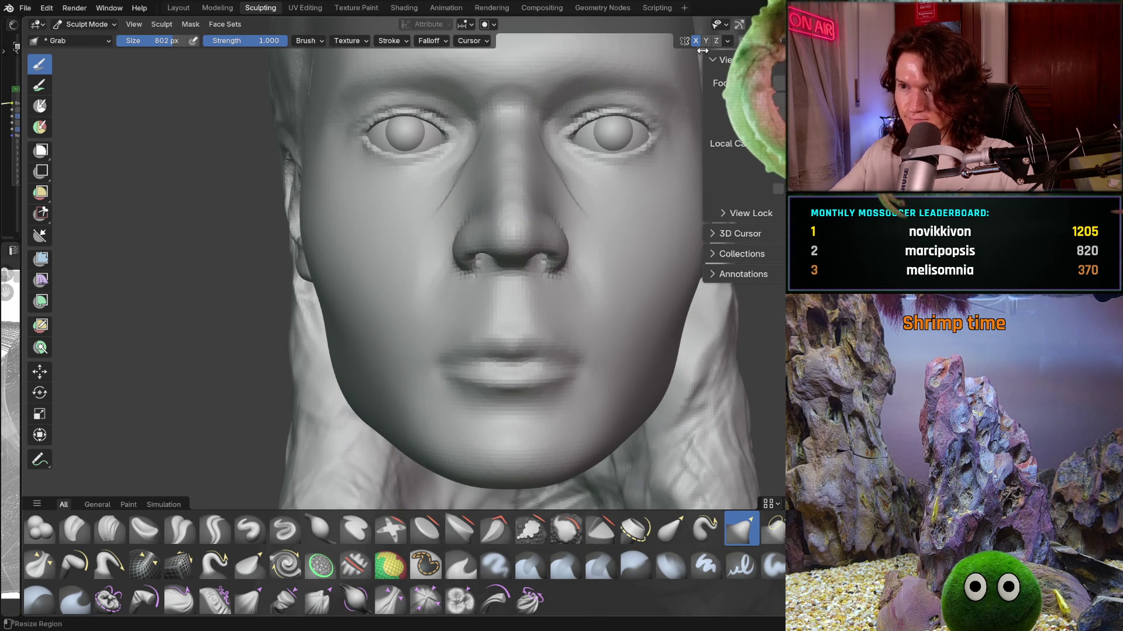
# Step: Shrink the brush to 306 px and paint a mask over the mouth and lips
pyautogui.keyDown('shift'); pyautogui.moveTo(518, 275); pyautogui.dragTo(518, 275, button='middle'); pyautogui.keyUp('shift')
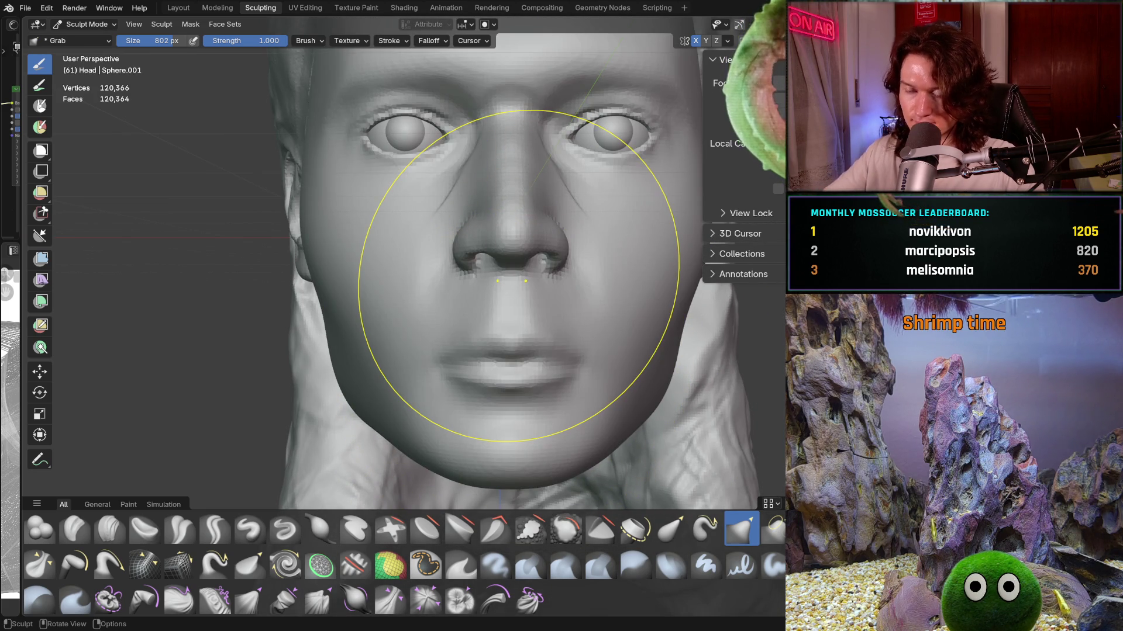
pyautogui.press('f')
pyautogui.click(435, 379)
pyautogui.keyDown('shift'); pyautogui.moveTo(413, 351); pyautogui.dragTo(386, 343, button='middle'); pyautogui.keyUp('shift')
pyautogui.press('f')
pyautogui.click(465, 363)
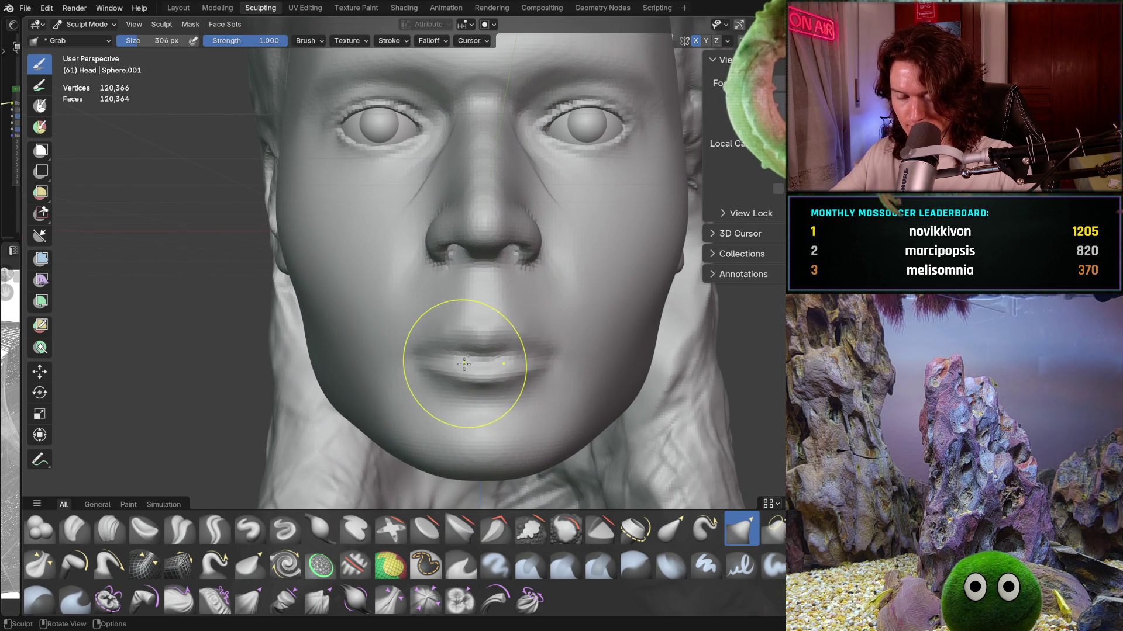
pyautogui.press('m')
pyautogui.moveTo(467, 363)
pyautogui.mouseDown()
pyautogui.moveTo(463, 347)
pyautogui.moveTo(458, 375)
pyautogui.mouseUp()
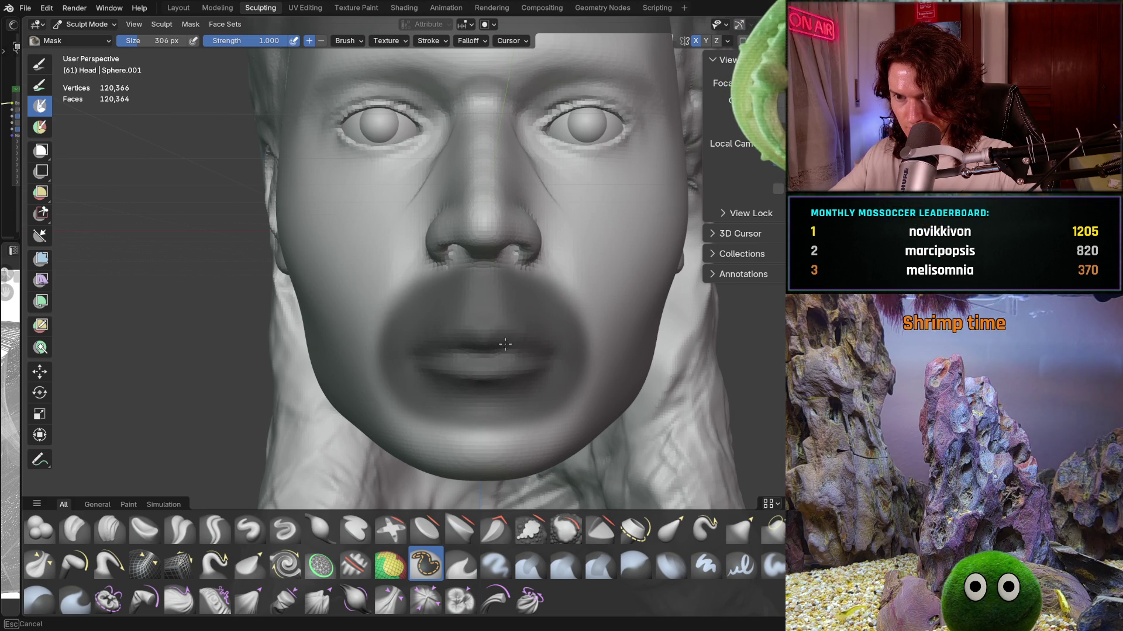
# Step: Invert the mouth mask so only the lips stay editable and enlarge the Grab brush to 552 px
pyautogui.hotkey('alt', 'm')
pyautogui.hotkey('ctrl', 'z')
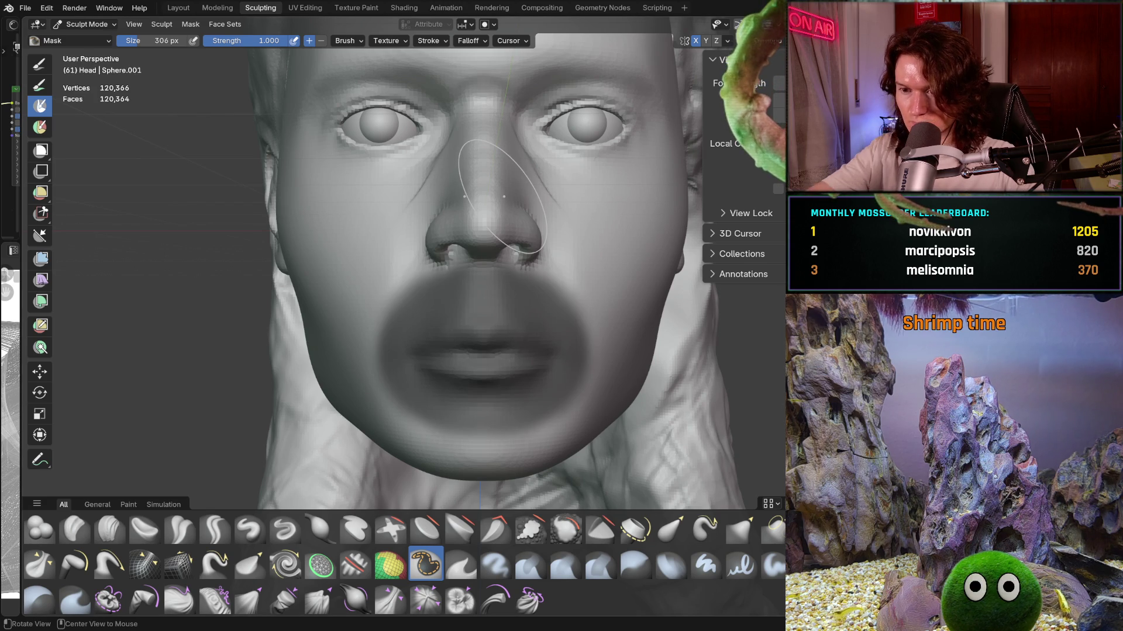
pyautogui.hotkey('ctrl', 'i')
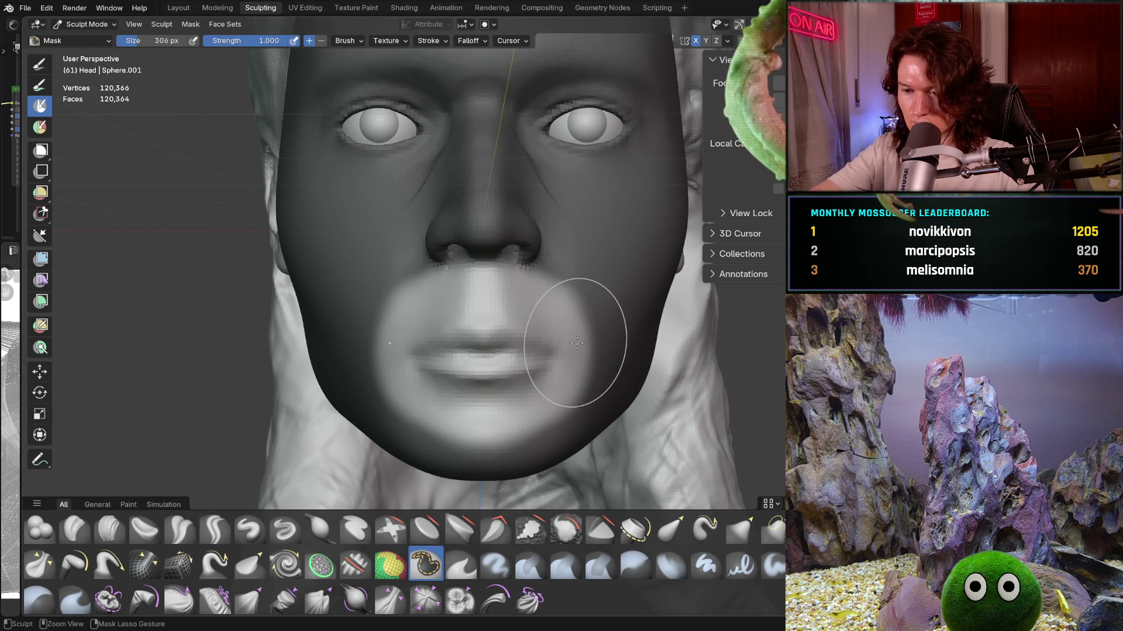
pyautogui.press('f')
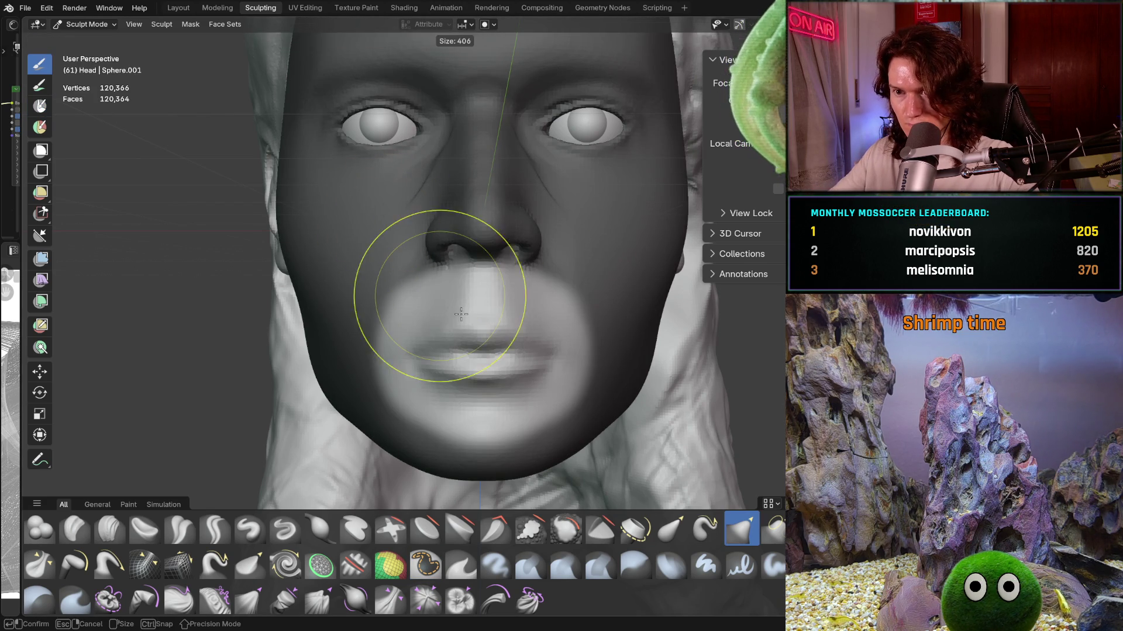
pyautogui.click(479, 359)
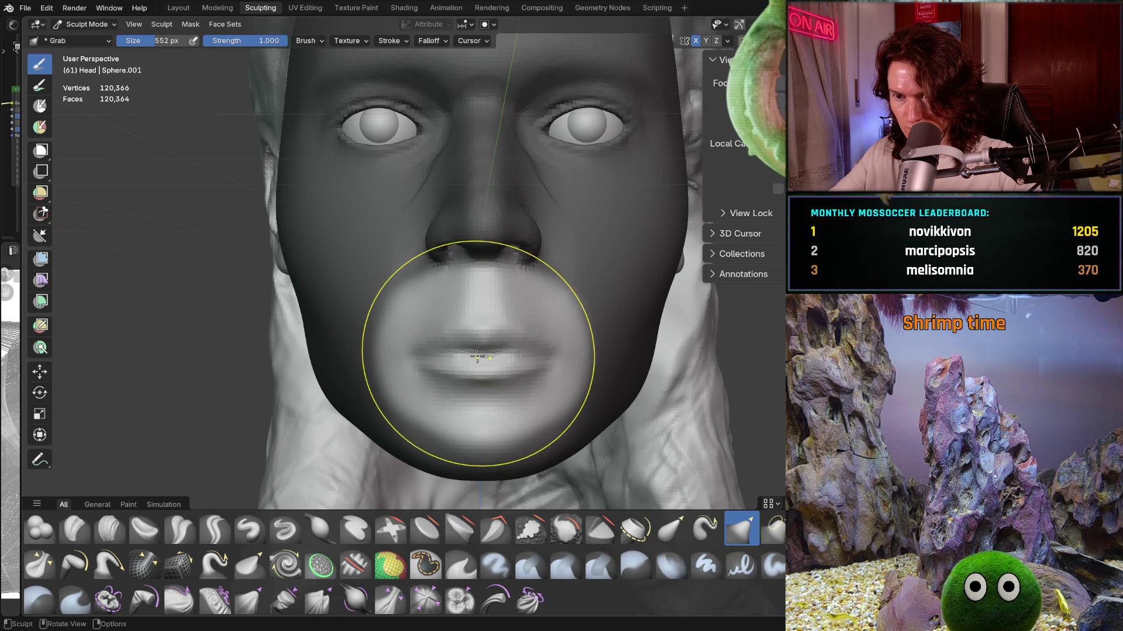
# Step: Enlarge the Grab brush to 728 px, pull the lips upward and nudge them in profile, then take the Move tool
pyautogui.press('f')
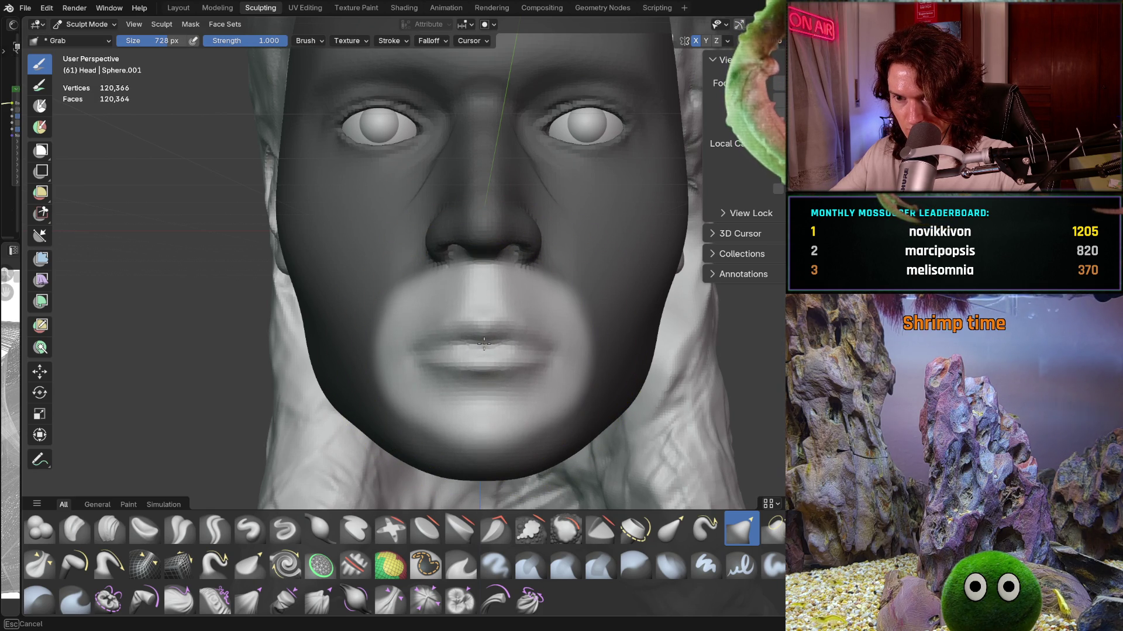
pyautogui.moveTo(483, 352)
pyautogui.mouseDown()
pyautogui.moveTo(483, 334)
pyautogui.moveTo(447, 326)
pyautogui.mouseUp()
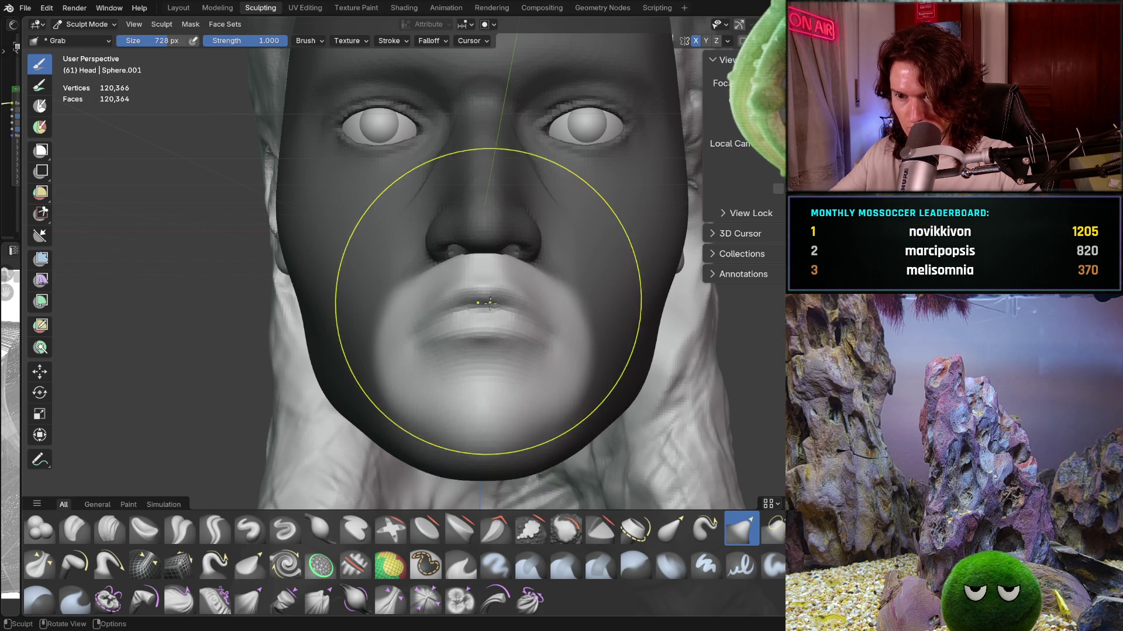
pyautogui.moveTo(448, 325)
pyautogui.mouseDown(button='middle')
pyautogui.moveTo(615, 297)
pyautogui.moveTo(606, 272)
pyautogui.mouseUp(button='middle')
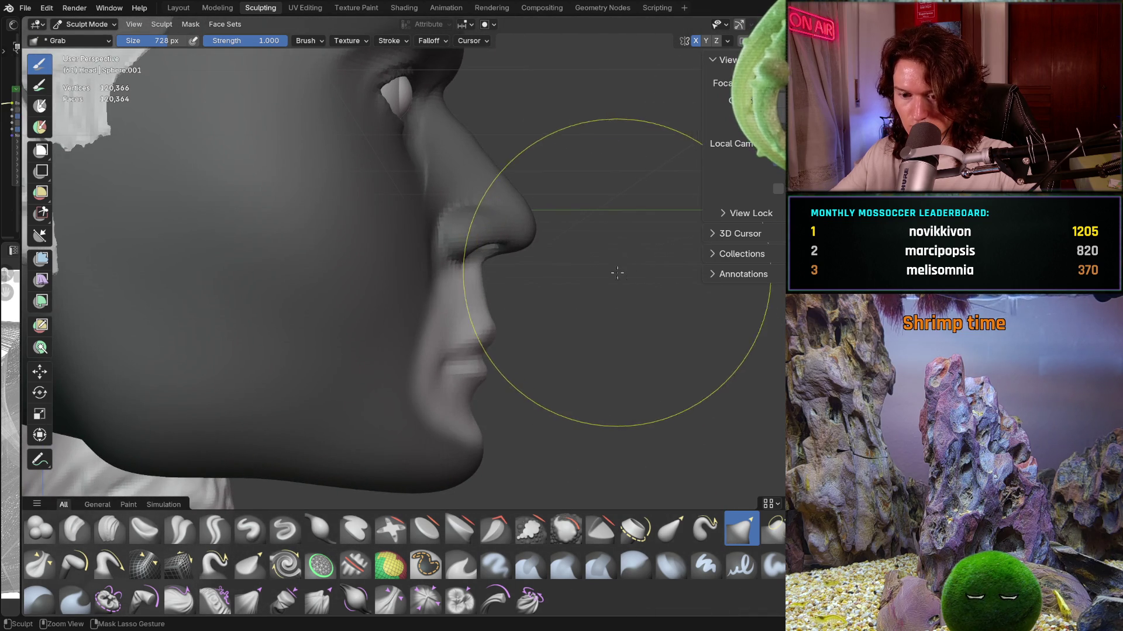
pyautogui.moveTo(465, 354); pyautogui.dragTo(456, 326)
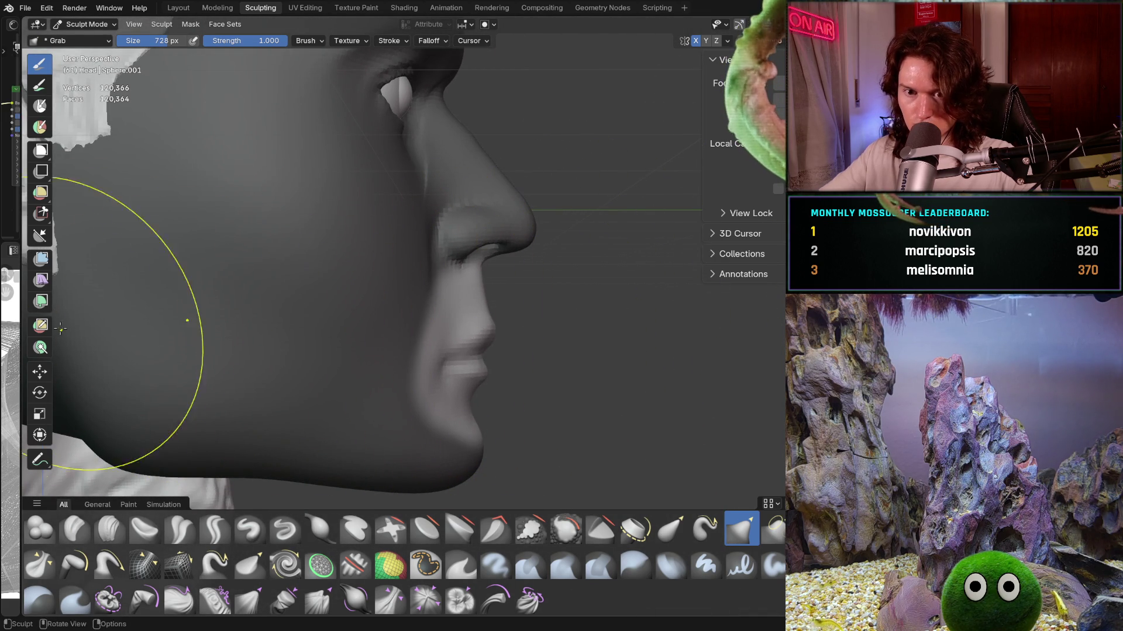
pyautogui.click(39, 371)
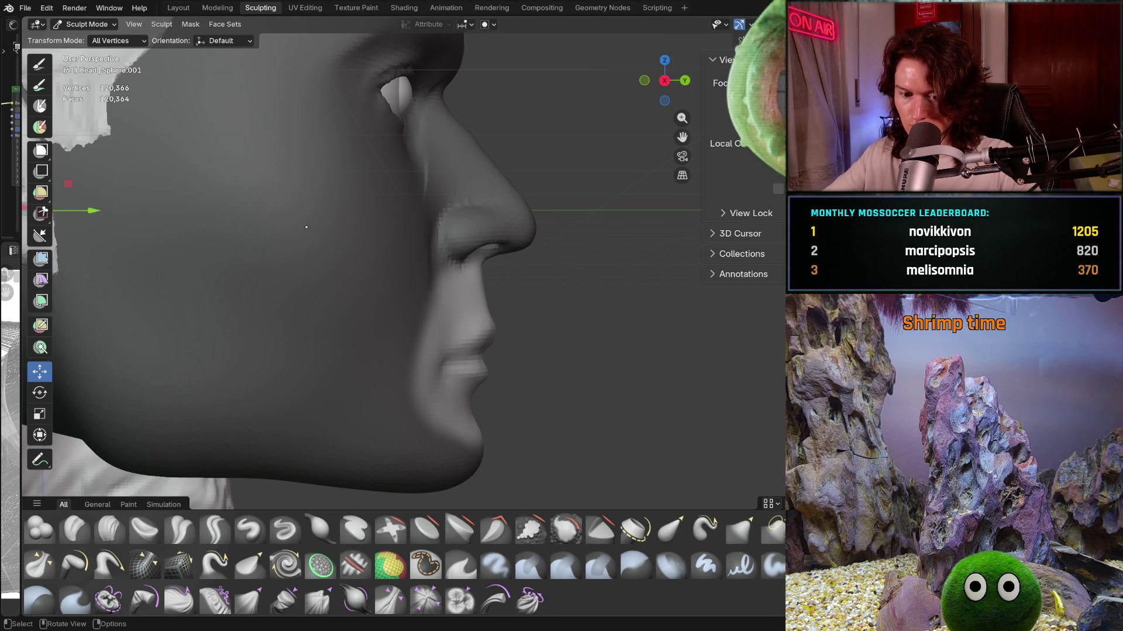
# Step: Shift the unmasked mouth region slightly up along Z and sideways along Y with the Move gizmo
pyautogui.moveTo(306, 227); pyautogui.dragTo(227, 229, button='middle')
pyautogui.moveTo(114, 173)
pyautogui.mouseDown()
pyautogui.moveTo(119, 137)
pyautogui.moveTo(123, 156)
pyautogui.mouseUp()
pyautogui.moveTo(165, 210); pyautogui.dragTo(157, 211)
pyautogui.moveTo(158, 212)
pyautogui.mouseDown(button='middle')
pyautogui.moveTo(322, 313)
pyautogui.moveTo(216, 296)
pyautogui.mouseUp(button='middle')
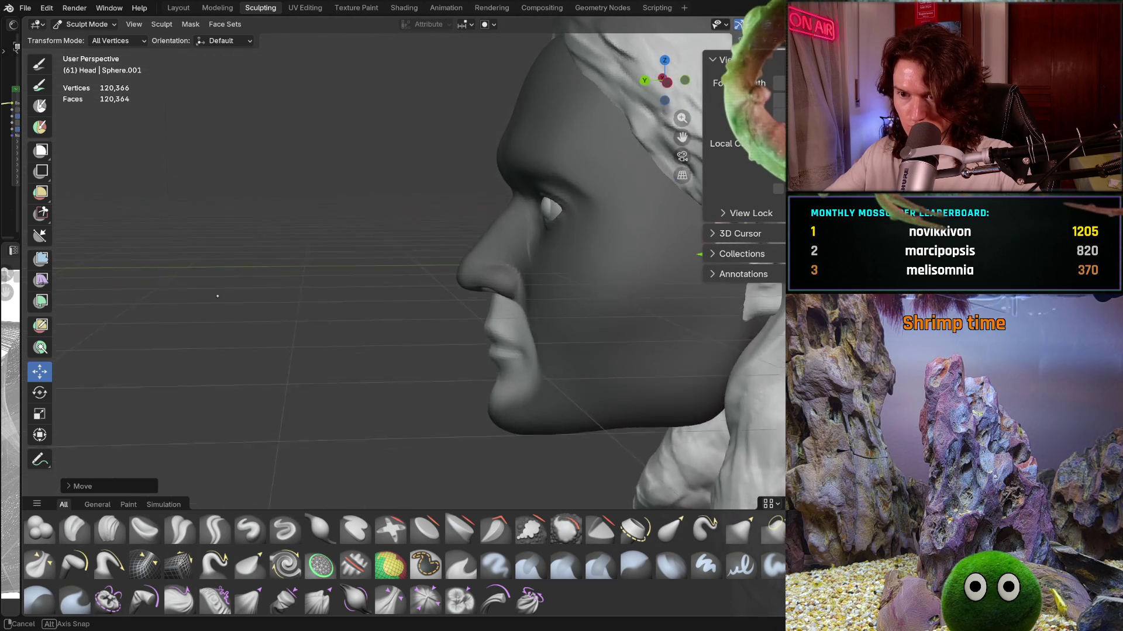
pyautogui.moveTo(409, 304)
pyautogui.mouseDown(button='middle')
pyautogui.moveTo(402, 293)
pyautogui.moveTo(506, 280)
pyautogui.mouseUp(button='middle')
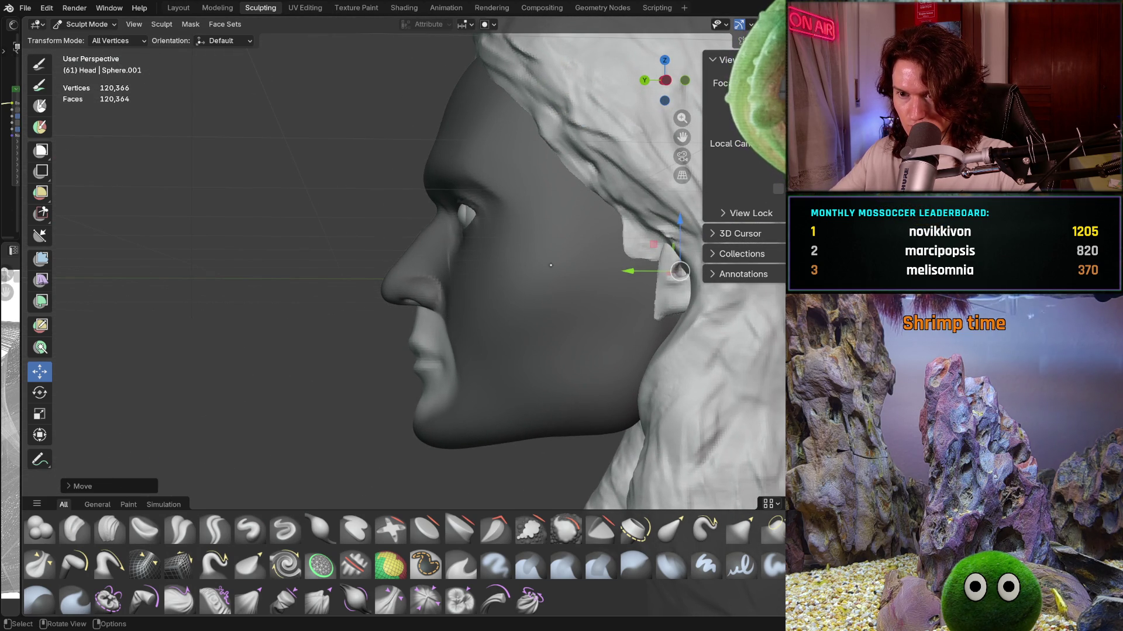
# Step: Give the unmasked mouth region a small rotation with the Rotate tool in profile
pyautogui.press('r')
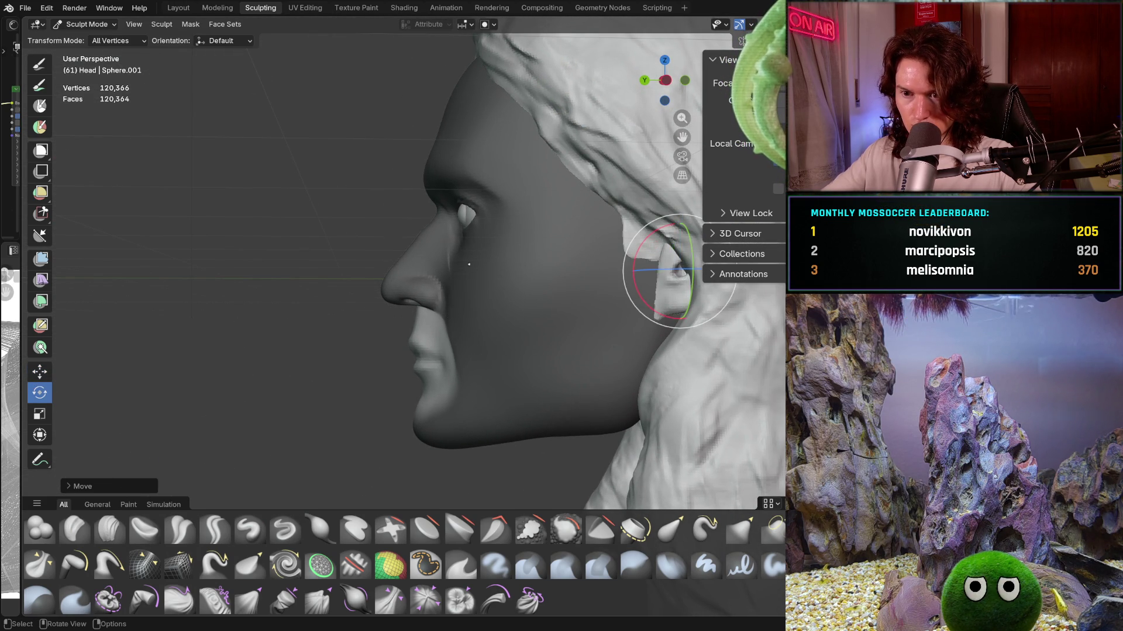
pyautogui.moveTo(668, 226); pyautogui.dragTo(663, 228)
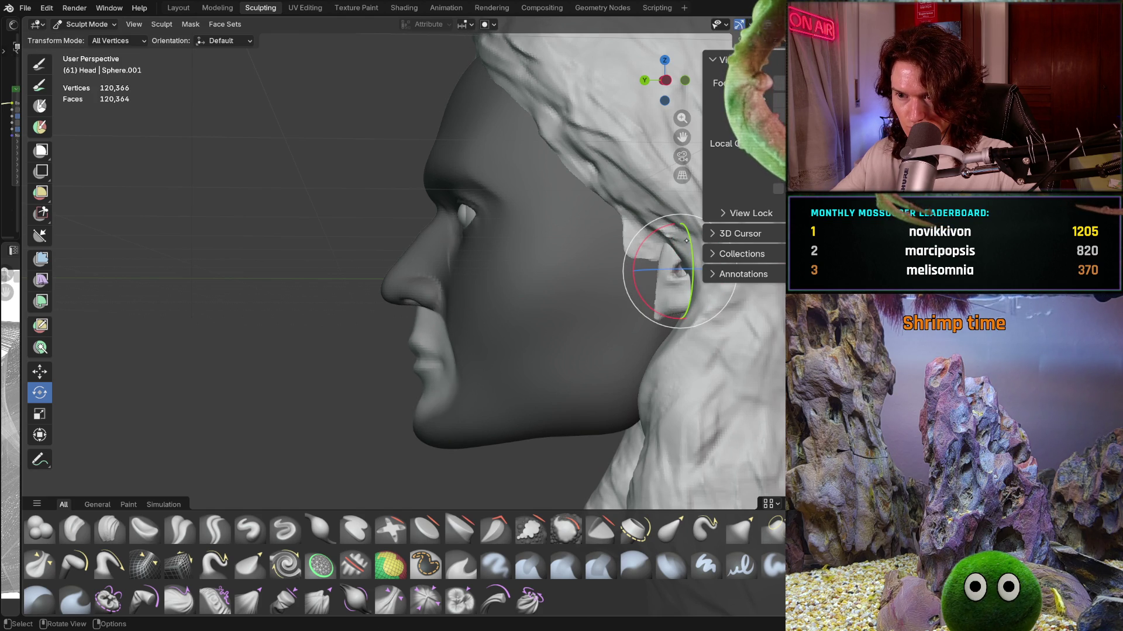
pyautogui.moveTo(686, 238); pyautogui.dragTo(680, 242)
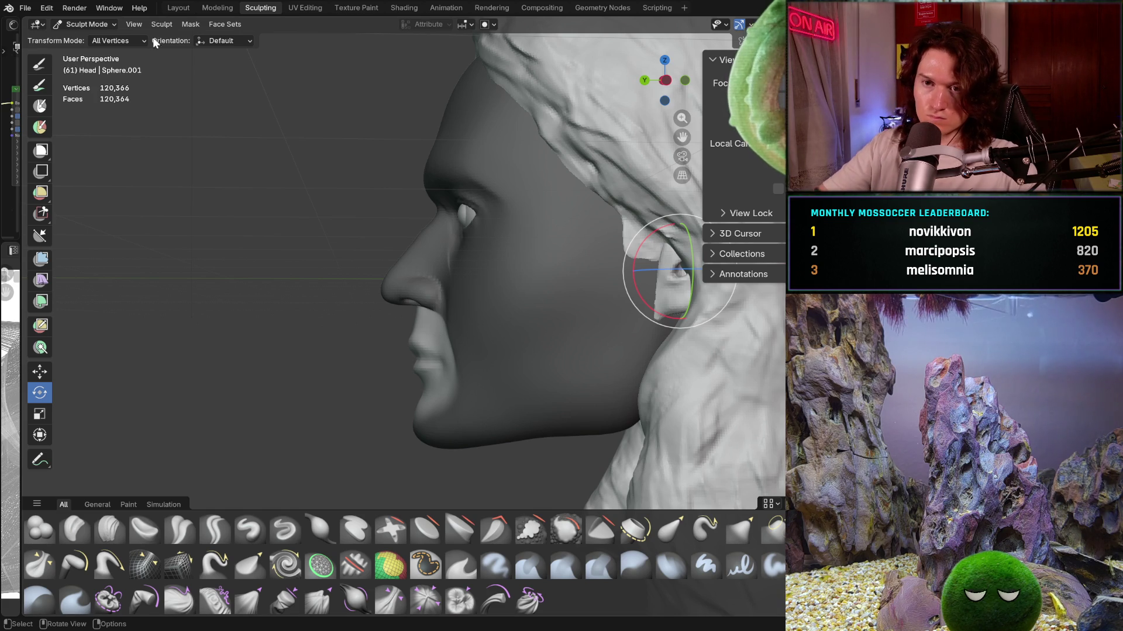
# Step: Show the Mask menu's list of operations in the viewport header
pyautogui.click(188, 24)
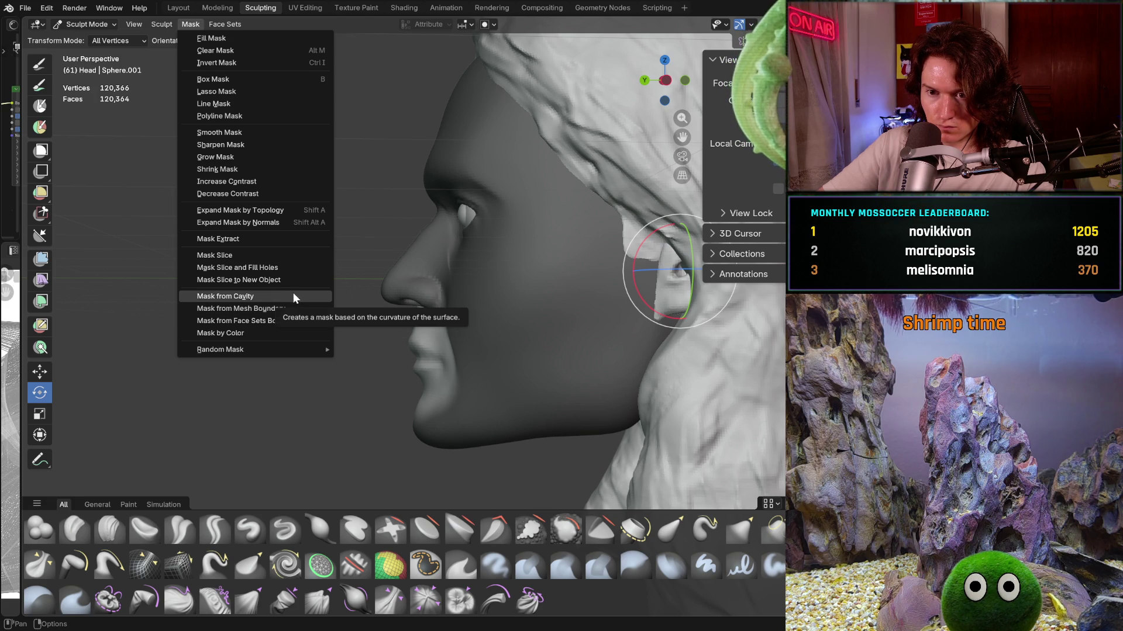
# Step: Create a mask from the mesh boundary, then invert it with Ctrl+I
pyautogui.click(297, 309)
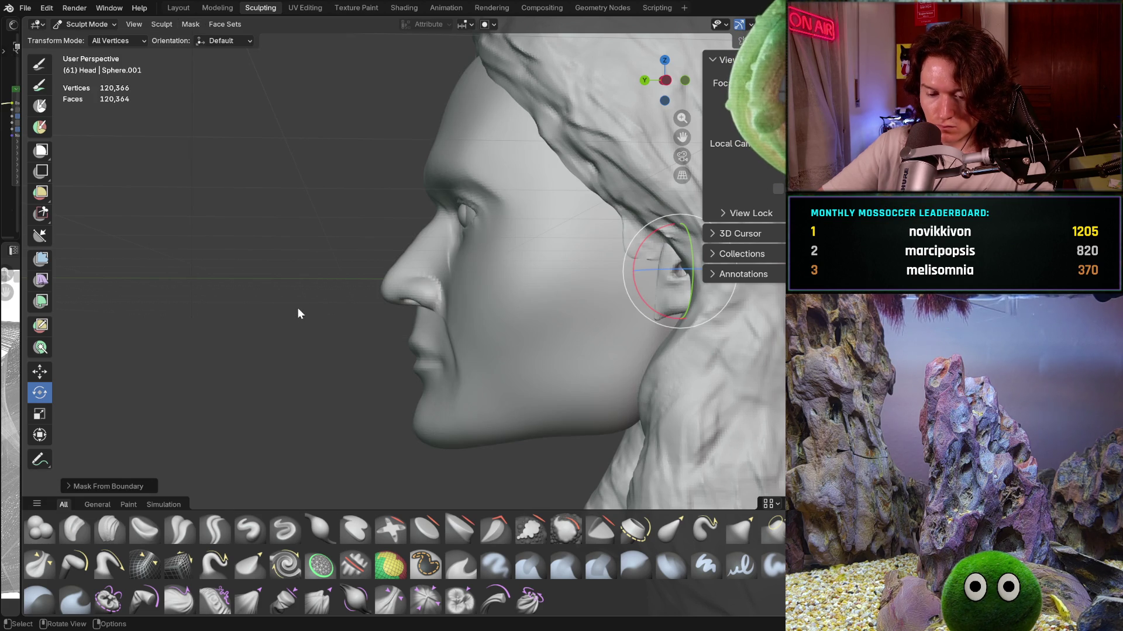
pyautogui.hotkey('ctrl', 'i')
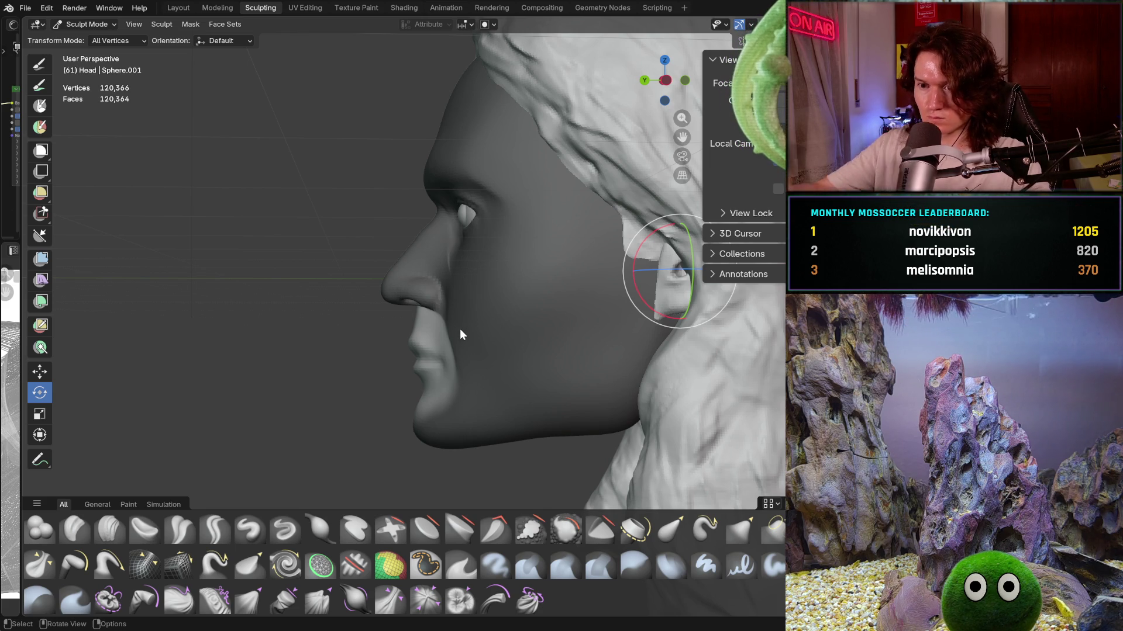
# Step: Return to the Grab brush and shrink its radius to 502 px over the front of the face
pyautogui.press('g')
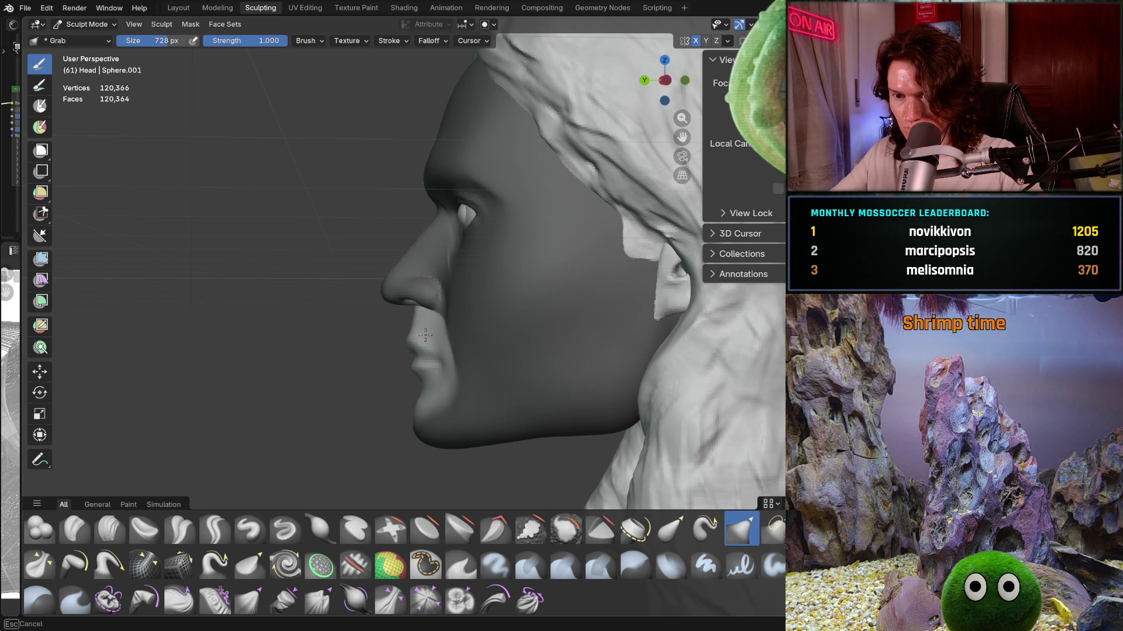
pyautogui.hotkey('ctrl', 'z')
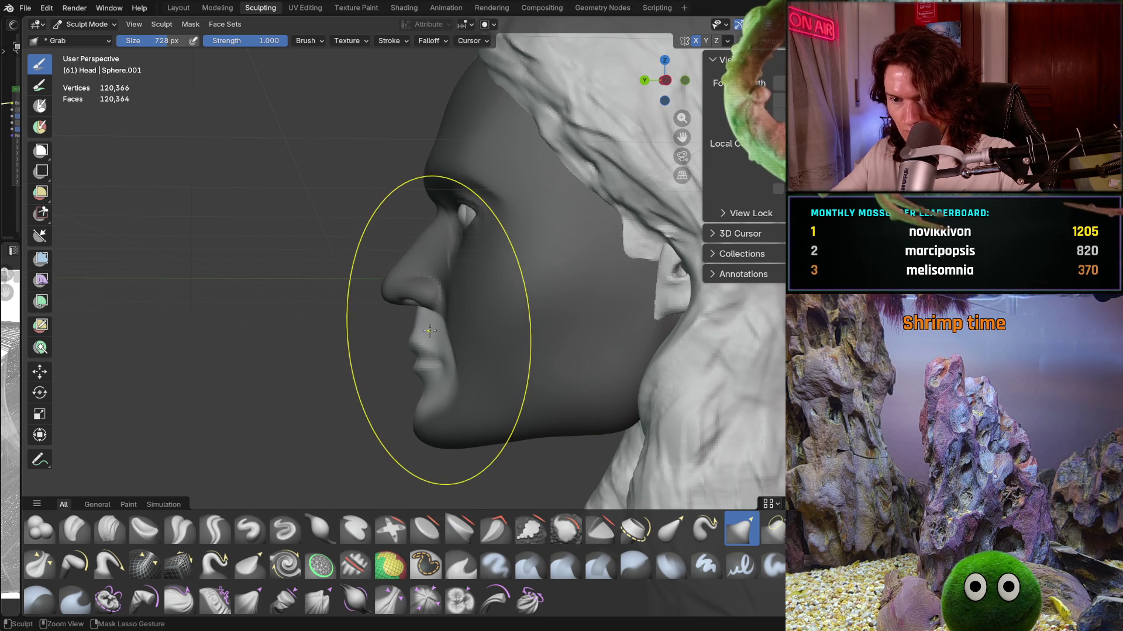
pyautogui.moveTo(414, 324)
pyautogui.mouseDown(button='middle')
pyautogui.moveTo(495, 345)
pyautogui.moveTo(571, 339)
pyautogui.mouseUp(button='middle')
pyautogui.press('f')
pyautogui.click(409, 342)
pyautogui.press('f')
pyautogui.click(414, 326)
# Step: Lower the Grab brush strength to 0.531 and turn the head to face forward
pyautogui.press('f')
pyautogui.click(400, 337)
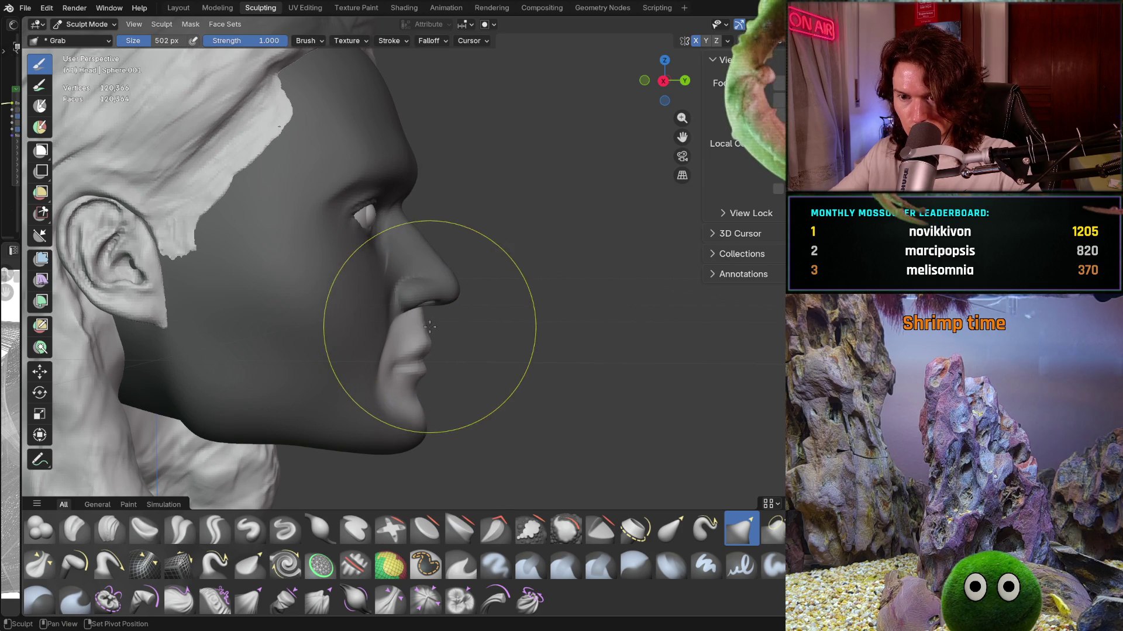
pyautogui.hotkey('shift', 'f')
pyautogui.click(380, 345)
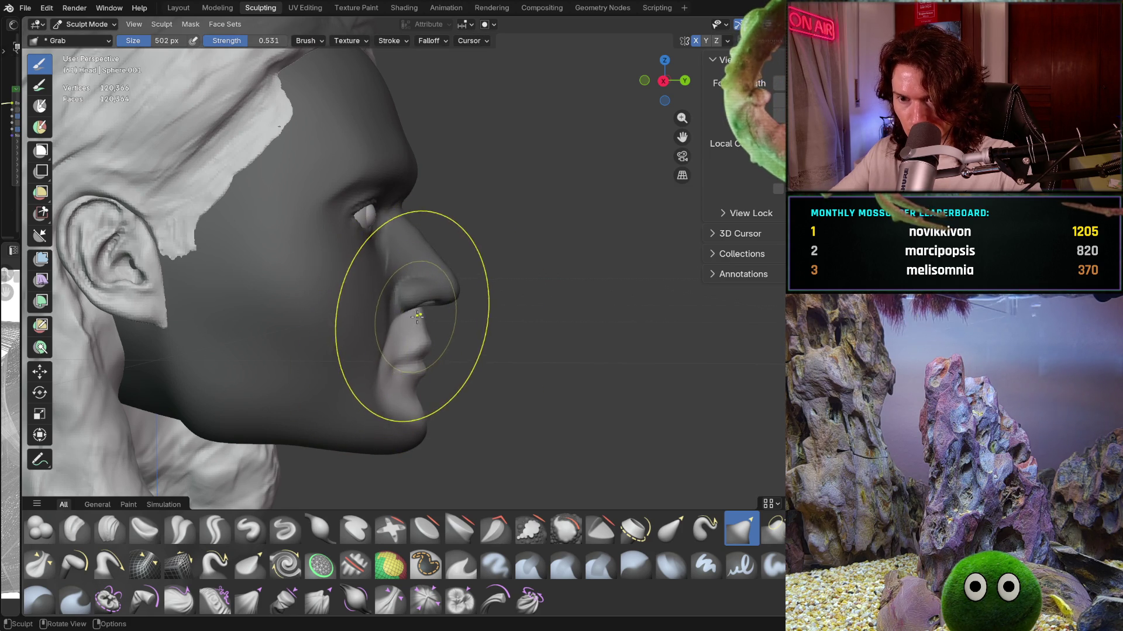
pyautogui.moveTo(476, 339)
pyautogui.mouseDown(button='middle')
pyautogui.moveTo(247, 328)
pyautogui.moveTo(325, 338)
pyautogui.mouseUp(button='middle')
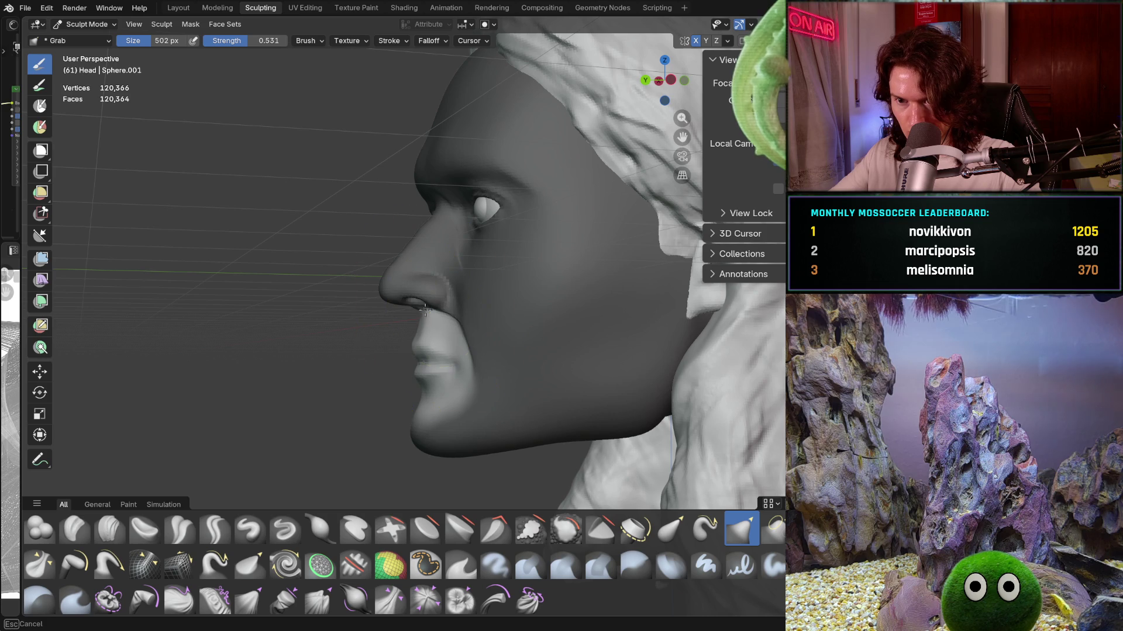
pyautogui.moveTo(426, 315); pyautogui.dragTo(546, 319, button='middle')
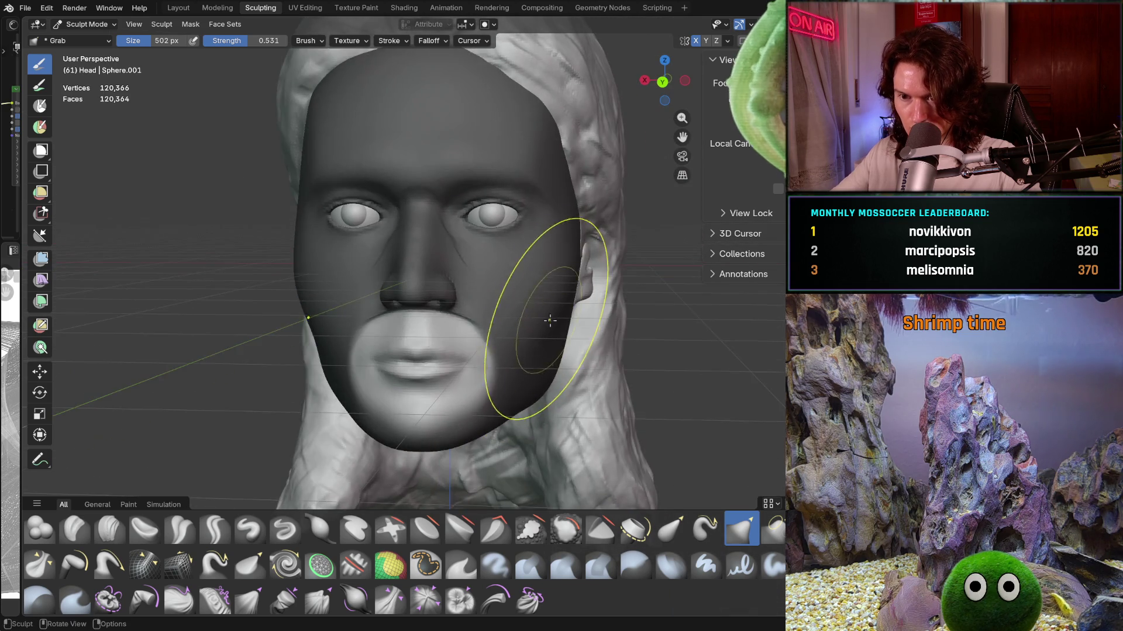
pyautogui.scroll(-3, 547, 319)
# Step: Disable the sculpt mask overlay in Viewport Overlays so the head shades evenly, then view it from the front
pyautogui.keyDown('shift'); pyautogui.moveTo(514, 363); pyautogui.dragTo(494, 376, button='middle'); pyautogui.keyUp('shift')
pyautogui.click(752, 24)
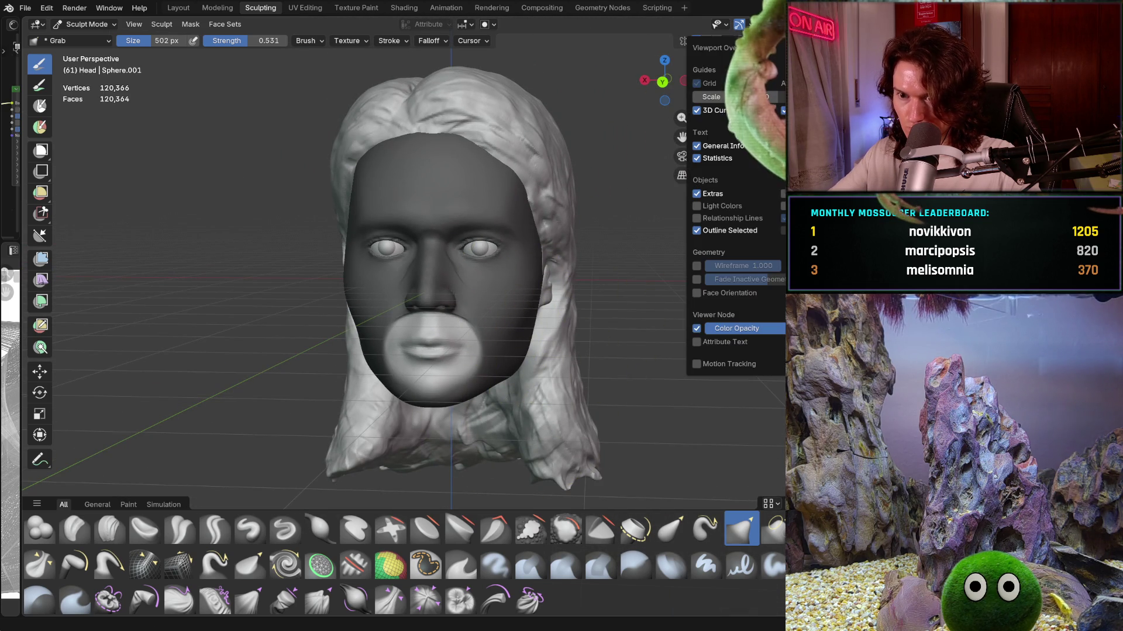
pyautogui.press('n')
pyautogui.click(752, 24)
pyautogui.click(693, 346)
pyautogui.moveTo(602, 189)
pyautogui.mouseDown(button='middle')
pyautogui.moveTo(602, 284)
pyautogui.moveTo(671, 282)
pyautogui.mouseUp(button='middle')
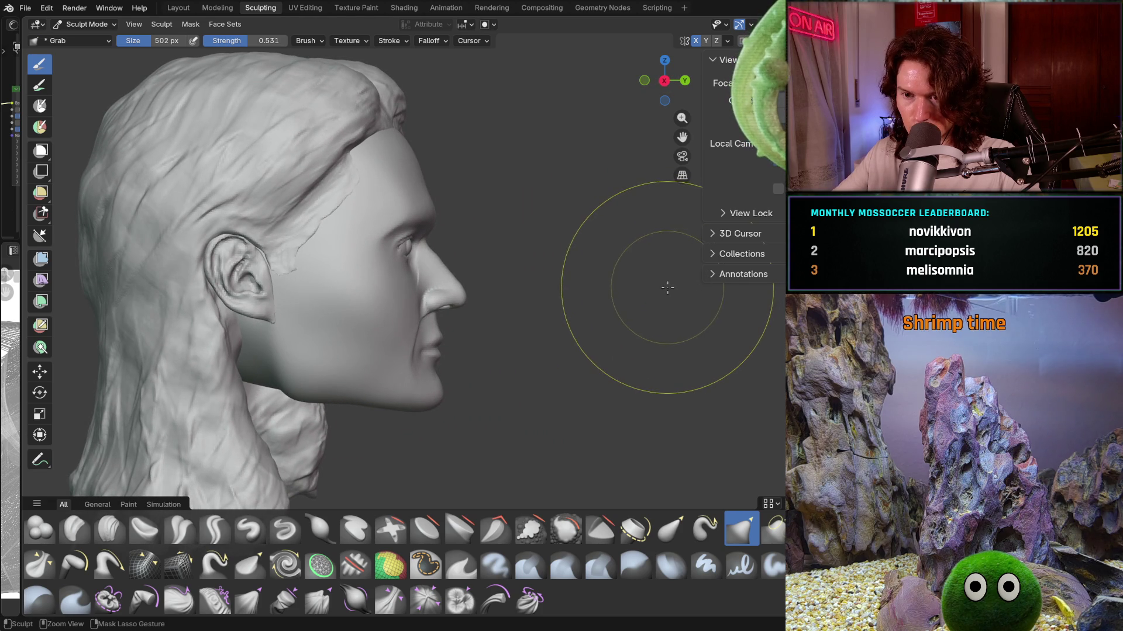
pyautogui.moveTo(667, 287)
pyautogui.mouseDown(button='middle')
pyautogui.moveTo(543, 319)
pyautogui.moveTo(351, 313)
pyautogui.moveTo(380, 280)
pyautogui.moveTo(485, 332)
pyautogui.moveTo(481, 355)
pyautogui.mouseUp(button='middle')
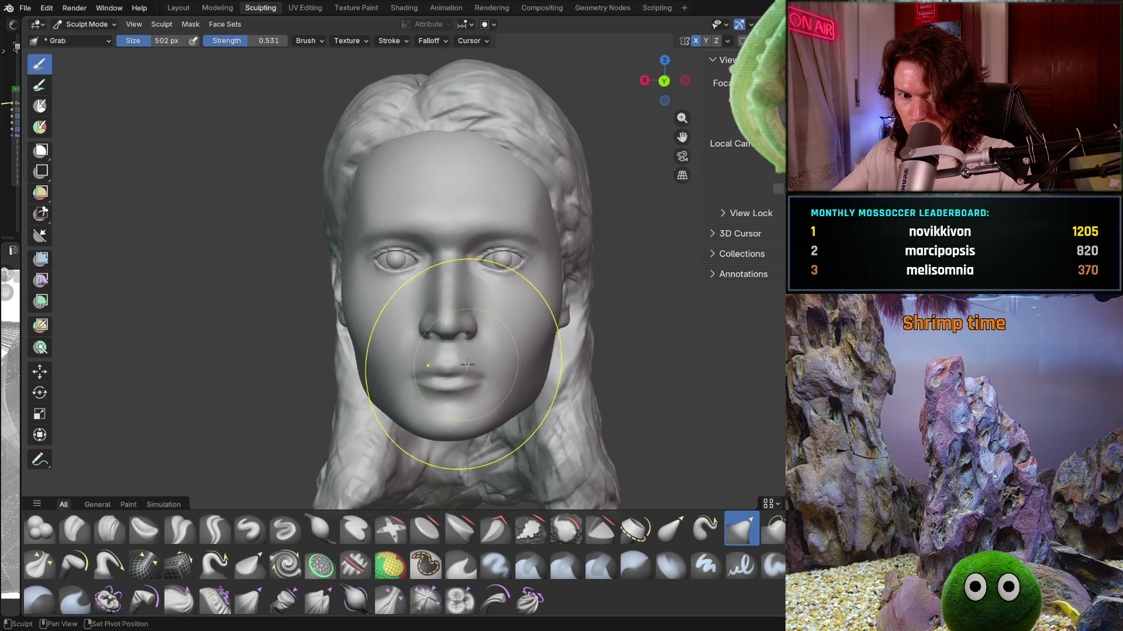
pyautogui.scroll(1, 467, 369)
pyautogui.scroll(1, 474, 359)
pyautogui.scroll(1, 481, 349)
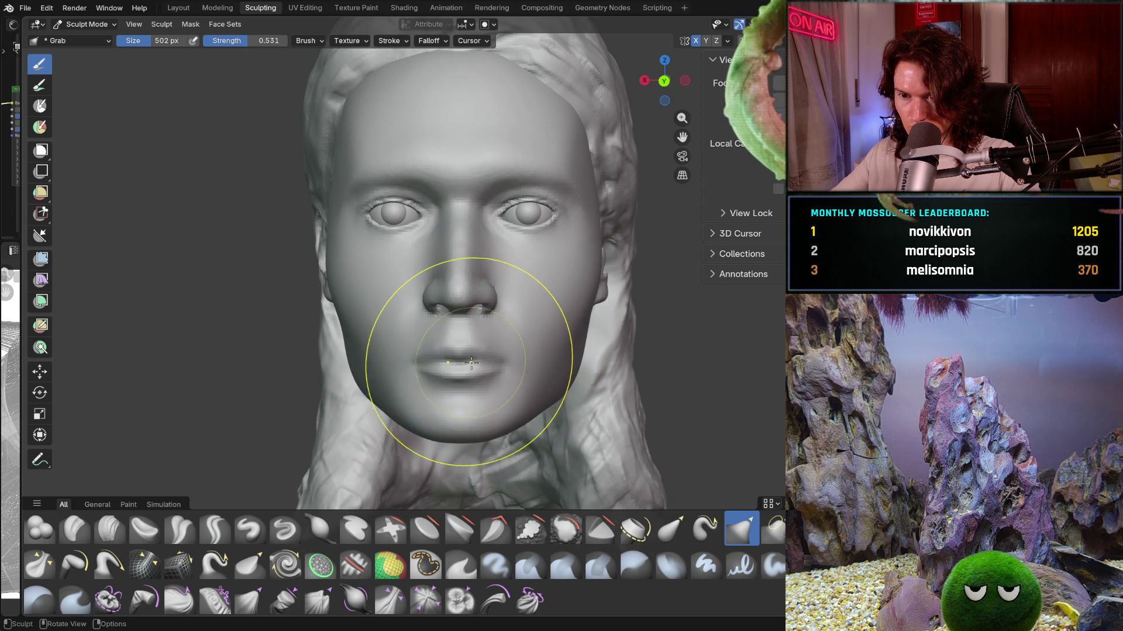
pyautogui.scroll(1, 474, 362)
pyautogui.scroll(1, 473, 362)
pyautogui.scroll(1, 474, 361)
# Step: Grab-drag the mouth area and pull the lips slightly downward, checking from profile and three-quarter views
pyautogui.moveTo(473, 361)
pyautogui.mouseDown(button='middle')
pyautogui.moveTo(508, 372)
pyautogui.moveTo(464, 350)
pyautogui.mouseUp(button='middle')
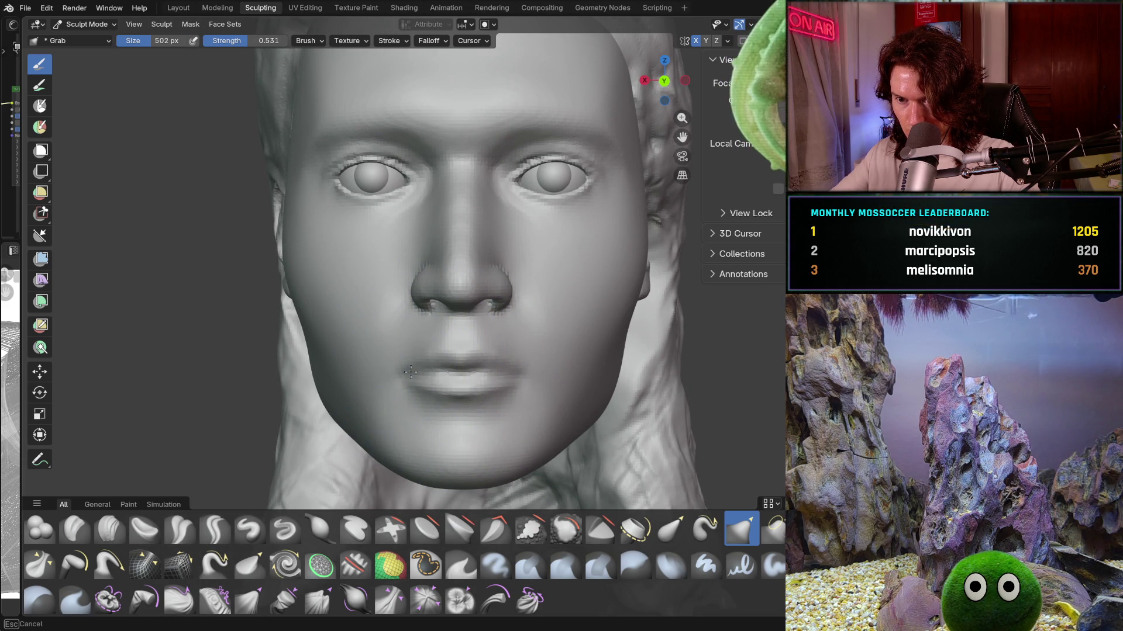
pyautogui.moveTo(412, 370); pyautogui.dragTo(429, 359)
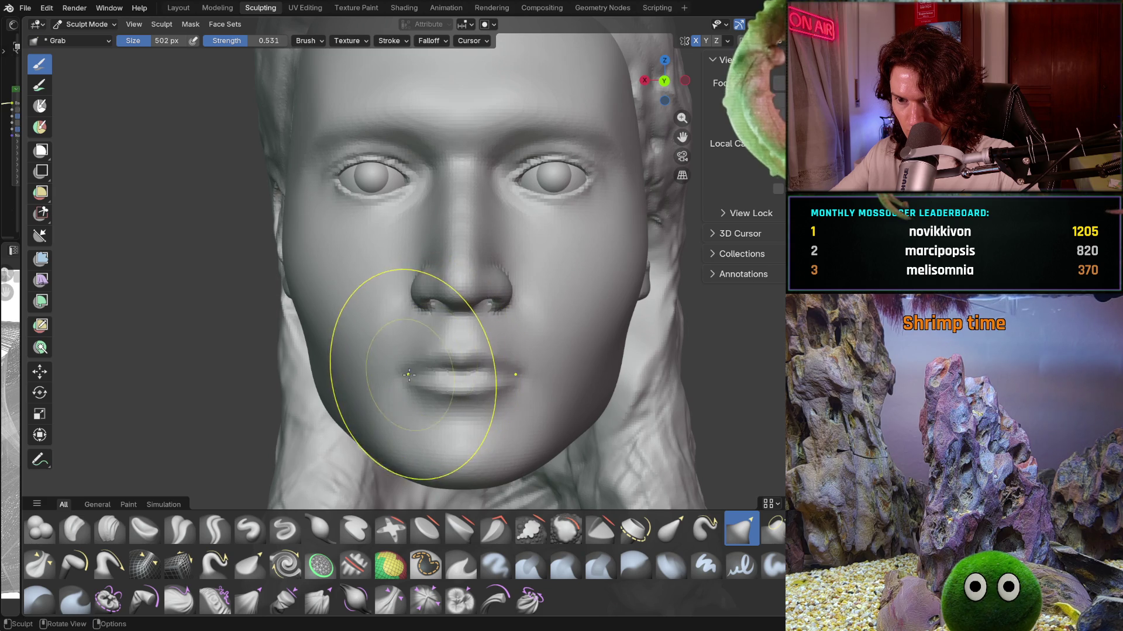
pyautogui.moveTo(412, 395)
pyautogui.mouseDown(button='middle')
pyautogui.moveTo(578, 360)
pyautogui.moveTo(450, 361)
pyautogui.mouseUp(button='middle')
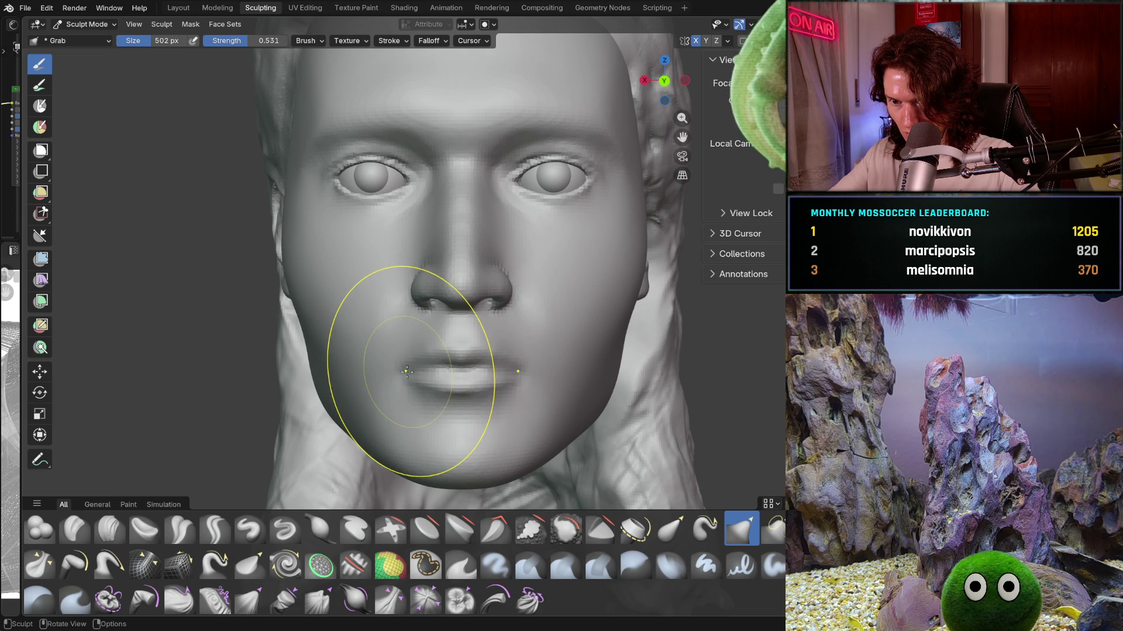
pyautogui.moveTo(451, 381); pyautogui.dragTo(455, 396)
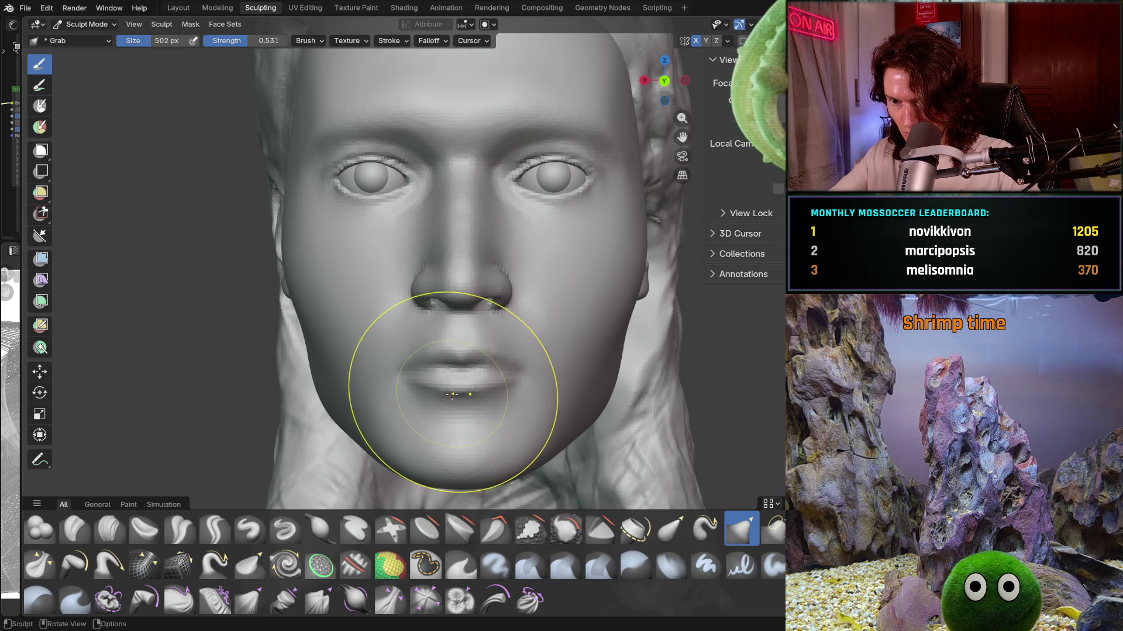
pyautogui.scroll(-3, 452, 395)
pyautogui.moveTo(452, 394); pyautogui.dragTo(468, 401, button='middle')
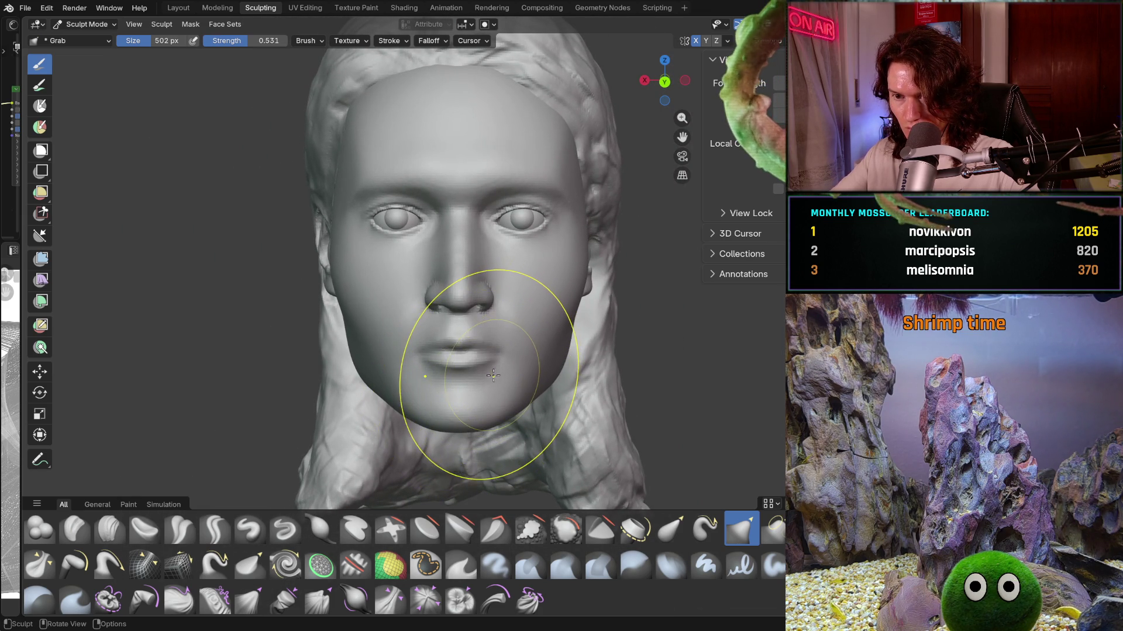
pyautogui.scroll(2, 483, 368)
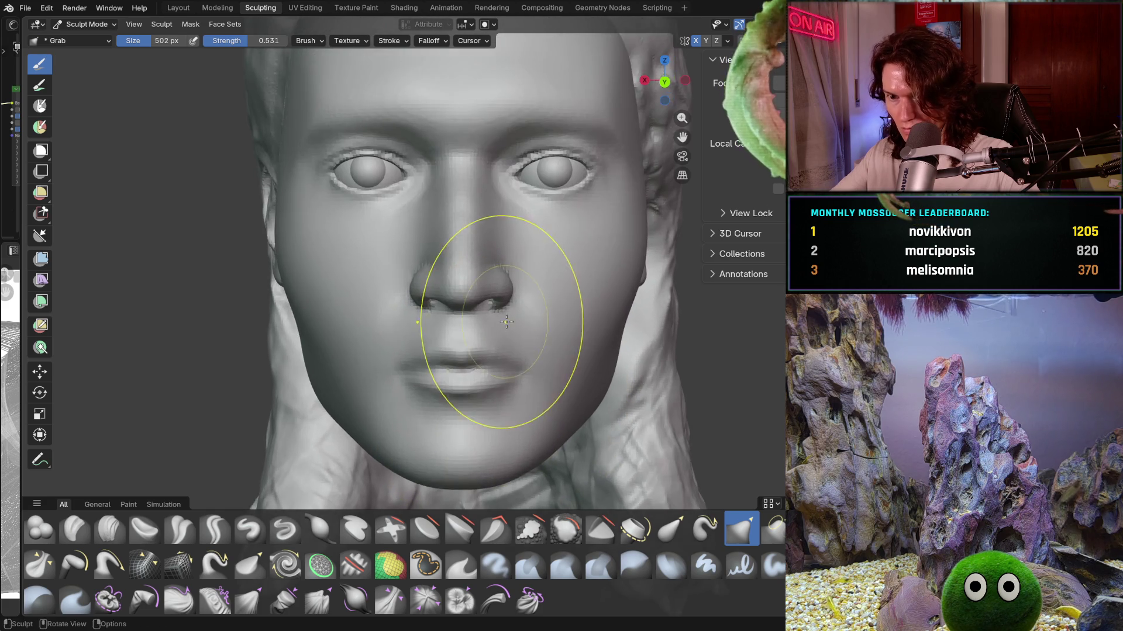
pyautogui.scroll(-2, 491, 351)
pyautogui.moveTo(465, 377); pyautogui.dragTo(465, 386, button='middle')
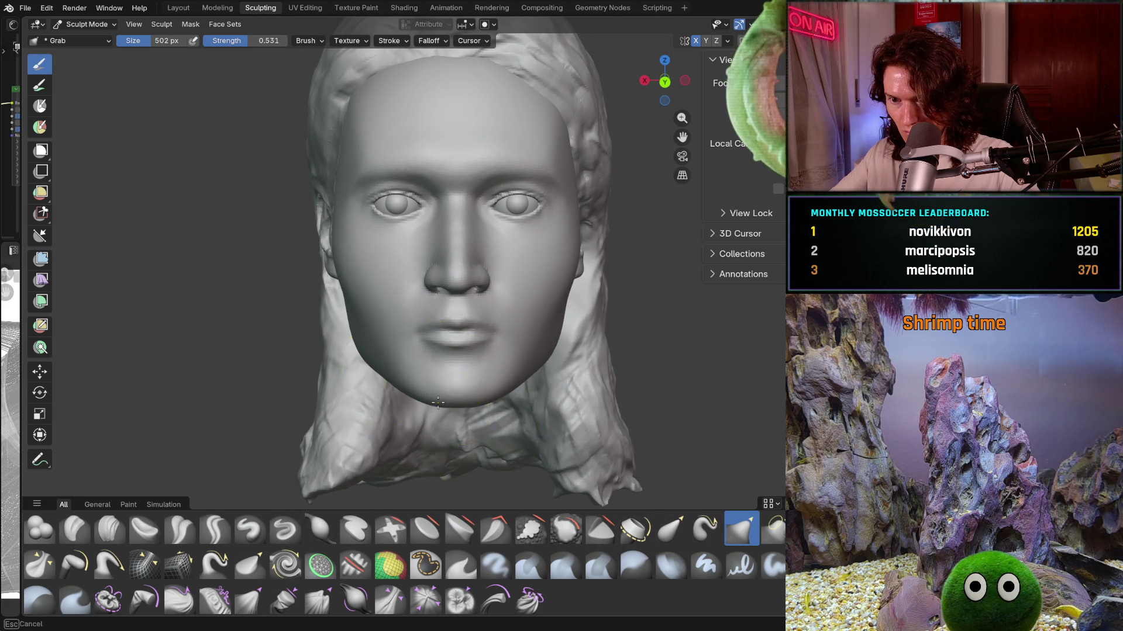
pyautogui.moveTo(440, 399); pyautogui.dragTo(500, 346, button='middle')
pyautogui.scroll(3, 494, 364)
pyautogui.scroll(1, 500, 361)
pyautogui.scroll(2, 511, 360)
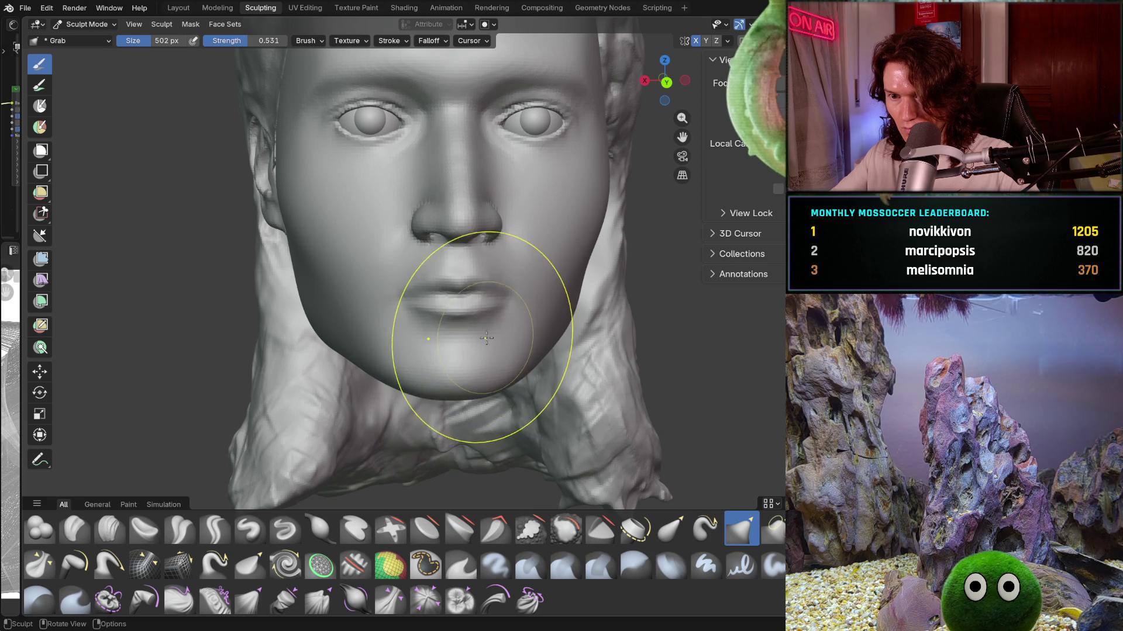
pyautogui.scroll(3, 473, 347)
# Step: Shrink the Grab brush to 188 px and reshape the mouth corner from the head's left side
pyautogui.press('f')
pyautogui.click(446, 290)
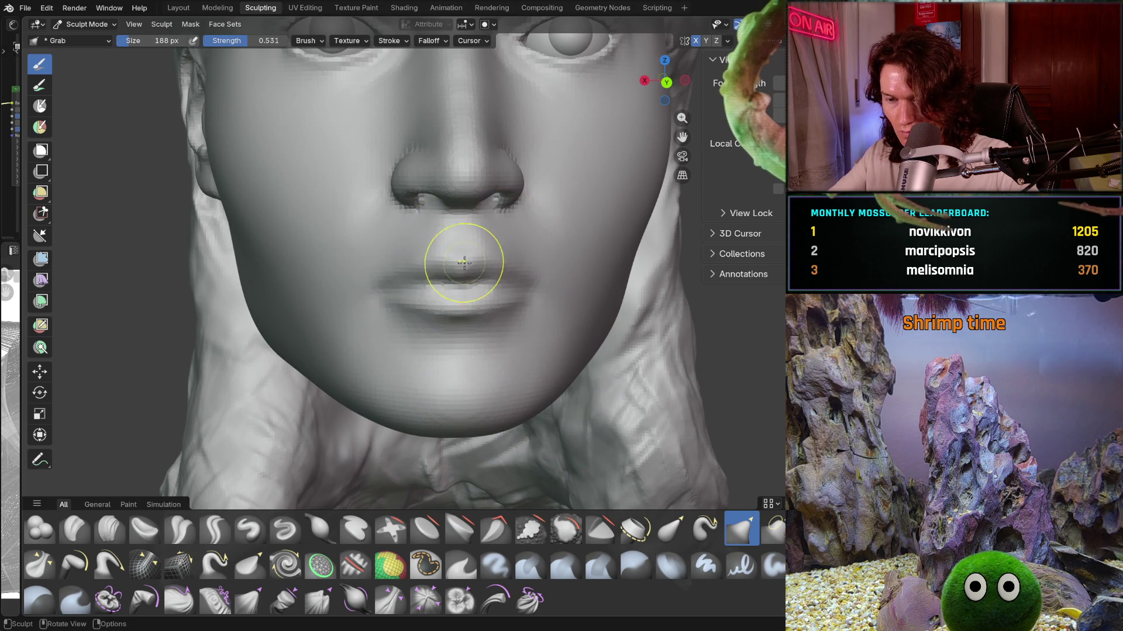
pyautogui.scroll(1, 453, 251)
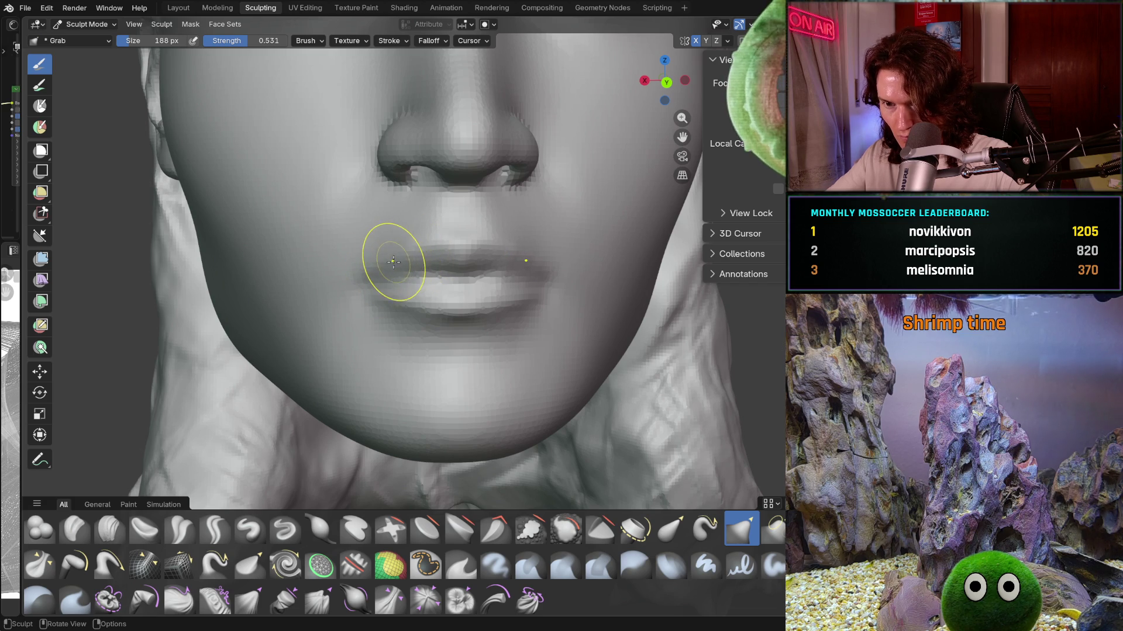
pyautogui.moveTo(400, 281)
pyautogui.mouseDown(button='middle')
pyautogui.moveTo(417, 293)
pyautogui.moveTo(431, 273)
pyautogui.mouseUp(button='middle')
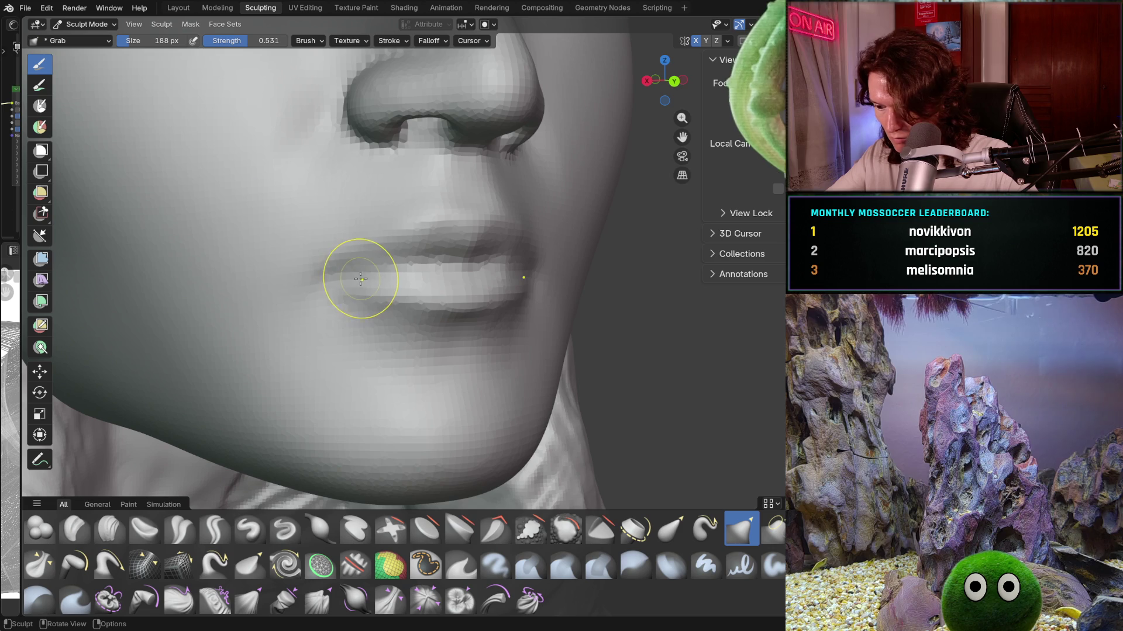
pyautogui.moveTo(380, 277); pyautogui.dragTo(385, 275)
pyautogui.moveTo(401, 269)
pyautogui.mouseDown(button='middle')
pyautogui.moveTo(423, 296)
pyautogui.moveTo(438, 296)
pyautogui.mouseUp(button='middle')
pyautogui.scroll(-3, 439, 299)
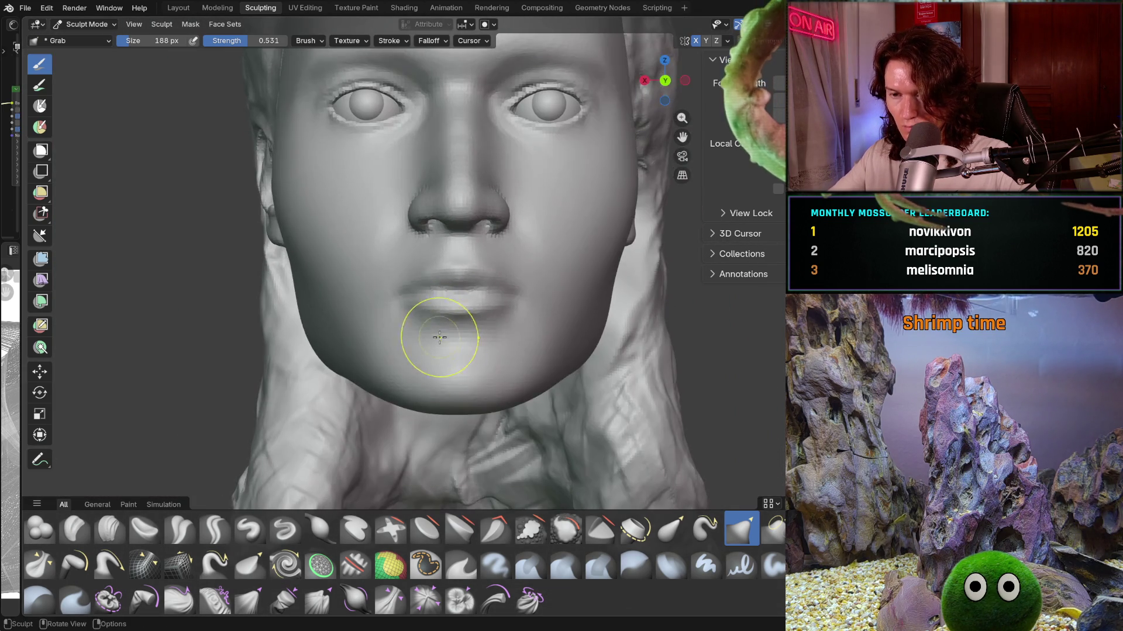
pyautogui.scroll(-1, 438, 334)
pyautogui.scroll(-2, 446, 342)
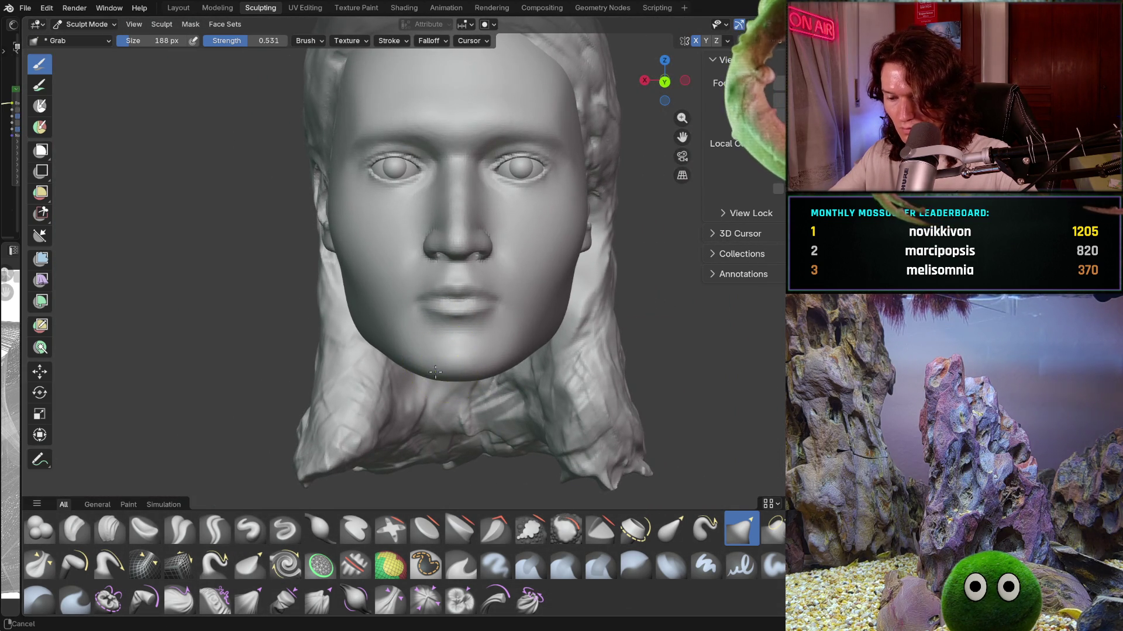
pyautogui.scroll(4, 456, 299)
pyautogui.scroll(2, 401, 252)
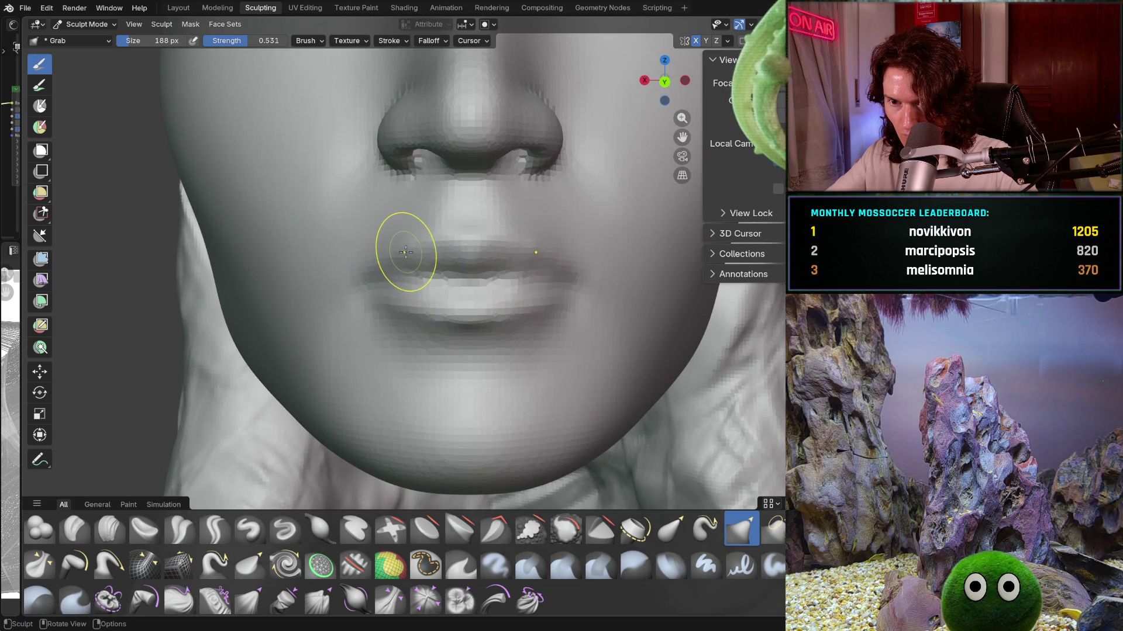
# Step: Orbit between front and three-quarter views to inspect the lips and mouth corner
pyautogui.moveTo(441, 263)
pyautogui.mouseDown(button='middle')
pyautogui.moveTo(472, 275)
pyautogui.moveTo(445, 268)
pyautogui.mouseUp(button='middle')
pyautogui.scroll(2, 445, 269)
pyautogui.moveTo(451, 225); pyautogui.dragTo(450, 233, button='middle')
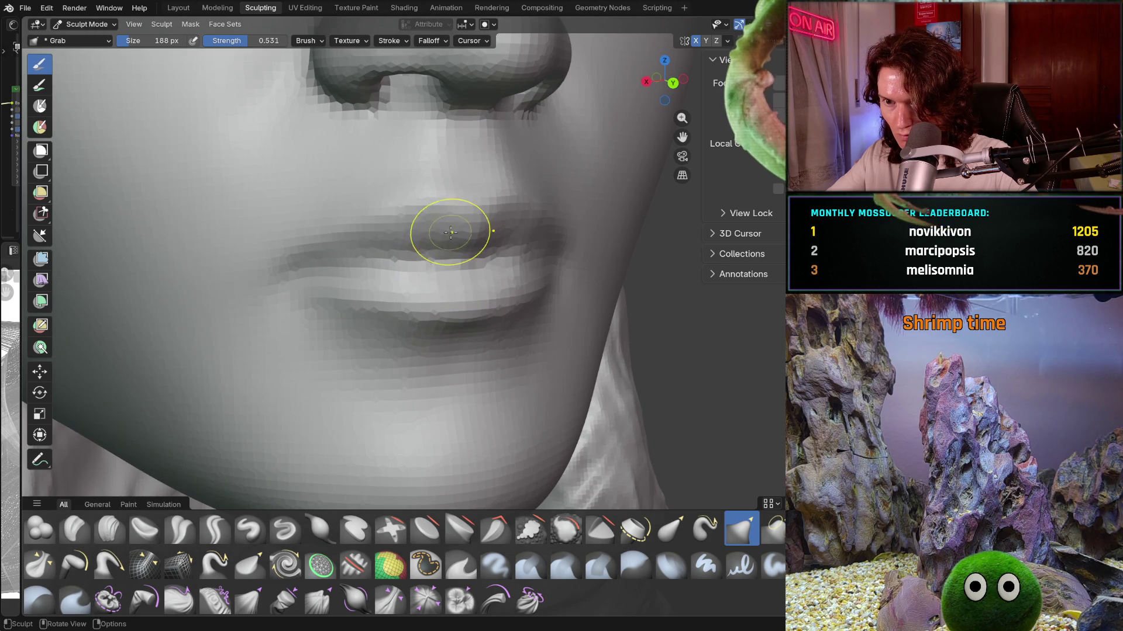
pyautogui.scroll(-3, 478, 232)
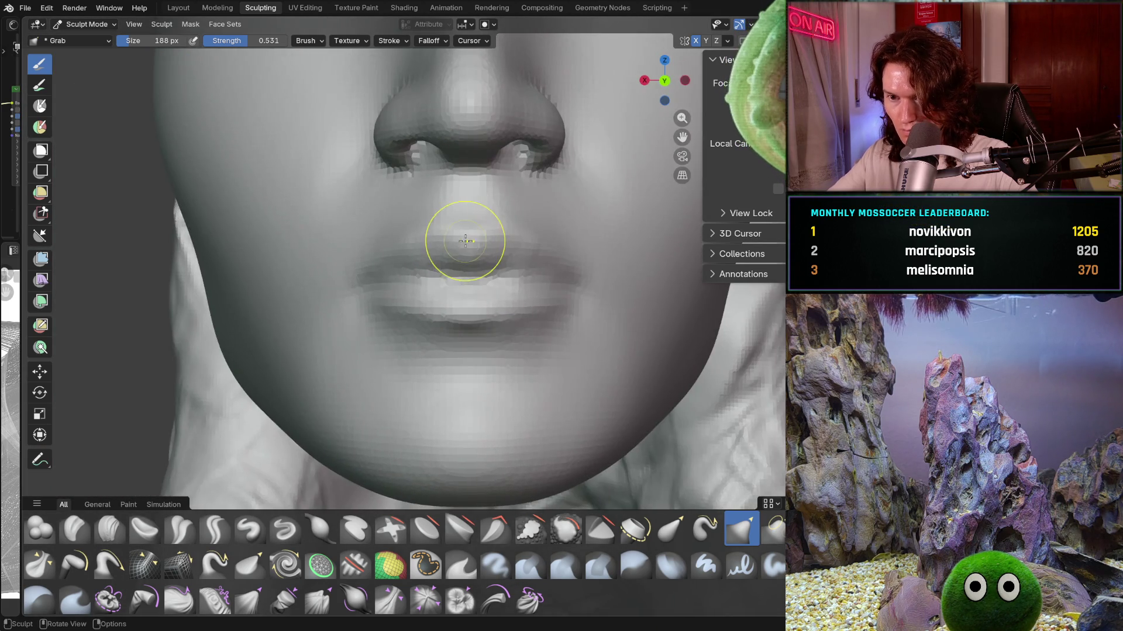
pyautogui.scroll(-3, 464, 241)
pyautogui.scroll(3, 447, 333)
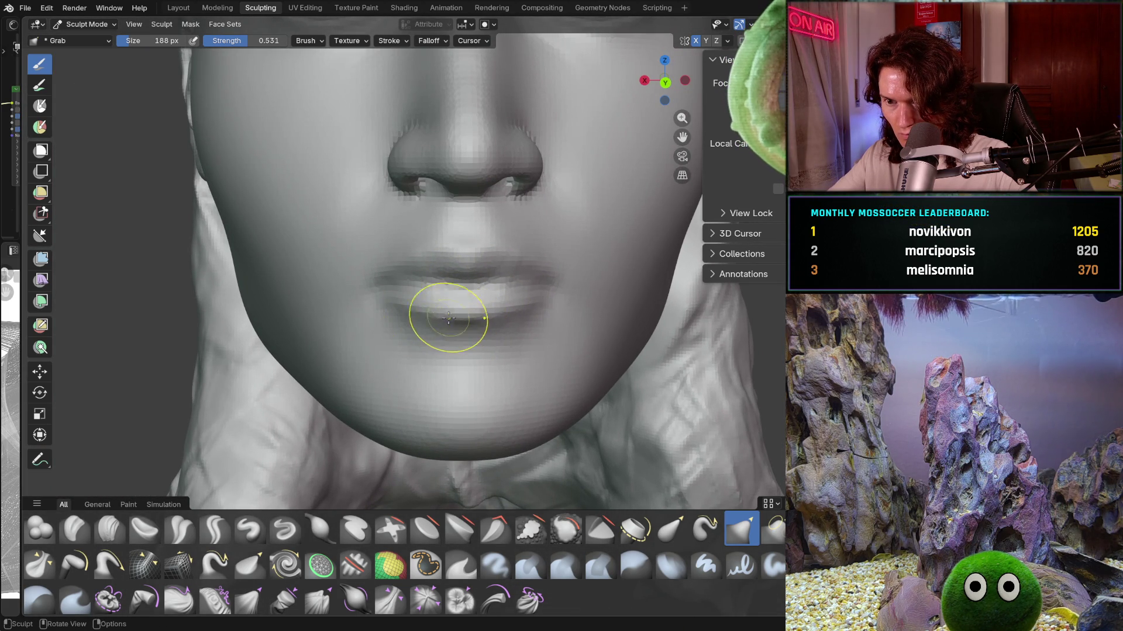
pyautogui.scroll(-4, 465, 317)
pyautogui.moveTo(465, 318)
pyautogui.mouseDown(button='middle')
pyautogui.moveTo(485, 359)
pyautogui.moveTo(463, 340)
pyautogui.moveTo(467, 353)
pyautogui.mouseUp(button='middle')
pyautogui.scroll(2, 460, 366)
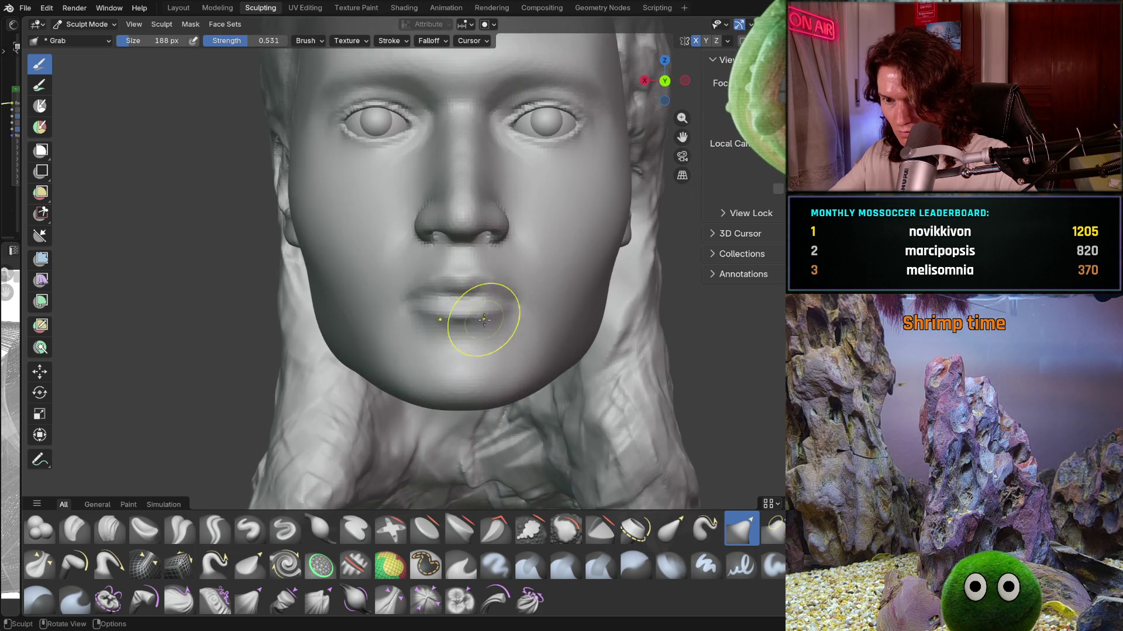
pyautogui.scroll(2, 489, 301)
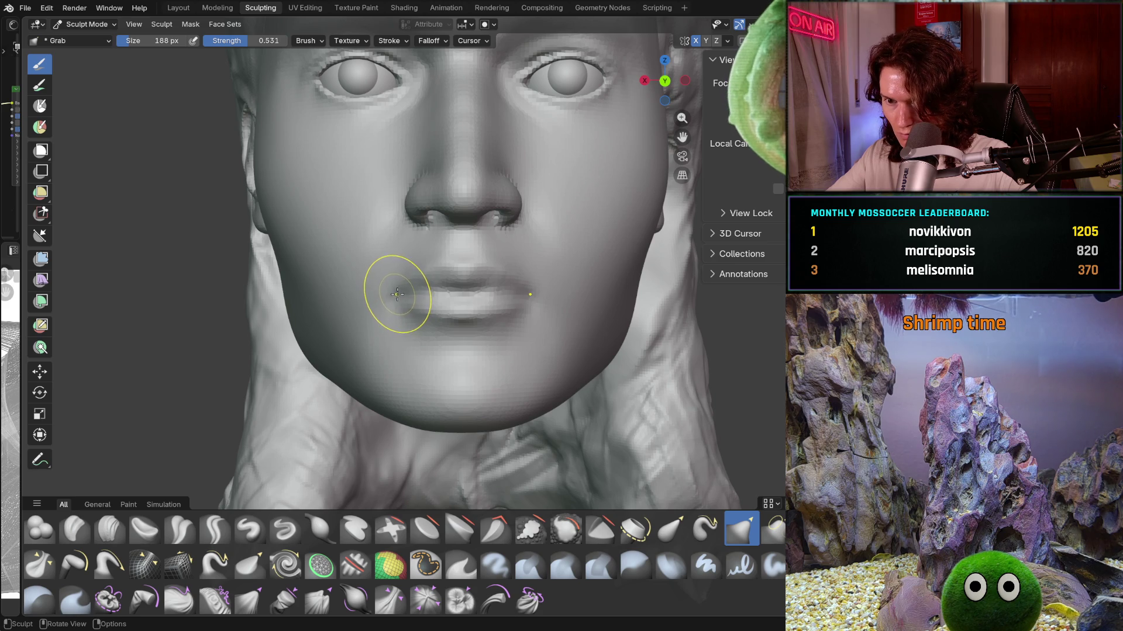
pyautogui.moveTo(397, 296)
pyautogui.mouseDown(button='middle')
pyautogui.moveTo(482, 315)
pyautogui.moveTo(400, 314)
pyautogui.moveTo(489, 325)
pyautogui.mouseUp(button='middle')
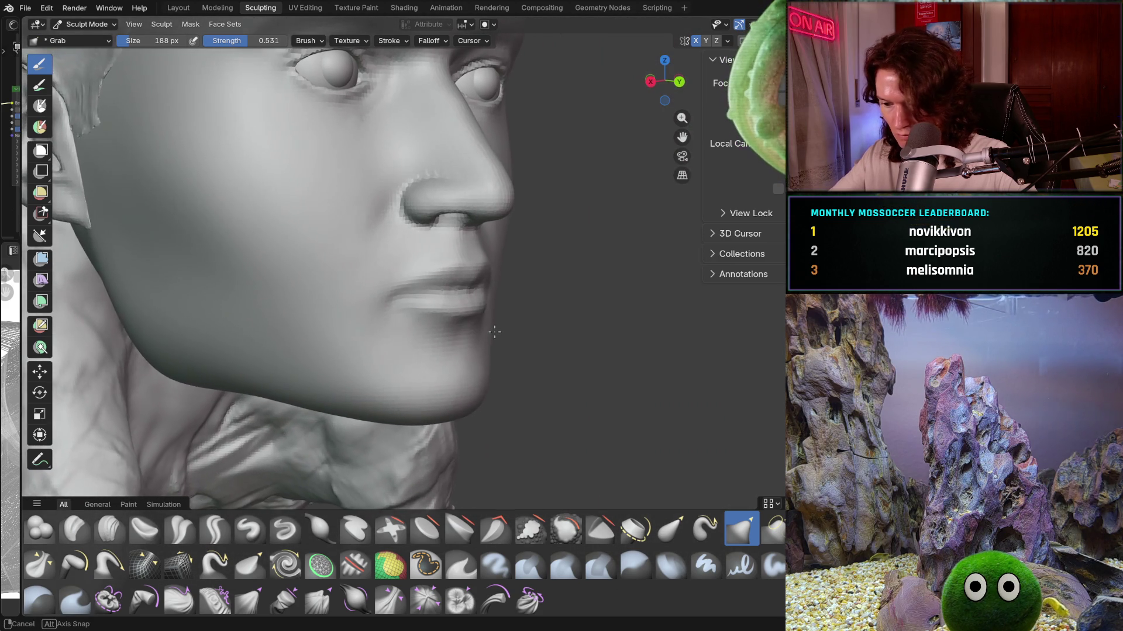
pyautogui.scroll(2, 430, 298)
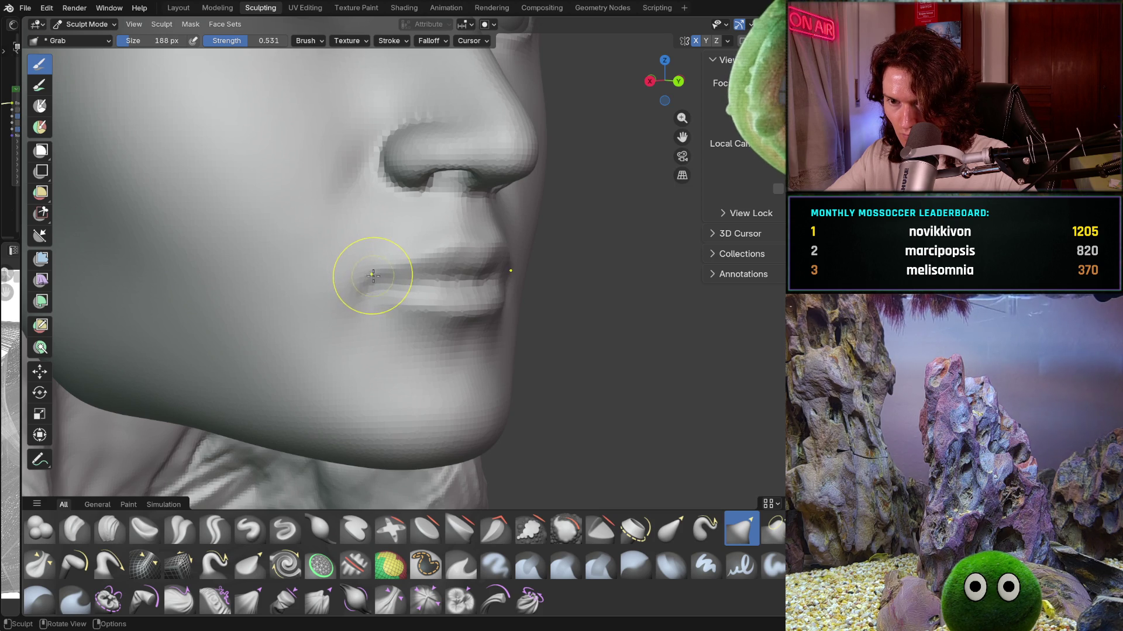
# Step: Inspect the lip line up close and the jaw from the front while refining with the 188 px Grab brush
pyautogui.moveTo(380, 300); pyautogui.dragTo(392, 357, button='middle')
pyautogui.scroll(-4, 383, 305)
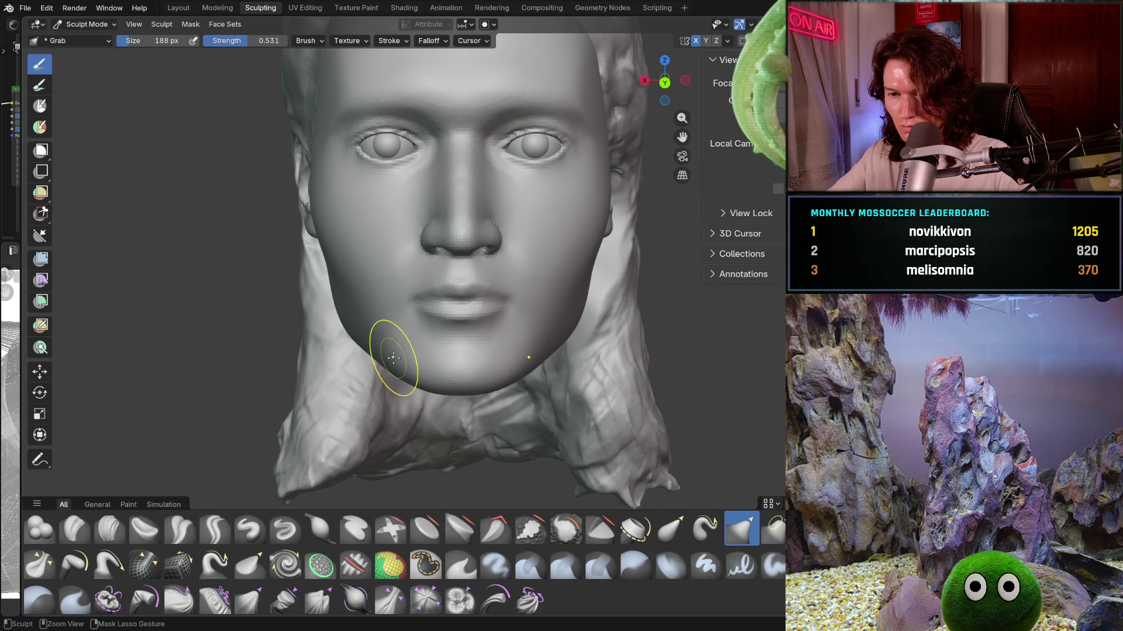
pyautogui.keyDown('ctrl'); pyautogui.moveTo(392, 359); pyautogui.dragTo(403, 263, button='middle'); pyautogui.keyUp('ctrl')
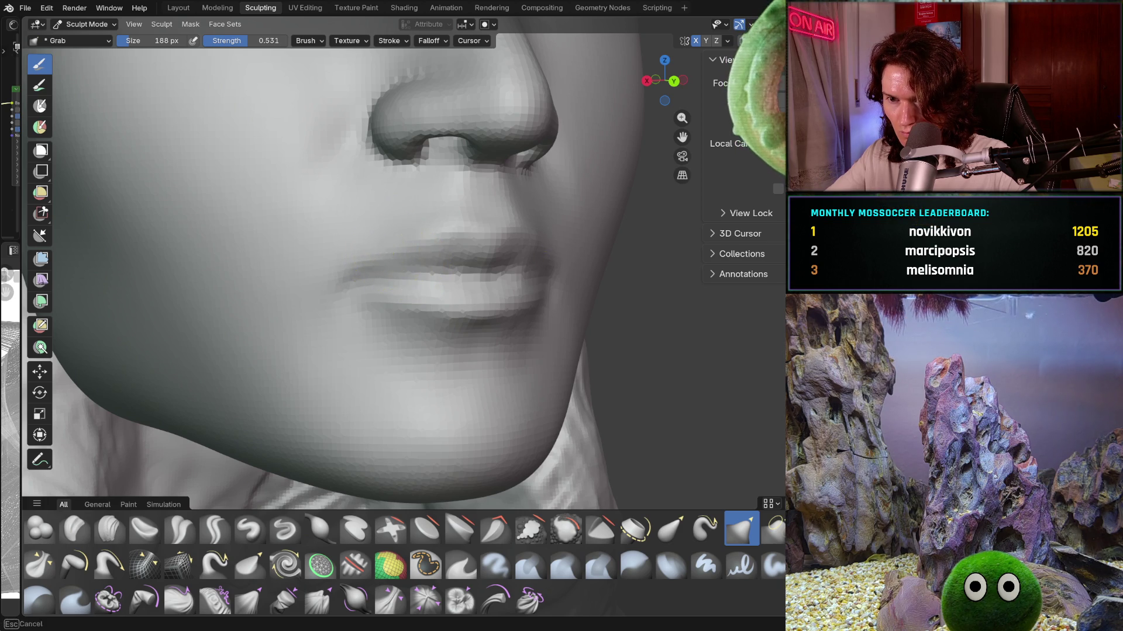
pyautogui.keyDown('ctrl'); pyautogui.moveTo(494, 247); pyautogui.dragTo(464, 359, button='middle'); pyautogui.keyUp('ctrl')
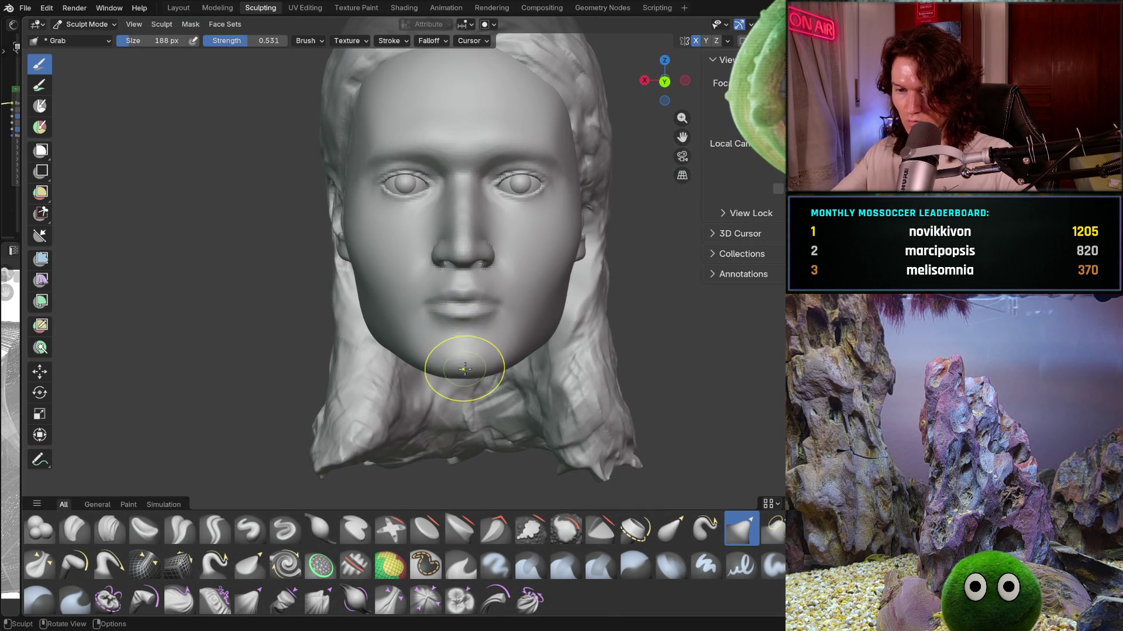
pyautogui.scroll(3, 452, 311)
pyautogui.scroll(3, 443, 280)
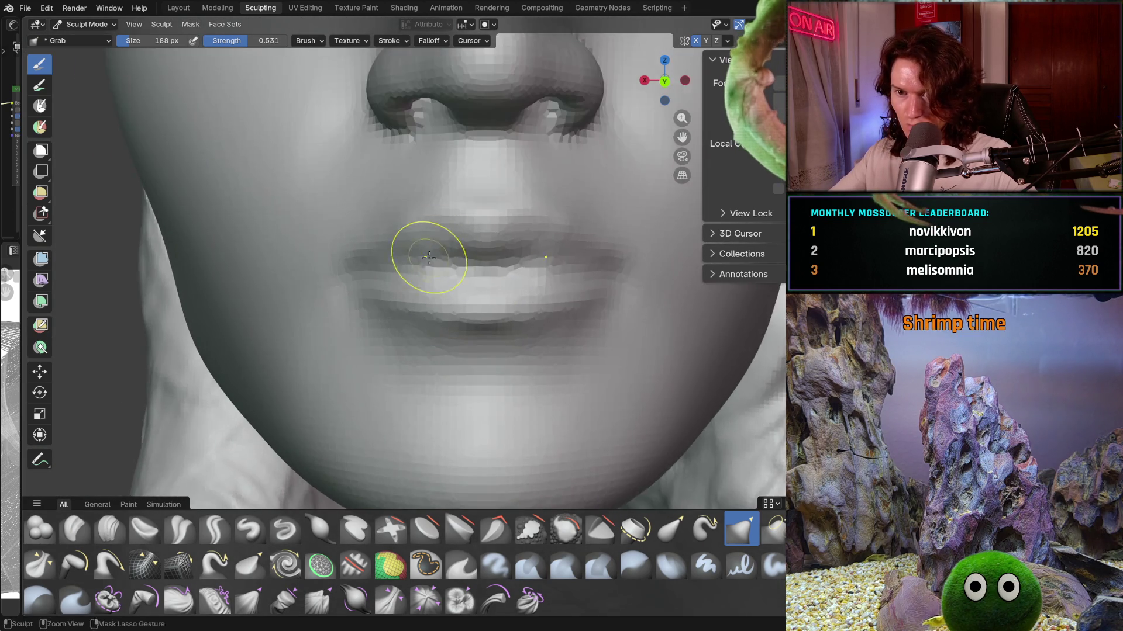
pyautogui.scroll(2, 403, 258)
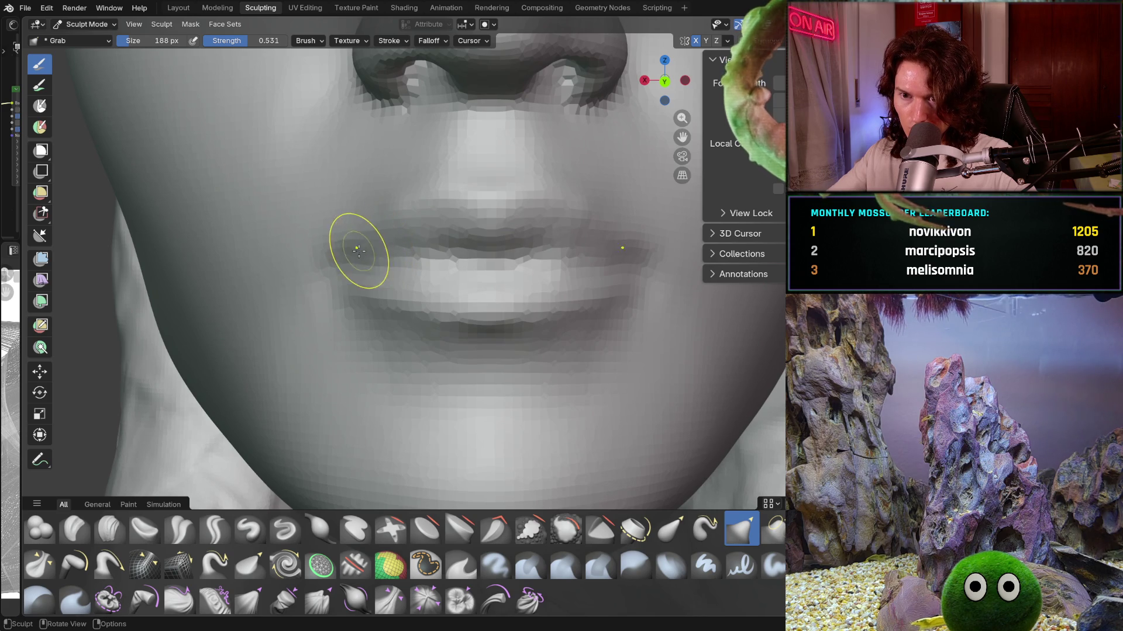
# Step: Study the lips and nose-mouth profile from close front and side views while shaping them
pyautogui.moveTo(380, 245)
pyautogui.mouseDown(button='middle')
pyautogui.moveTo(489, 251)
pyautogui.moveTo(341, 263)
pyautogui.moveTo(348, 235)
pyautogui.mouseUp(button='middle')
pyautogui.scroll(2, 342, 262)
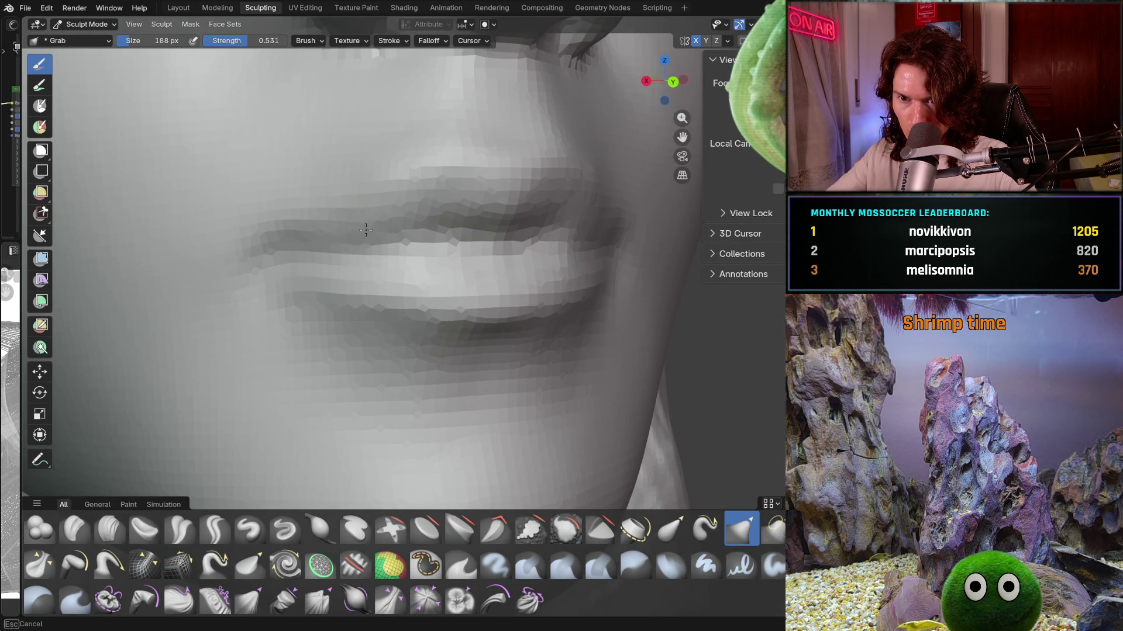
pyautogui.moveTo(431, 216); pyautogui.dragTo(529, 228, button='middle')
pyautogui.scroll(-3, 476, 306)
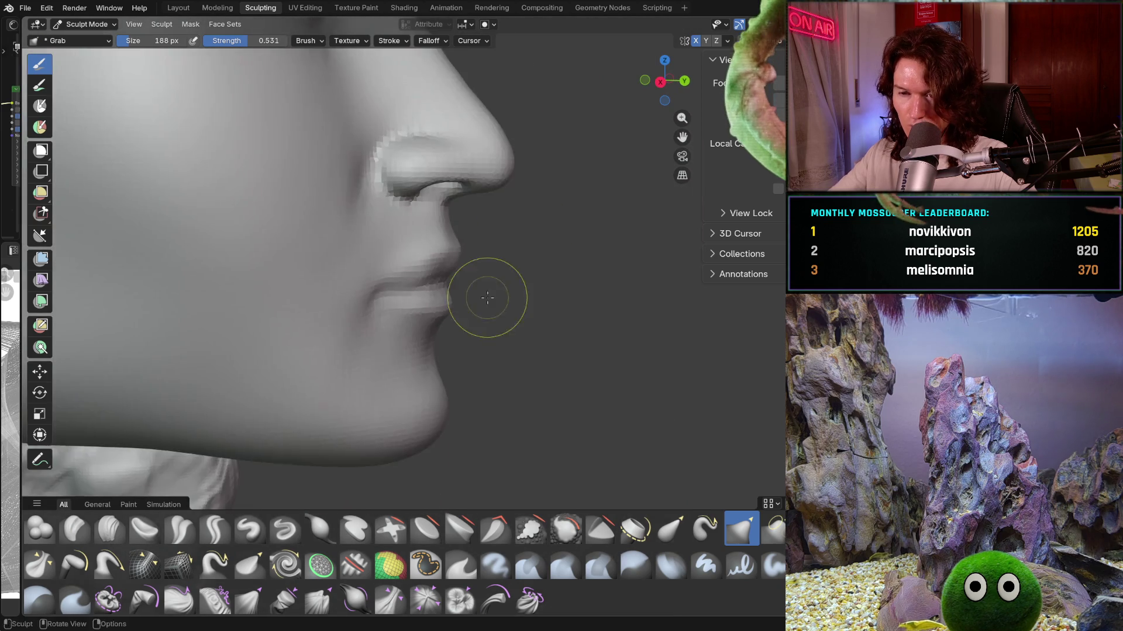
pyautogui.moveTo(476, 306); pyautogui.dragTo(377, 289, button='middle')
pyautogui.scroll(-2, 401, 376)
pyautogui.moveTo(400, 376)
pyautogui.mouseDown(button='middle')
pyautogui.moveTo(439, 250)
pyautogui.moveTo(408, 240)
pyautogui.mouseUp(button='middle')
pyautogui.scroll(5, 439, 251)
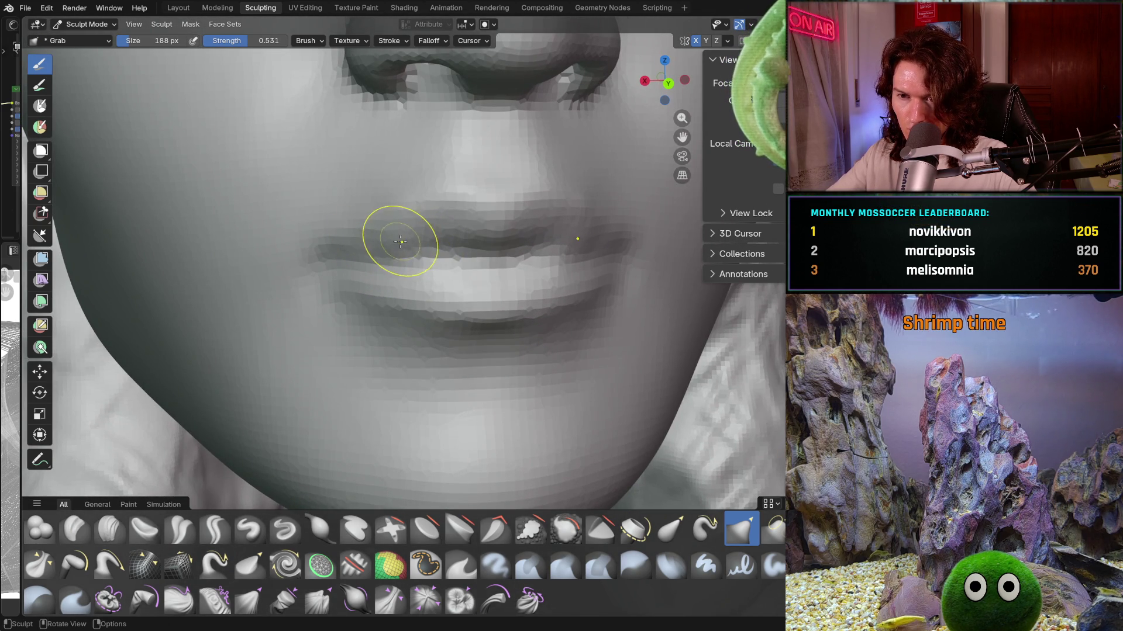
pyautogui.moveTo(400, 242); pyautogui.dragTo(489, 289, button='middle')
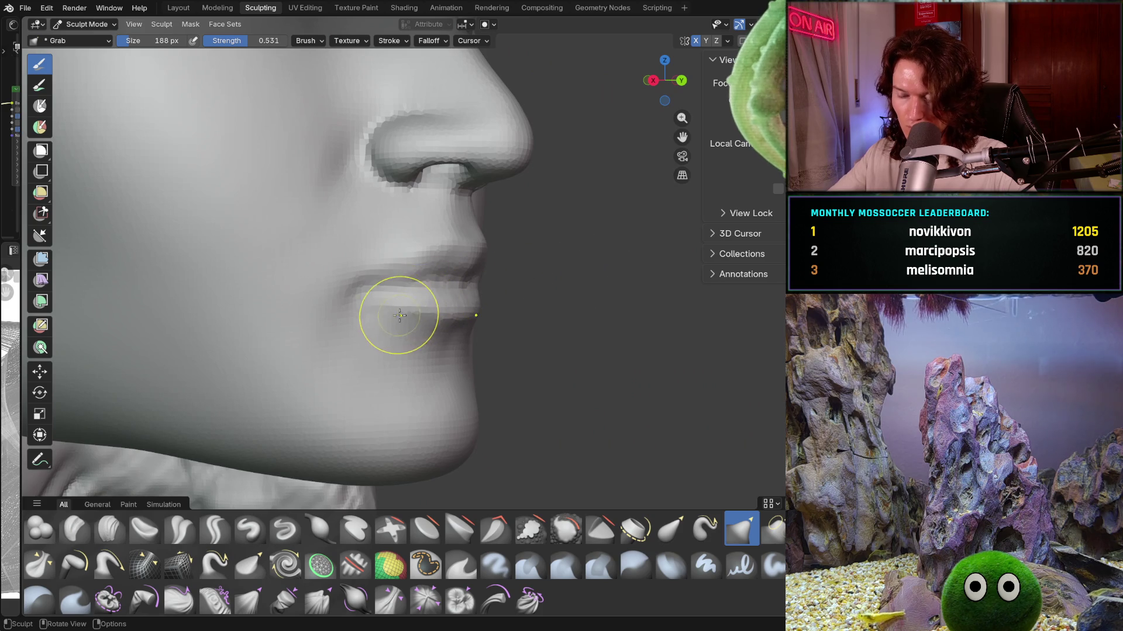
pyautogui.scroll(2, 388, 301)
pyautogui.scroll(2, 396, 251)
pyautogui.scroll(2, 407, 296)
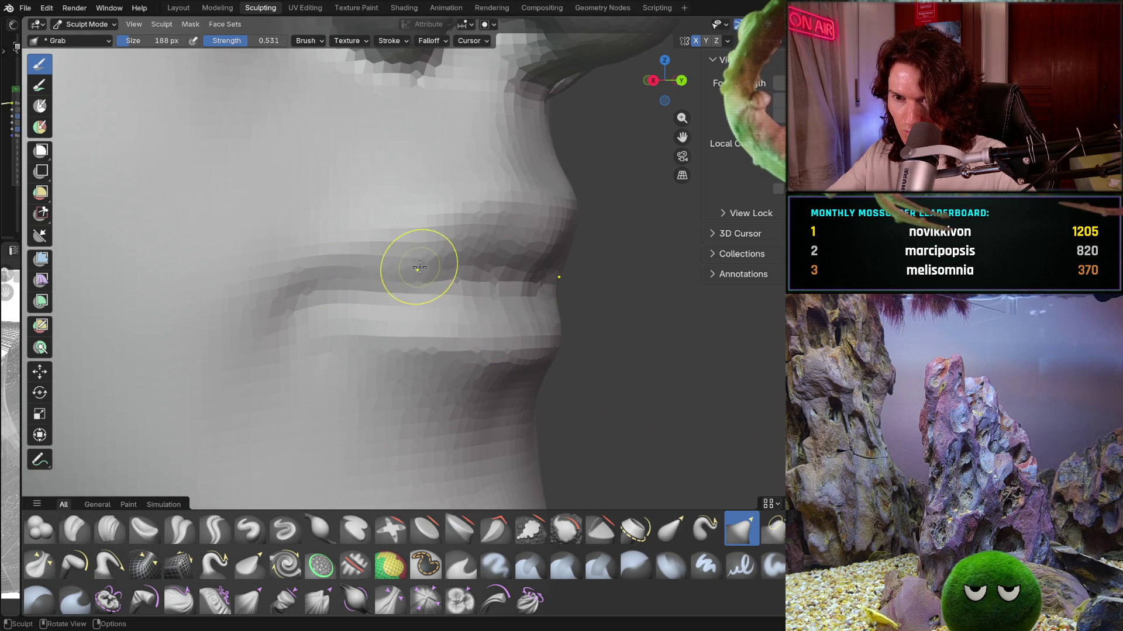
pyautogui.scroll(-2, 418, 266)
pyautogui.scroll(-1, 467, 320)
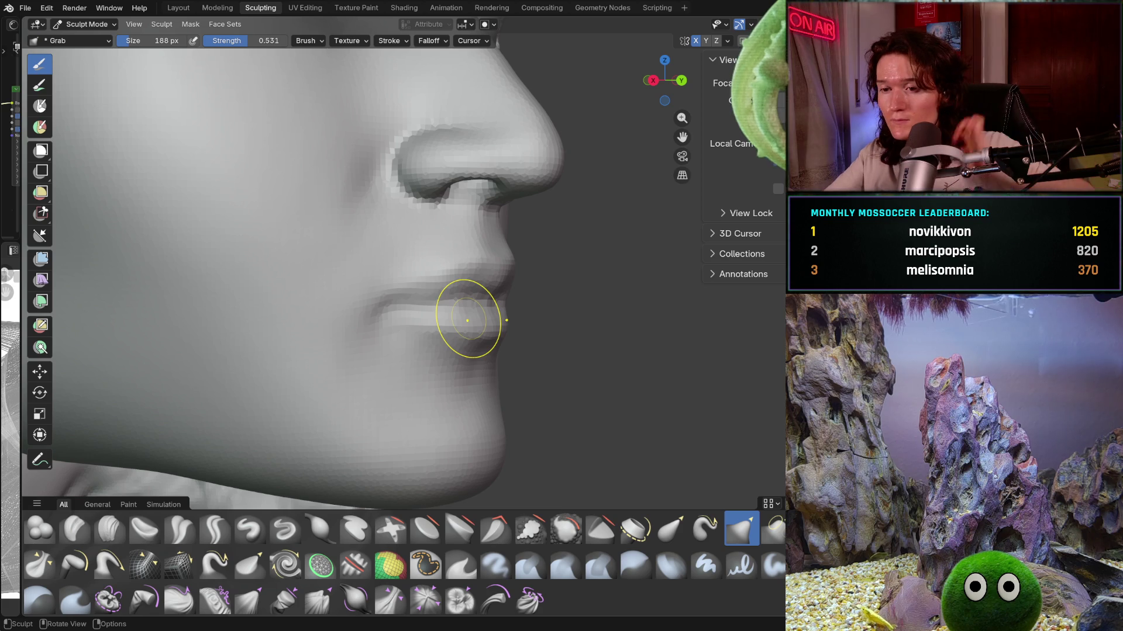
pyautogui.scroll(1, 348, 362)
pyautogui.scroll(3, 392, 326)
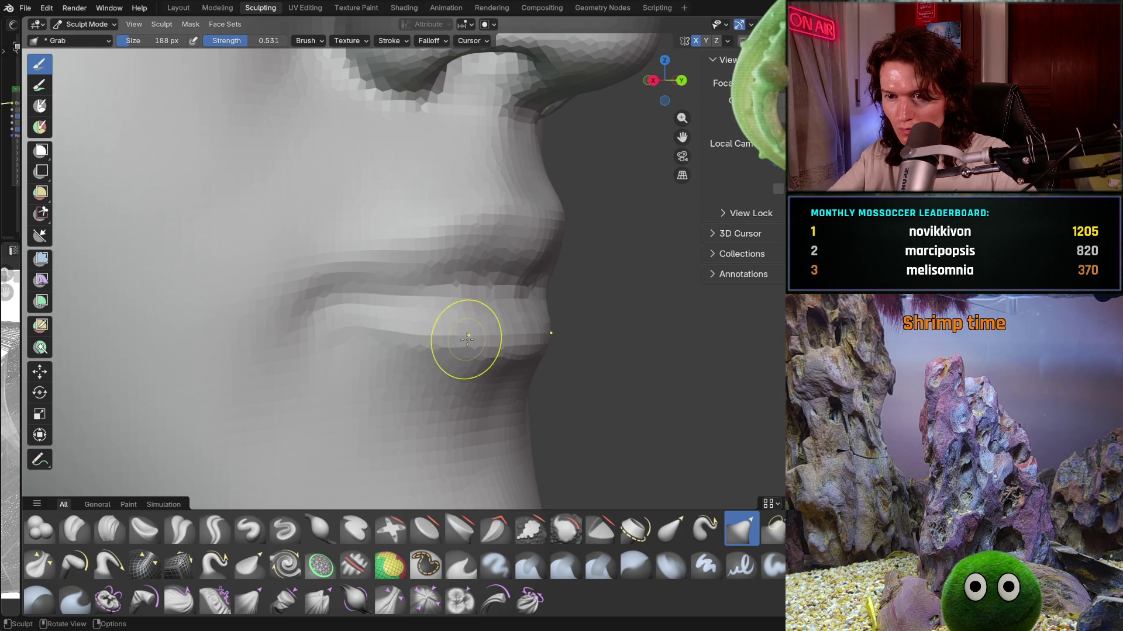
pyautogui.moveTo(483, 283)
pyautogui.mouseDown(button='middle')
pyautogui.moveTo(476, 371)
pyautogui.moveTo(422, 344)
pyautogui.mouseUp(button='middle')
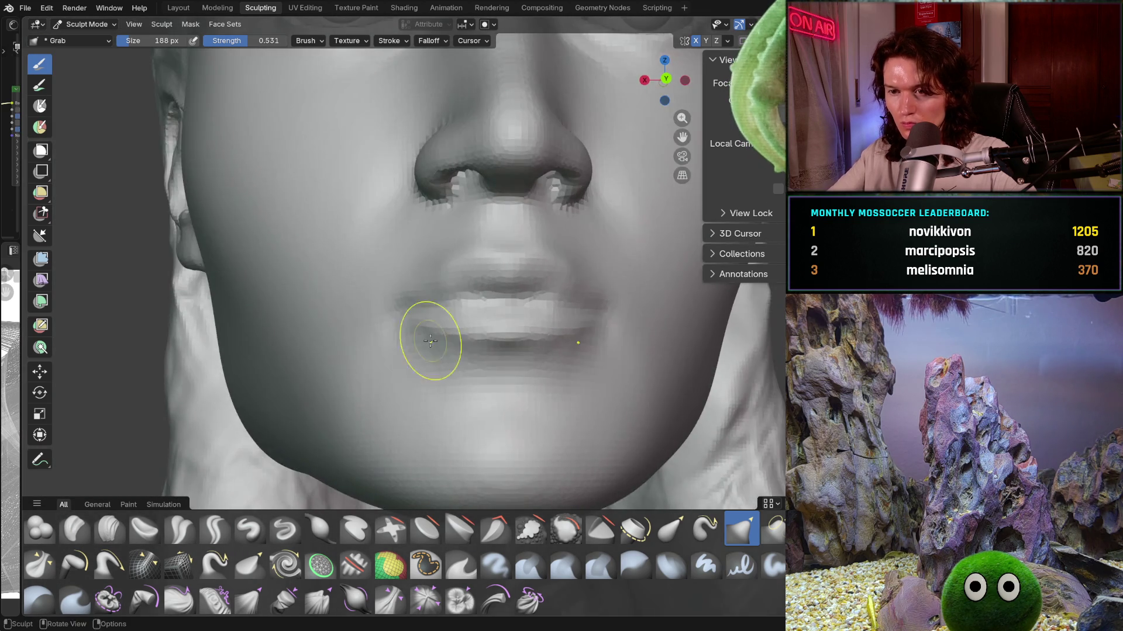
pyautogui.scroll(-3, 422, 344)
pyautogui.scroll(-2, 439, 347)
pyautogui.scroll(-3, 456, 350)
pyautogui.scroll(-1, 489, 354)
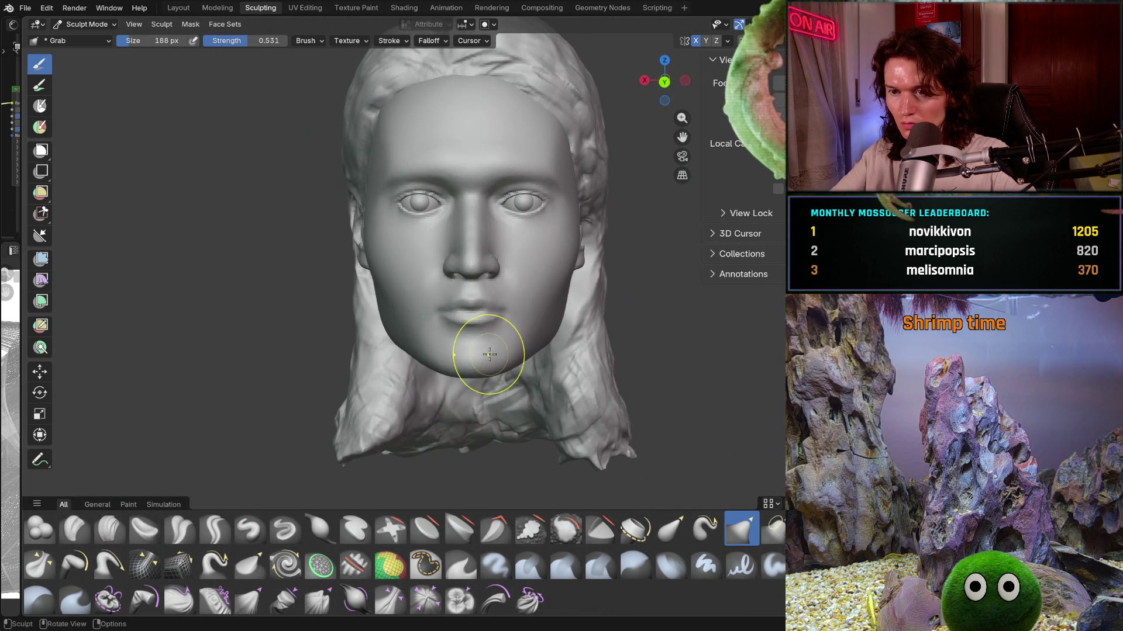
pyautogui.scroll(1, 477, 338)
pyautogui.scroll(2, 465, 307)
pyautogui.scroll(2, 456, 277)
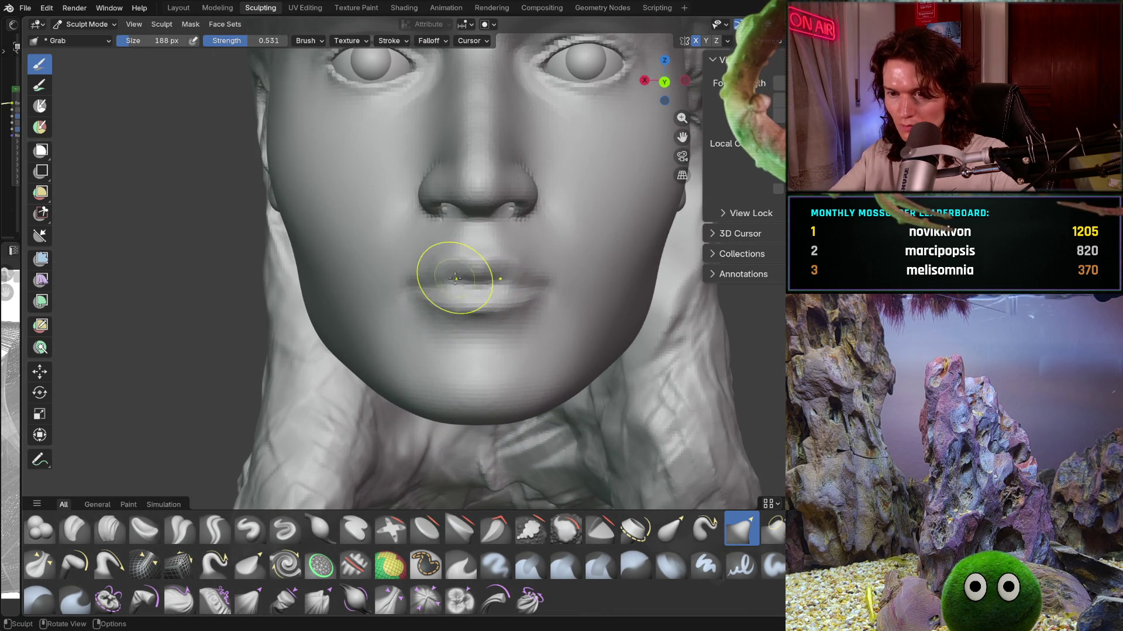
pyautogui.scroll(1, 396, 271)
# Step: Enlarge the Grab brush to 322 px and step back to see eyes and mouth together
pyautogui.press('f')
pyautogui.click(405, 279)
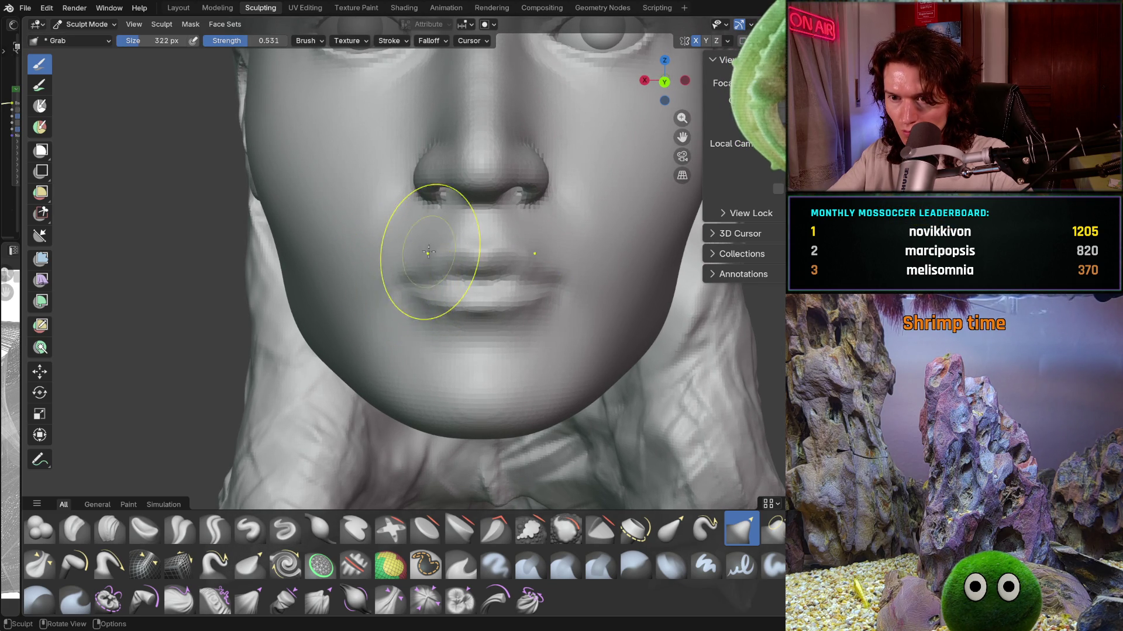
pyautogui.moveTo(582, 251)
pyautogui.keyDown('ctrl'); pyautogui.mouseDown(button='middle')
pyautogui.moveTo(589, 265)
pyautogui.moveTo(526, 255)
pyautogui.moveTo(629, 281)
pyautogui.mouseUp(button='middle'); pyautogui.keyUp('ctrl')
pyautogui.scroll(4, 526, 255)
pyautogui.scroll(2, 476, 238)
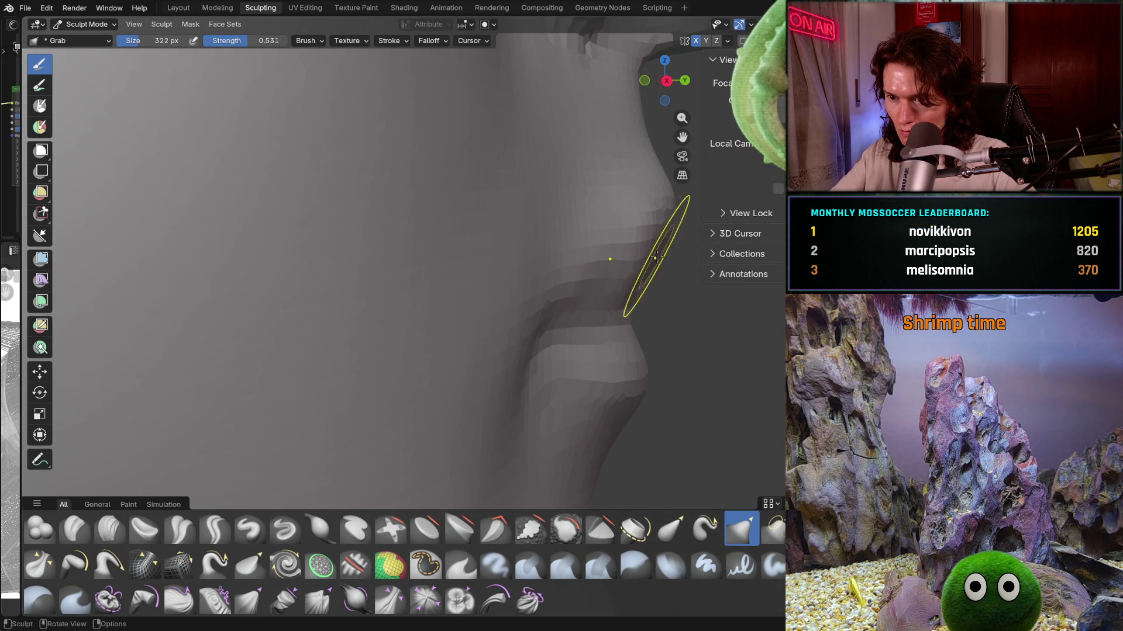
# Step: Shrink the grab brush to about 162 px and inspect the lip edge from several angles
pyautogui.press('f')
pyautogui.click(602, 276)
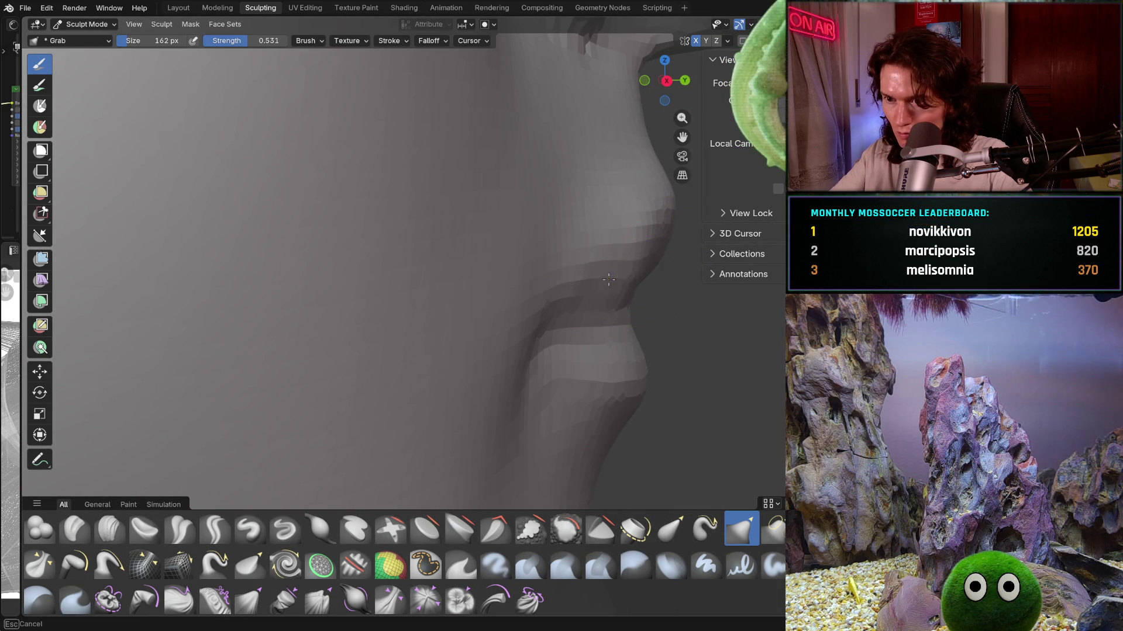
pyautogui.moveTo(626, 275)
pyautogui.mouseDown(button='middle')
pyautogui.moveTo(616, 283)
pyautogui.moveTo(619, 263)
pyautogui.moveTo(550, 293)
pyautogui.mouseUp(button='middle')
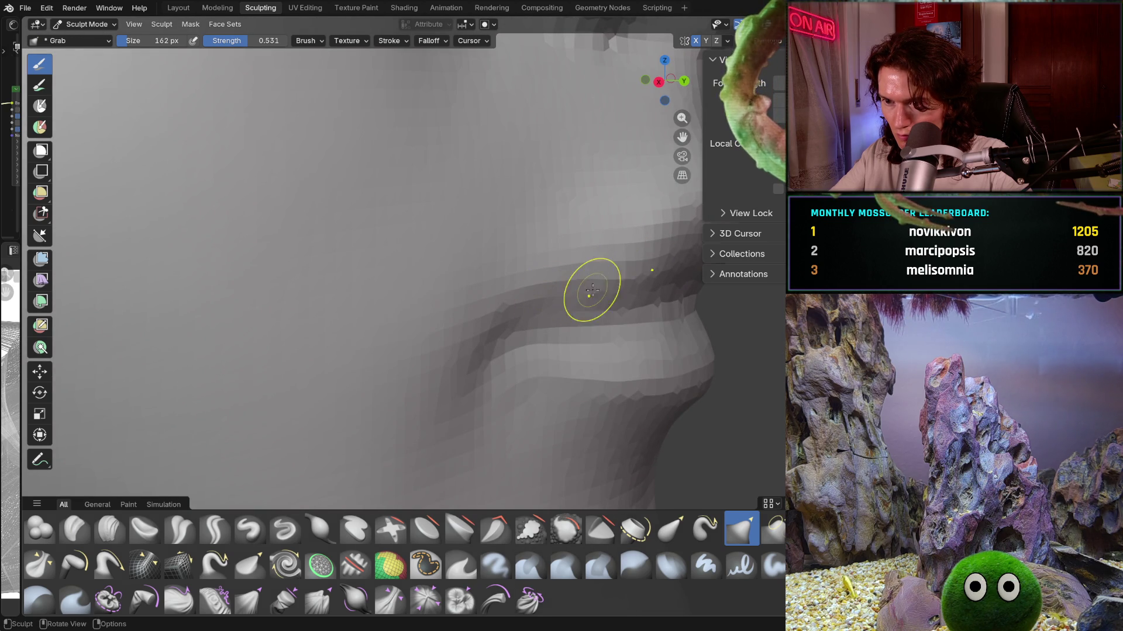
pyautogui.moveTo(641, 259)
pyautogui.mouseDown(button='middle')
pyautogui.moveTo(574, 287)
pyautogui.moveTo(646, 272)
pyautogui.mouseUp(button='middle')
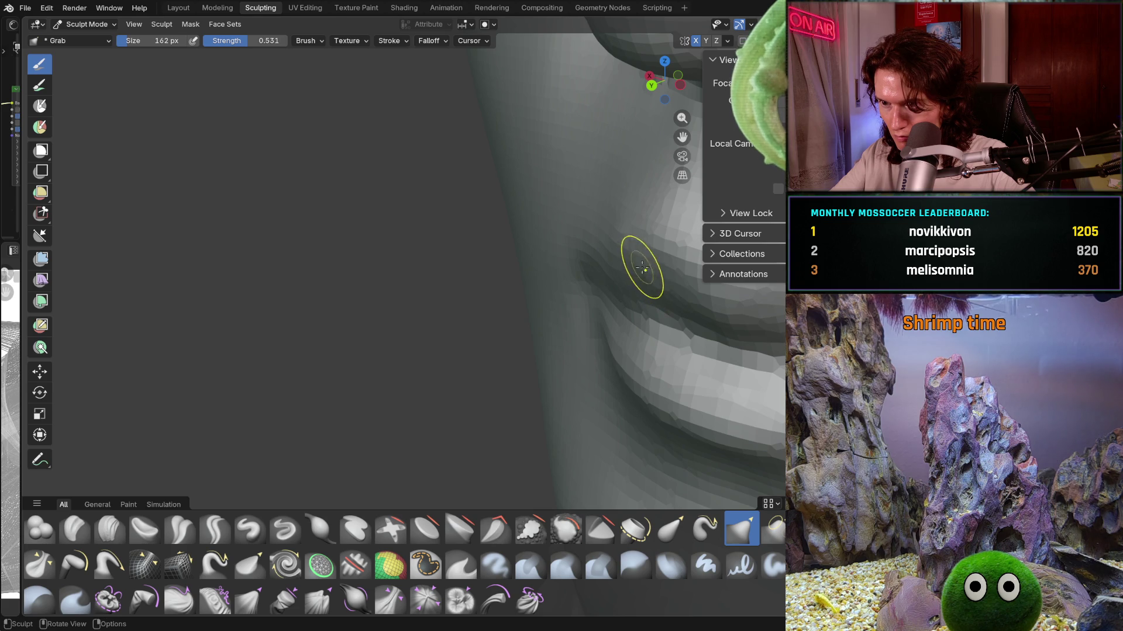
# Step: Study the lip corner under better lighting, then step back to view the whole face
pyautogui.moveTo(620, 279); pyautogui.dragTo(638, 273, button='middle')
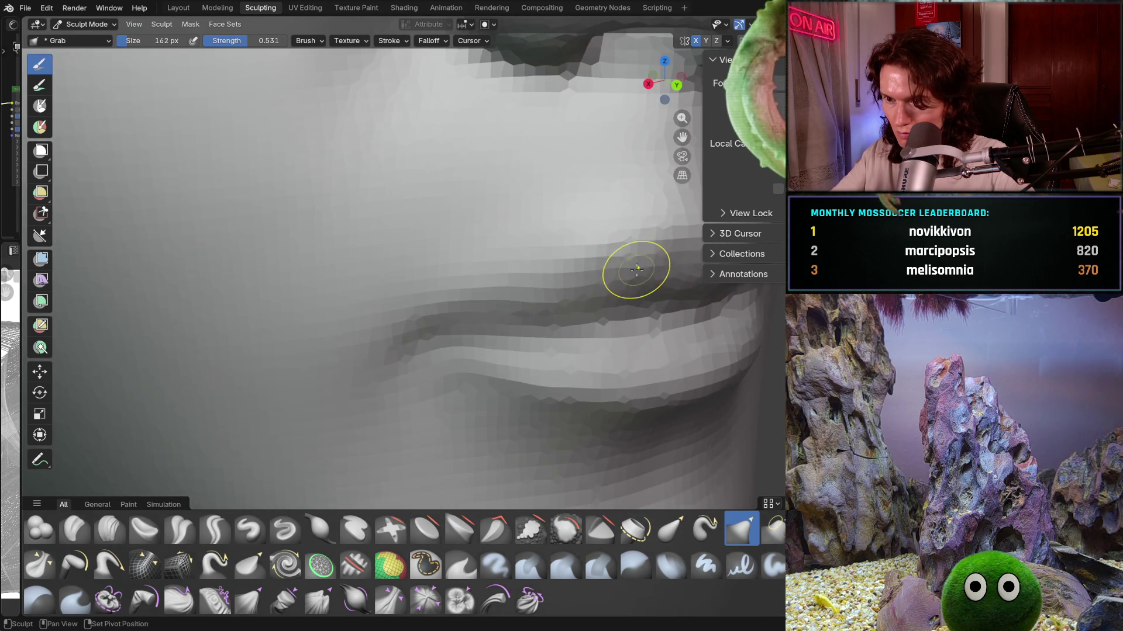
pyautogui.moveTo(517, 301)
pyautogui.mouseDown(button='middle')
pyautogui.moveTo(553, 282)
pyautogui.moveTo(521, 368)
pyautogui.moveTo(531, 324)
pyautogui.moveTo(545, 324)
pyautogui.moveTo(556, 296)
pyautogui.moveTo(651, 284)
pyautogui.mouseUp(button='middle')
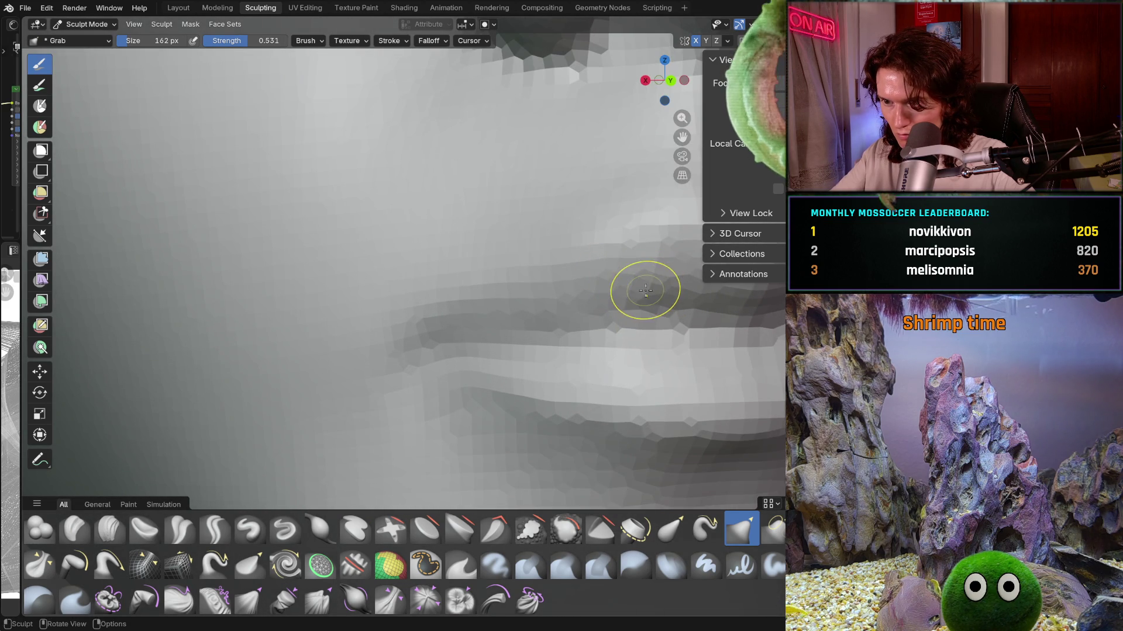
pyautogui.moveTo(643, 289)
pyautogui.keyDown('shift'); pyautogui.mouseDown(button='middle')
pyautogui.moveTo(547, 378)
pyautogui.moveTo(539, 363)
pyautogui.moveTo(555, 303)
pyautogui.mouseUp(button='middle'); pyautogui.keyUp('shift')
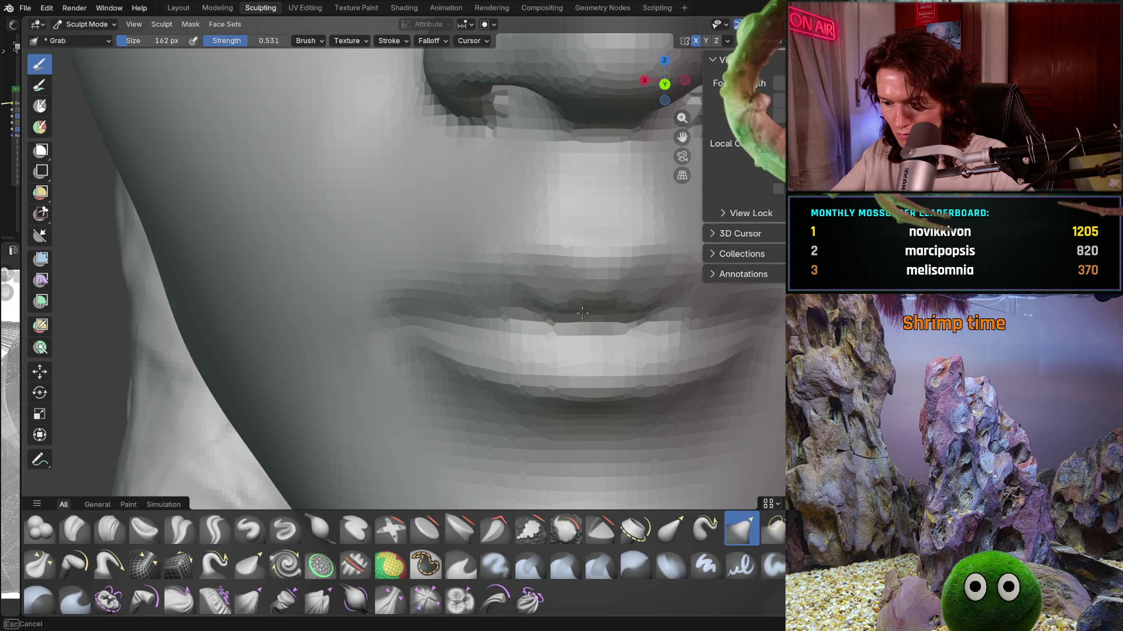
pyautogui.moveTo(588, 316); pyautogui.dragTo(568, 348, button='middle')
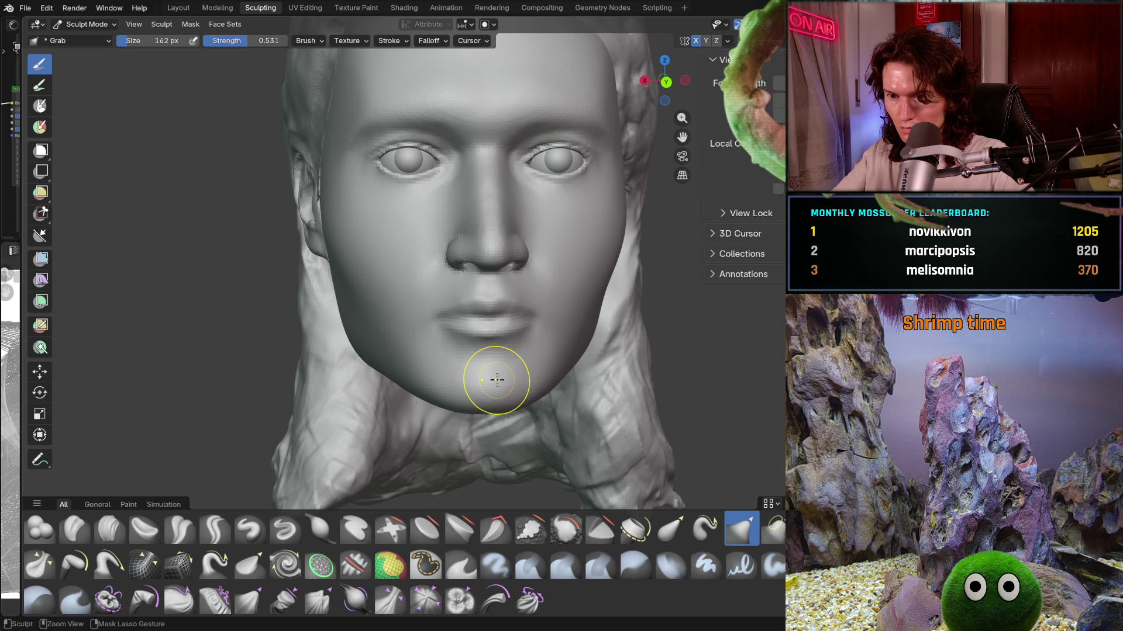
pyautogui.scroll(1, 421, 330)
pyautogui.scroll(2, 431, 296)
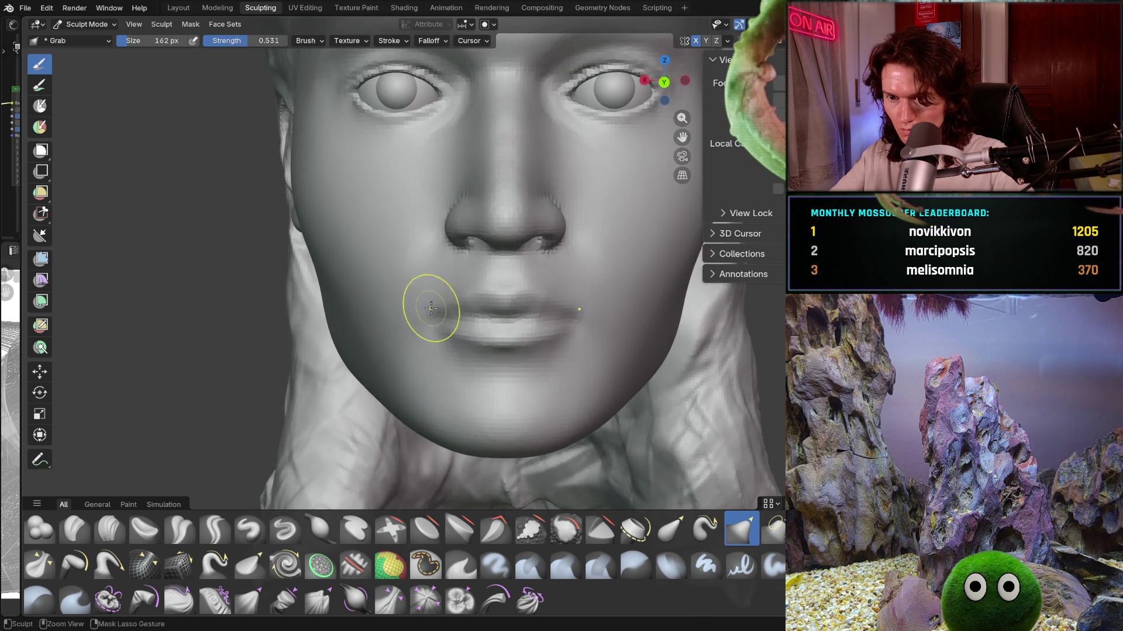
pyautogui.scroll(2, 440, 291)
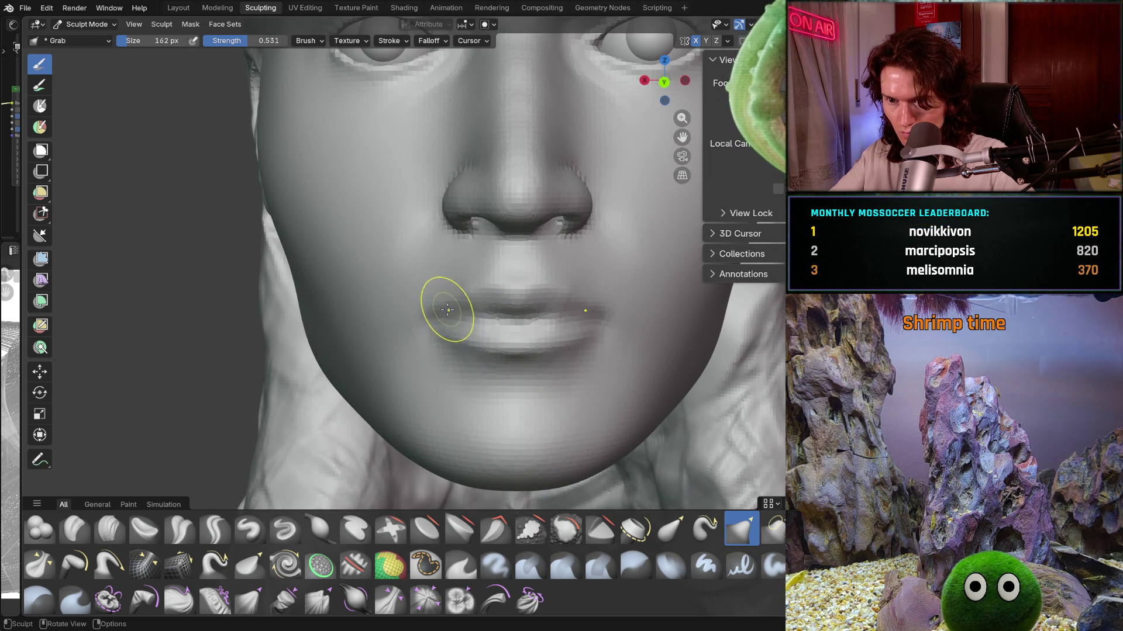
pyautogui.scroll(-1, 526, 264)
pyautogui.scroll(-3, 465, 381)
pyautogui.moveTo(464, 381); pyautogui.dragTo(512, 300, button='middle')
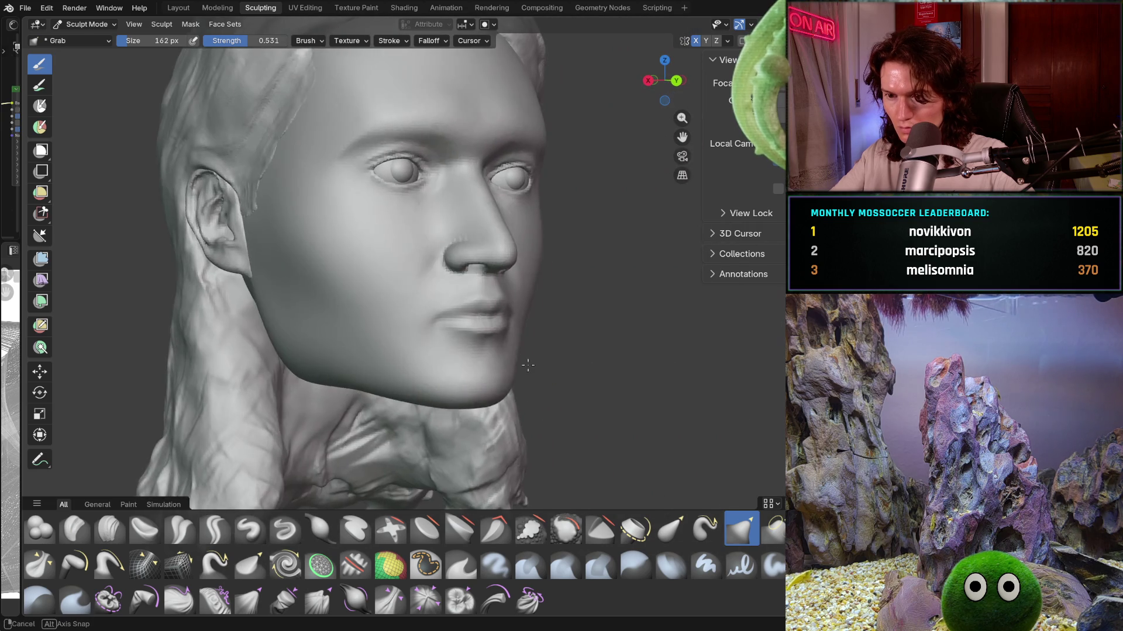
pyautogui.scroll(3, 512, 300)
pyautogui.scroll(1, 512, 300)
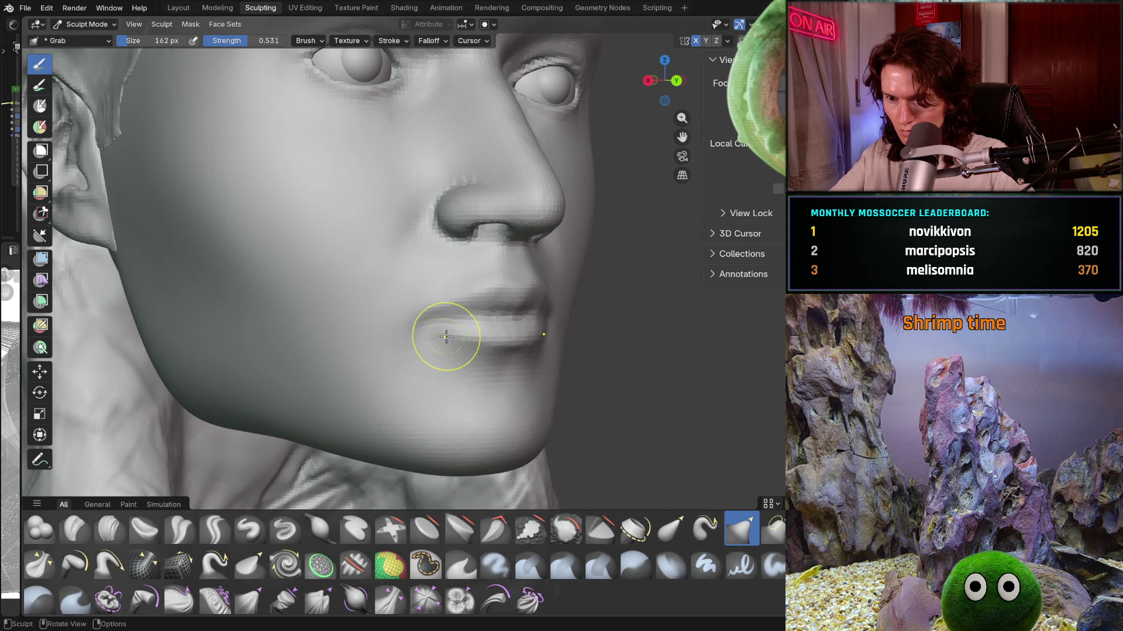
pyautogui.moveTo(489, 343); pyautogui.dragTo(459, 351, button='middle')
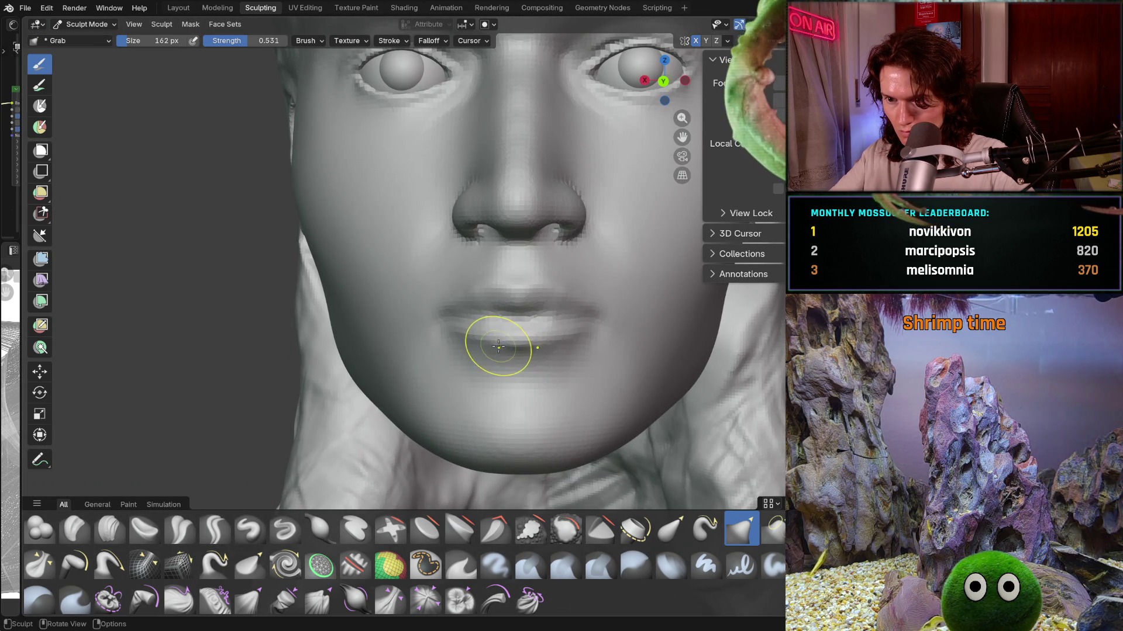
pyautogui.scroll(-4, 562, 290)
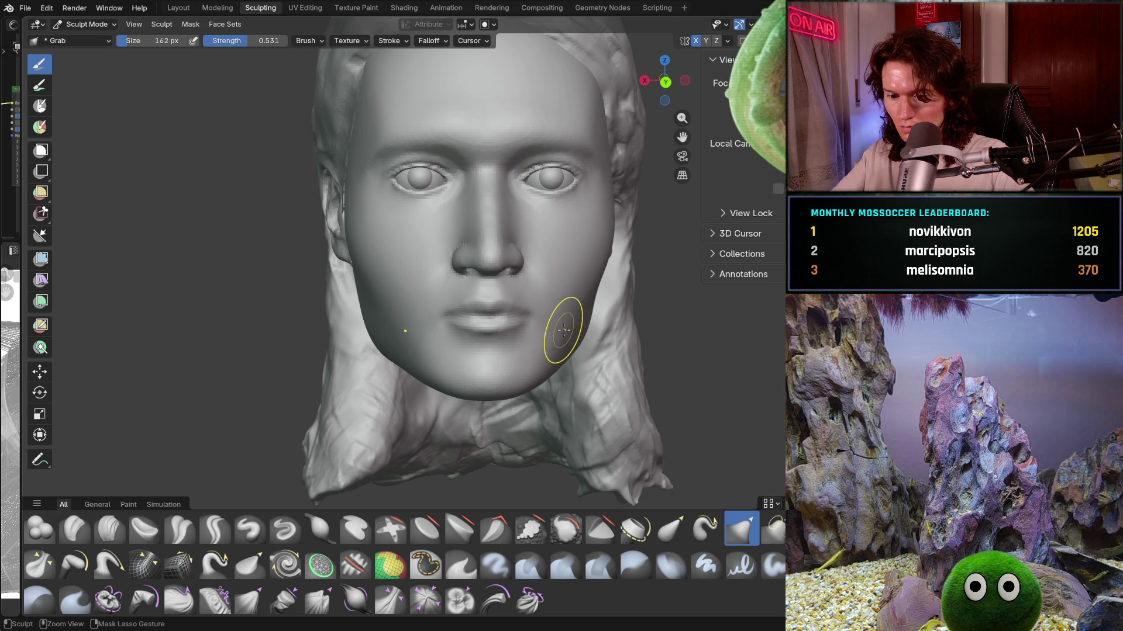
pyautogui.scroll(-3, 571, 275)
pyautogui.moveTo(572, 276)
pyautogui.mouseDown(button='middle')
pyautogui.moveTo(548, 339)
pyautogui.moveTo(547, 326)
pyautogui.mouseUp(button='middle')
pyautogui.scroll(2, 548, 339)
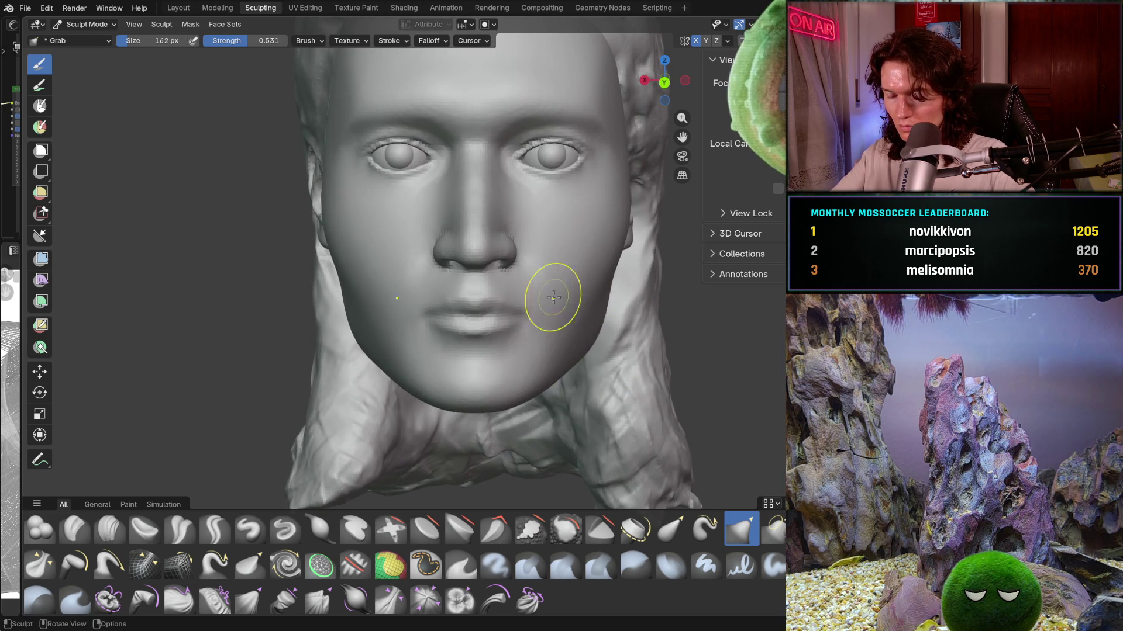
pyautogui.scroll(2, 561, 276)
pyautogui.scroll(2, 541, 296)
pyautogui.press('f')
pyautogui.click(391, 308)
# Step: Enlarge the grab brush to 462 px and check the face in profile
pyautogui.press('f')
pyautogui.click(455, 308)
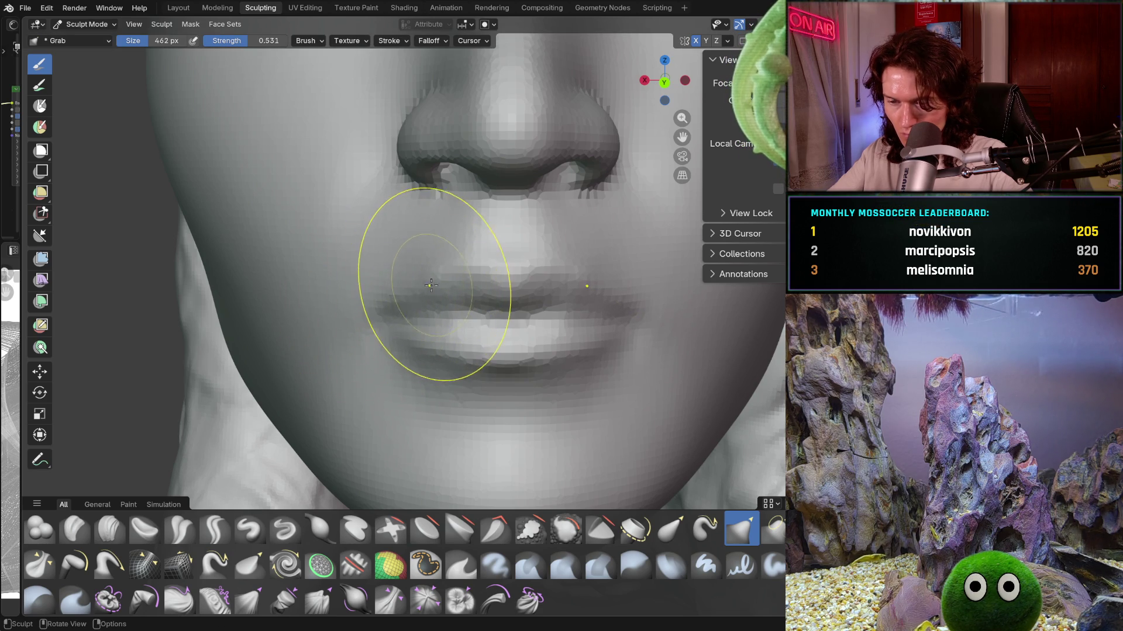
pyautogui.scroll(-3, 431, 283)
pyautogui.scroll(-3, 429, 334)
pyautogui.scroll(-2, 428, 389)
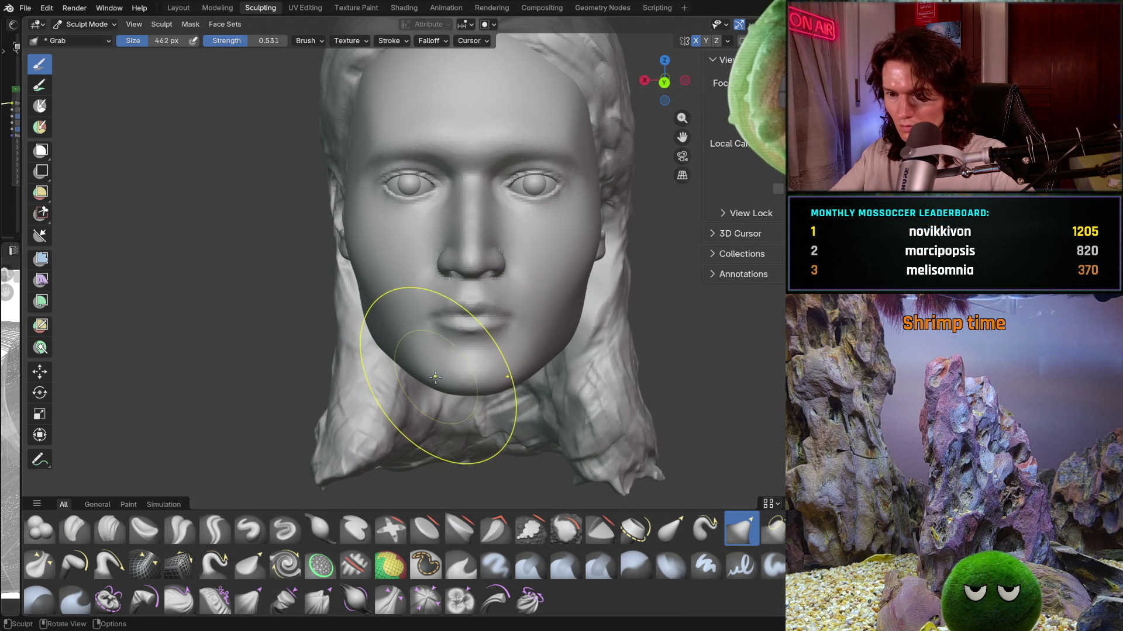
pyautogui.scroll(2, 430, 351)
pyautogui.scroll(3, 412, 285)
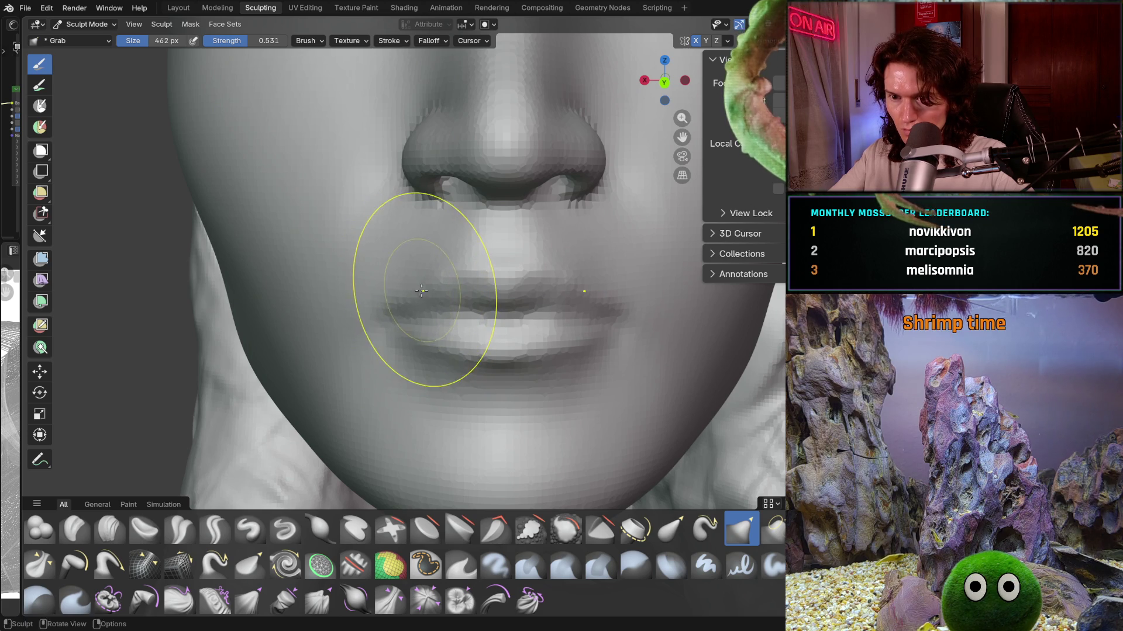
pyautogui.moveTo(432, 299)
pyautogui.mouseDown(button='middle')
pyautogui.moveTo(544, 301)
pyautogui.moveTo(457, 351)
pyautogui.moveTo(522, 272)
pyautogui.mouseUp(button='middle')
pyautogui.scroll(-3, 458, 368)
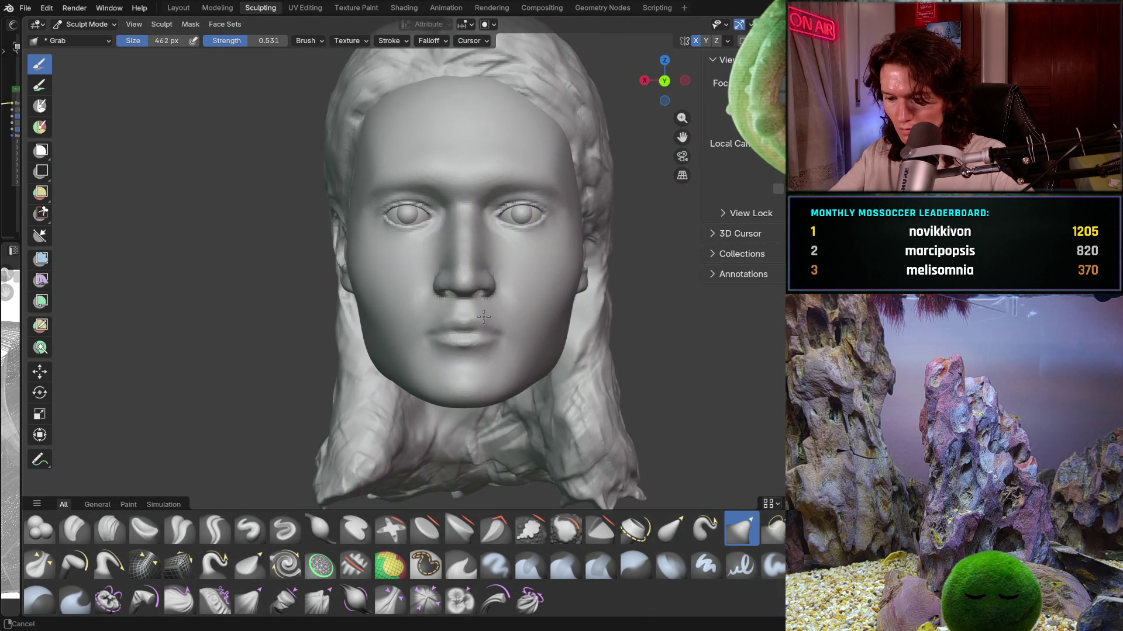
pyautogui.scroll(2, 491, 298)
pyautogui.scroll(4, 411, 341)
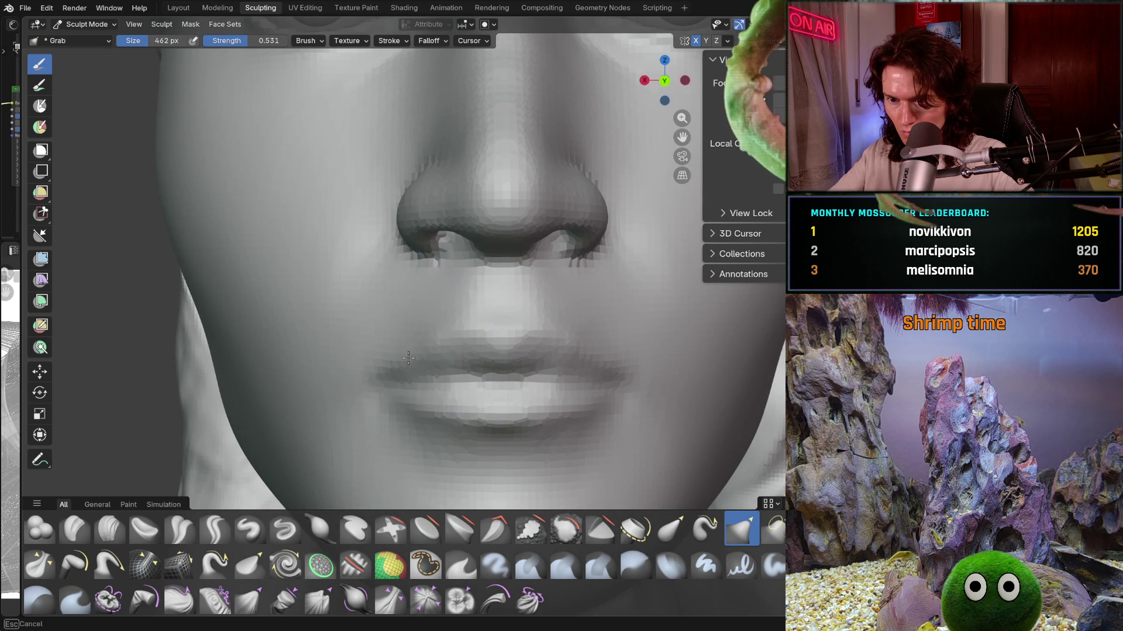
pyautogui.scroll(-4, 418, 351)
pyautogui.scroll(-3, 430, 369)
pyautogui.scroll(-1, 438, 386)
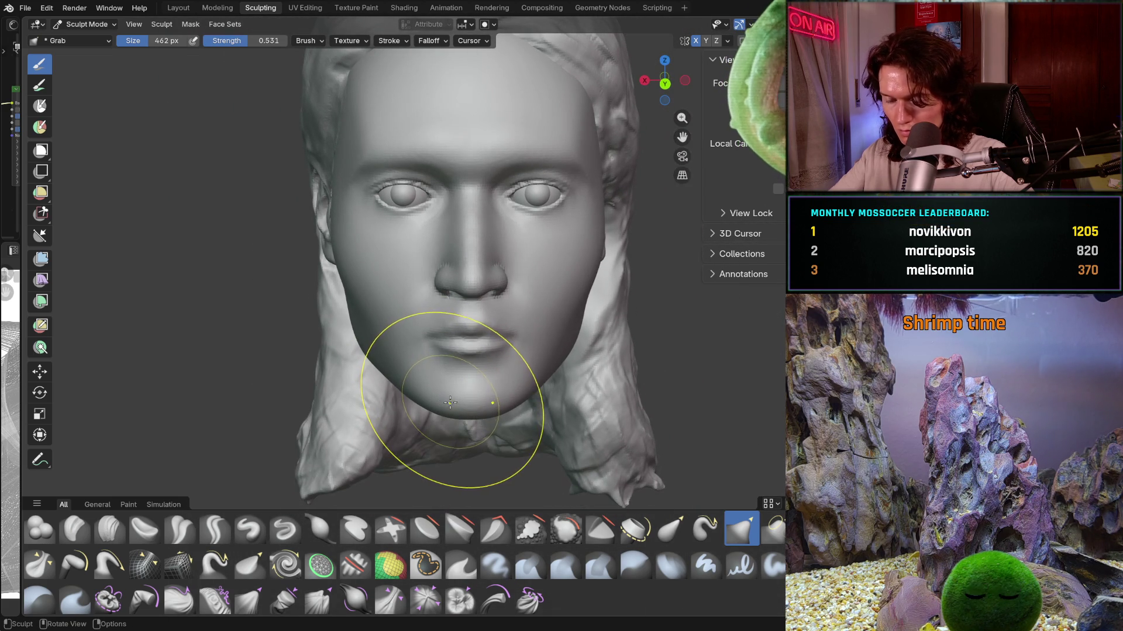
pyautogui.moveTo(450, 401); pyautogui.dragTo(439, 413, button='middle')
pyautogui.scroll(3, 439, 461)
pyautogui.scroll(2, 465, 360)
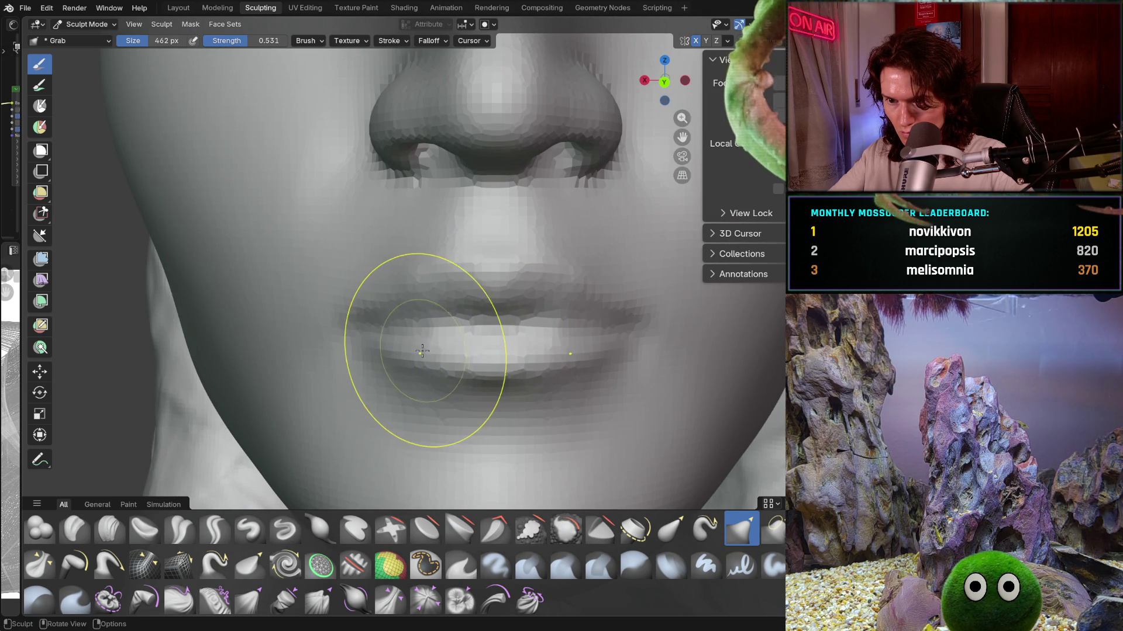
pyautogui.scroll(-4, 407, 347)
# Step: Return to a frontal view and reduce the grab brush to 306 px
pyautogui.moveTo(414, 409)
pyautogui.mouseDown(button='middle')
pyautogui.moveTo(582, 347)
pyautogui.moveTo(387, 341)
pyautogui.moveTo(376, 399)
pyautogui.moveTo(429, 397)
pyautogui.moveTo(437, 285)
pyautogui.moveTo(464, 304)
pyautogui.mouseUp(button='middle')
pyautogui.scroll(1, 429, 397)
pyautogui.scroll(2, 451, 439)
pyautogui.scroll(3, 439, 363)
pyautogui.scroll(2, 463, 304)
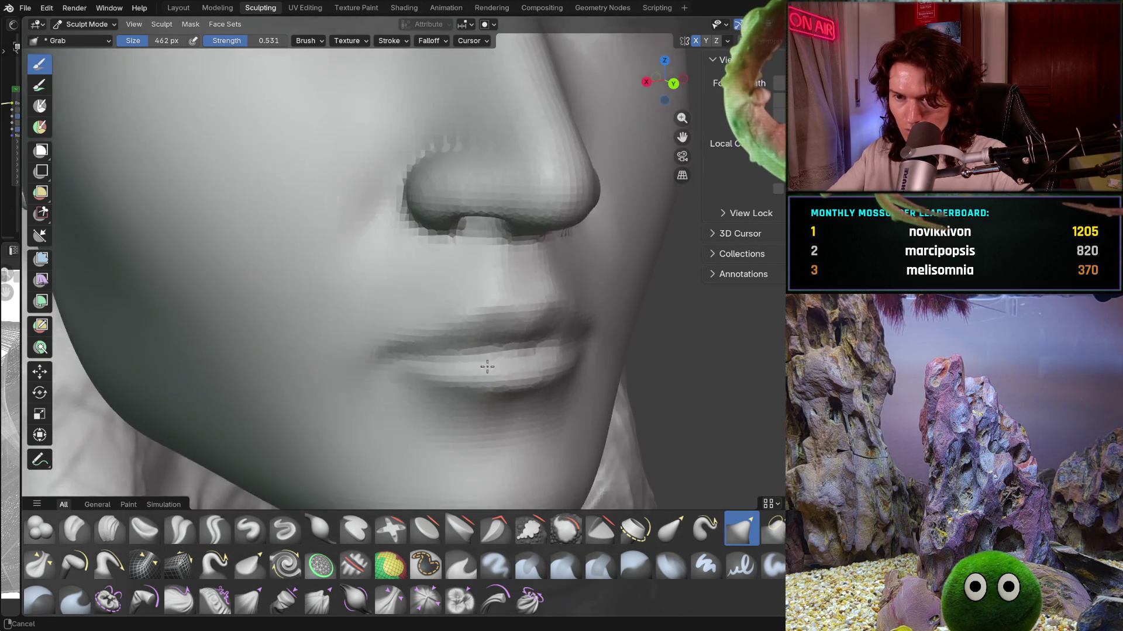
pyautogui.scroll(2, 489, 315)
pyautogui.scroll(1, 494, 390)
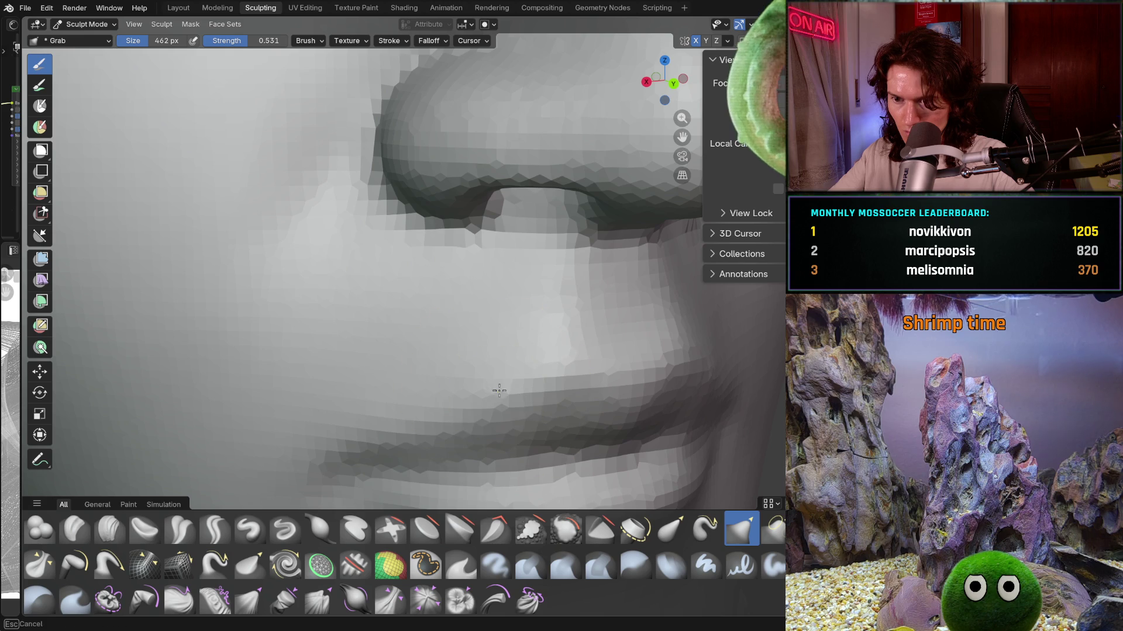
pyautogui.scroll(-2, 501, 328)
pyautogui.moveTo(501, 328); pyautogui.dragTo(438, 365, button='middle')
pyautogui.scroll(-3, 438, 365)
pyautogui.scroll(-1, 456, 386)
pyautogui.scroll(3, 491, 375)
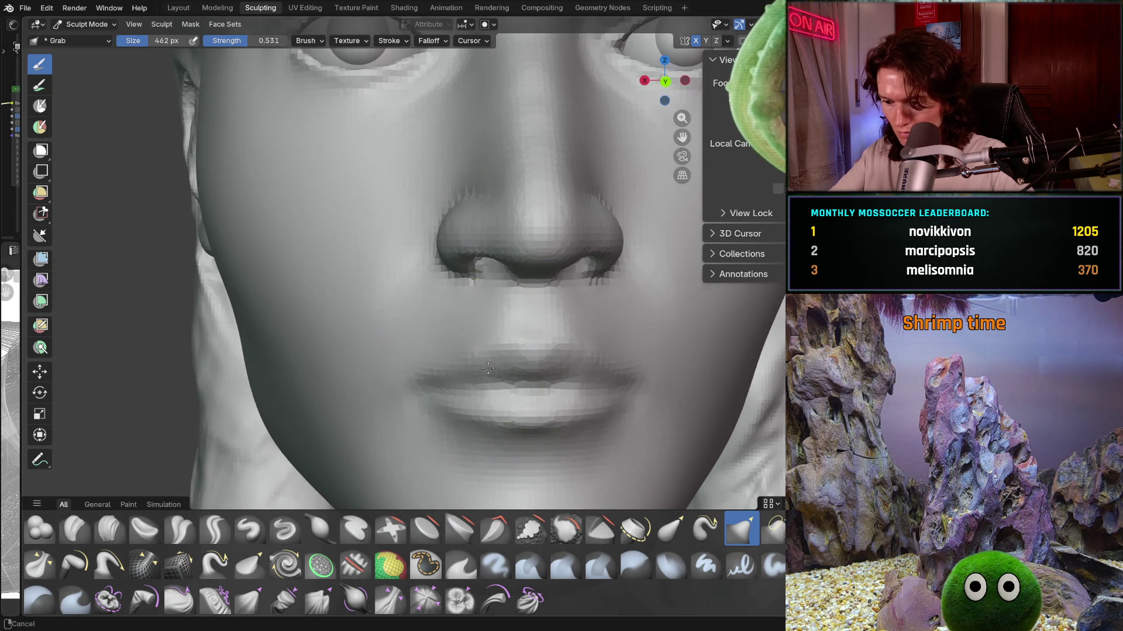
pyautogui.scroll(1, 492, 375)
pyautogui.scroll(1, 484, 351)
pyautogui.press('f')
pyautogui.click(528, 271)
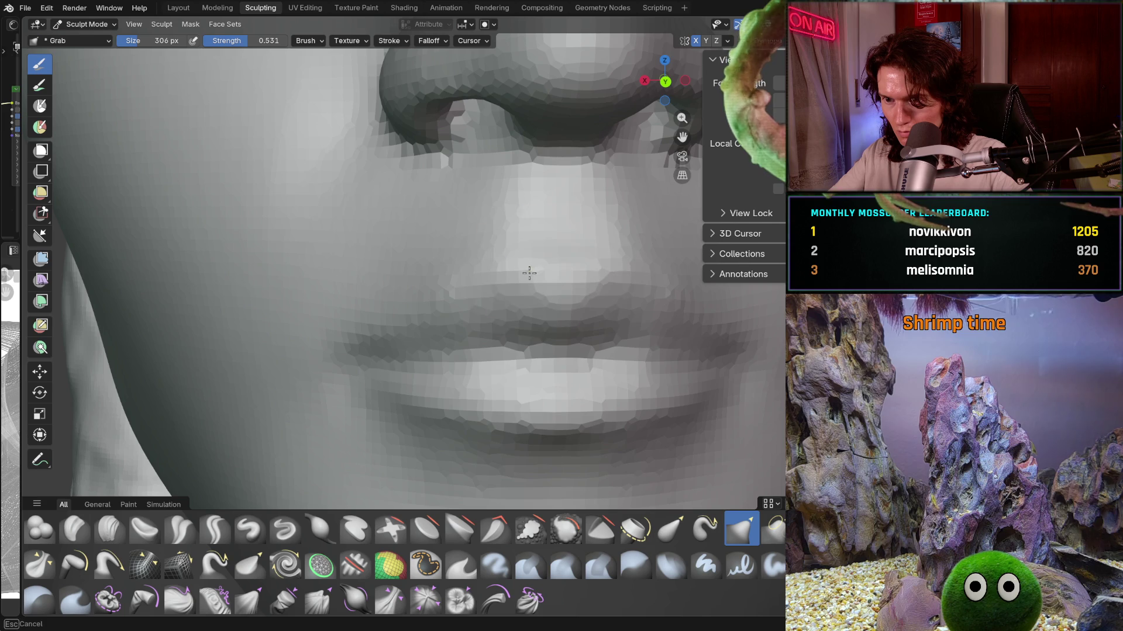
# Step: Pull the philtrum up and nudge the area above the upper lip with the 306 px grab brush
pyautogui.moveTo(526, 265); pyautogui.dragTo(500, 240)
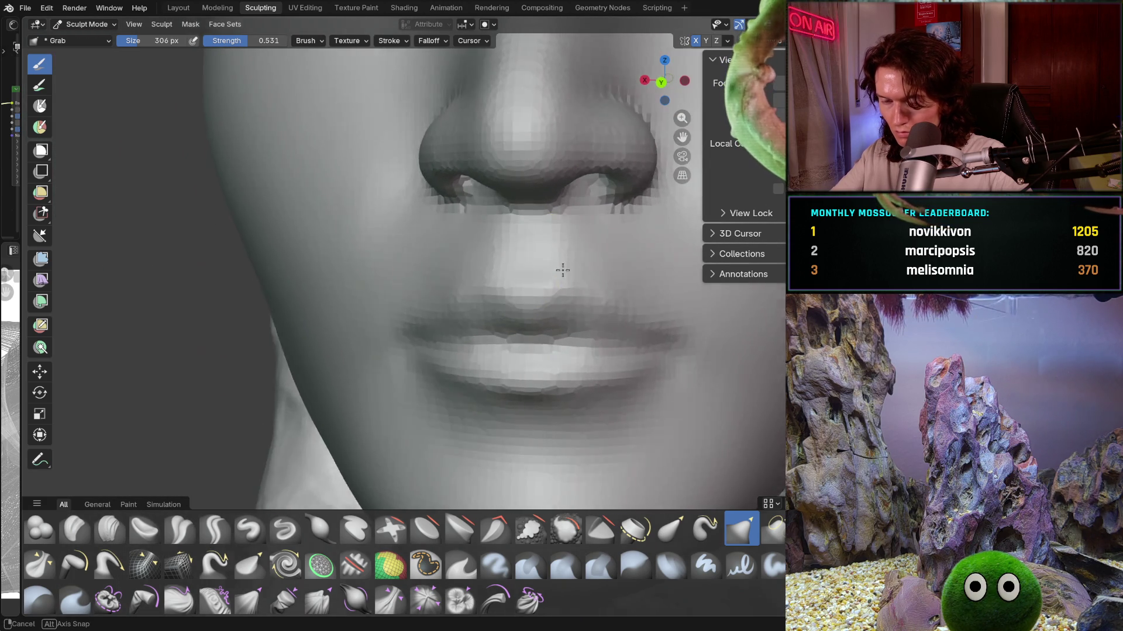
pyautogui.moveTo(594, 242)
pyautogui.keyDown('ctrl'); pyautogui.mouseDown(button='middle')
pyautogui.moveTo(576, 264)
pyautogui.moveTo(626, 267)
pyautogui.mouseUp(button='middle'); pyautogui.keyUp('ctrl')
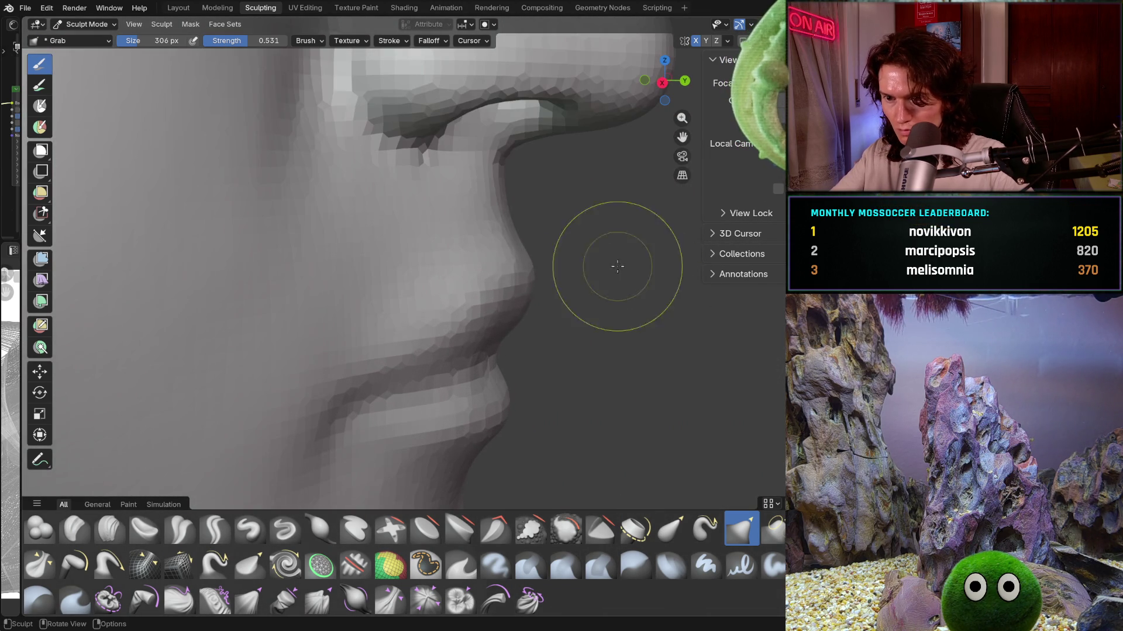
pyautogui.moveTo(592, 260); pyautogui.dragTo(583, 259, button='middle')
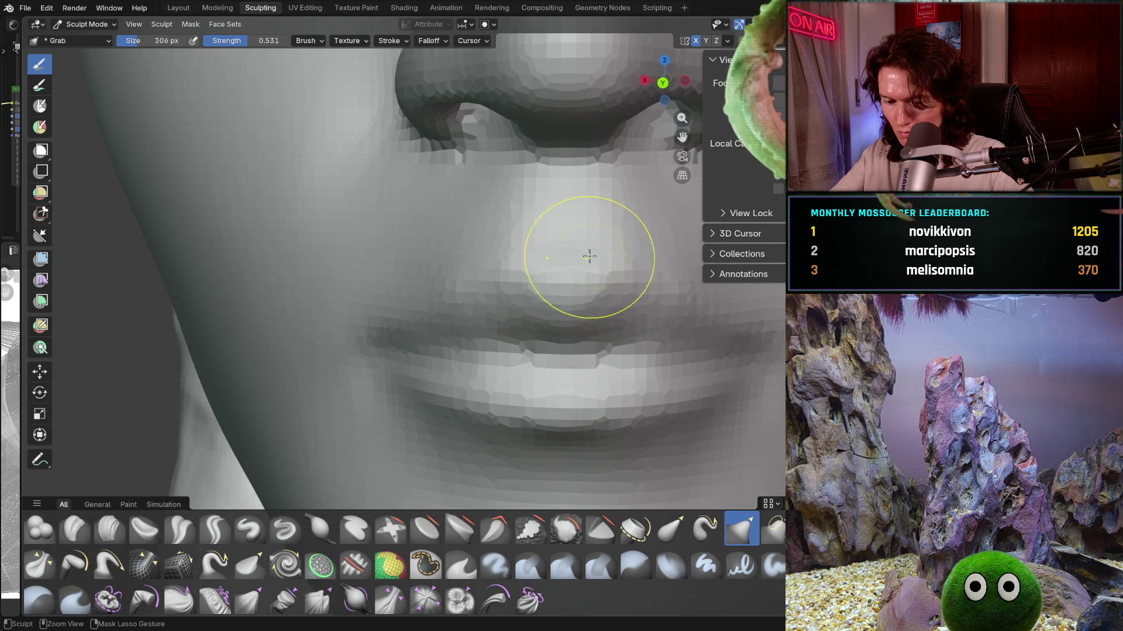
pyautogui.moveTo(644, 209); pyautogui.dragTo(609, 261, button='middle')
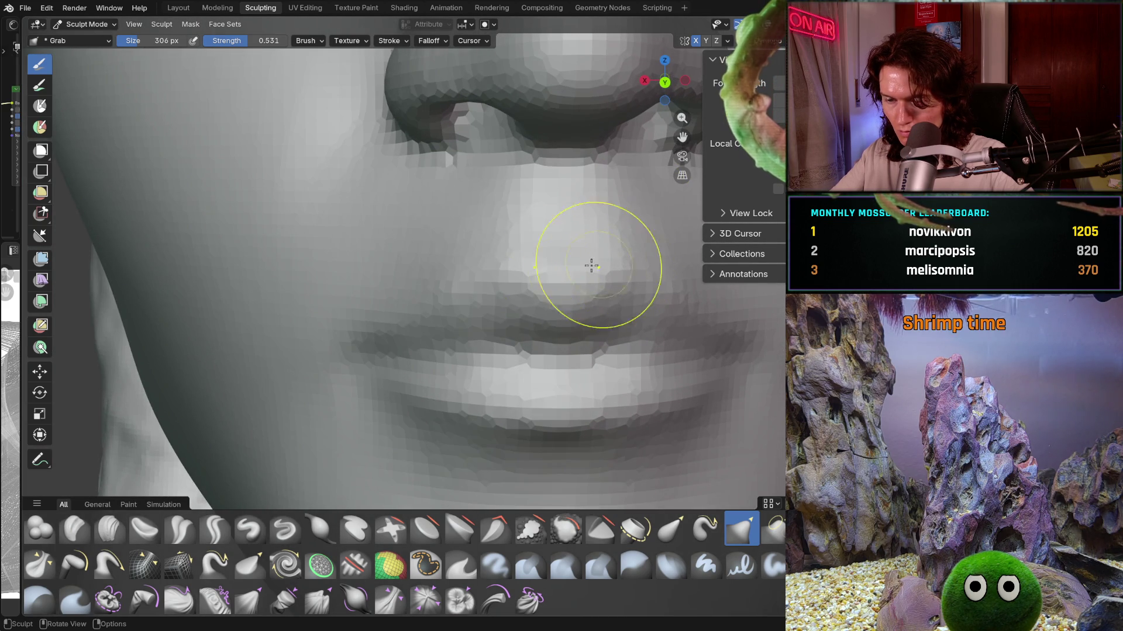
pyautogui.keyDown('shift'); pyautogui.moveTo(530, 279); pyautogui.dragTo(548, 267, button='middle'); pyautogui.keyUp('shift')
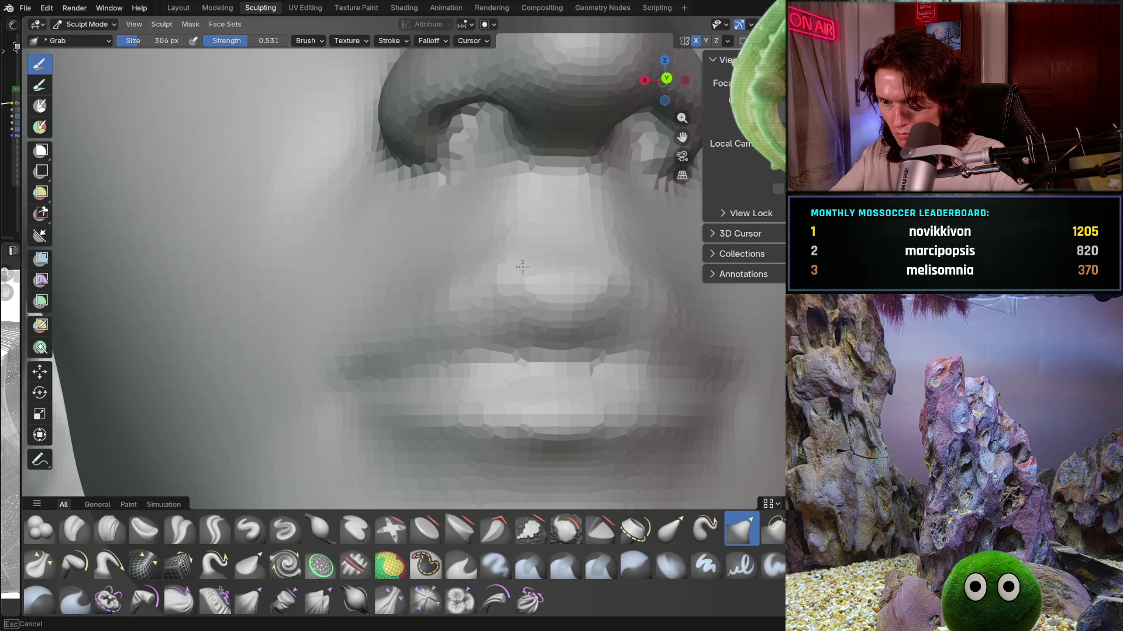
pyautogui.moveTo(501, 252); pyautogui.dragTo(506, 247, button='middle')
pyautogui.scroll(-1, 508, 240)
pyautogui.scroll(-2, 532, 258)
pyautogui.scroll(-5, 574, 233)
pyautogui.moveTo(582, 266); pyautogui.dragTo(544, 327, button='middle')
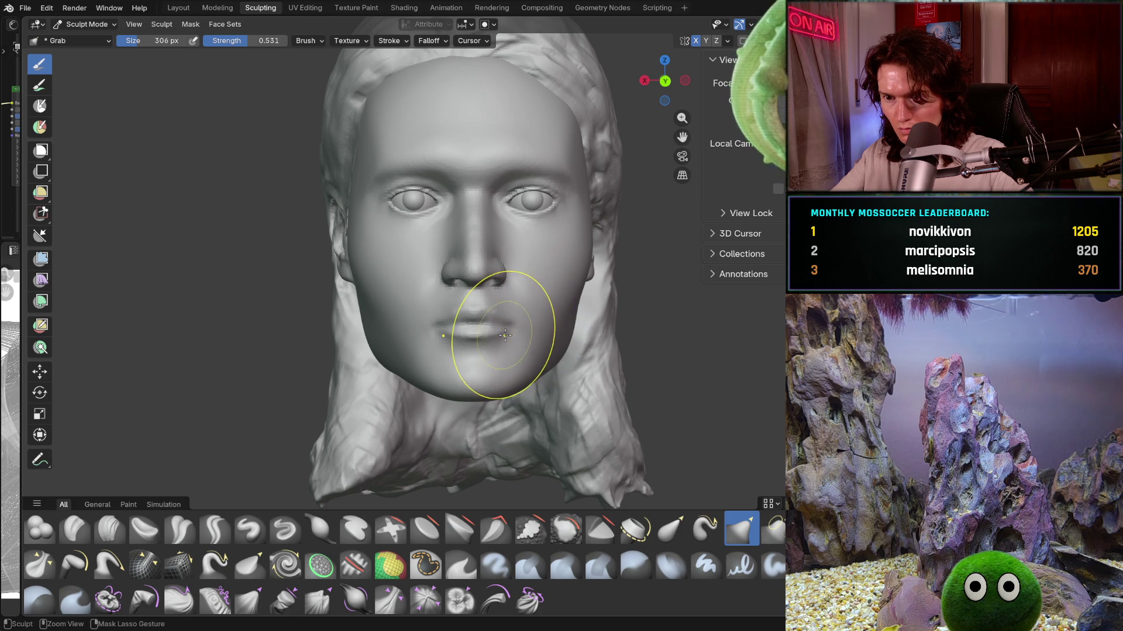
pyautogui.scroll(3, 483, 331)
pyautogui.scroll(3, 518, 283)
pyautogui.scroll(2, 545, 298)
# Step: Resize the brush to 346 px and reshape the philtrum beneath the nose, checking in profile
pyautogui.press('f')
pyautogui.click(474, 297)
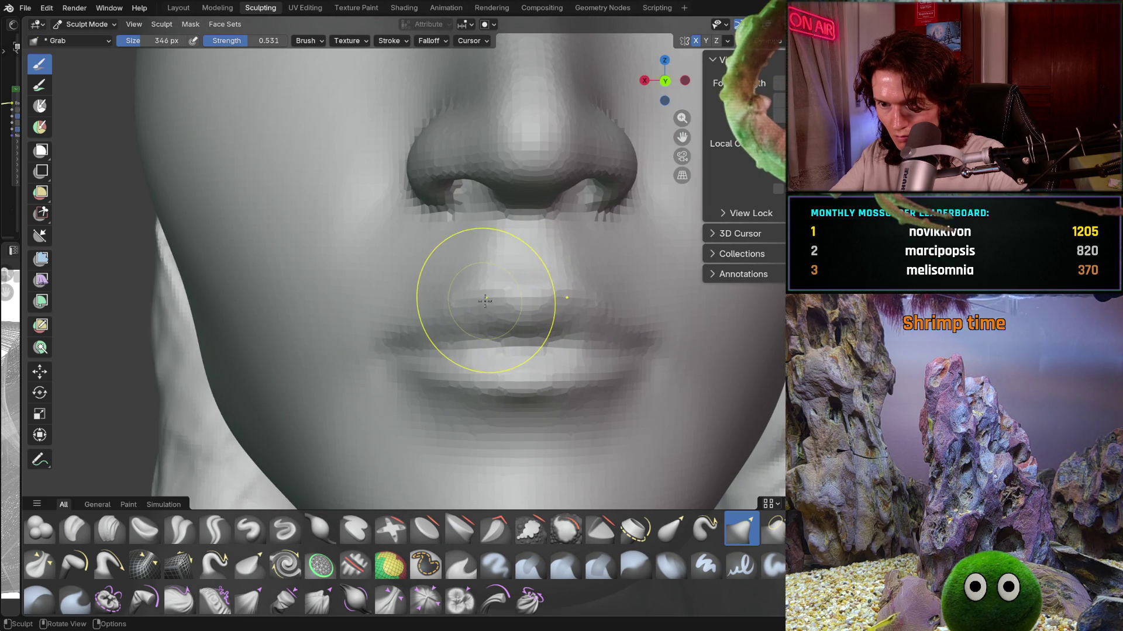
pyautogui.moveTo(489, 298); pyautogui.dragTo(486, 298)
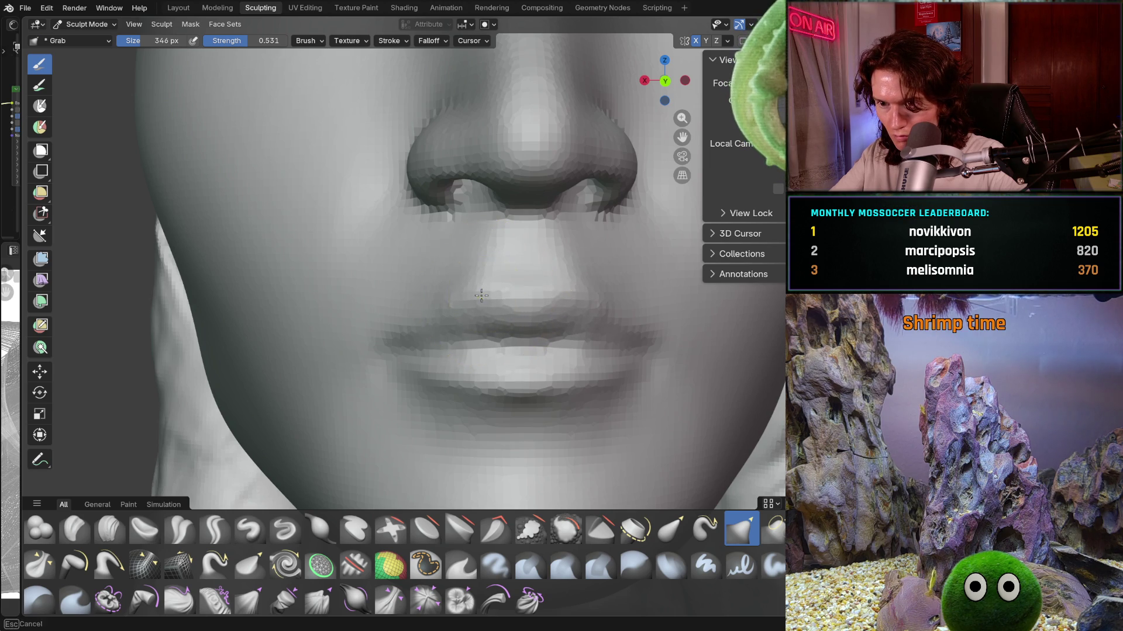
pyautogui.scroll(2, 549, 287)
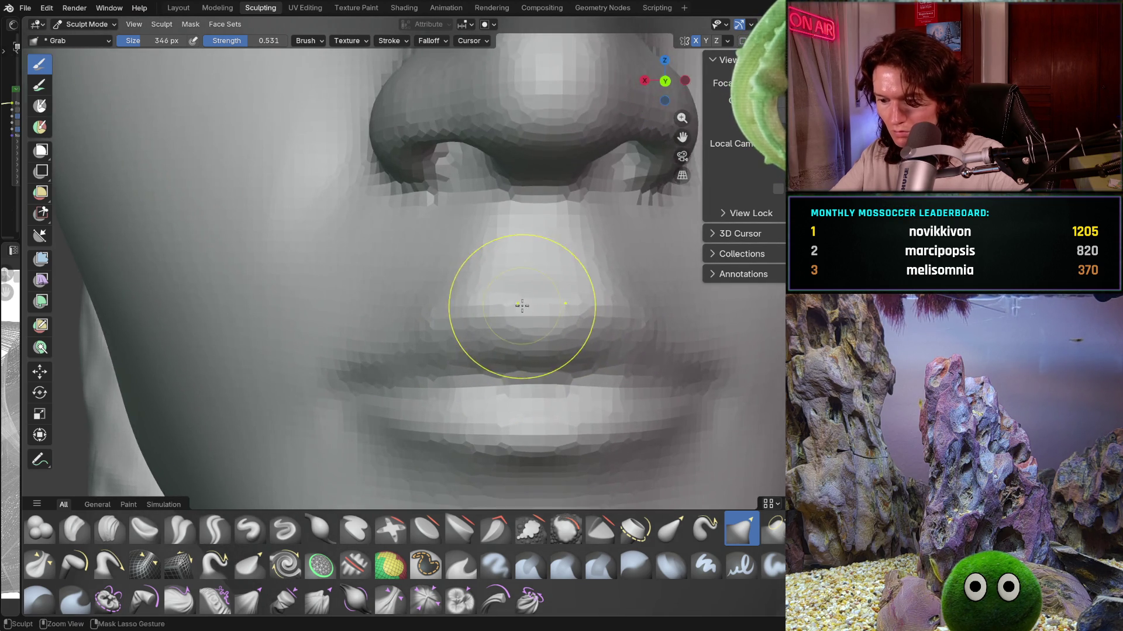
pyautogui.scroll(2, 523, 305)
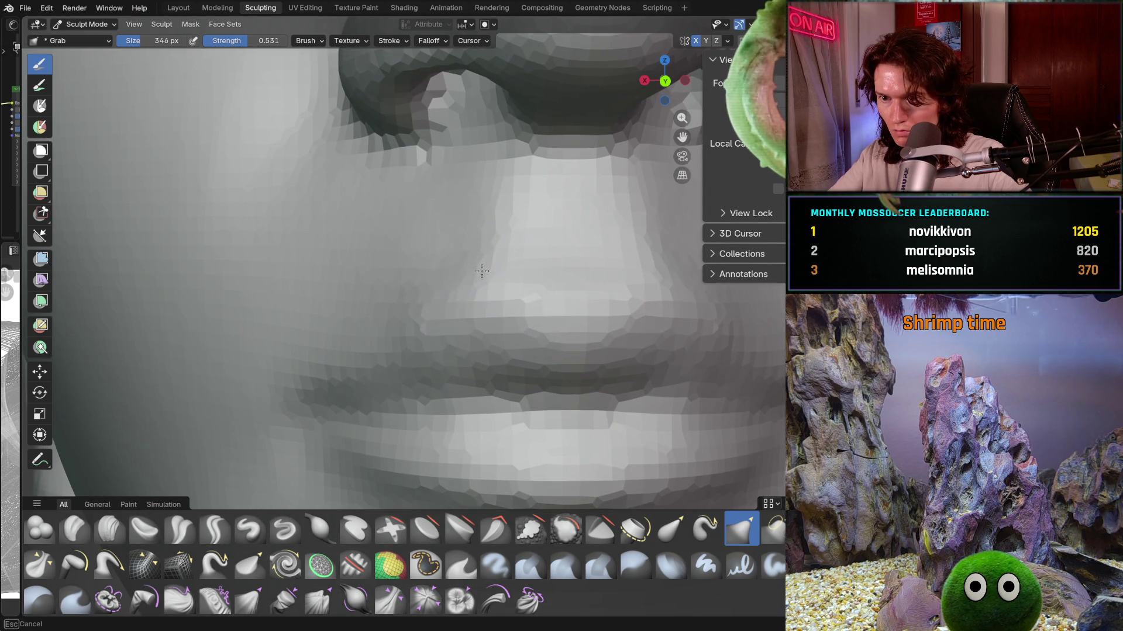
pyautogui.moveTo(491, 270); pyautogui.dragTo(637, 216)
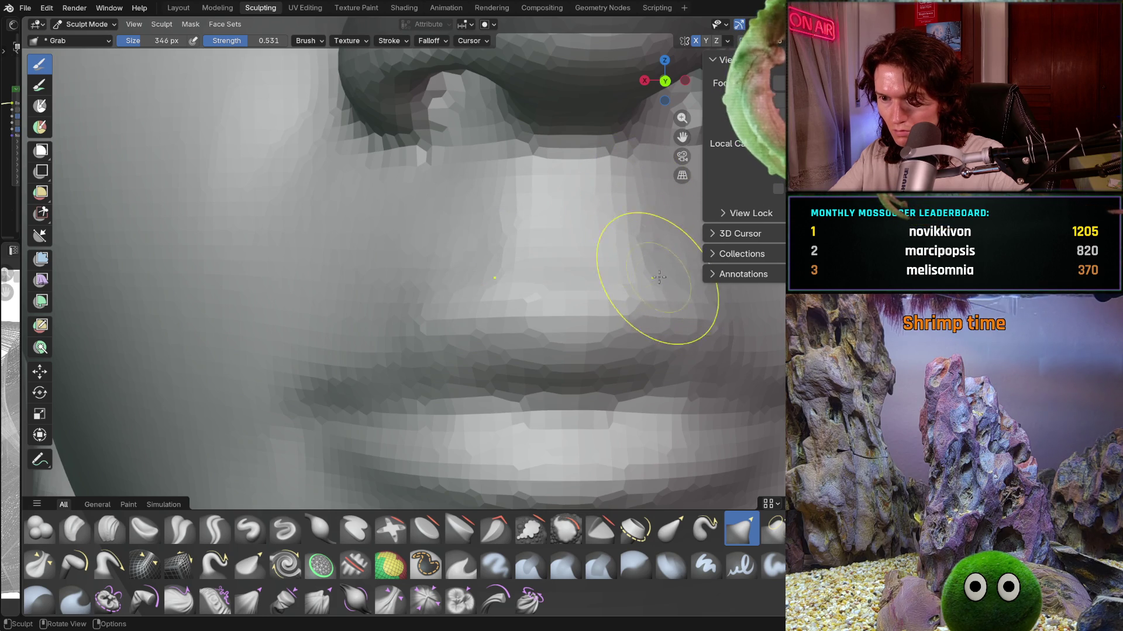
pyautogui.scroll(-3, 545, 301)
pyautogui.moveTo(544, 302)
pyautogui.mouseDown(button='middle')
pyautogui.moveTo(491, 317)
pyautogui.moveTo(526, 387)
pyautogui.moveTo(528, 288)
pyautogui.mouseUp(button='middle')
pyautogui.scroll(-3, 527, 404)
pyautogui.scroll(-1, 523, 420)
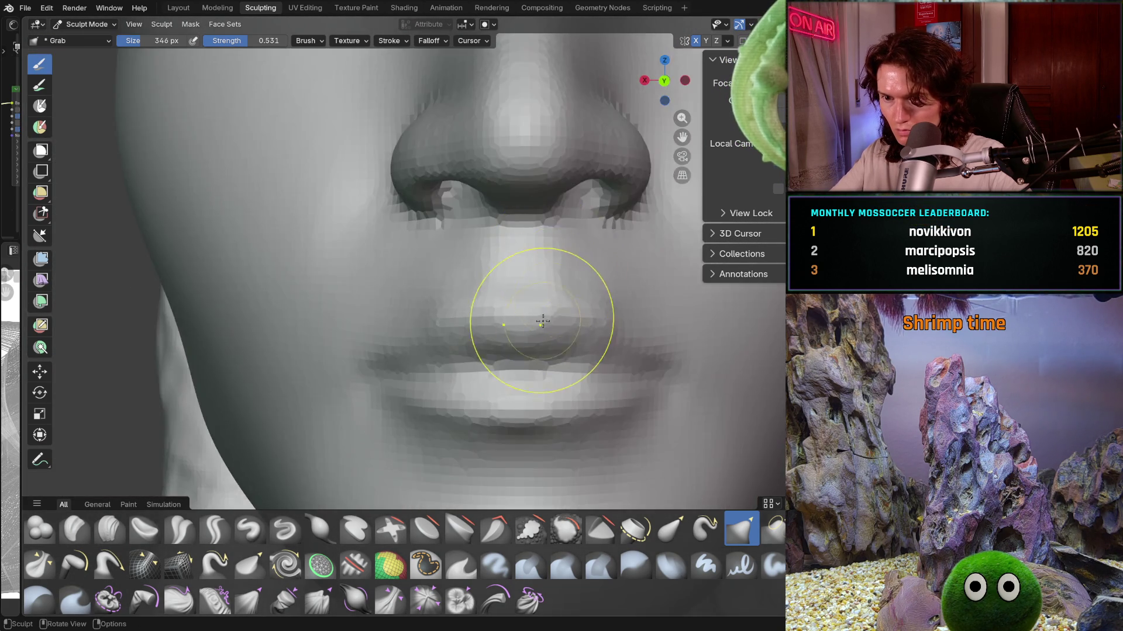